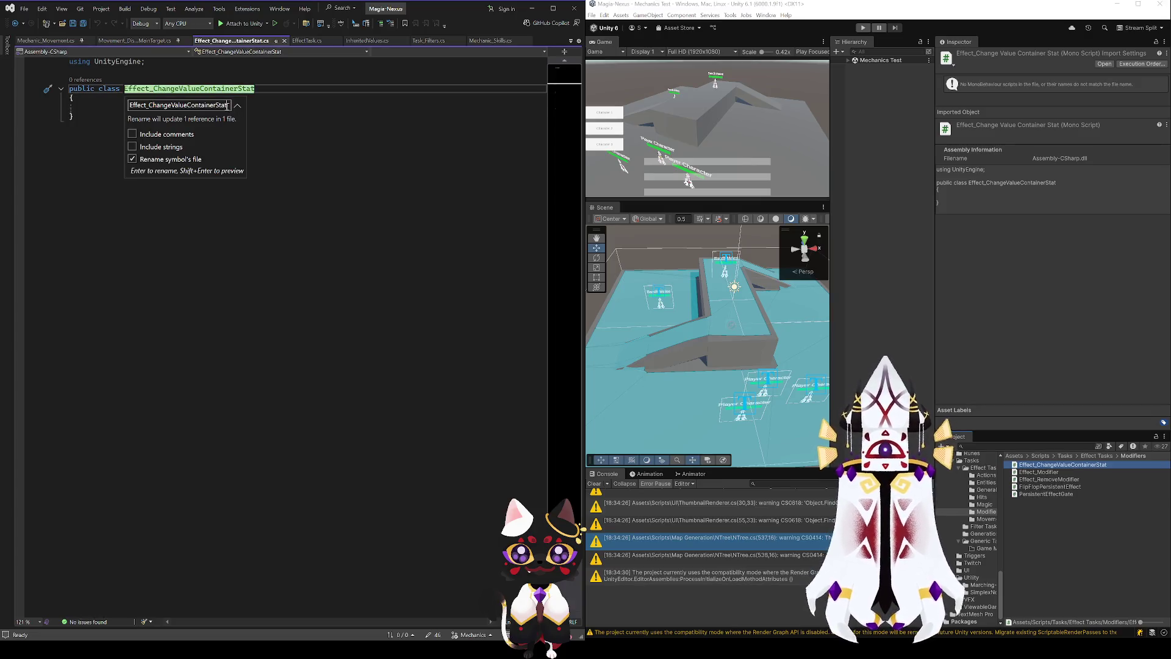
- Insert 'Numerical' after 'Change' to rename the class and file to Effect_ChangeNumericalValueContainerStat
left_click(172, 106)
type("Numeri")
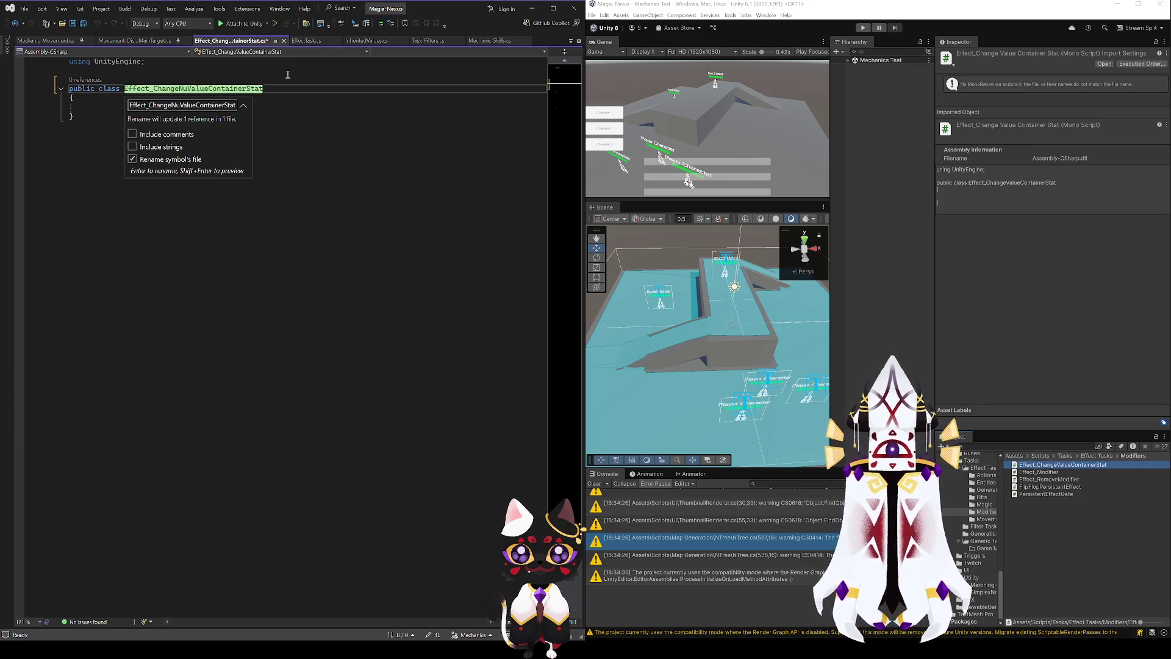
type("cal")
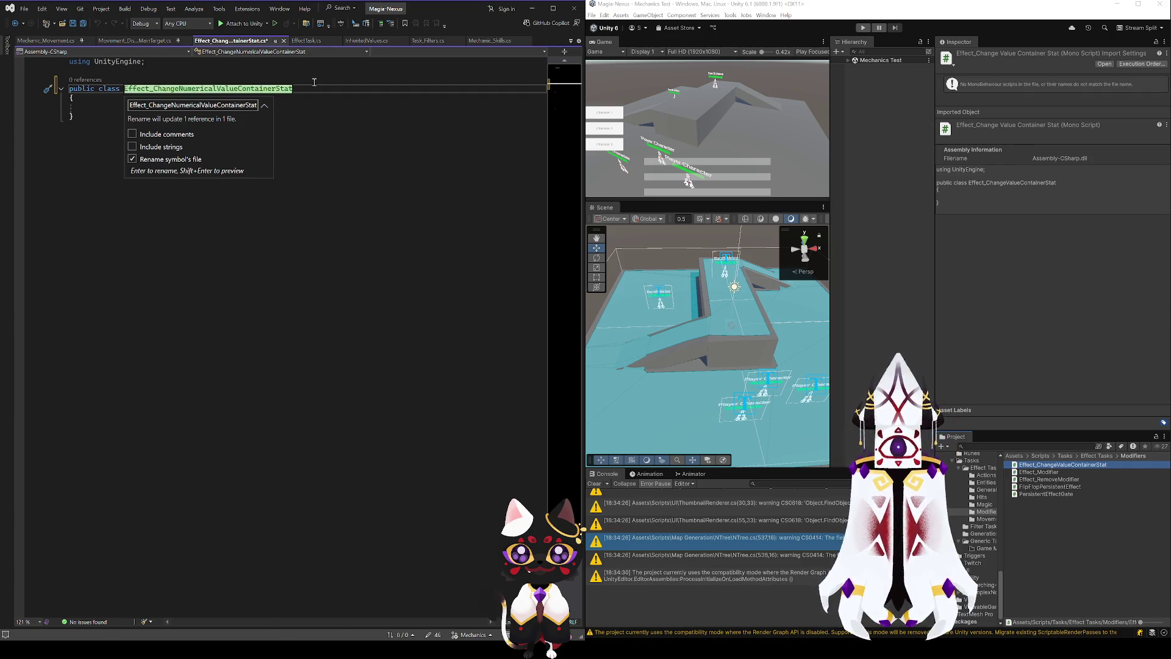
key("Return")
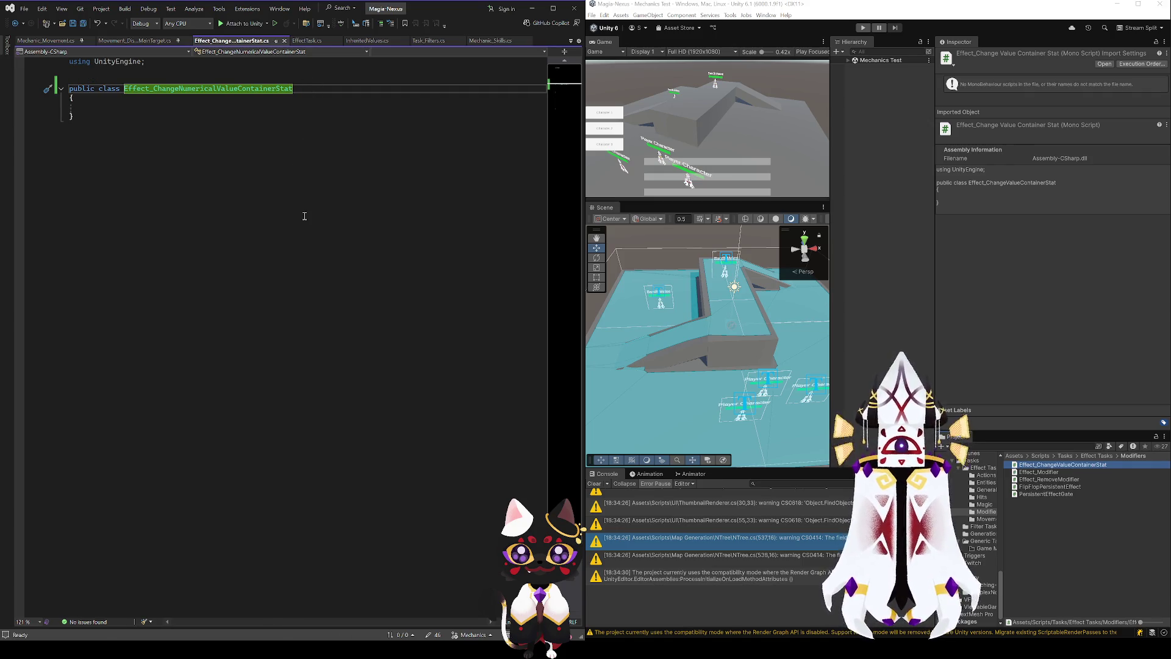
left_click(92, 108)
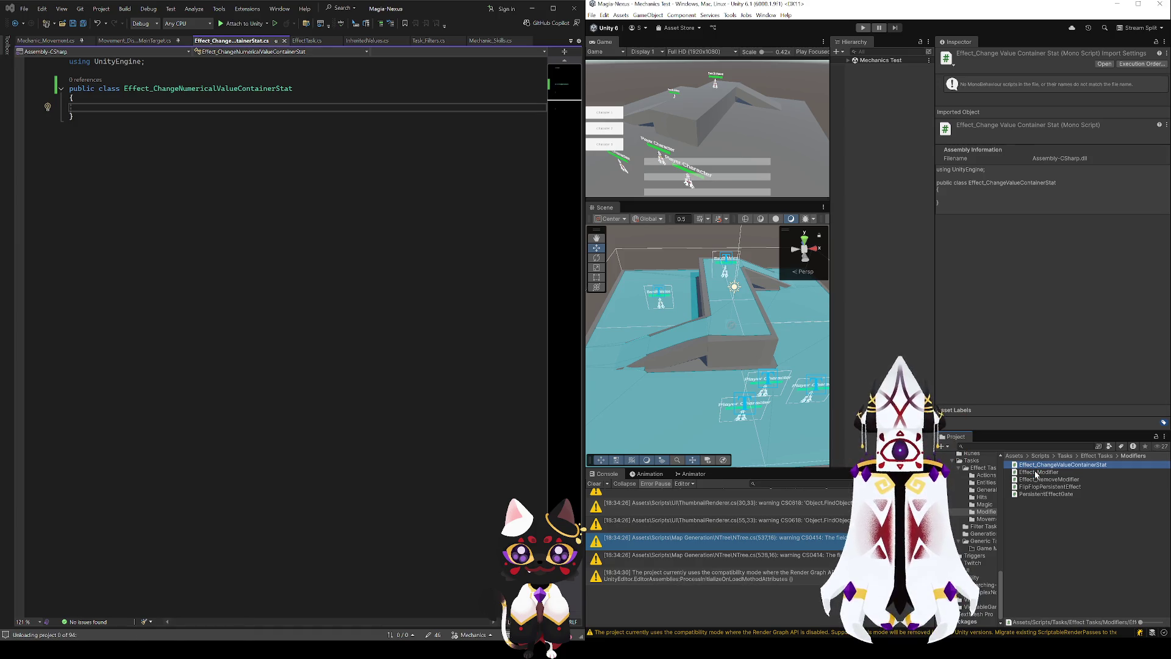
- Copy the Effect_Modifier class body into the Effect_ChangeNumericalValueContainerStat file
left_click(1035, 472)
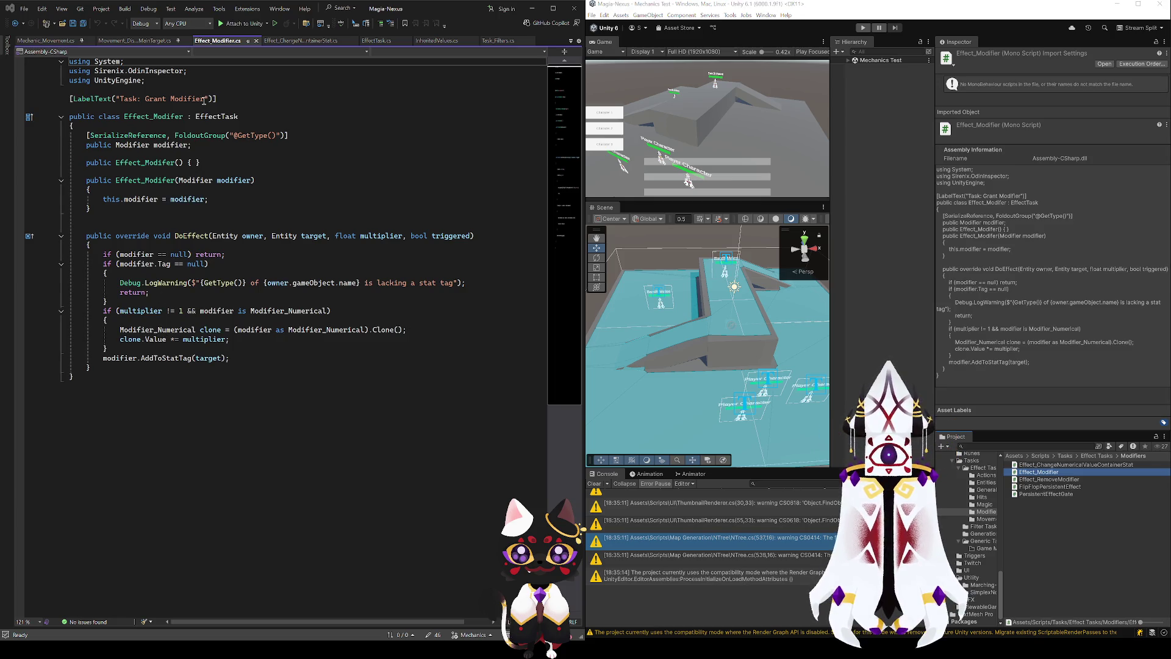
mouse_move(187, 117)
left_mouse_down()
mouse_move(236, 298)
mouse_move(156, 375)
left_mouse_up()
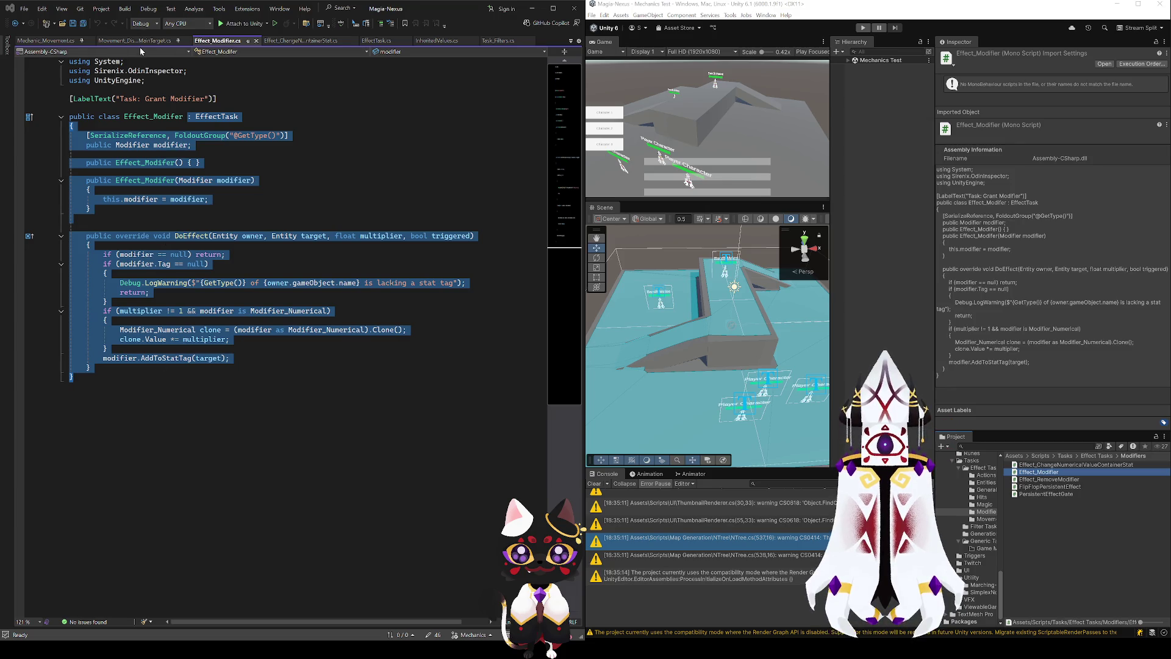
left_click(297, 41)
left_click(294, 89)
key("ctrl+shift+End")
type(": EffectTask {     [SerializeReference, FoldoutGroup(\"@GetType()\")]     public Modifier modifier;      public Effect_Modifier() { }      public Effect_Modifier(Modifier modifier)     {         this.modifier = modifier;     }       public override void DoEffect(Entity owner, Entity target, float multiplier, bool triggered)     {         if (modifier == null) return;         if (modifier.Tag == null)         {             Debug.LogWarning($\"{GetType()} of {owner.gameObject.name} is lacking a stat tag\");             return;         }         if (multiplier != 1 && modifier is Modifier_Numerical)         {             Modifier_Numerical clone = (modifier as Modifier_Numerical).Clone();             clone.Value *= multiplier;         }         modifier.AddToStatTag(target);     } }")
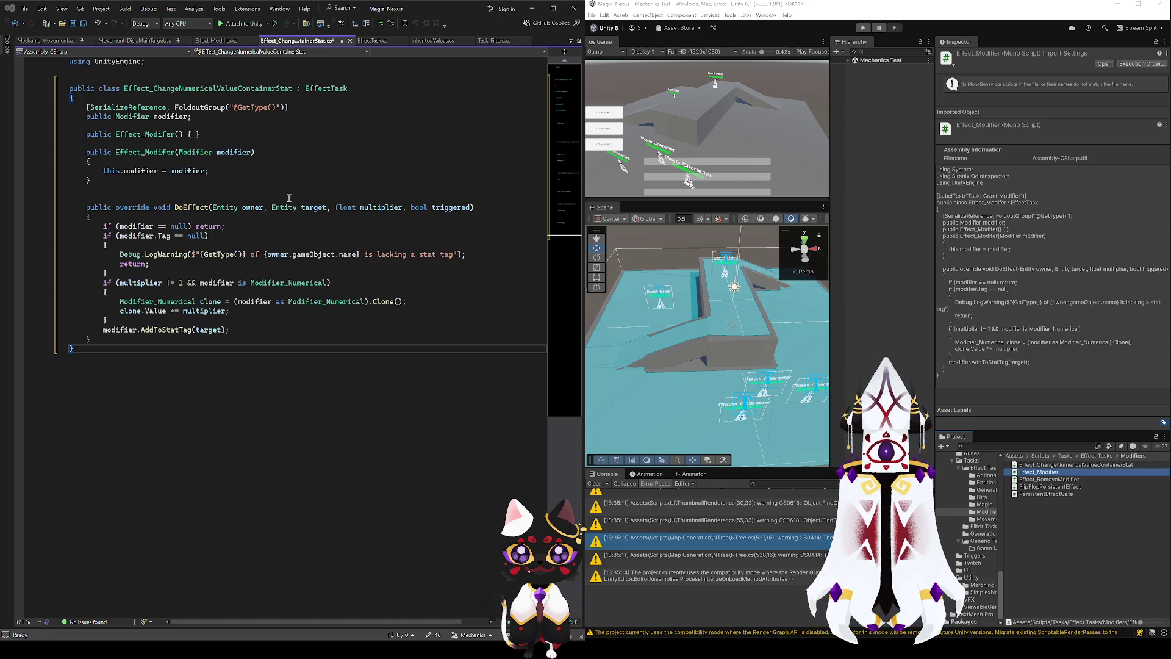
left_click(336, 337)
scroll(337, 337, "up", 1)
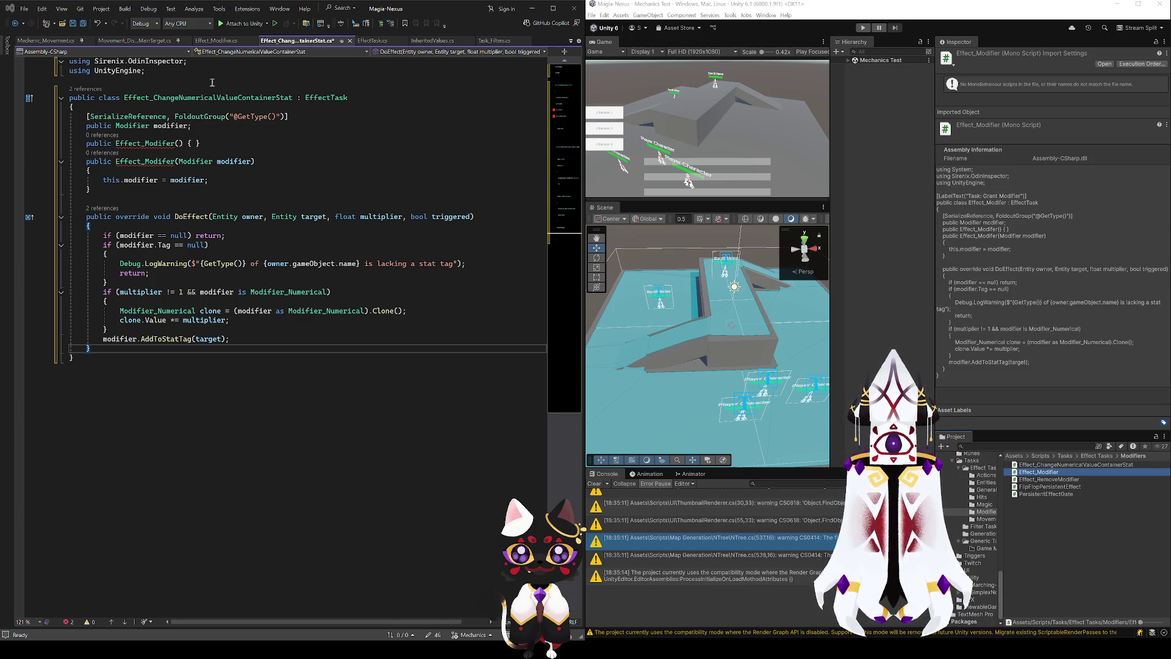
- Rename both Effect_Modifer constructors to Effect_ChangeNumericalValueContainerStat
double_click(209, 97)
key("ctrl+c")
double_click(144, 144)
key("ctrl+v")
double_click(136, 162)
key("ctrl+v")
left_click(166, 126)
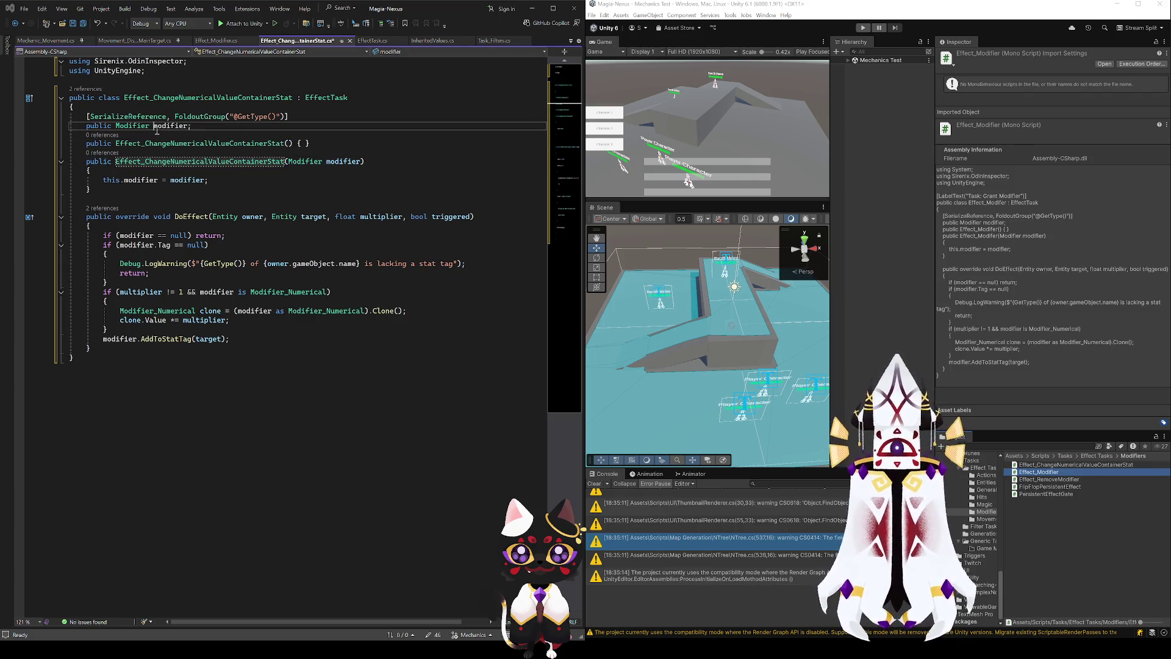
left_click(140, 126)
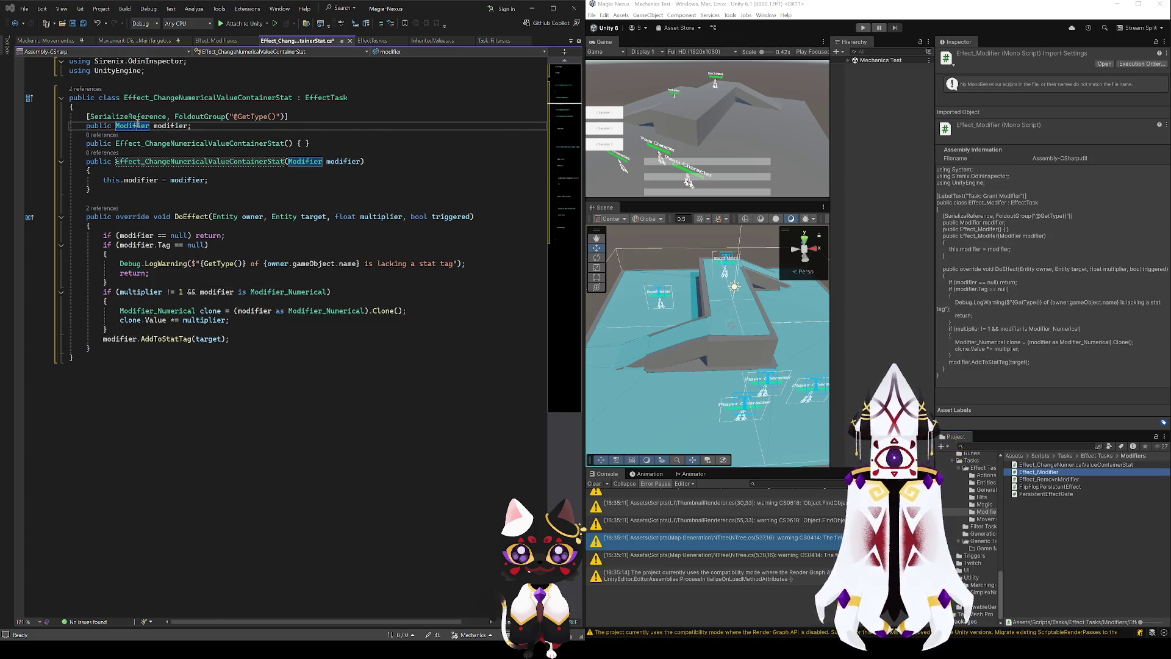
key("F12")
scroll(279, 356, "down", 20)
scroll(279, 356, "down", 9)
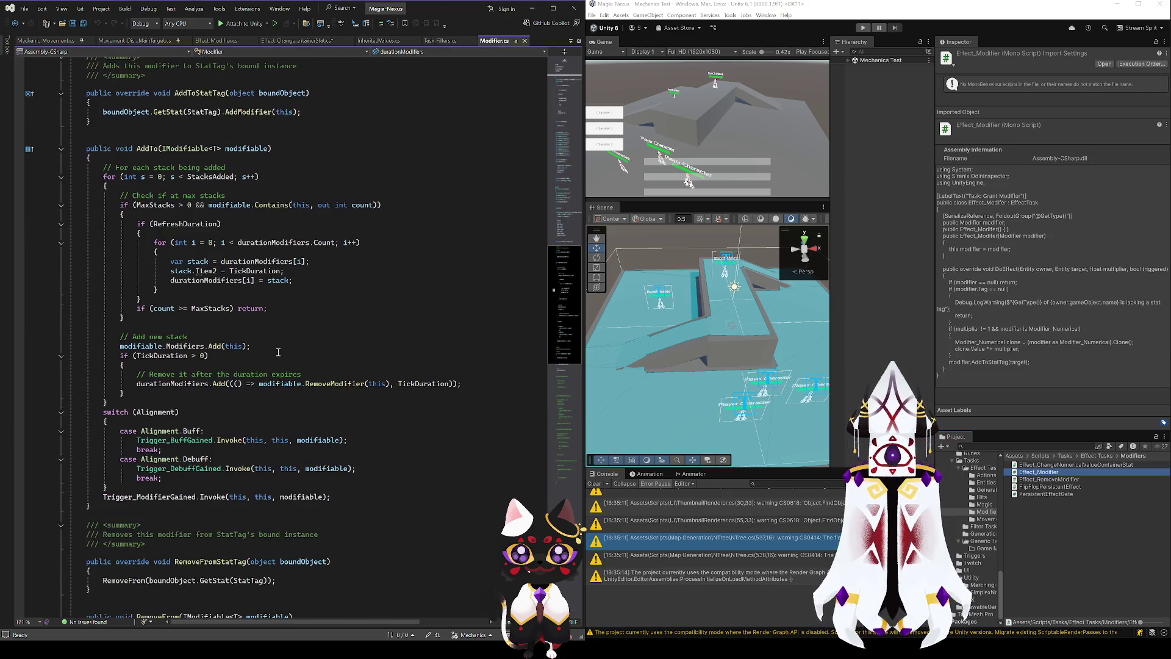
left_click(241, 148)
scroll(200, 286, "up", 3)
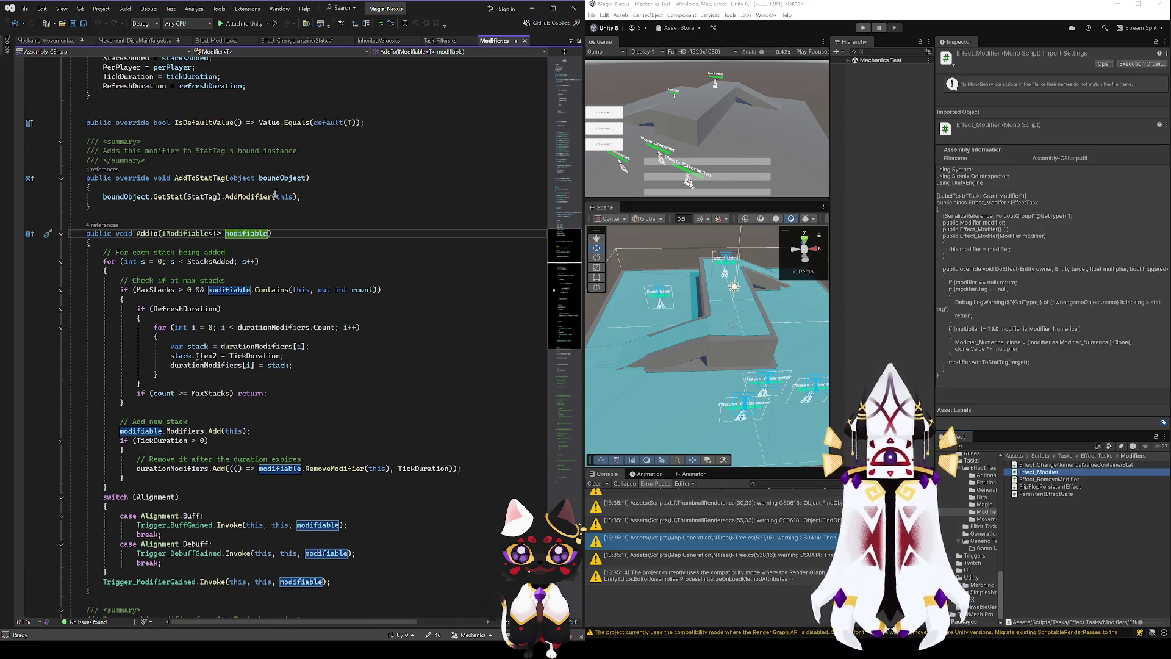
scroll(366, 256, "up", 7)
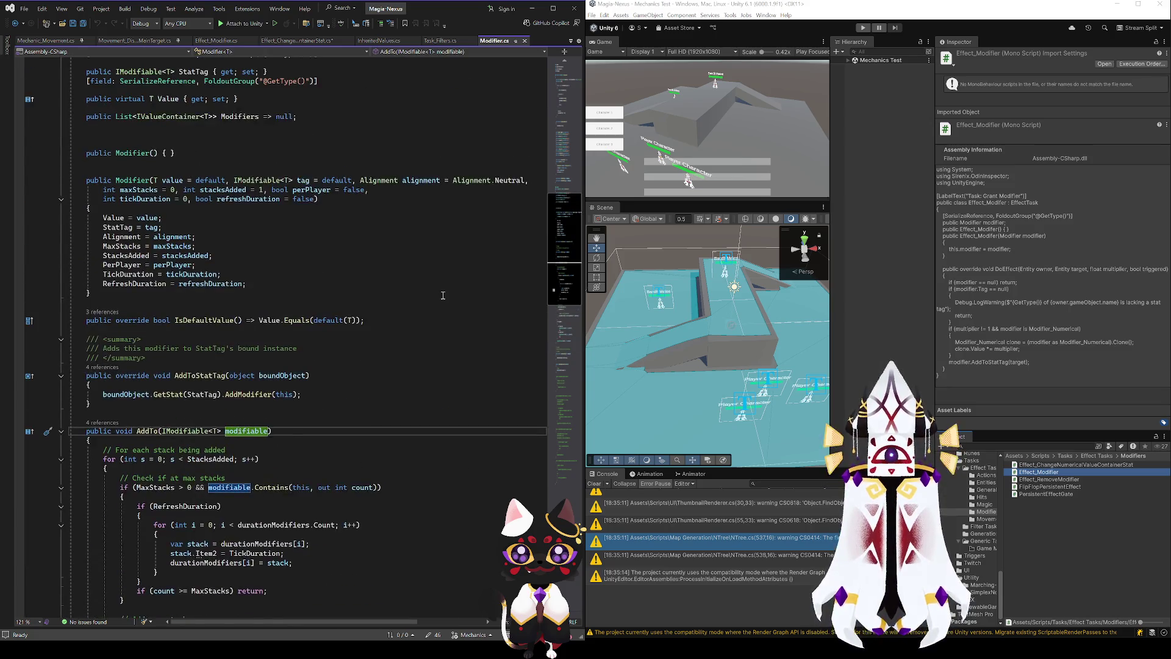
scroll(443, 296, "up", 9)
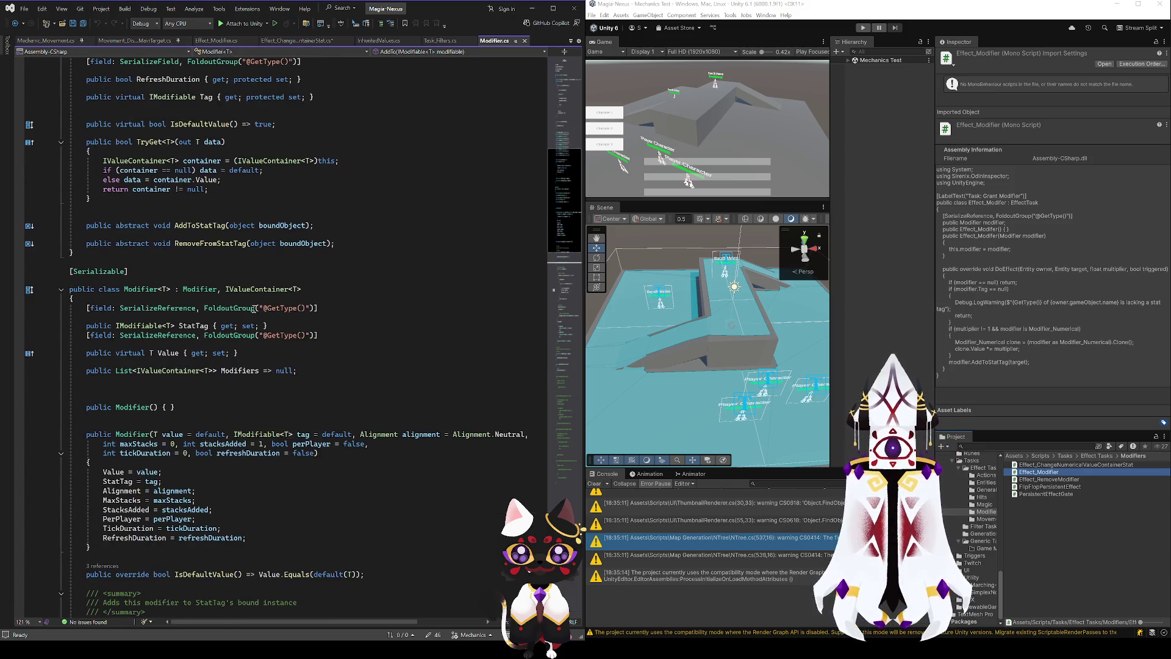
left_click(193, 327)
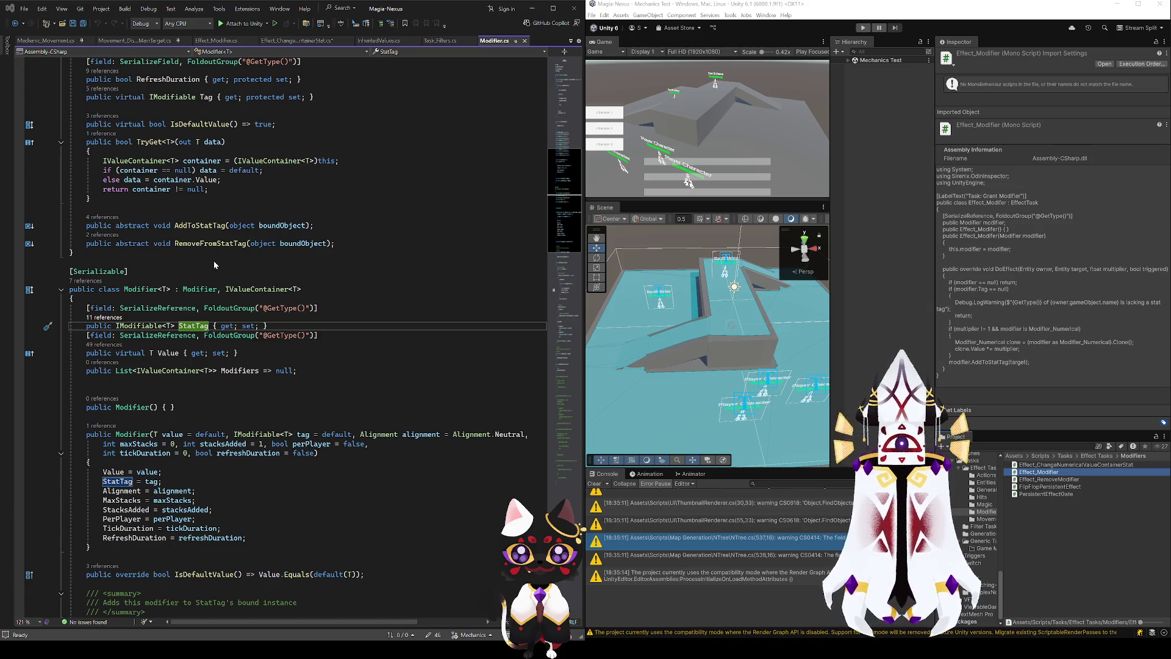
left_click(288, 208)
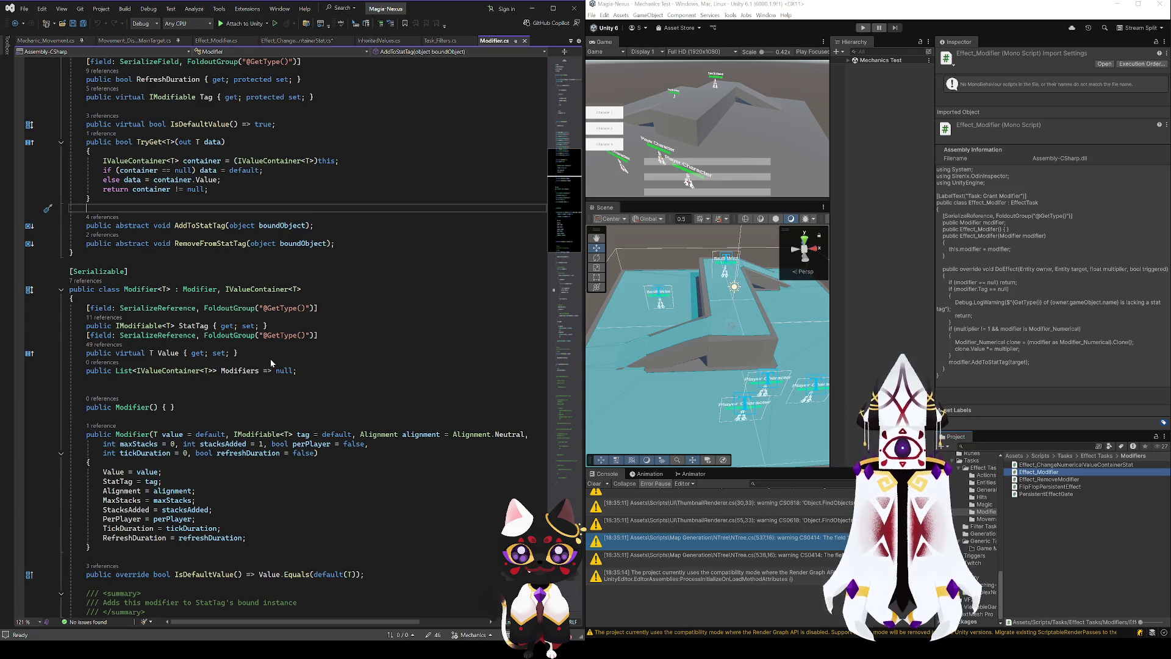
left_click_drag(268, 326, 85, 326)
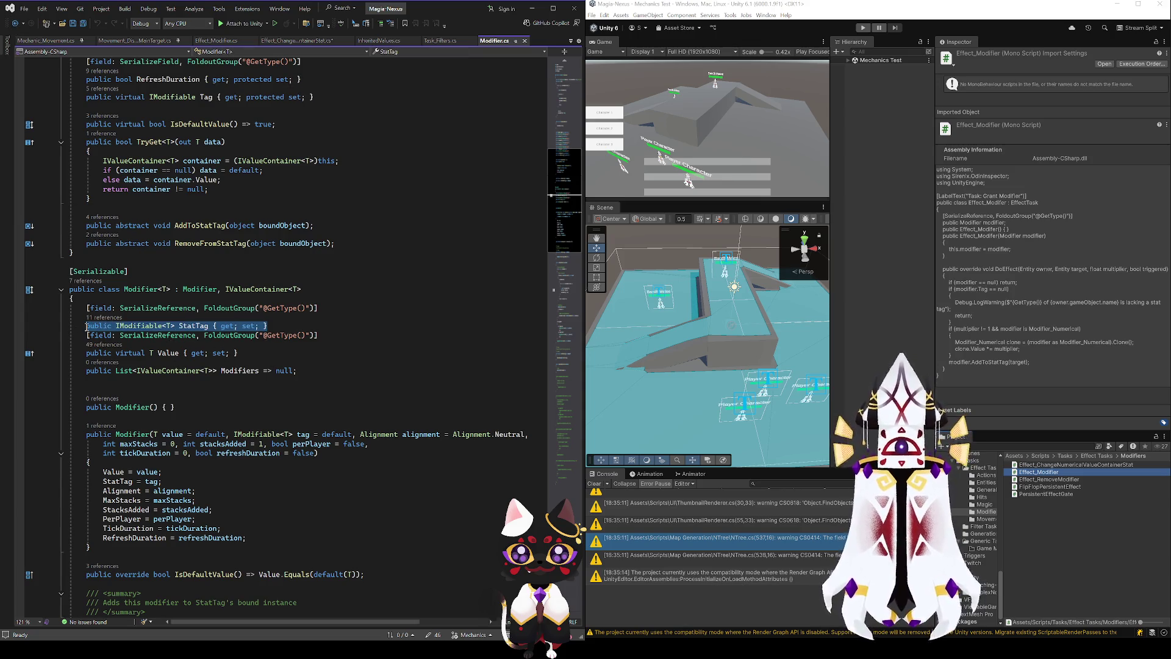
left_click(15, 23)
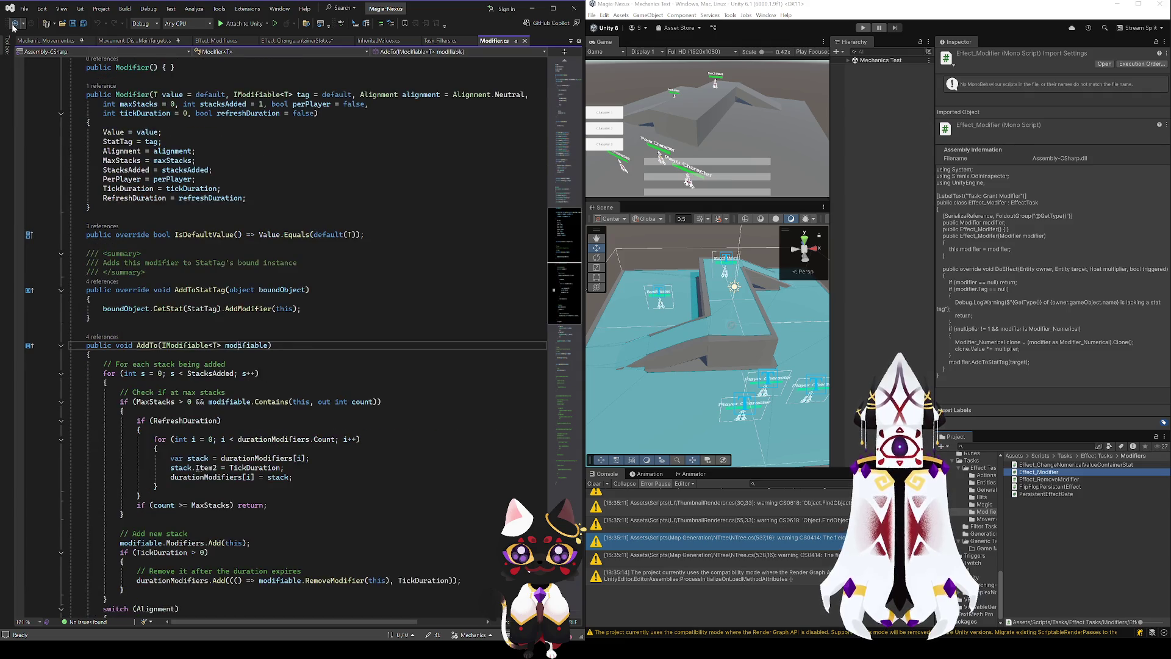
left_click(269, 41)
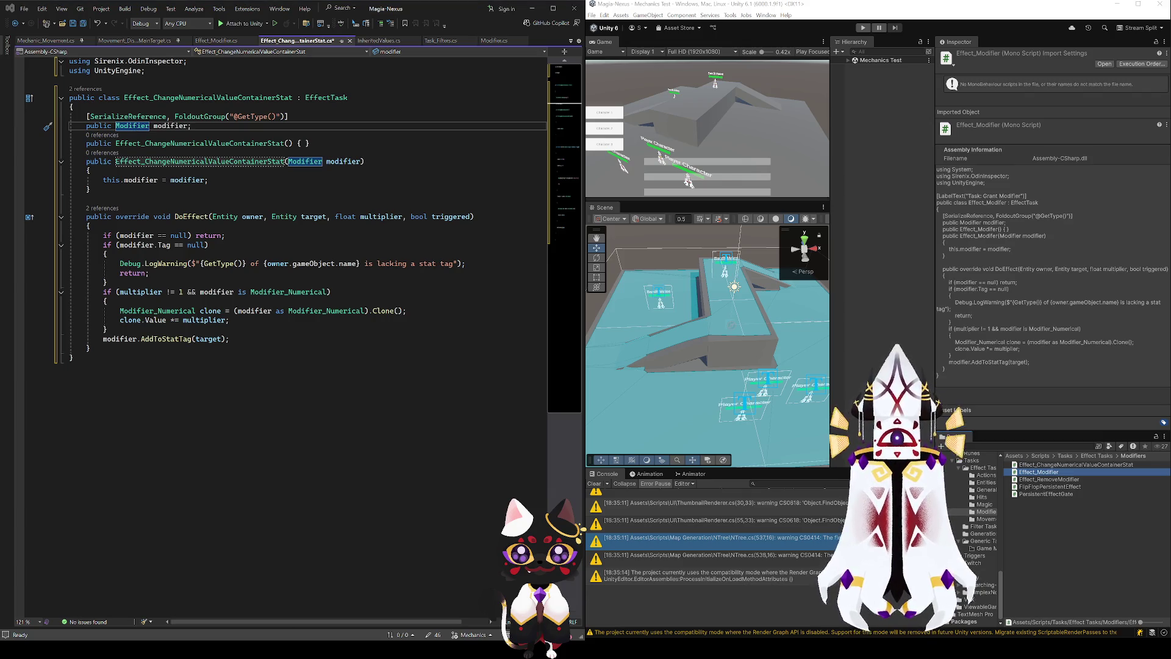
- Select the renamed script in Unity's Project window, then switch to the Obsidian Stats canvas
left_click(207, 125)
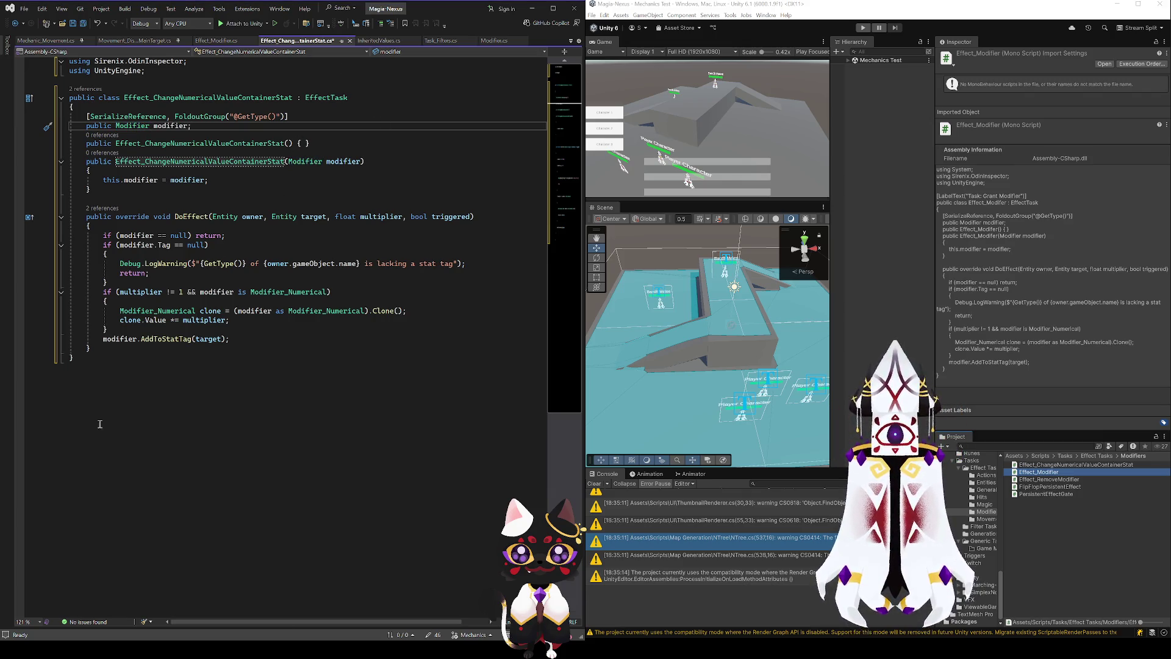
left_click(1076, 464)
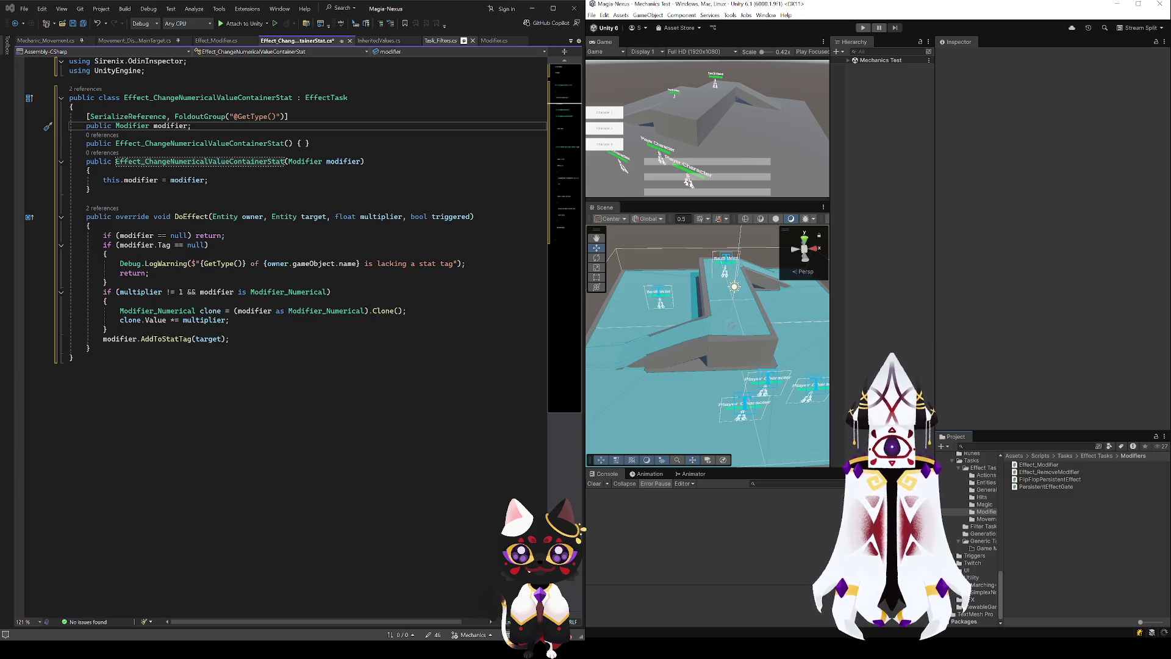
key("alt+Tab")
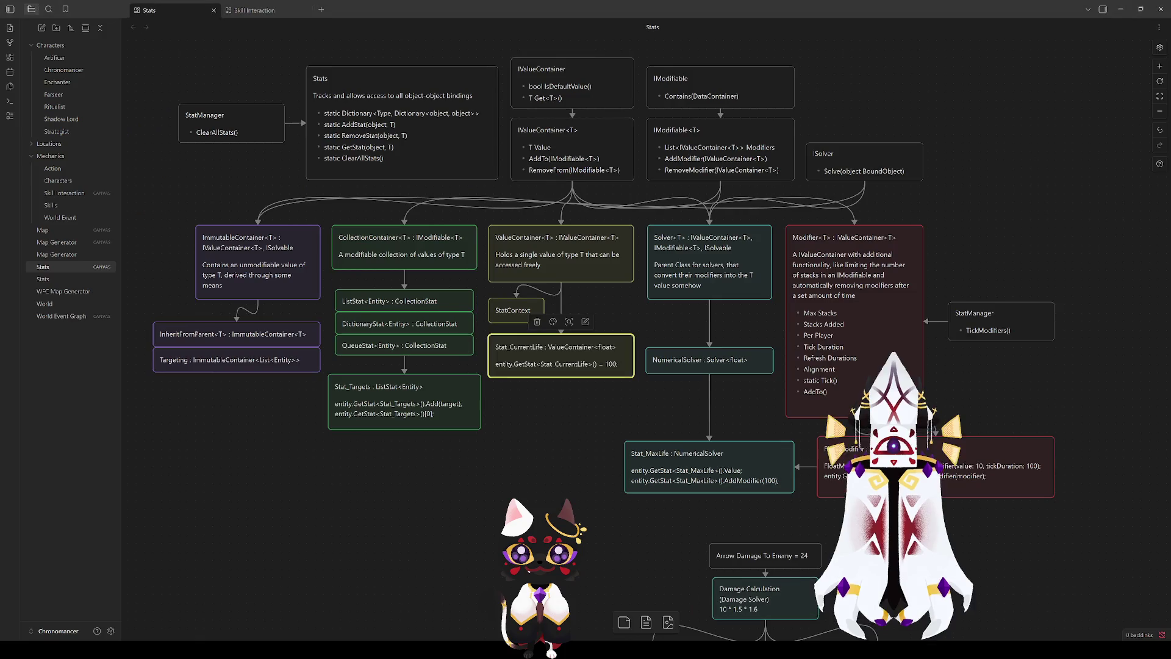
- Inspect the ValueContainer, StatContext, Stat_CurrentLife and IValueContainer nodes on the Stats canvas
left_click_drag(634, 413, 484, 219)
left_click(629, 394)
left_click_drag(635, 397, 484, 223)
left_click(483, 224)
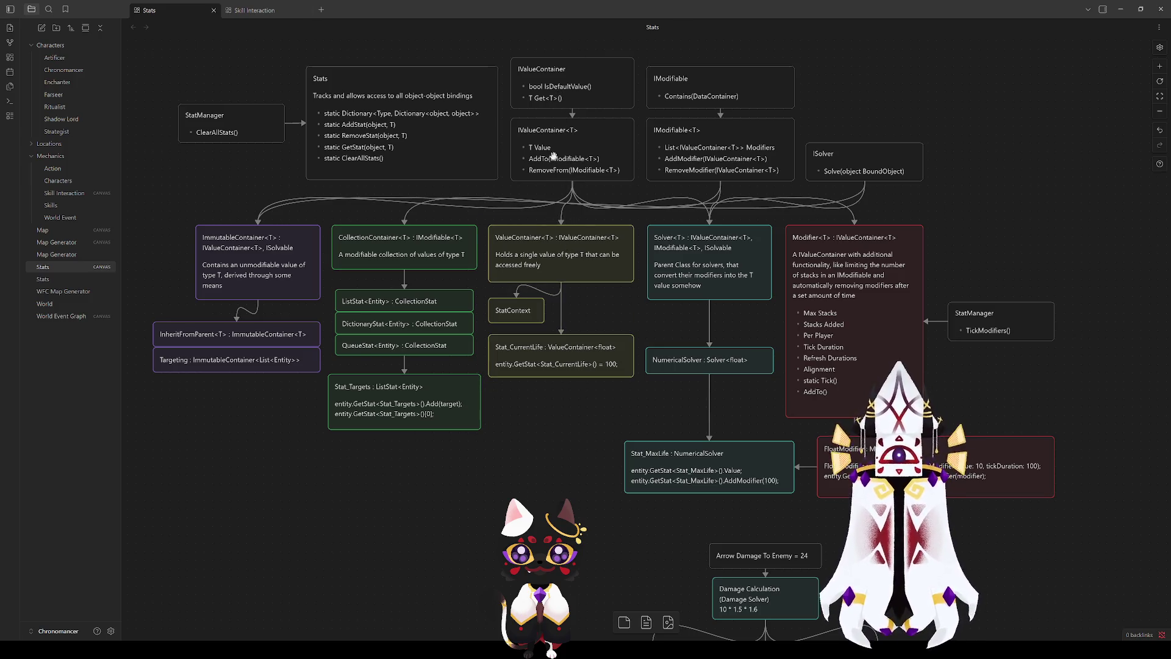
left_click(561, 156)
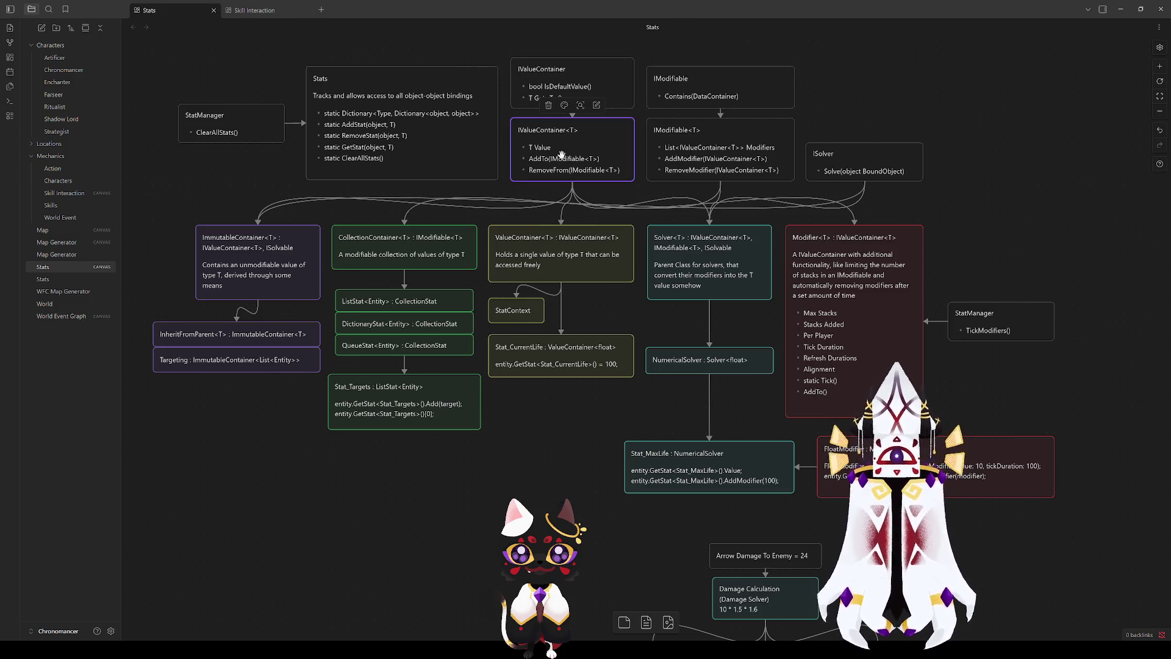
left_click(539, 75)
left_click(559, 160)
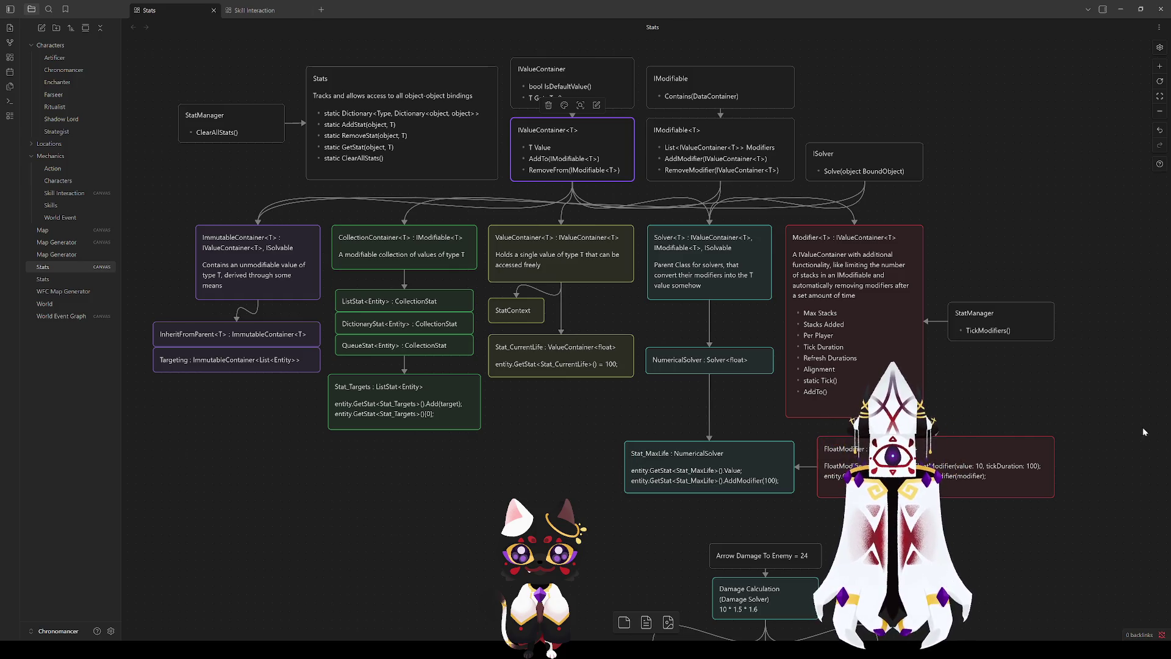
left_click(711, 520)
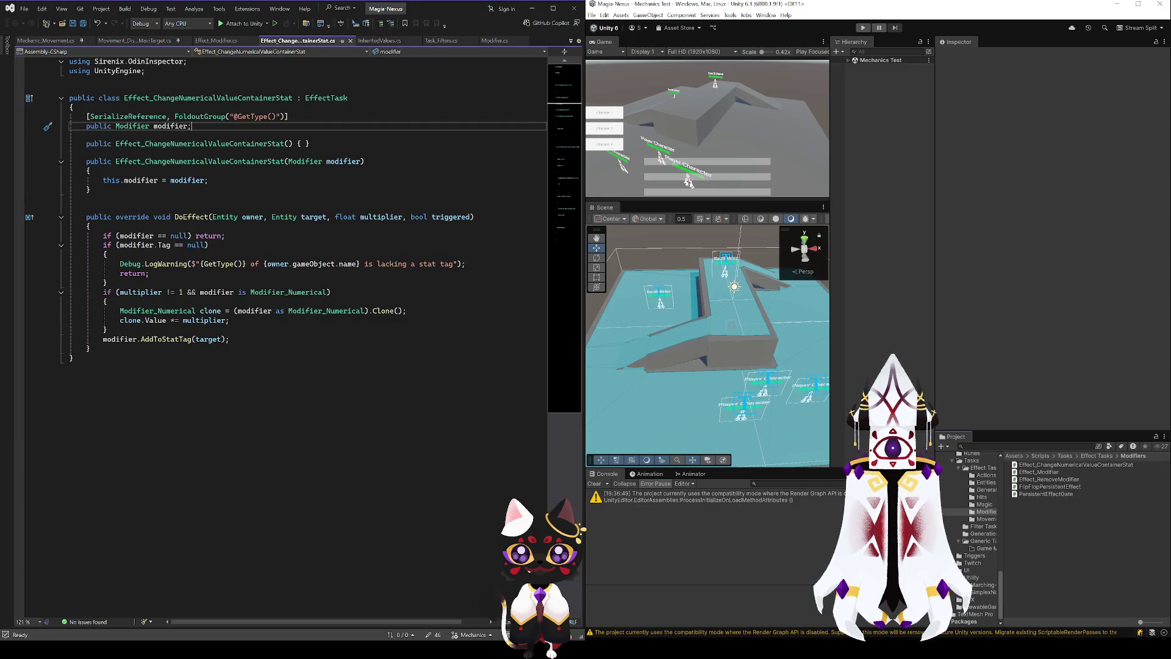
- Close the Effect_ChangeNumericalValueContainerStat file and bring up Mechanic_Damageable.cs
left_click(350, 40)
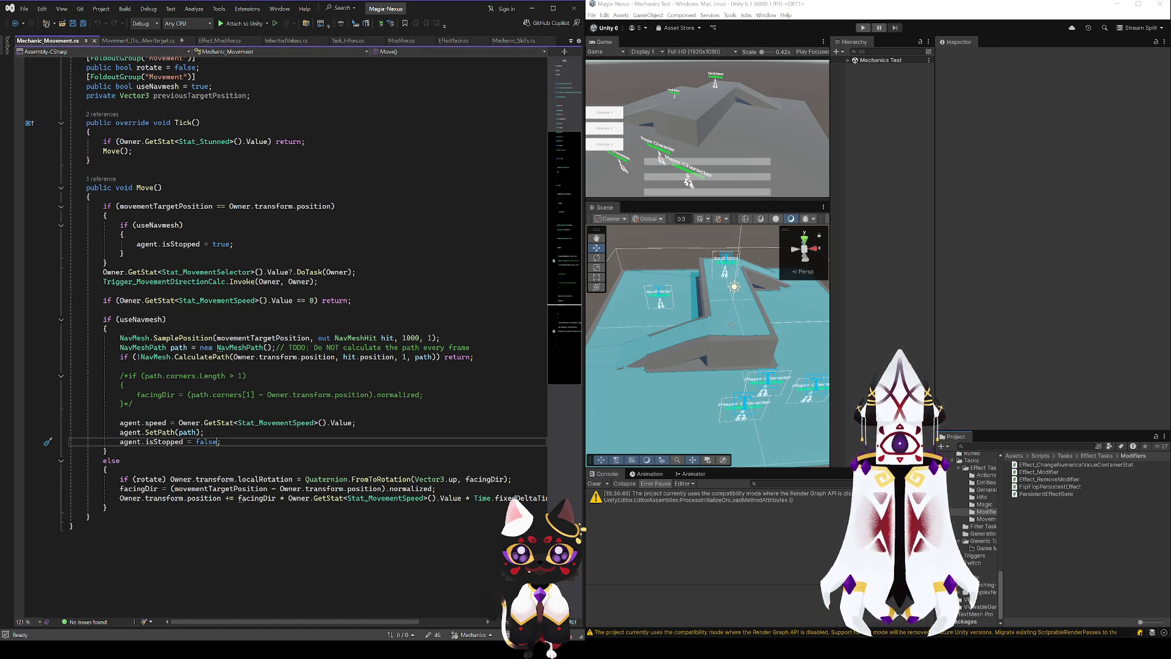
left_click(571, 40)
left_click(519, 91)
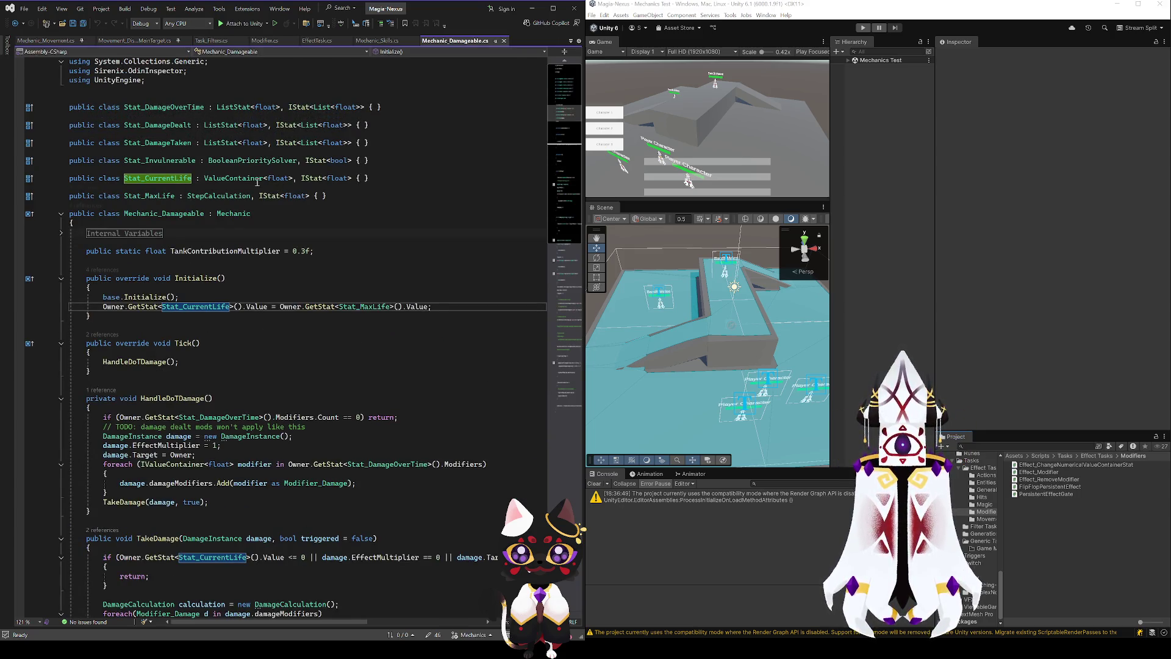
- Make Stat_CurrentLife extend ValueContainer<float> instead of NumericalSolver<float> and save
left_click(225, 178)
double_click(225, 179)
type("NumericalSolver")
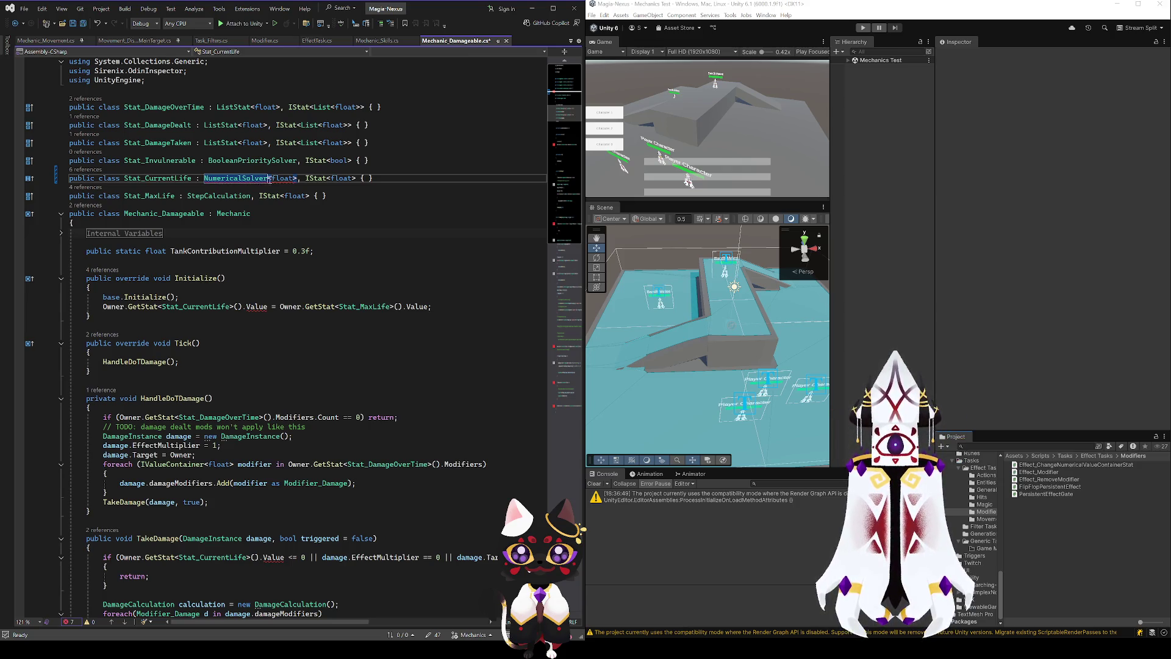
key("Delete")
key("Delete")
key("Delete")
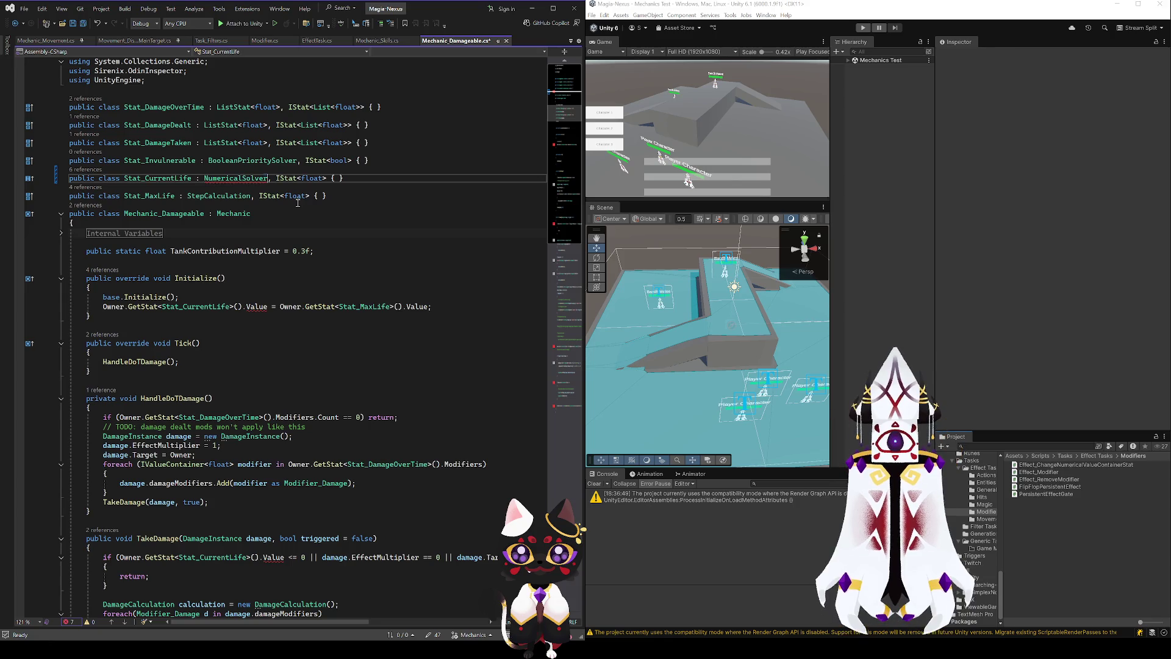
key("ctrl+s")
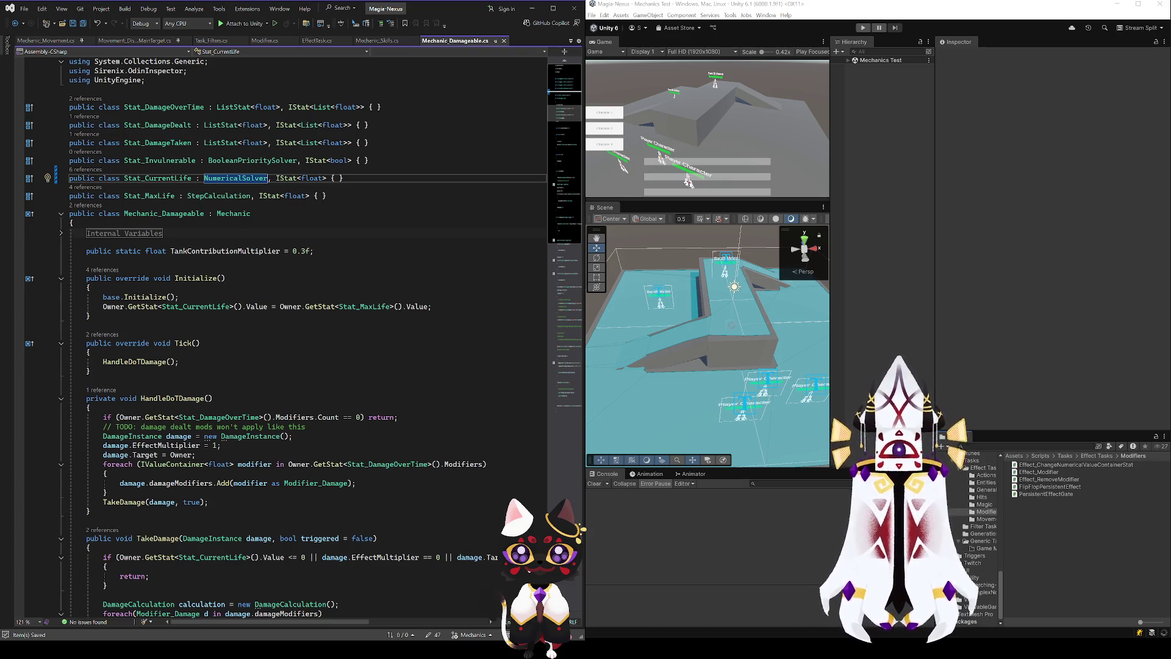
type("<float>")
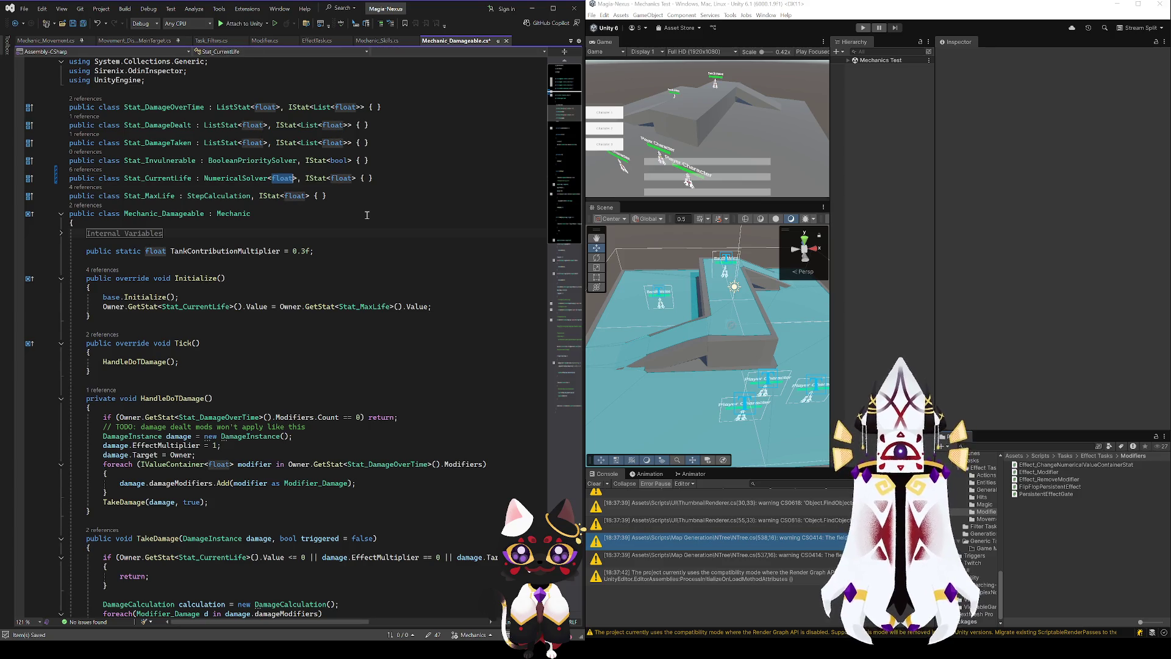
key("ctrl+z")
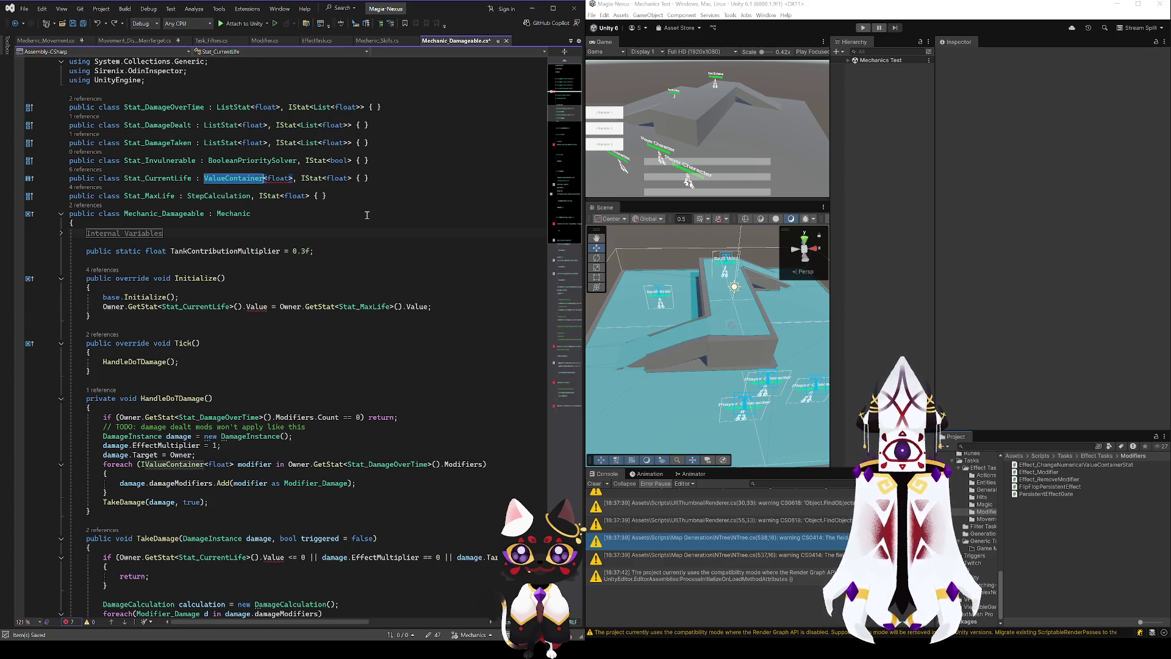
key("ctrl+s")
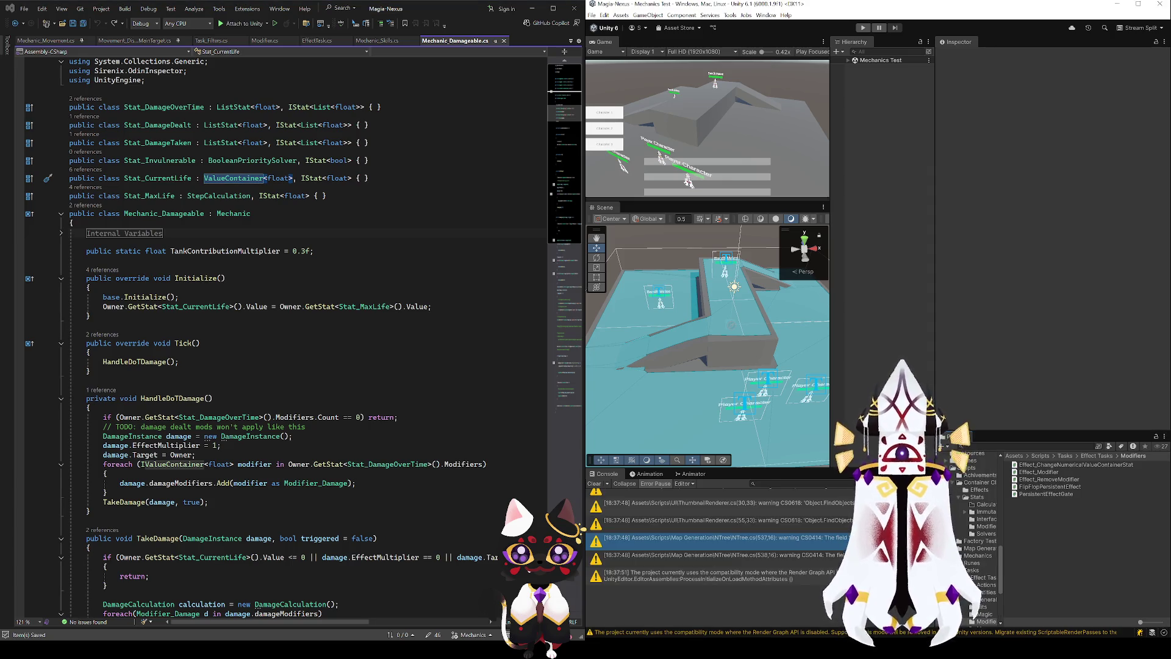
- Browse to the RootEntity prefab and open it in Prefab Mode to check Stat_CurrentLife
left_click(980, 553)
left_click(983, 489)
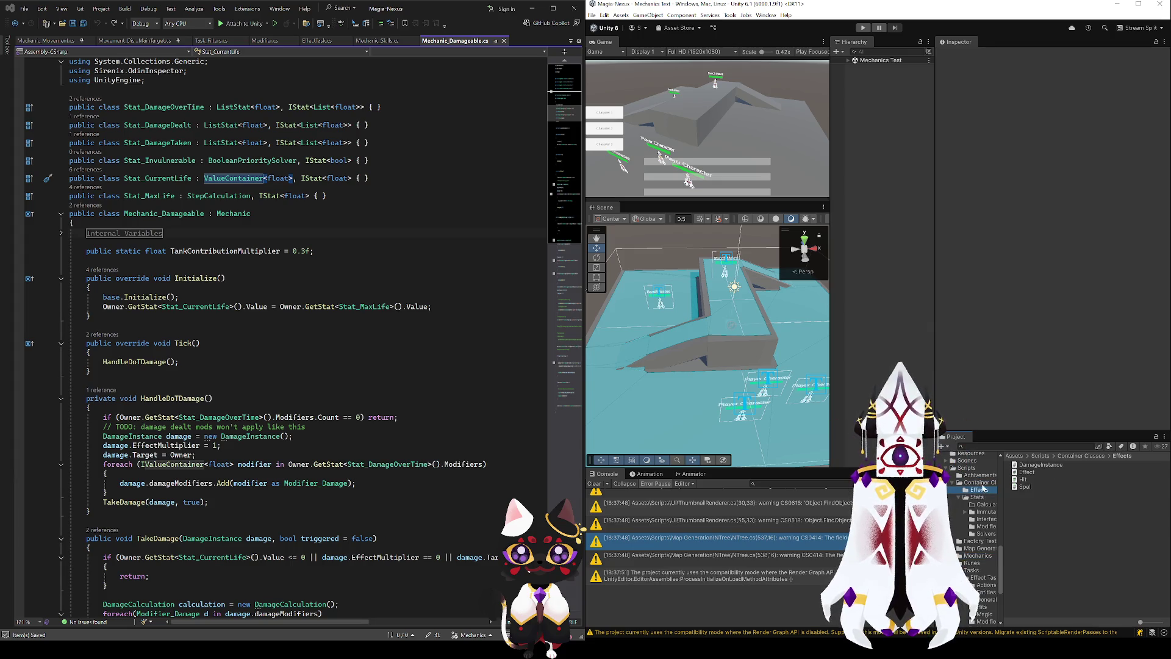
left_click(981, 476)
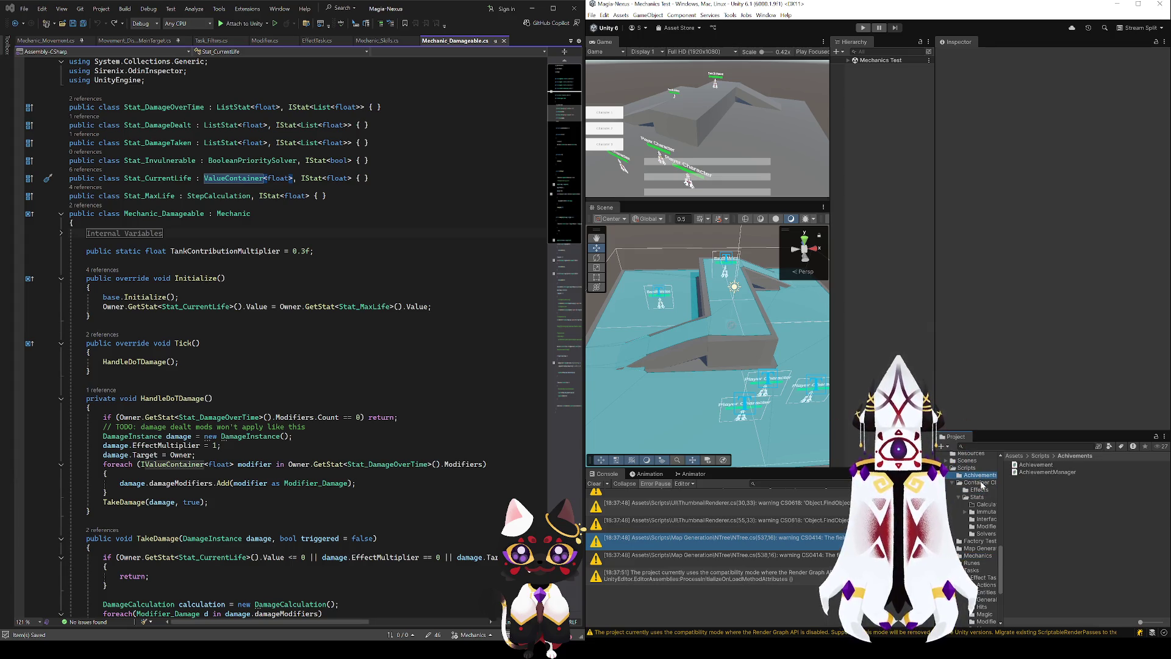
left_click(981, 484)
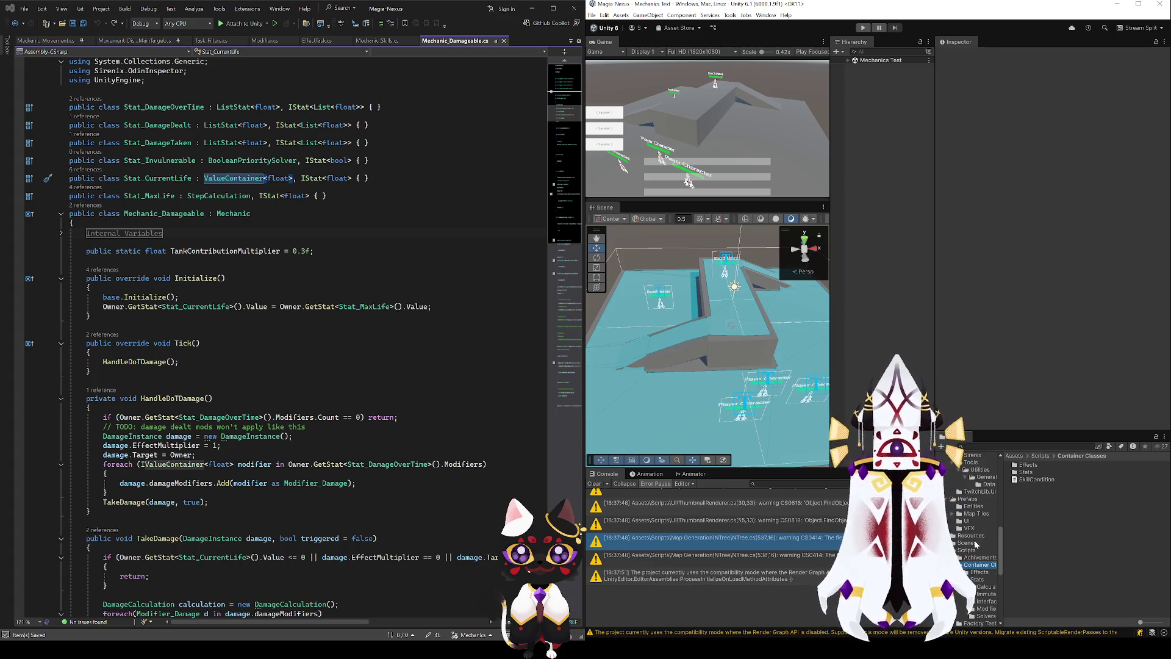
left_click(1033, 494)
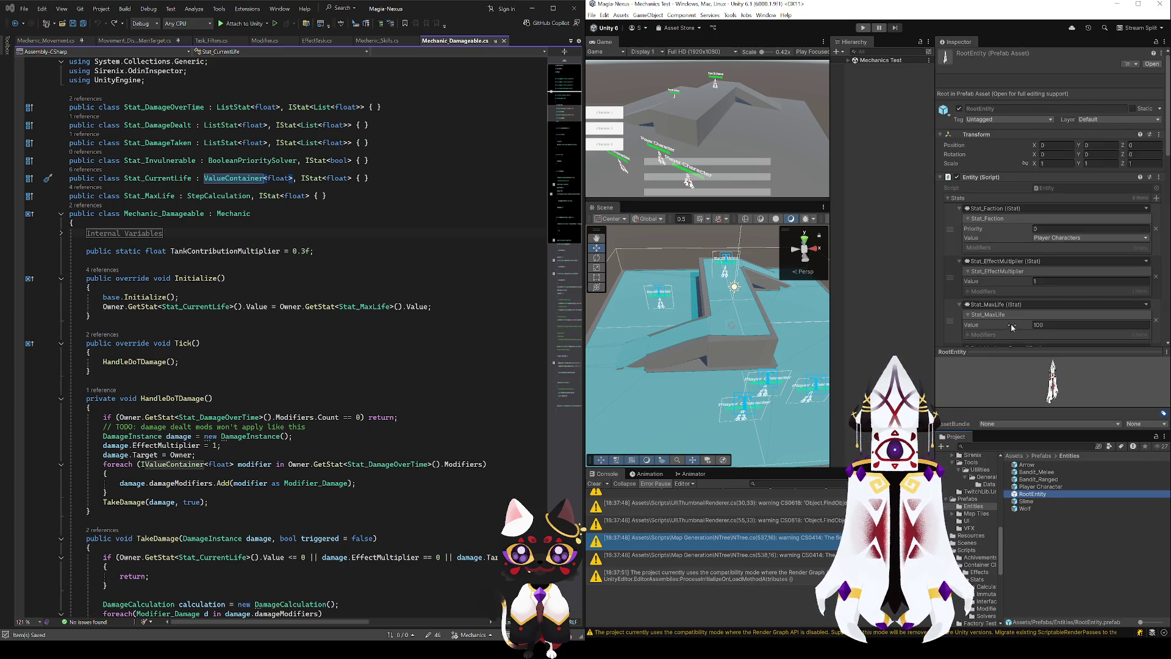
scroll(1012, 328, "down", 10)
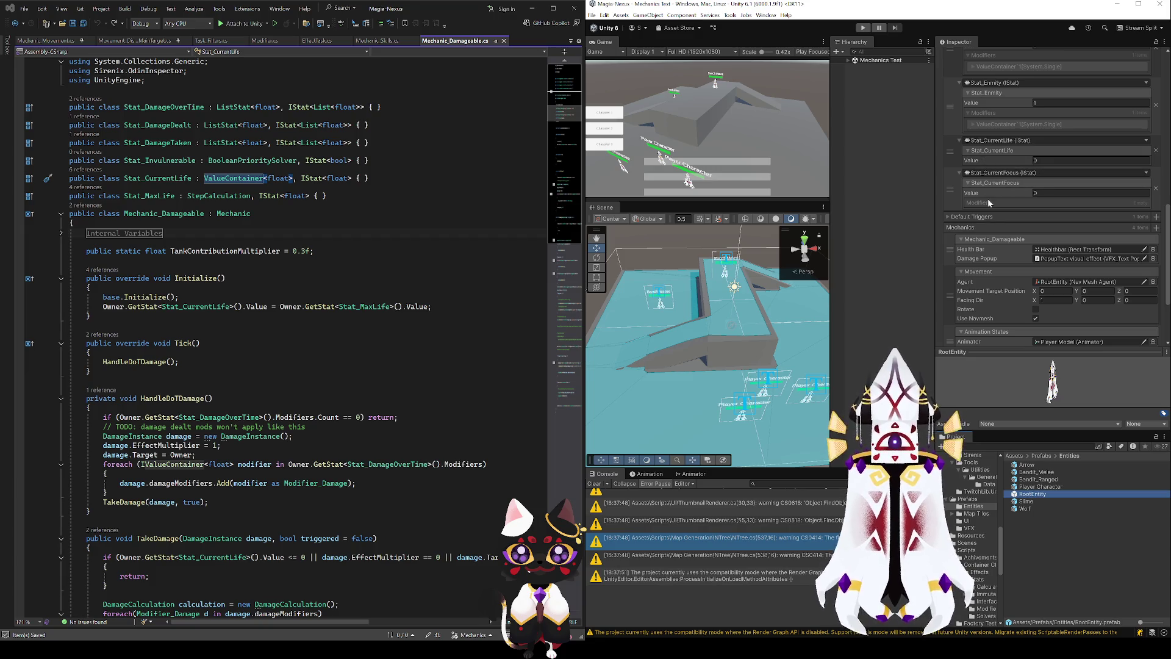
double_click(1027, 495)
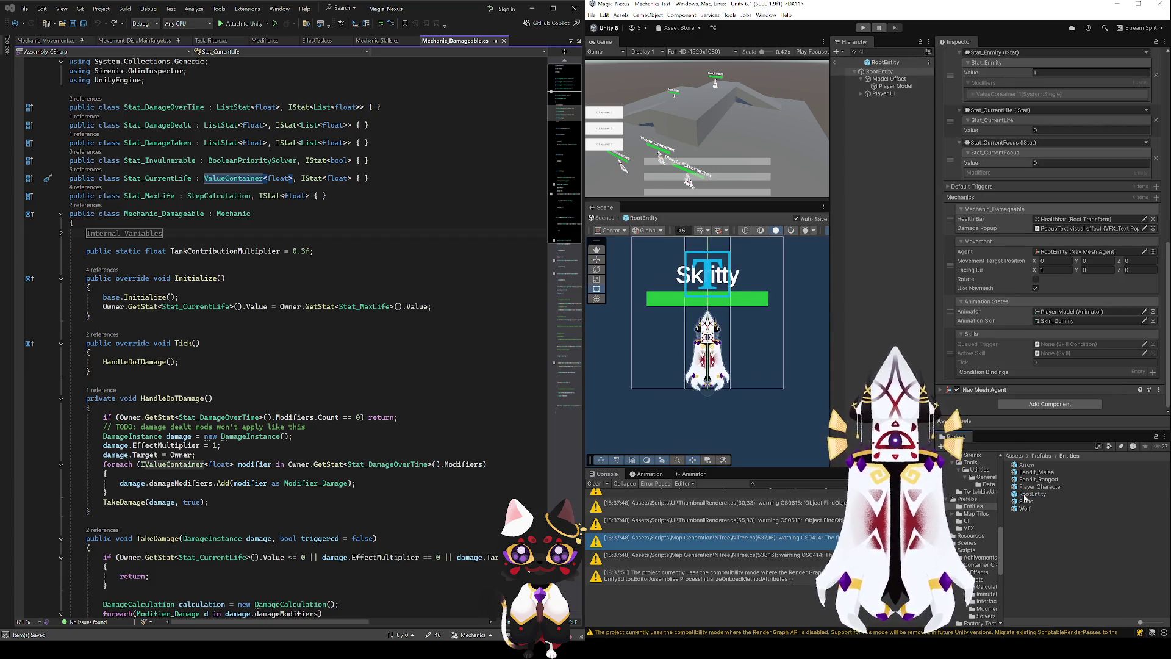
scroll(1019, 265, "up", 3)
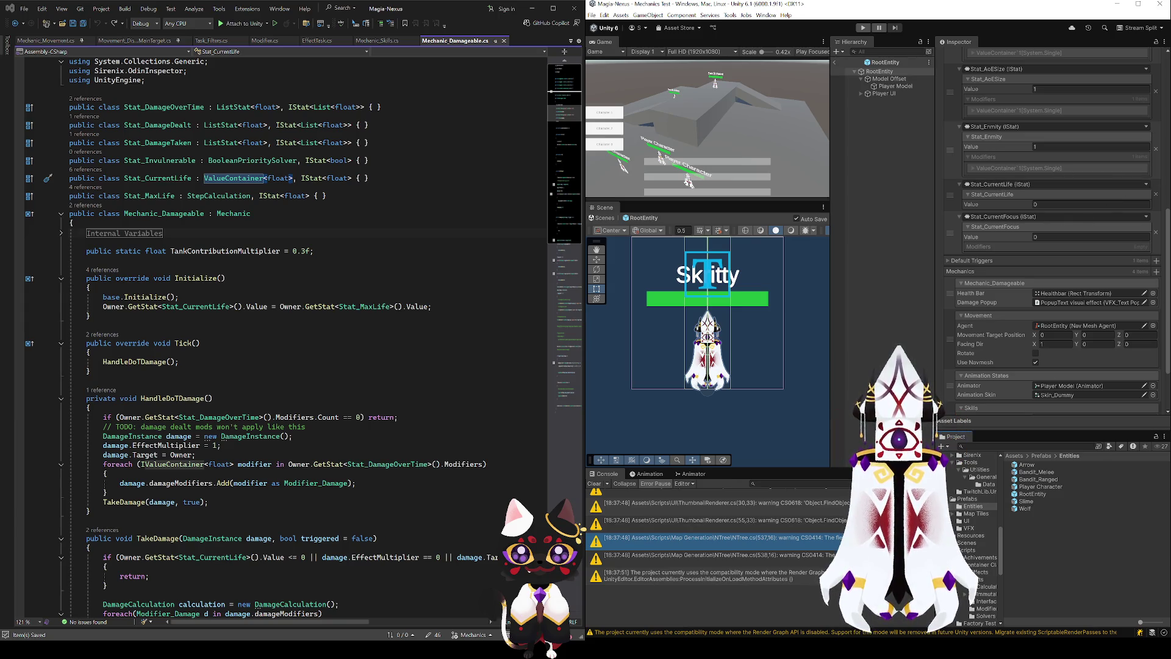
left_click(257, 306)
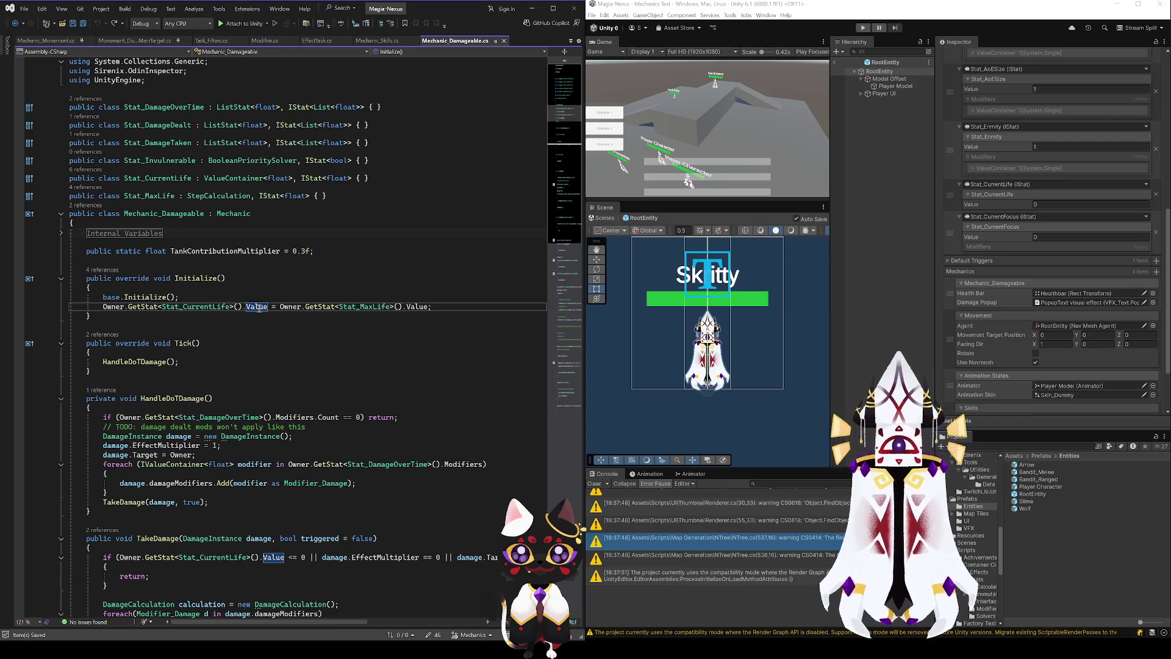
- Check the Value definition in IValueContainer.cs, then return to Mechanic_Damageable.cs
key("F12")
scroll(263, 329, "down", 4)
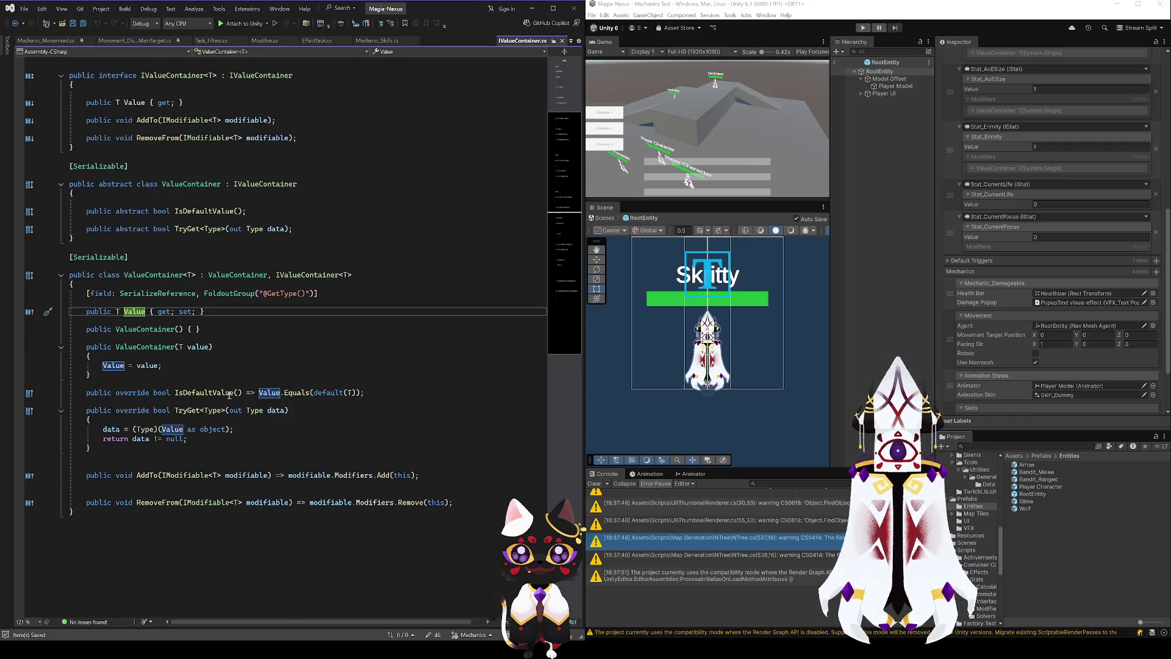
scroll(220, 408, "up", 4)
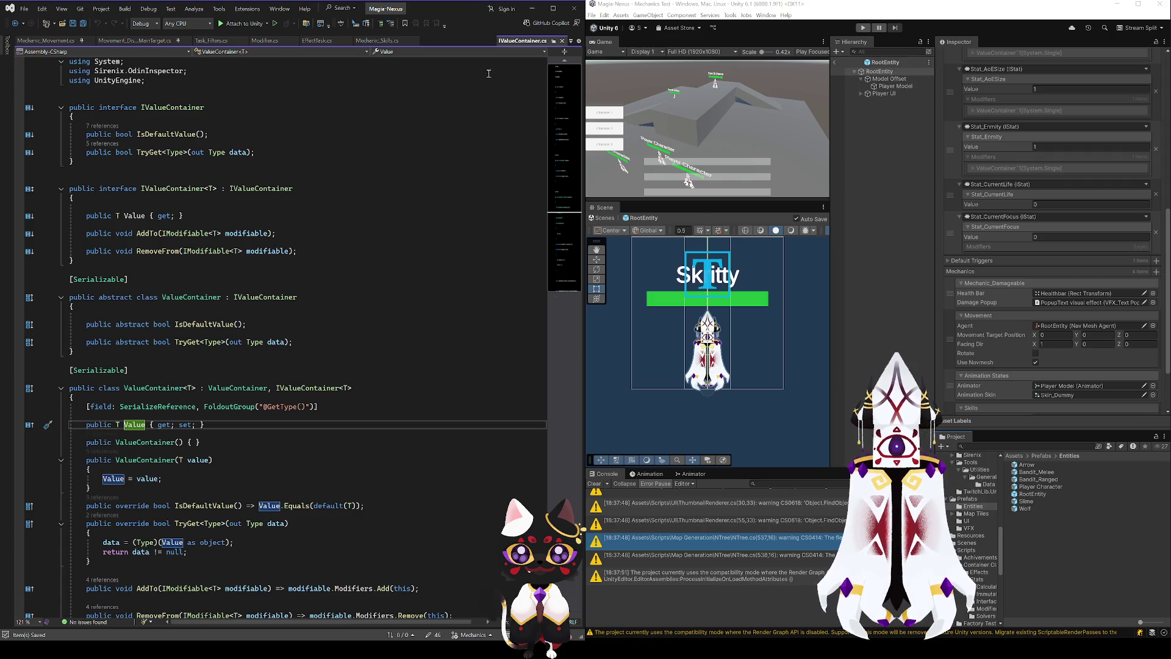
left_click(14, 25)
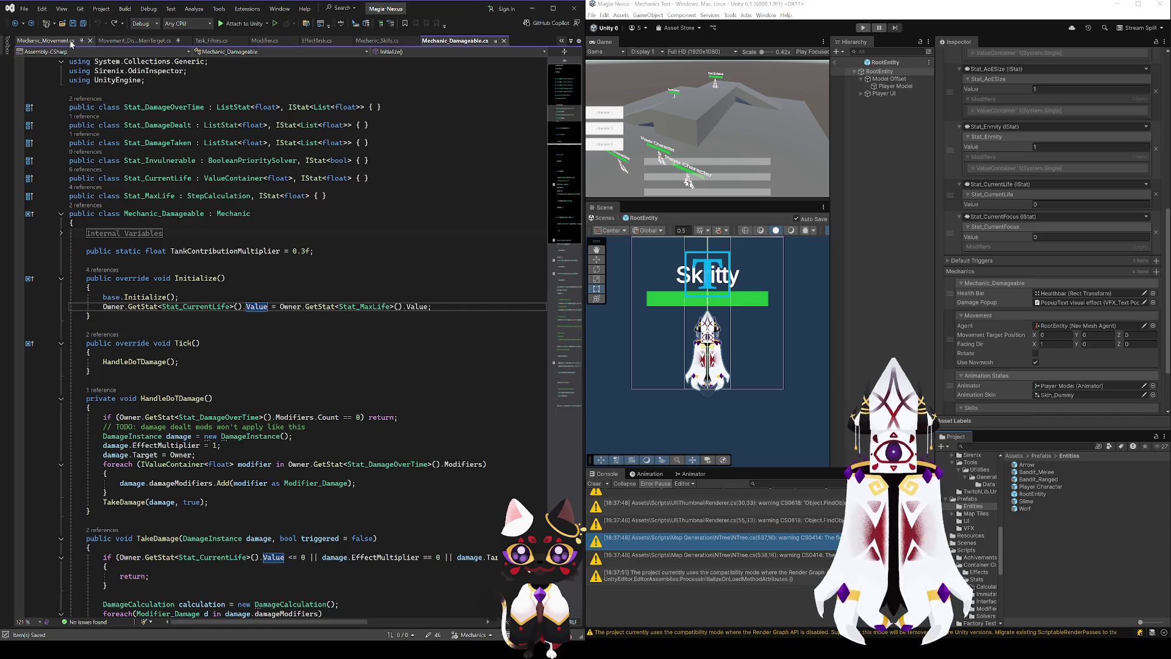
- Review Stat_CurrentFocus and its Initialize() Value setup in Mechanic_Skills.cs
left_click(48, 40)
left_click(380, 40)
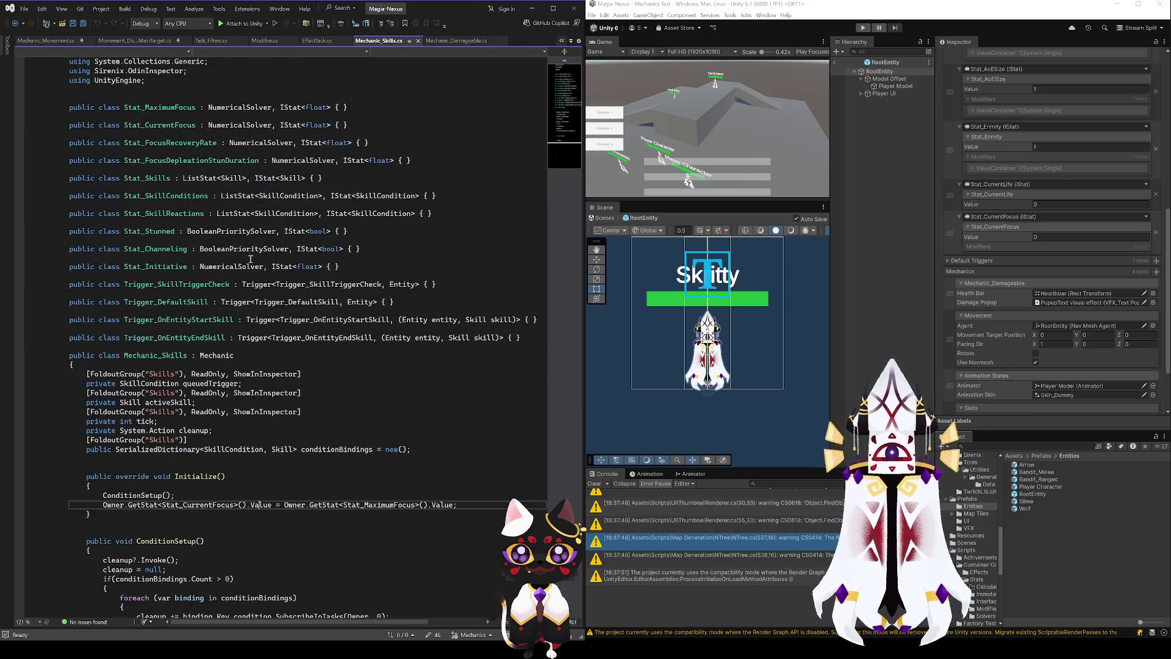
left_click(169, 132)
left_click(234, 128)
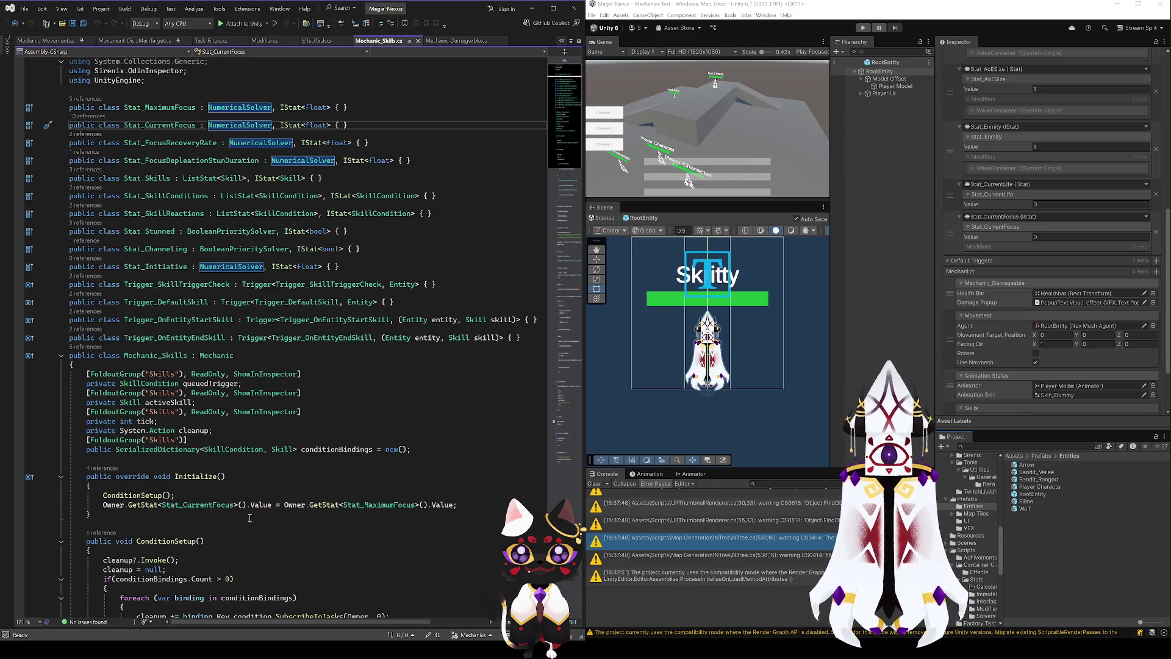
left_click(266, 506)
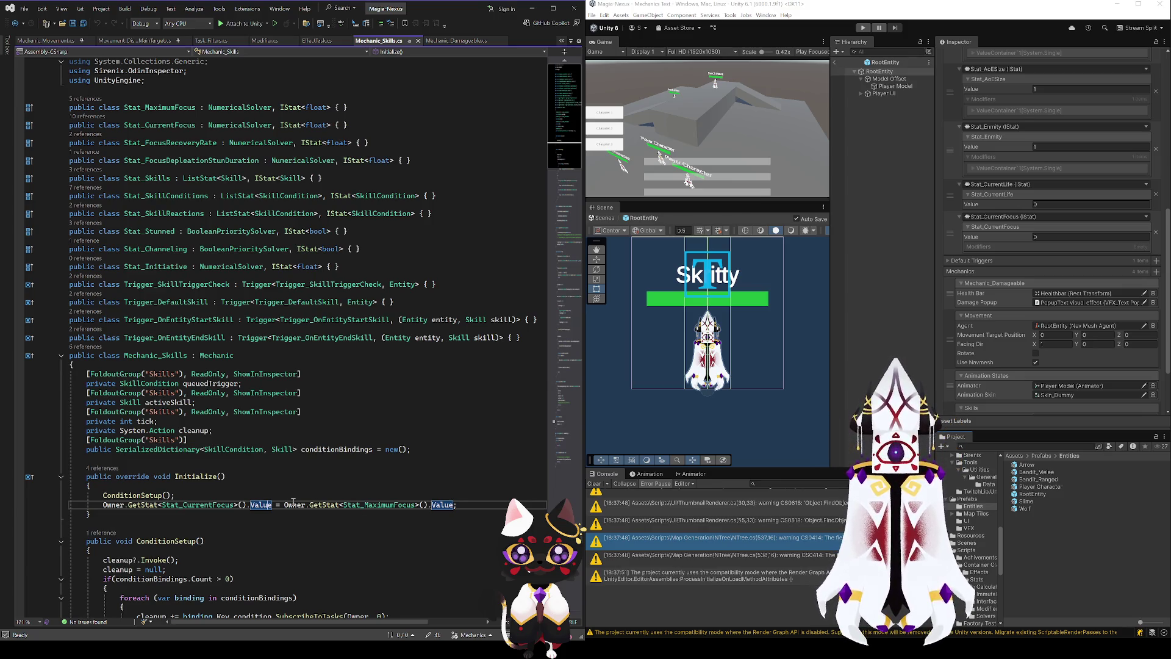
scroll(256, 509, "down", 3)
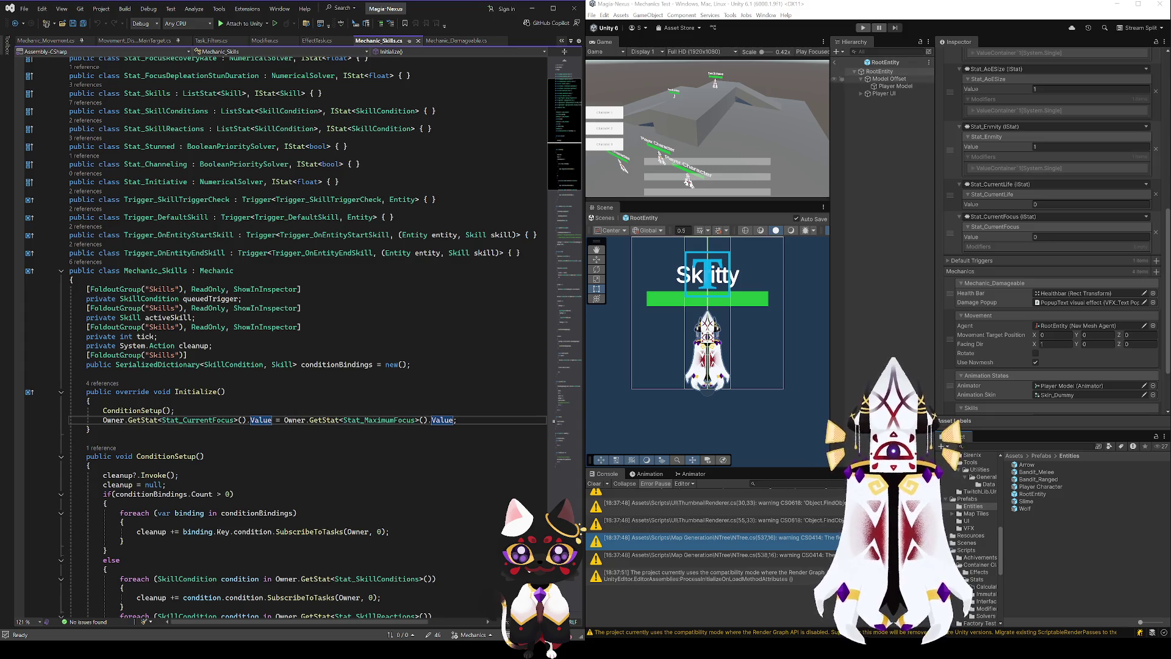
scroll(979, 566, "down", 5)
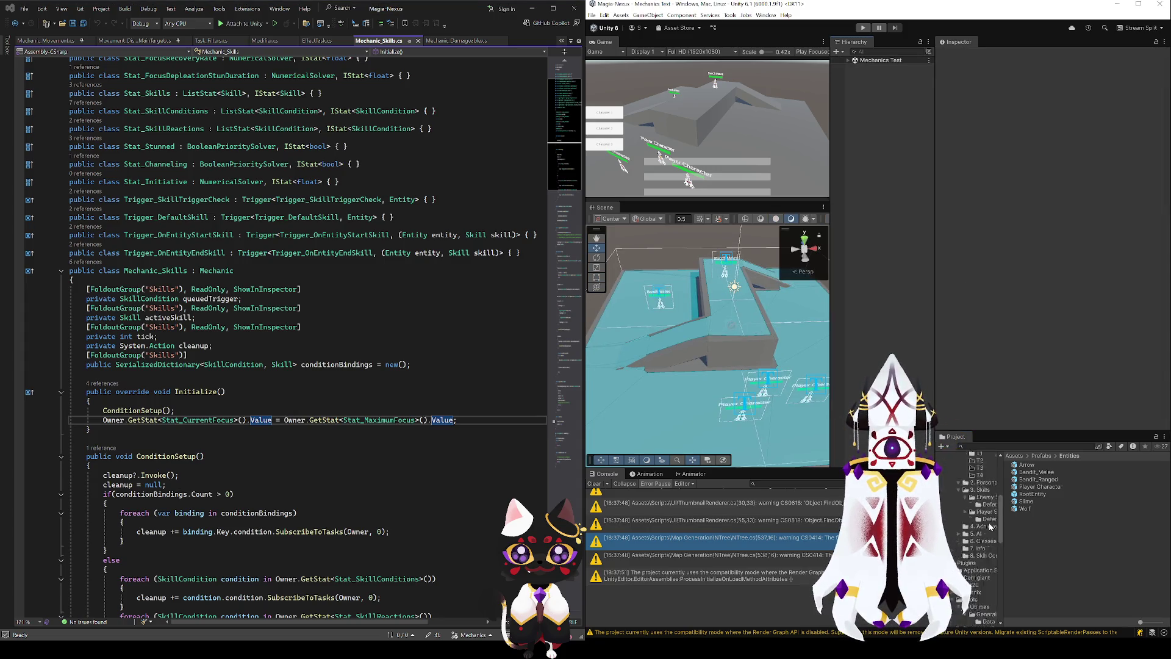
left_click(987, 586)
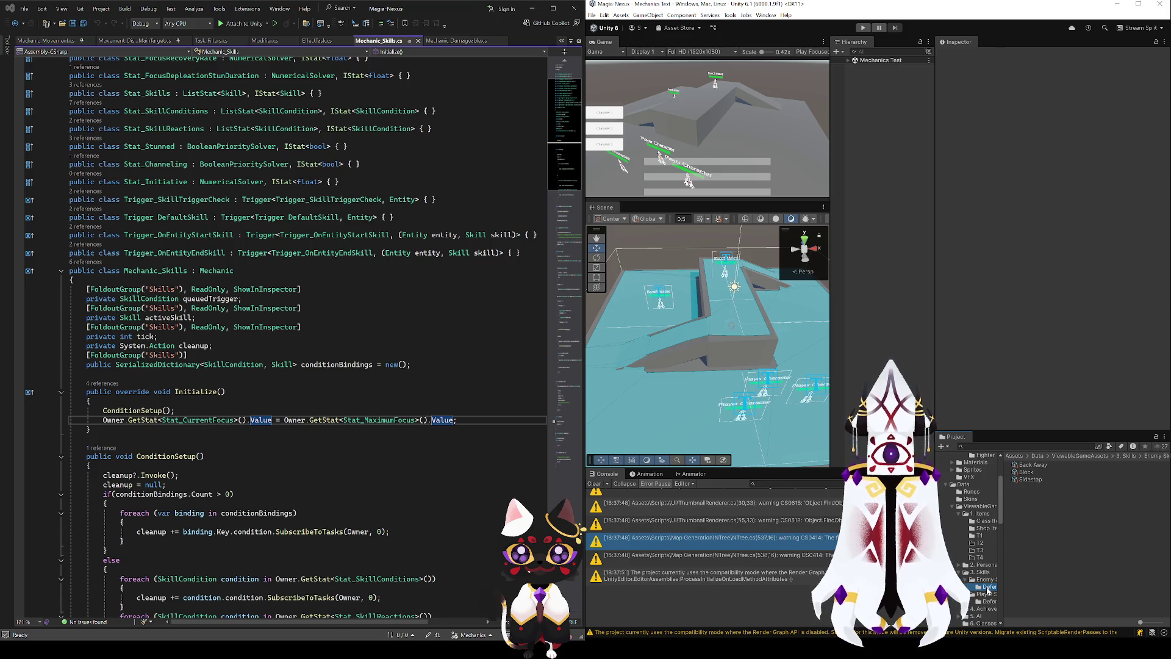
- Group the ValueContainer, StatContext and Stat_CurrentLife cards under a group named DELETE
key("alt+Tab")
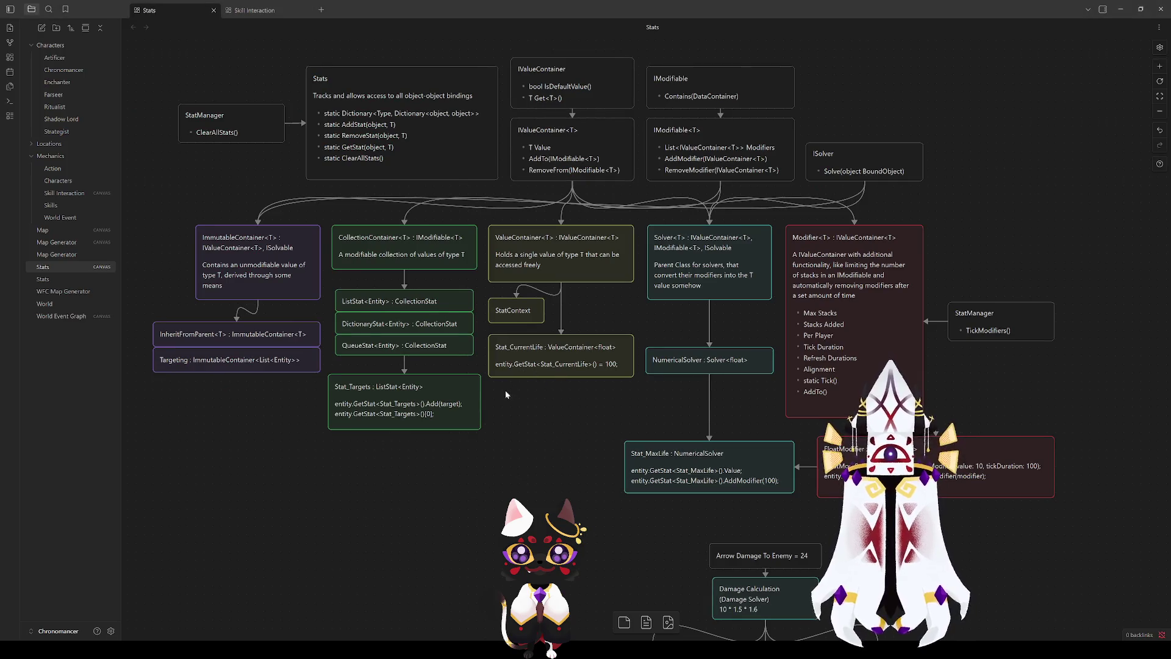
left_click_drag(574, 298, 613, 243)
right_click(619, 245)
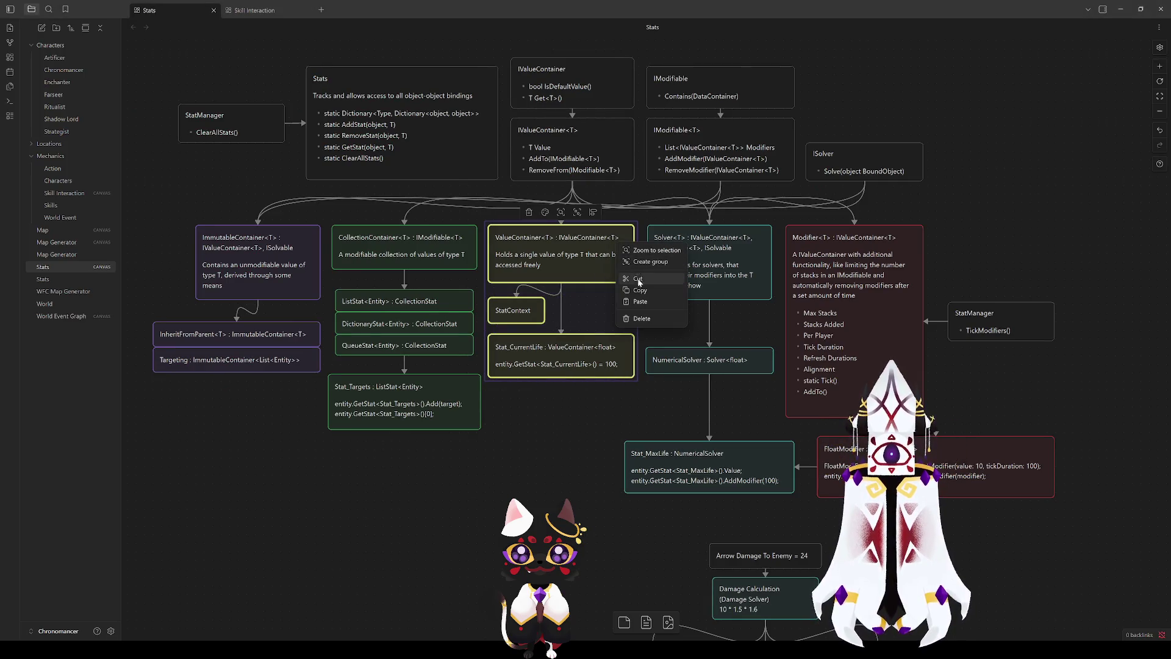
left_click(641, 263)
type("DELETE")
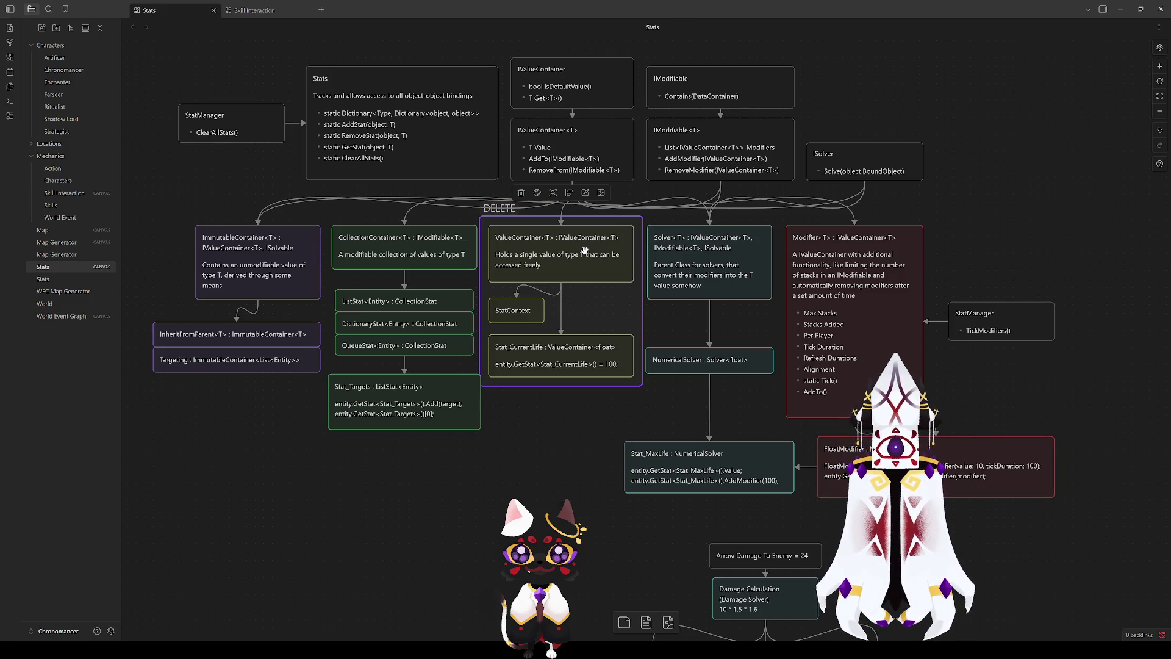
left_click(500, 200)
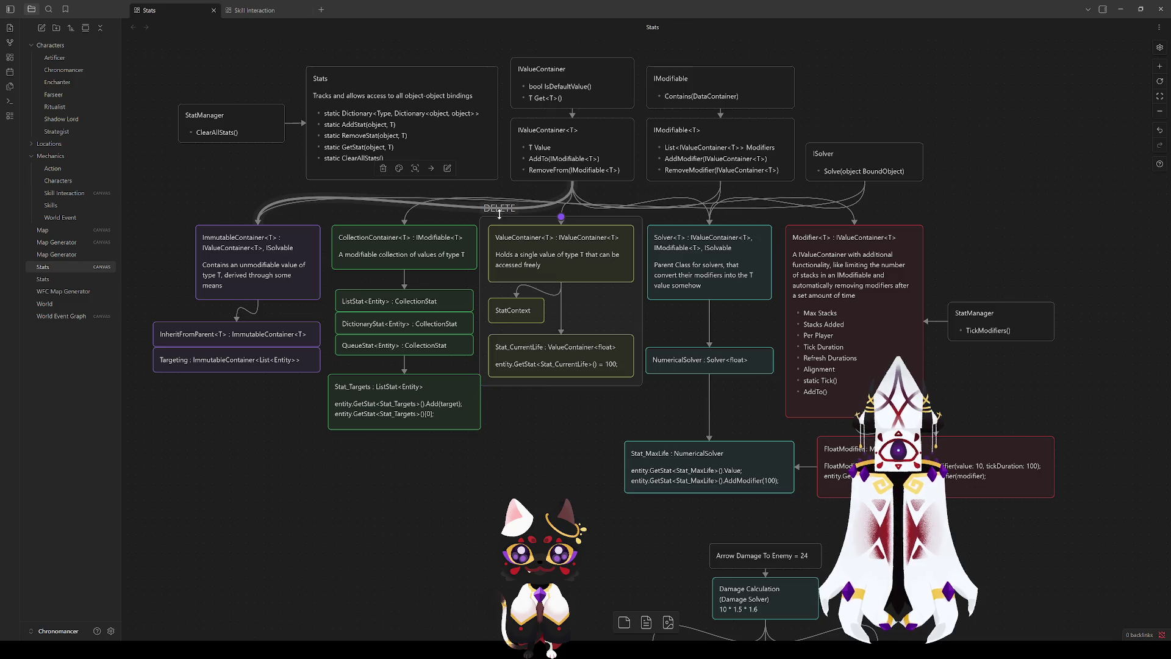
key("Escape")
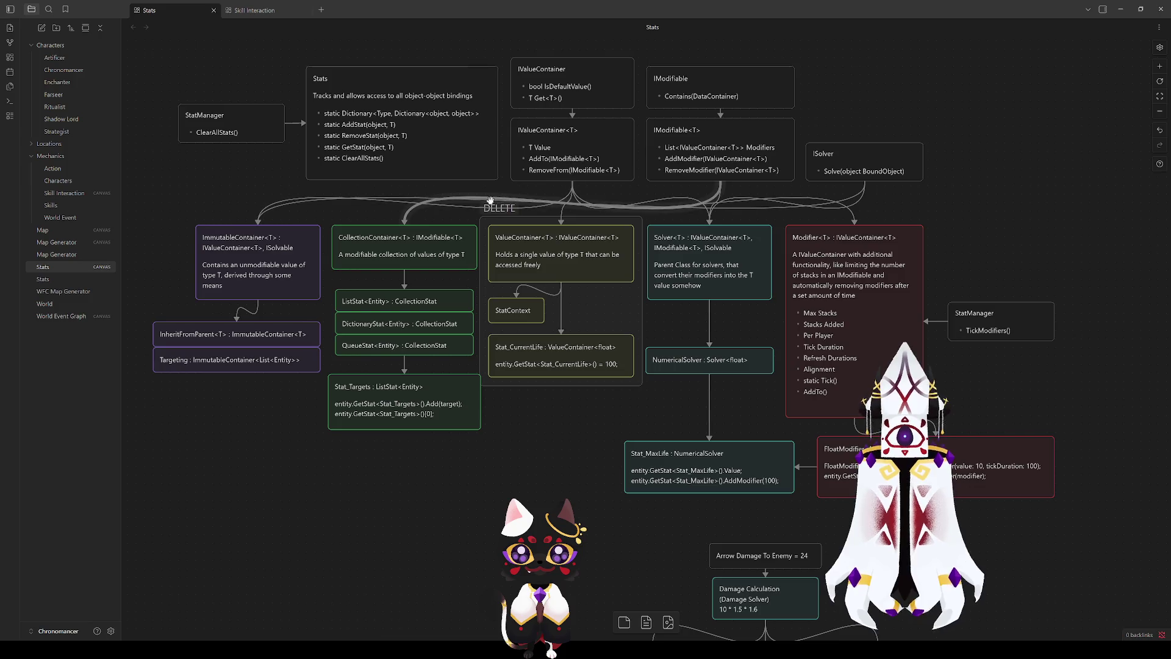
- Reposition and slightly enlarge the DELETE group, then minimise Obsidian
mouse_move(644, 404)
left_mouse_down()
mouse_move(488, 299)
mouse_move(482, 209)
mouse_move(494, 260)
left_mouse_up()
left_click(488, 209)
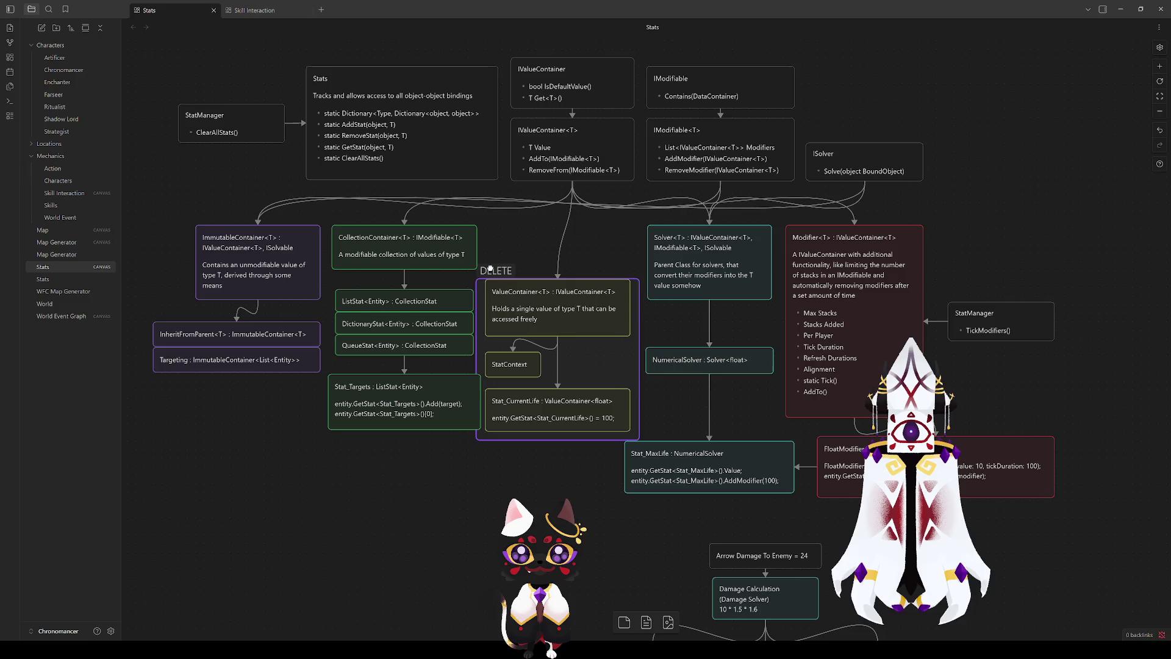
left_click(500, 247)
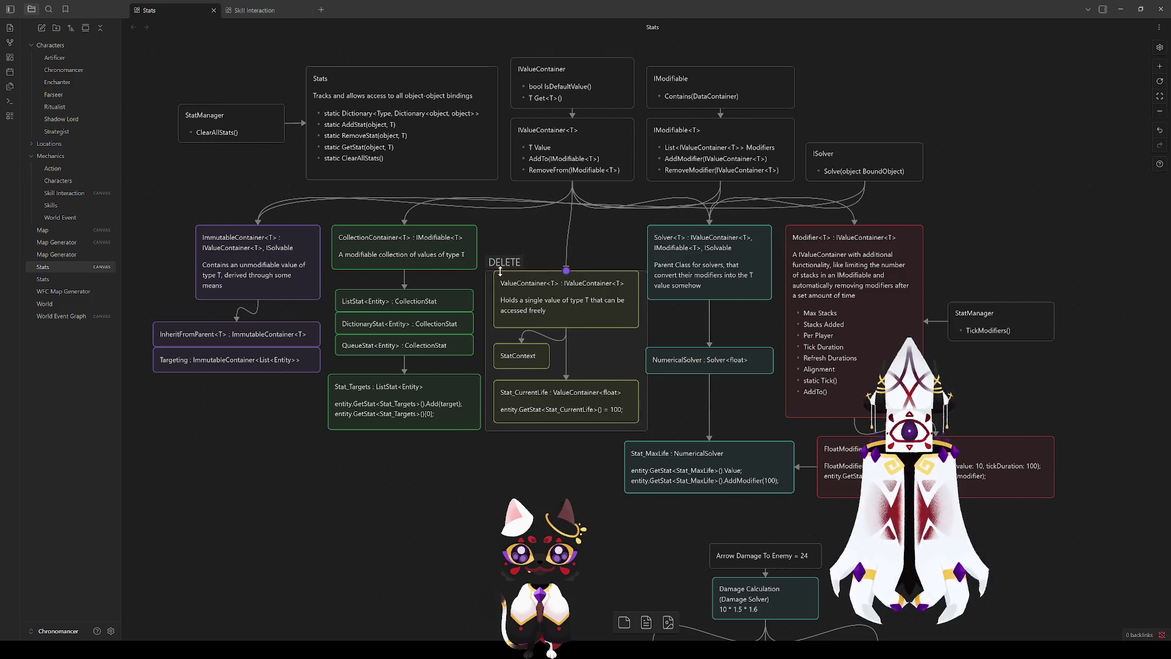
left_click_drag(490, 268, 492, 261)
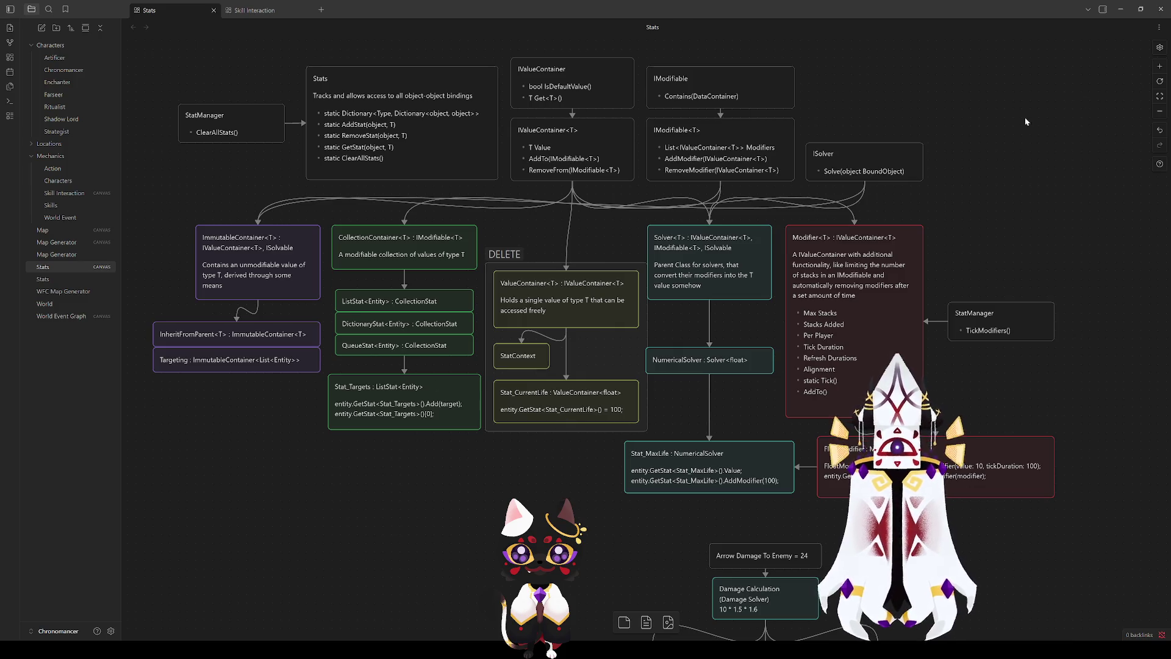
left_click(1125, 10)
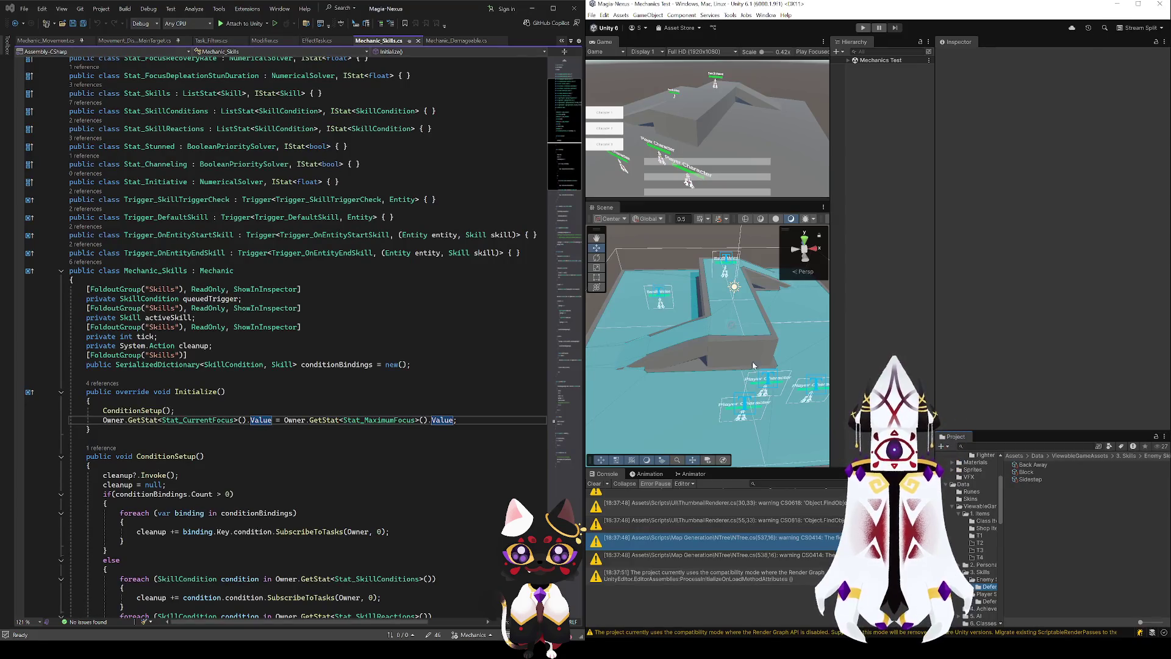
- Select the player Parry skill asset in the Player Skills Defer folder
left_click(275, 453)
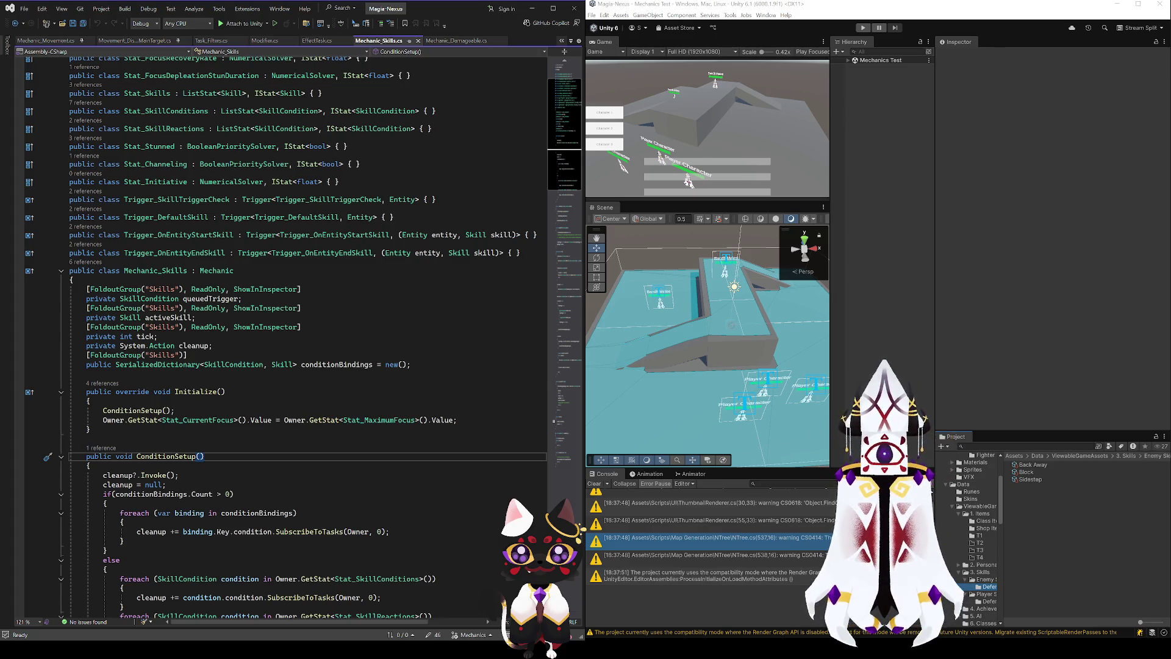
left_click(988, 601)
left_click(1026, 480)
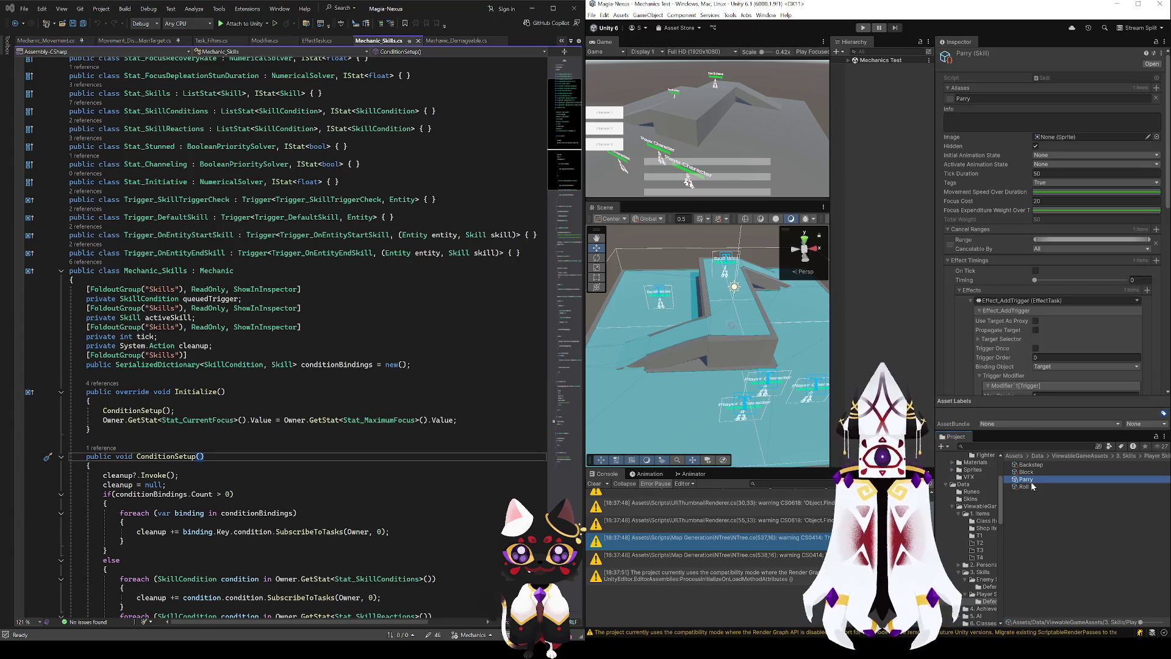
scroll(1004, 302, "down", 10)
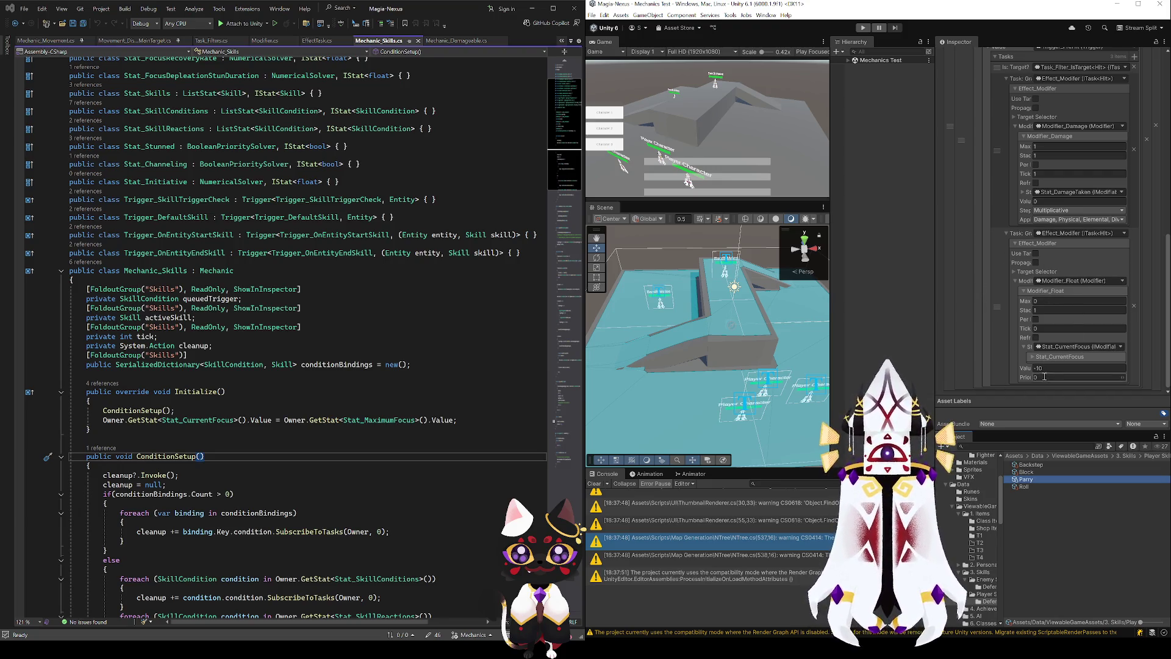
left_click(1031, 359)
left_click(1031, 358)
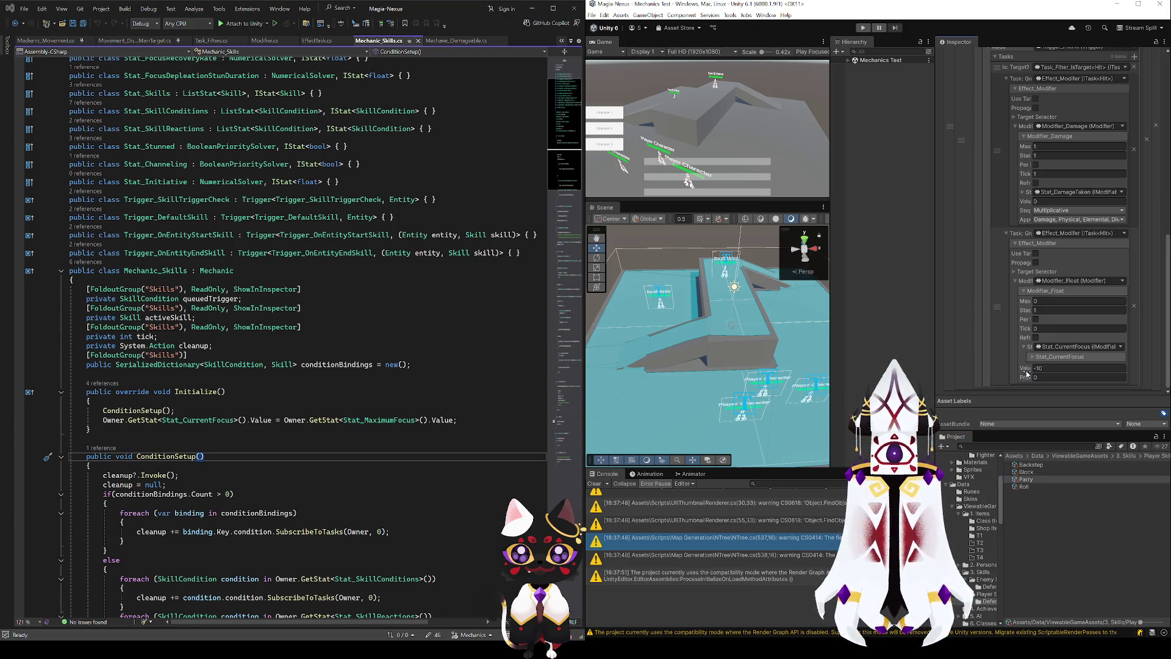
- Set Parry's Modifier_Numerical Value to -10 and its Stat to Stat_CurrentFocus
left_click(1043, 378)
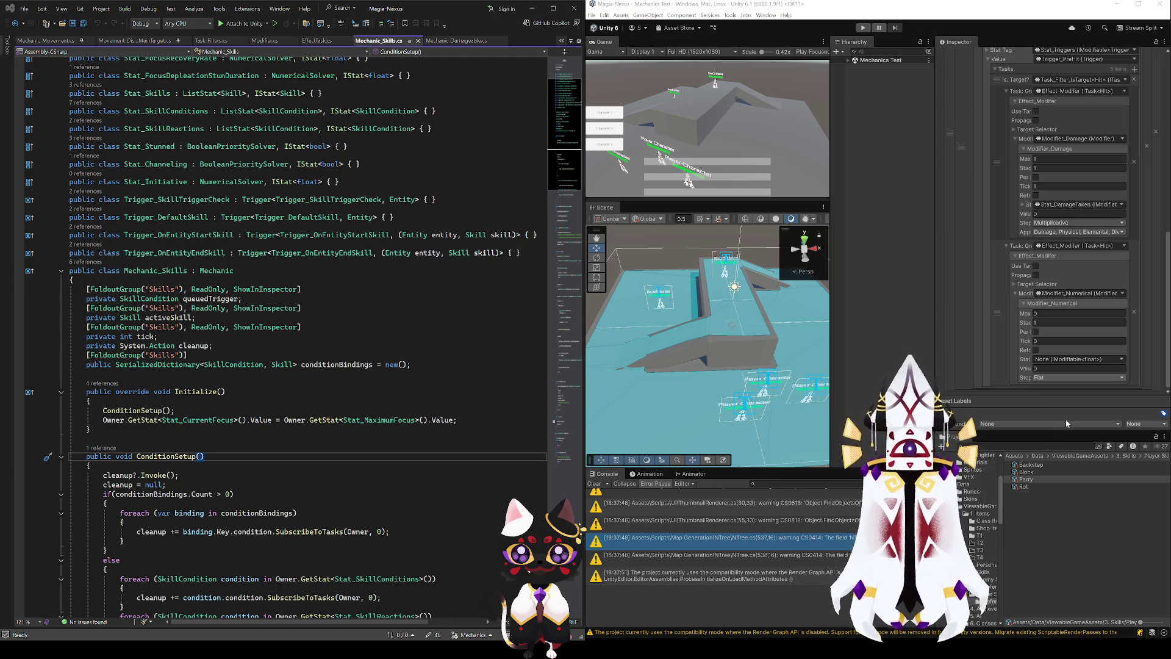
left_click(1049, 368)
type("-10")
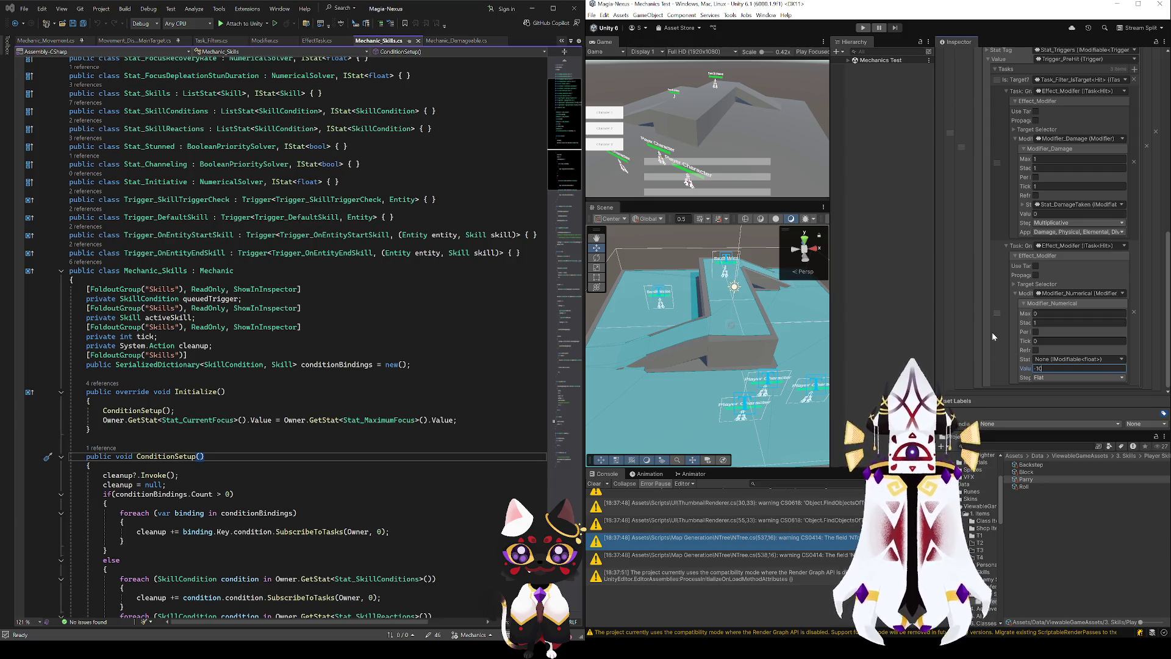
left_click(1054, 341)
key("Return")
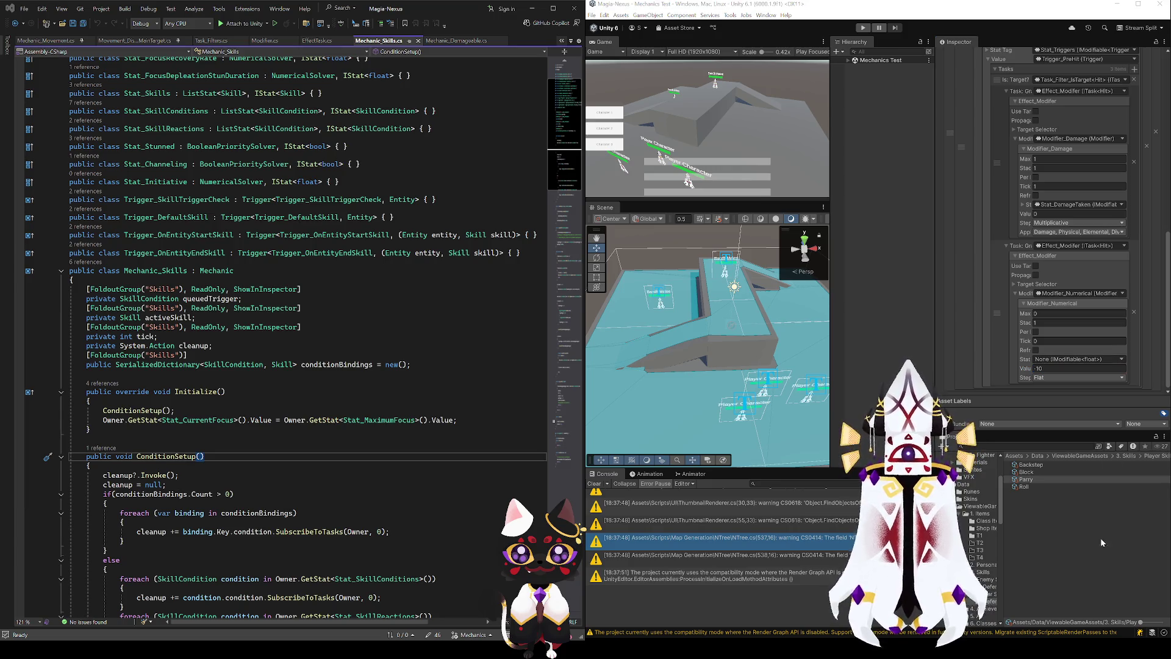
left_click(1083, 490)
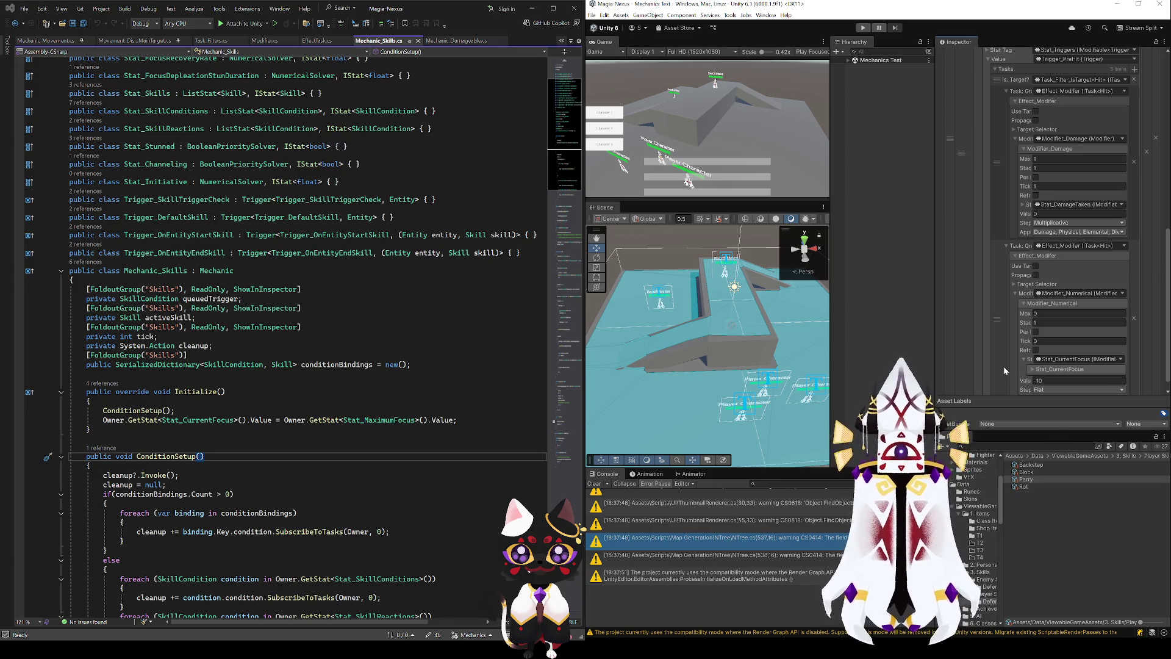
left_click(1025, 361)
left_click(1047, 378)
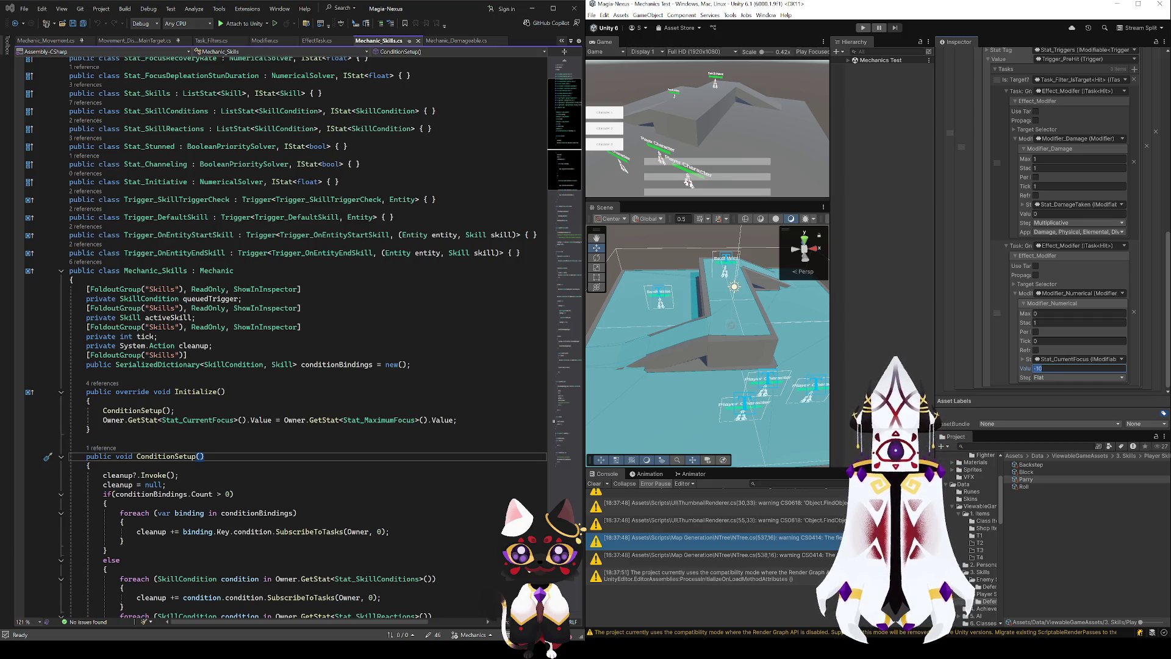
left_click(425, 289)
scroll(425, 390, "down", 6)
scroll(425, 390, "down", 20)
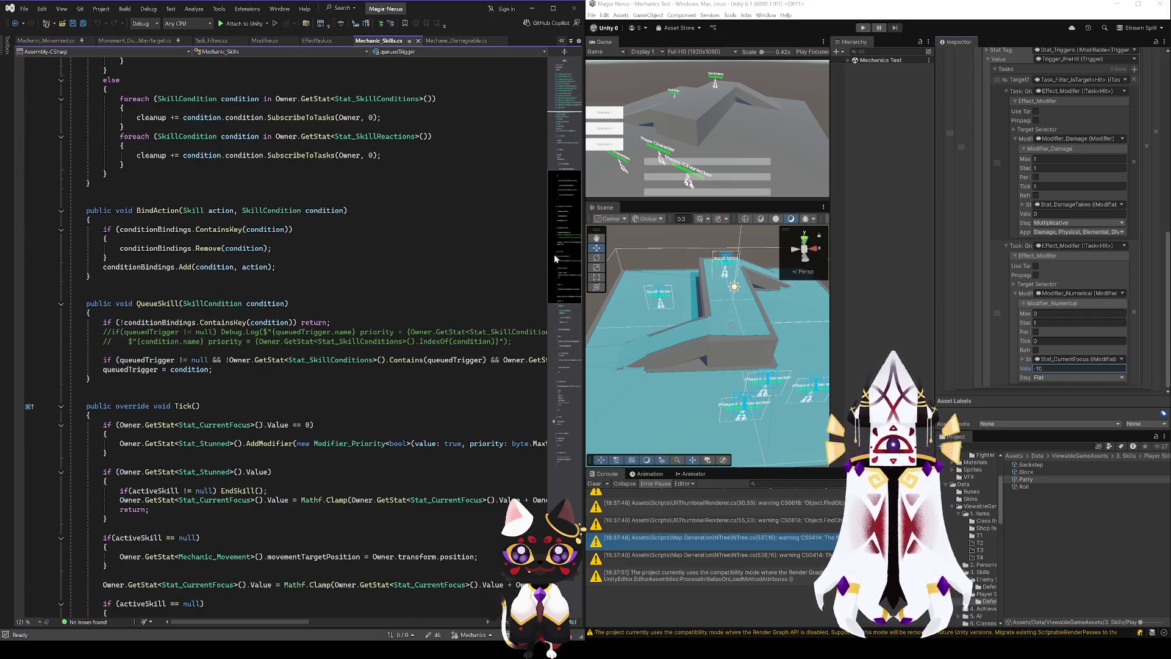
- From the Mathf.Clamp focus line in Tick(), jump to the Value definition in Solver.cs
scroll(564, 383, "up", 6)
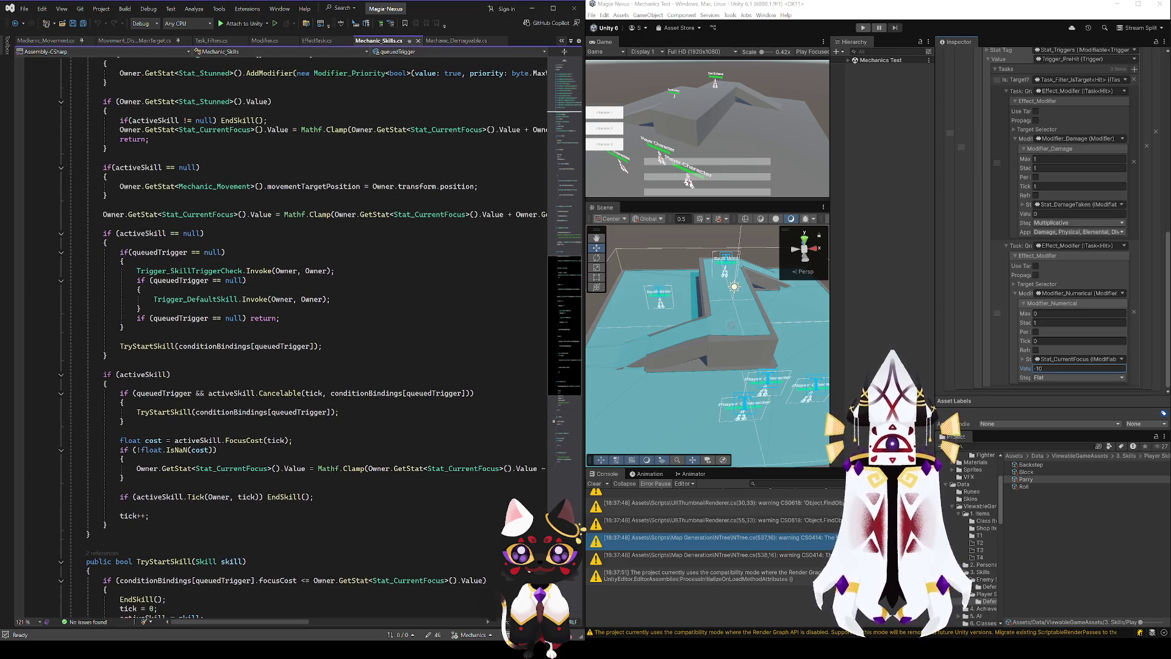
scroll(443, 447, "up", 5)
scroll(443, 447, "up", 1)
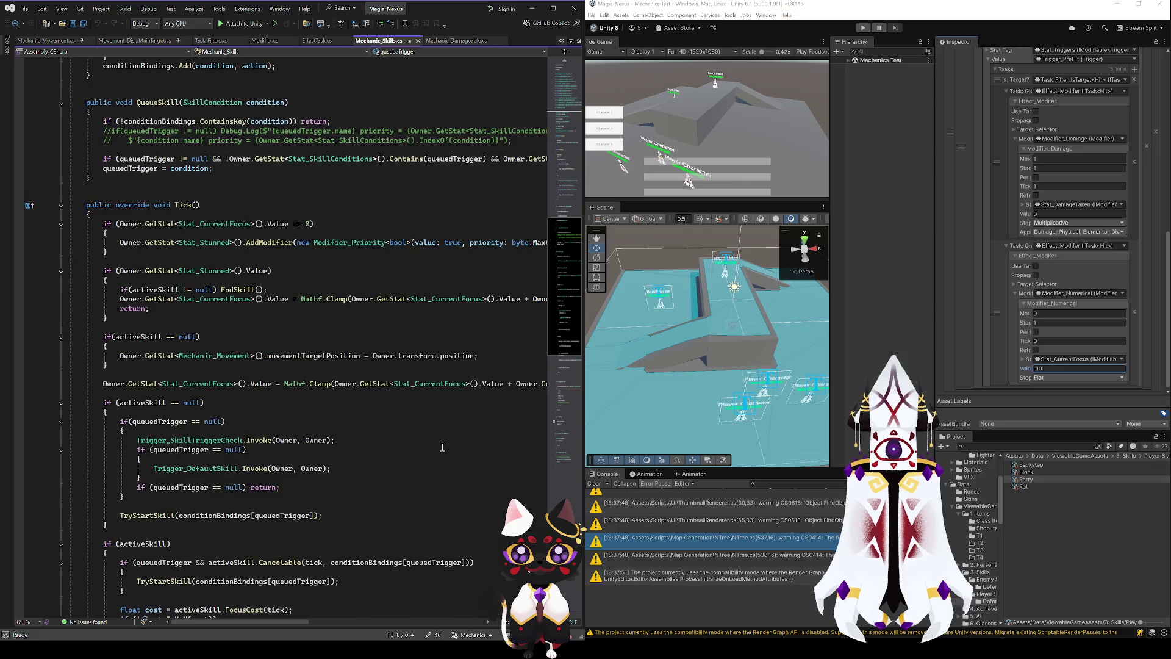
left_click(269, 384)
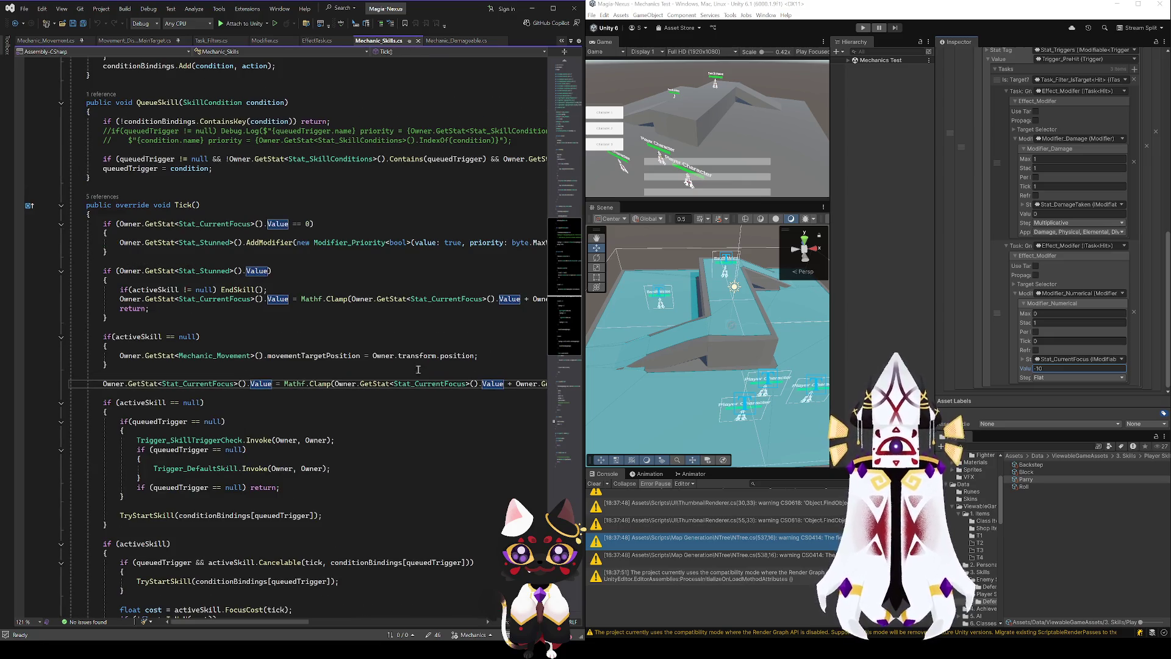
scroll(255, 625, "right", 1)
scroll(255, 625, "right", 2)
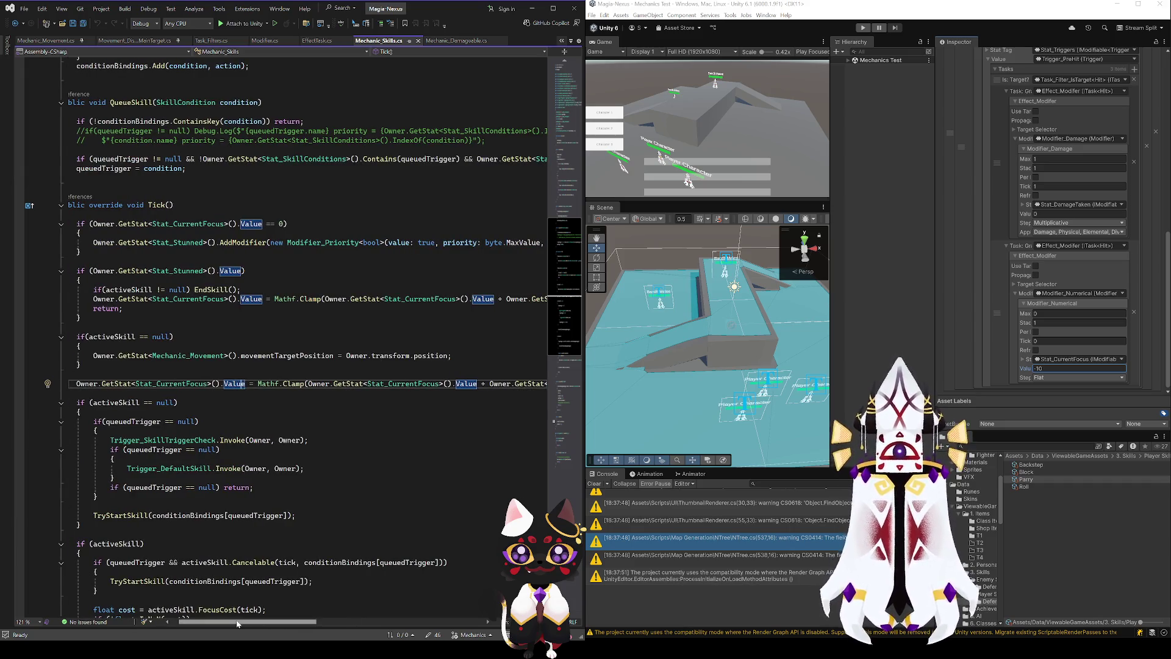
left_click_drag(229, 621, 282, 611)
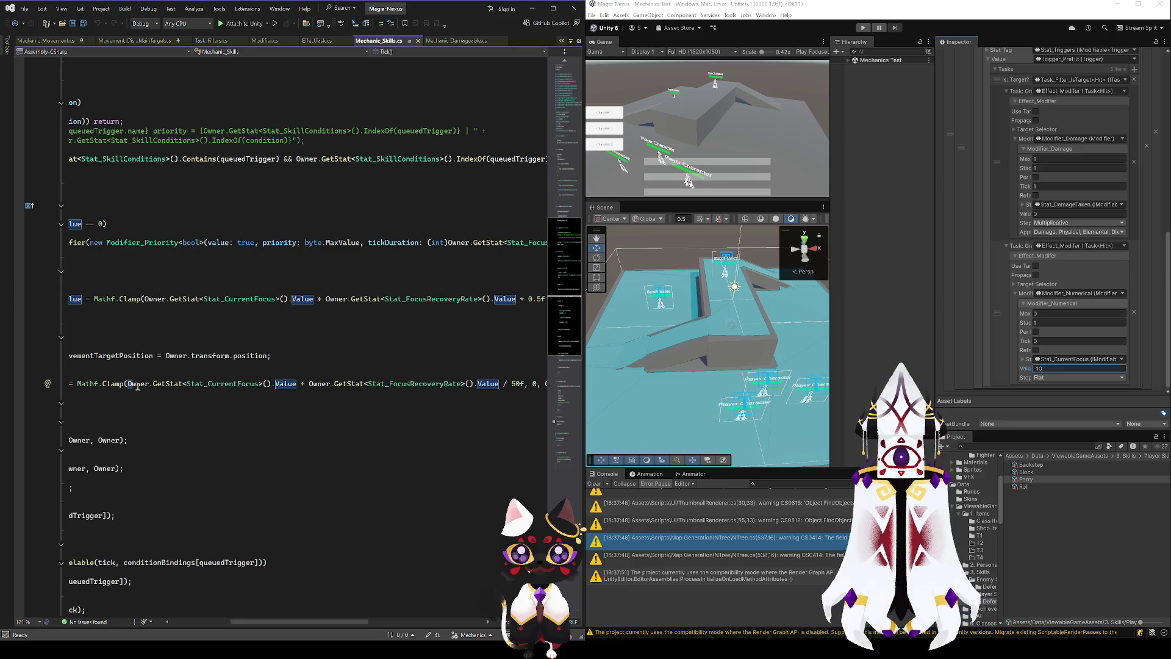
left_click_drag(130, 384, 299, 384)
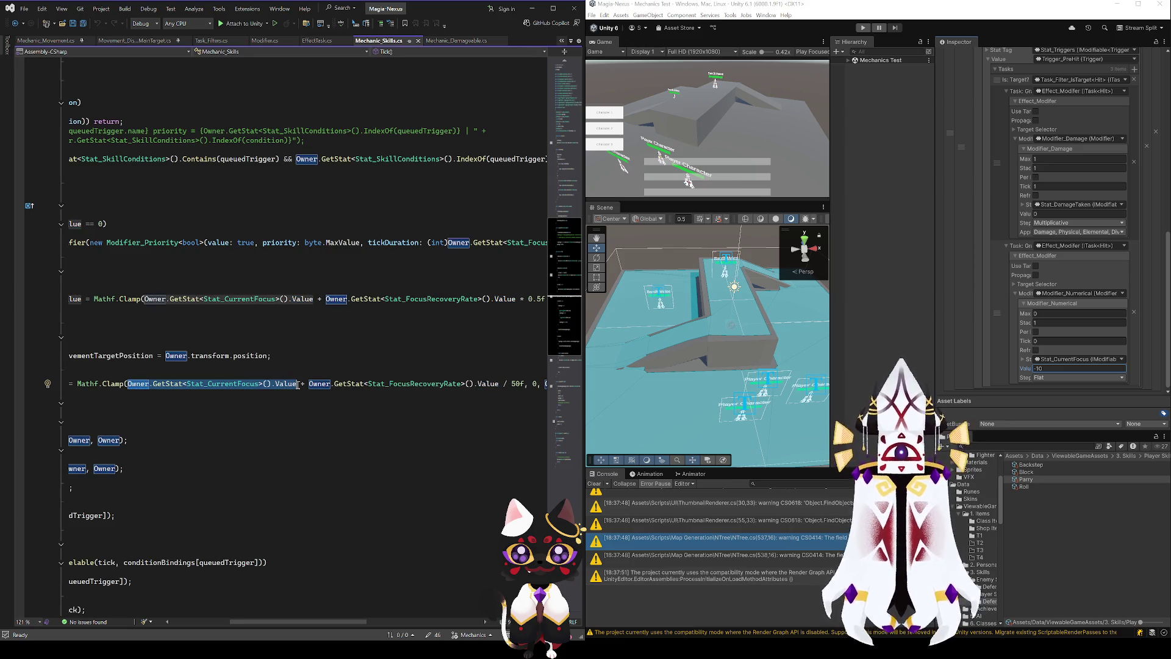
left_click(329, 389)
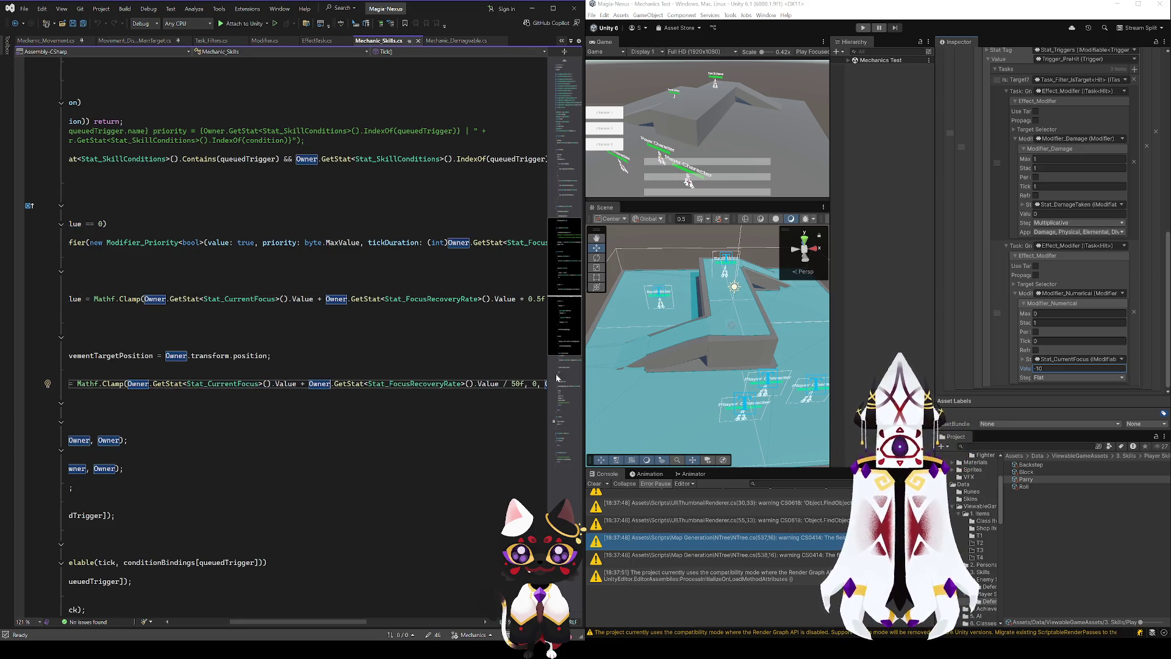
left_click_drag(276, 621, 217, 621)
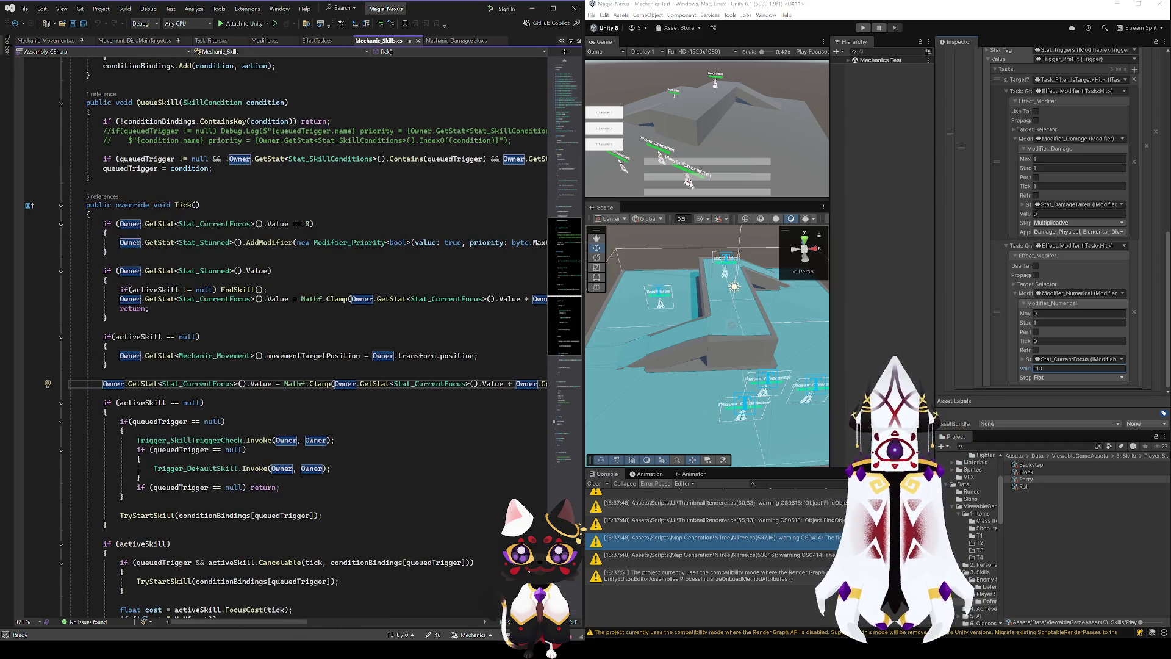
left_click(256, 384)
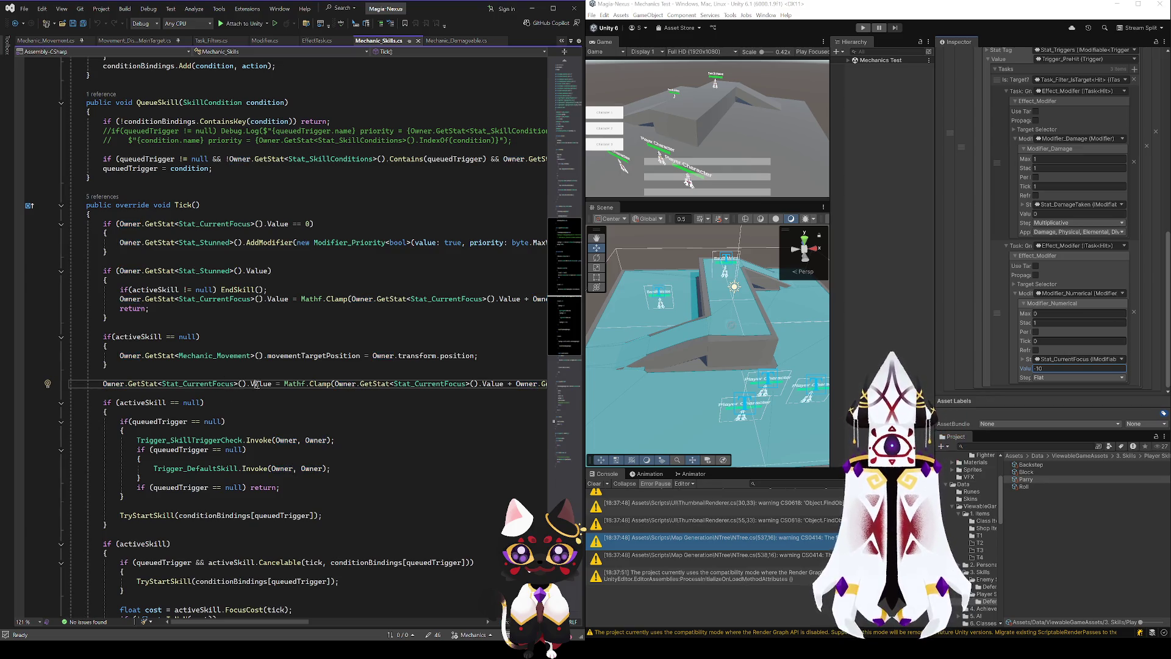
key("F12")
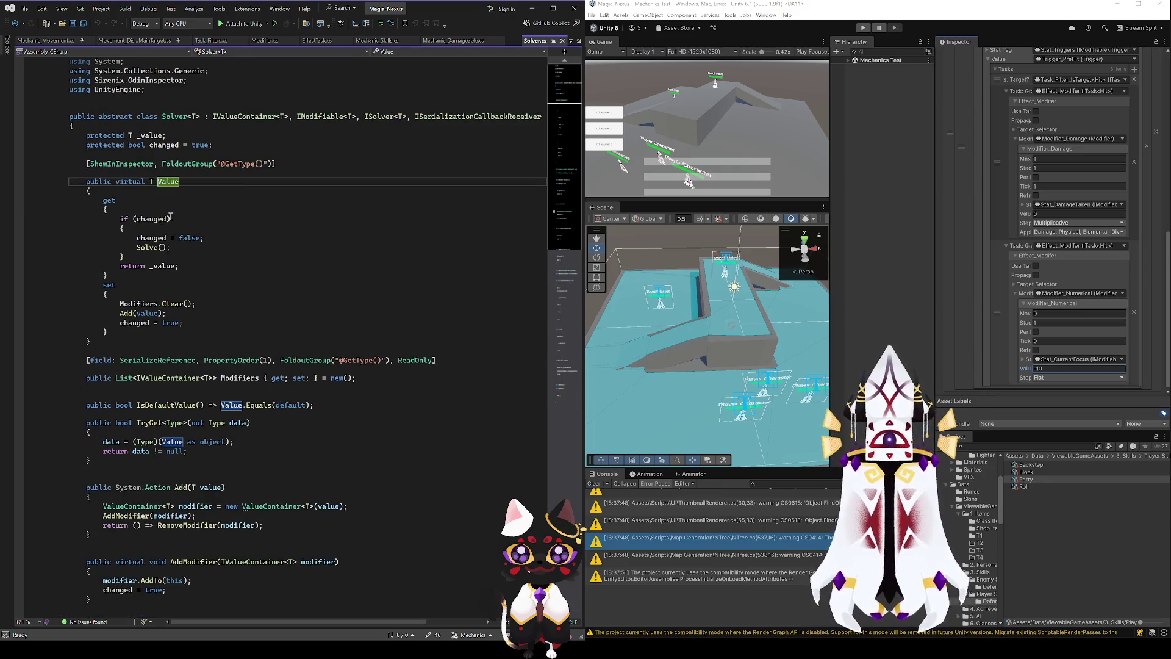
left_click(150, 304)
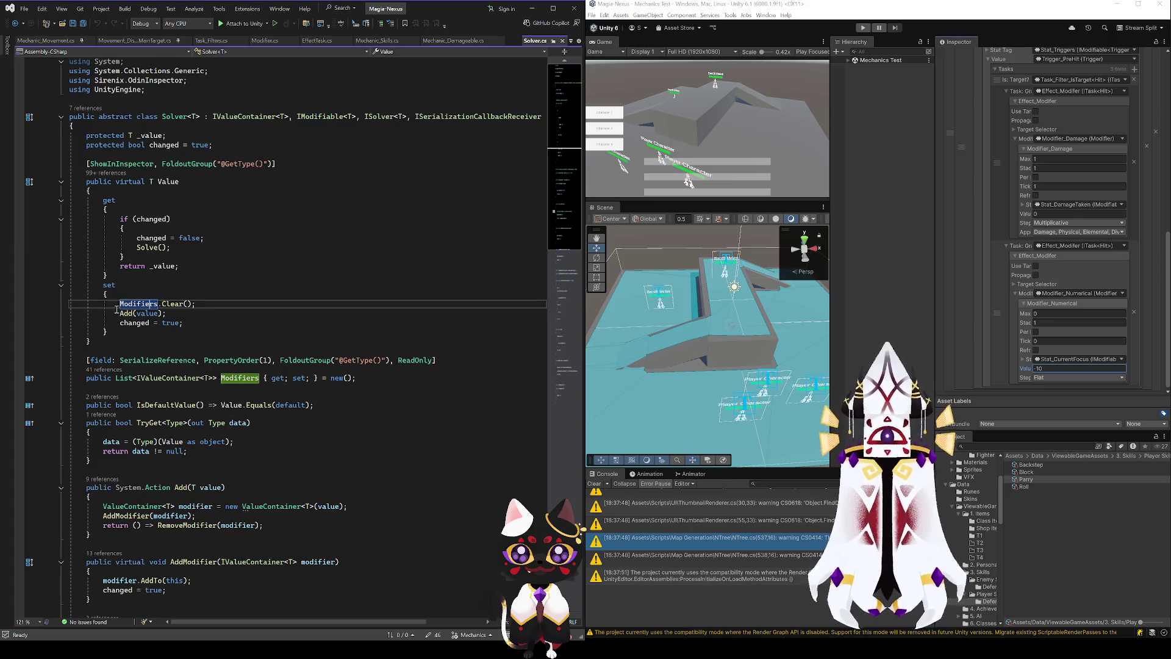
left_click(120, 313)
left_click(149, 314)
left_click(129, 314)
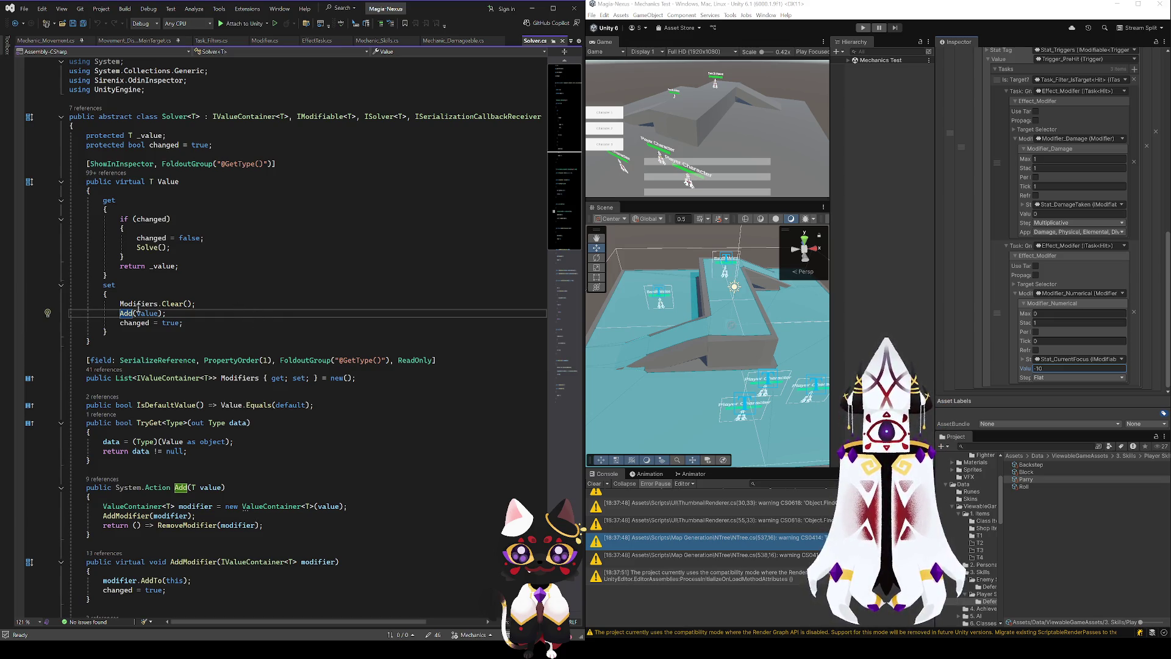
left_click(126, 325)
left_click(125, 313)
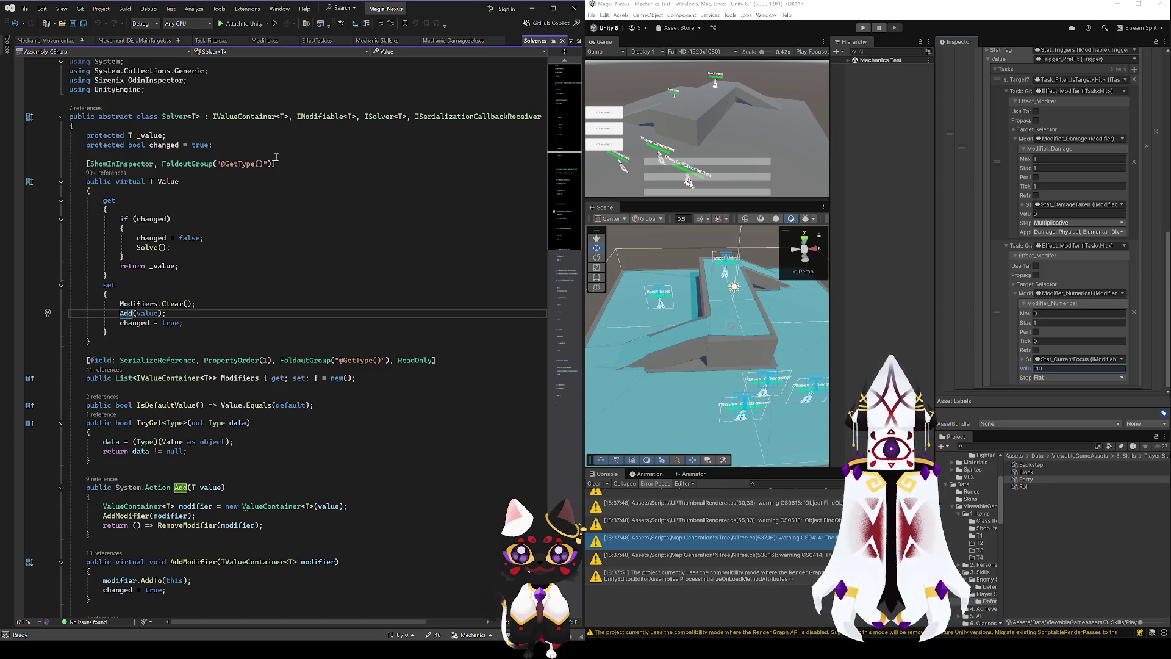
- Return to Tick() in Mechanic_Skills.cs, then select the enemy Parry skill asset in Unity
left_click(18, 25)
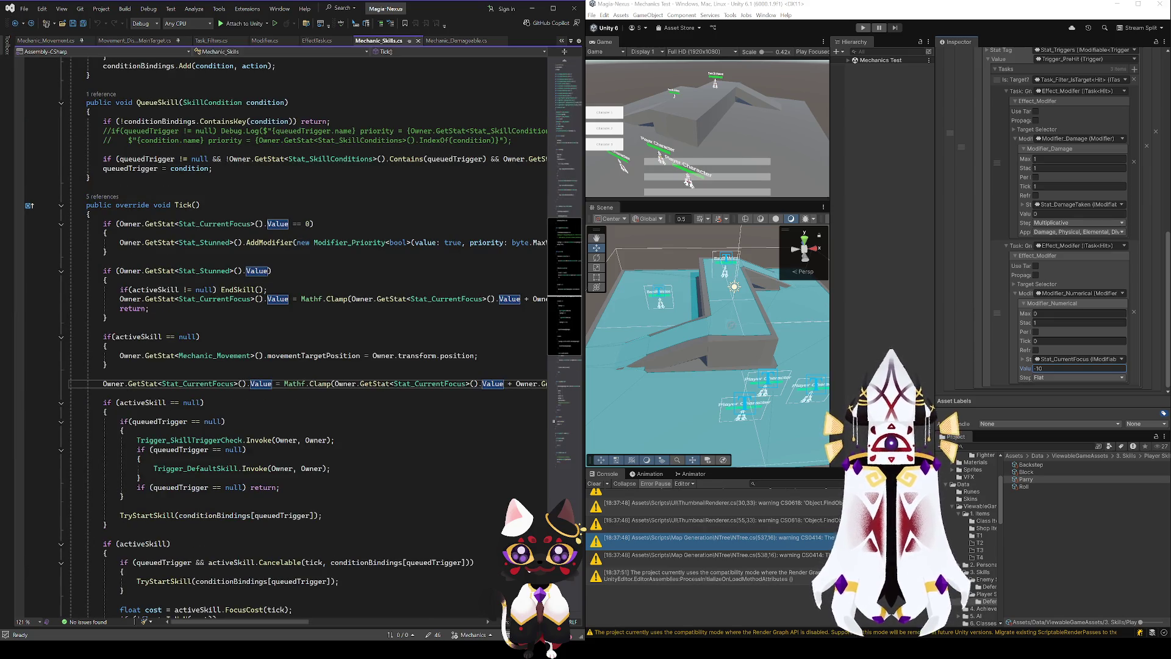
scroll(1055, 219, "up", 15)
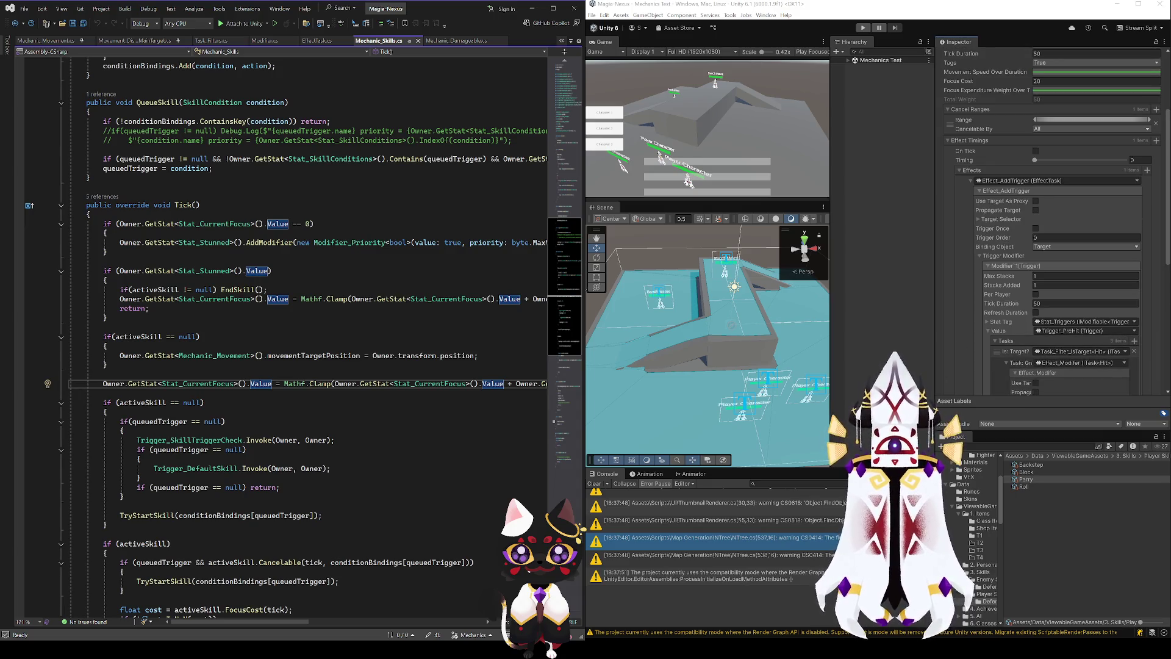
left_click(989, 586)
left_click(990, 603)
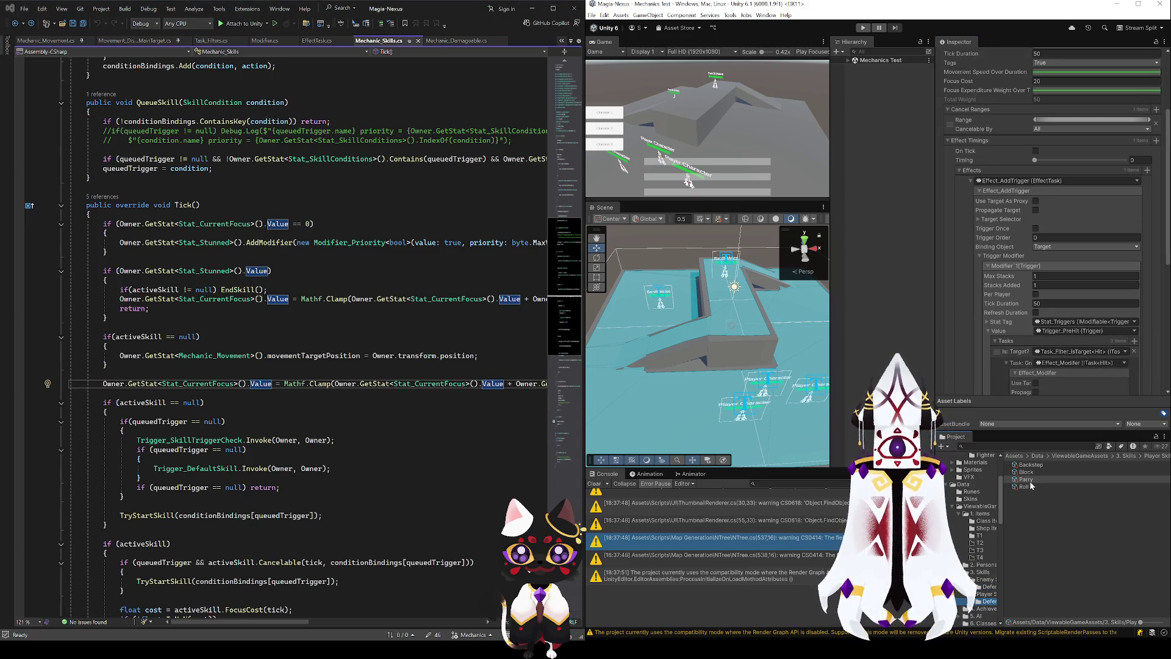
left_click(989, 586)
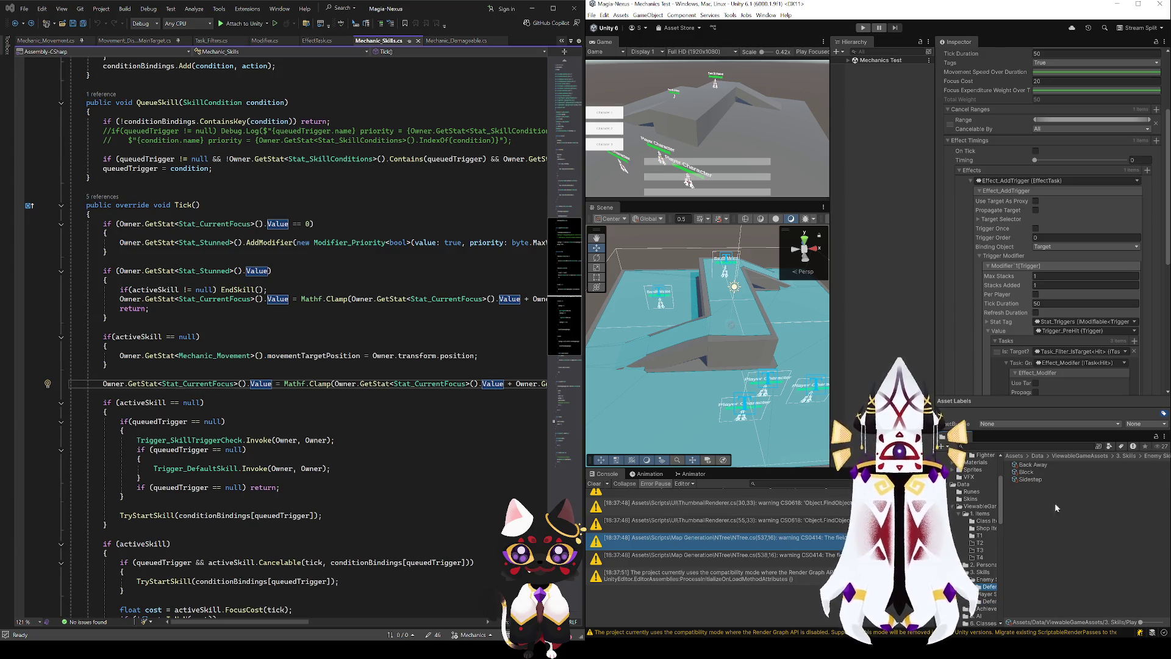
left_click(1056, 480)
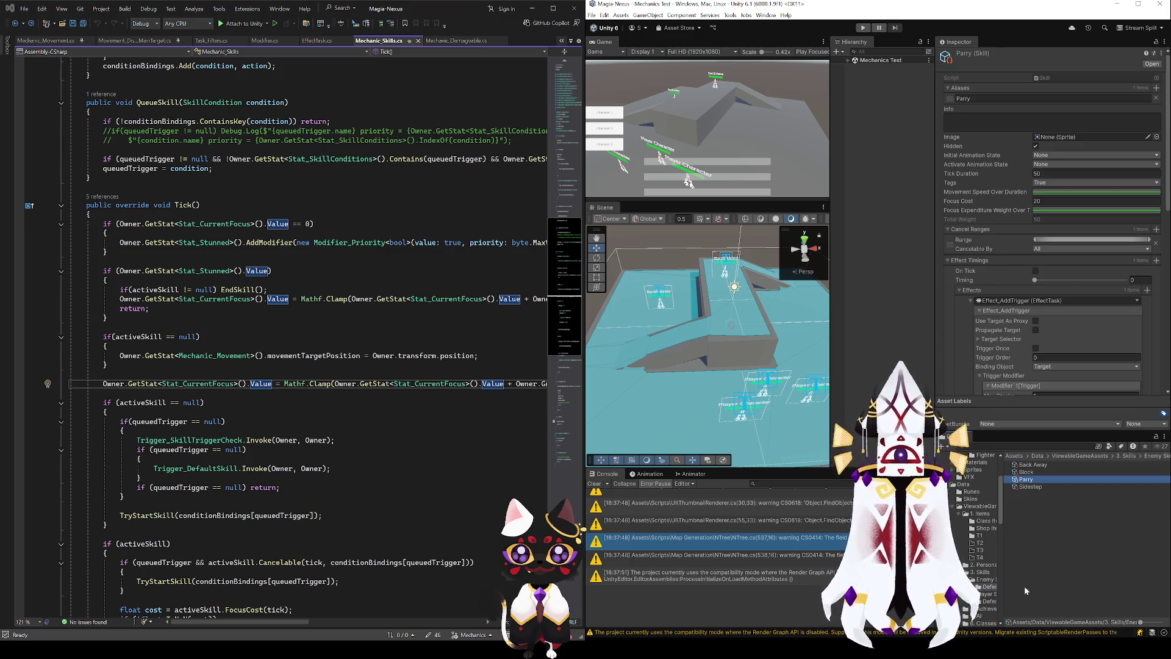
- Bring up Obsidian's Skill Interaction canvas beside Unity
key("alt+Tab")
scroll(351, 275, "up", 2)
left_click(243, 21)
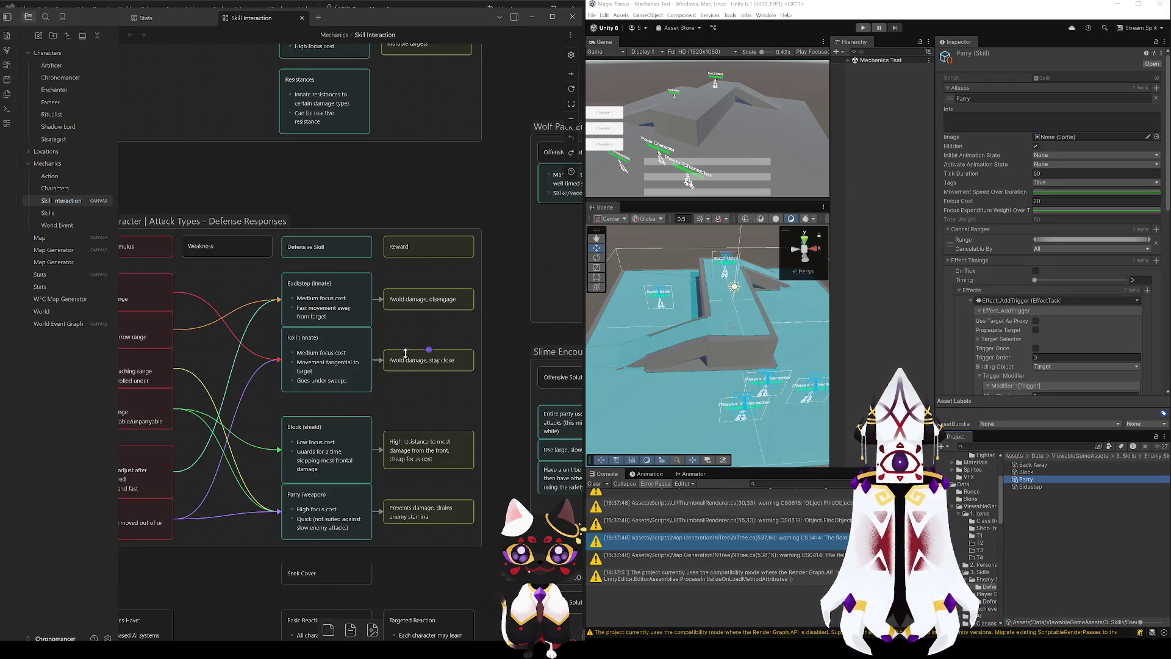
- Change the enemy Back Away skill's movement speed multiplier from 2 to 1.5
scroll(435, 373, "up", 3)
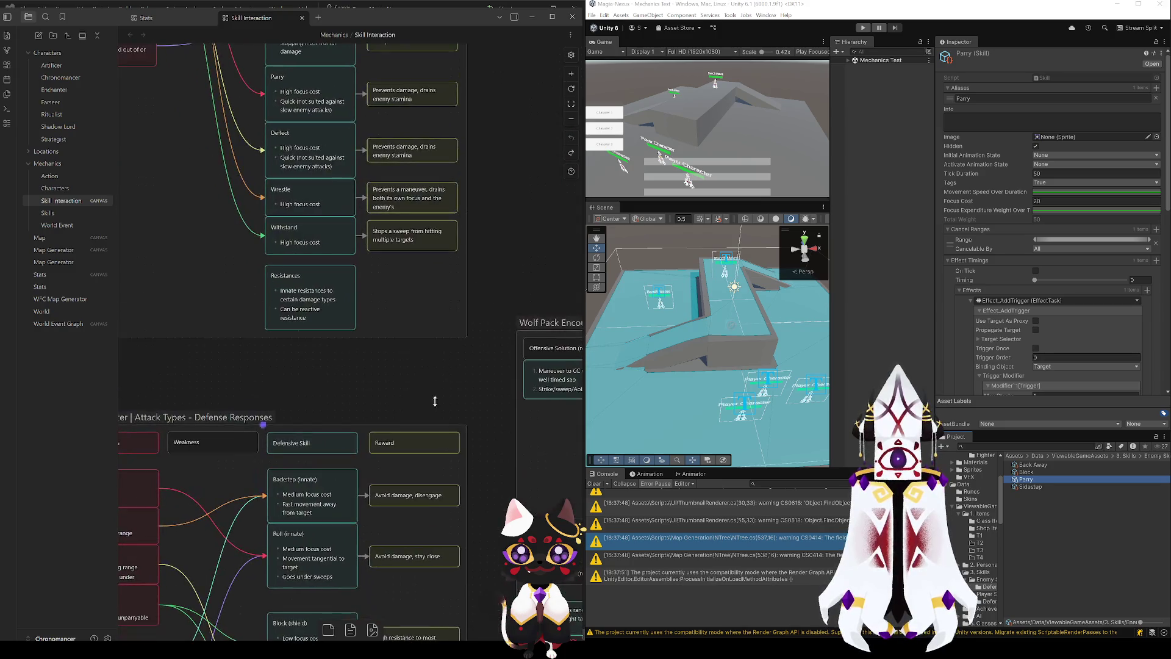
scroll(498, 154, "down", 6)
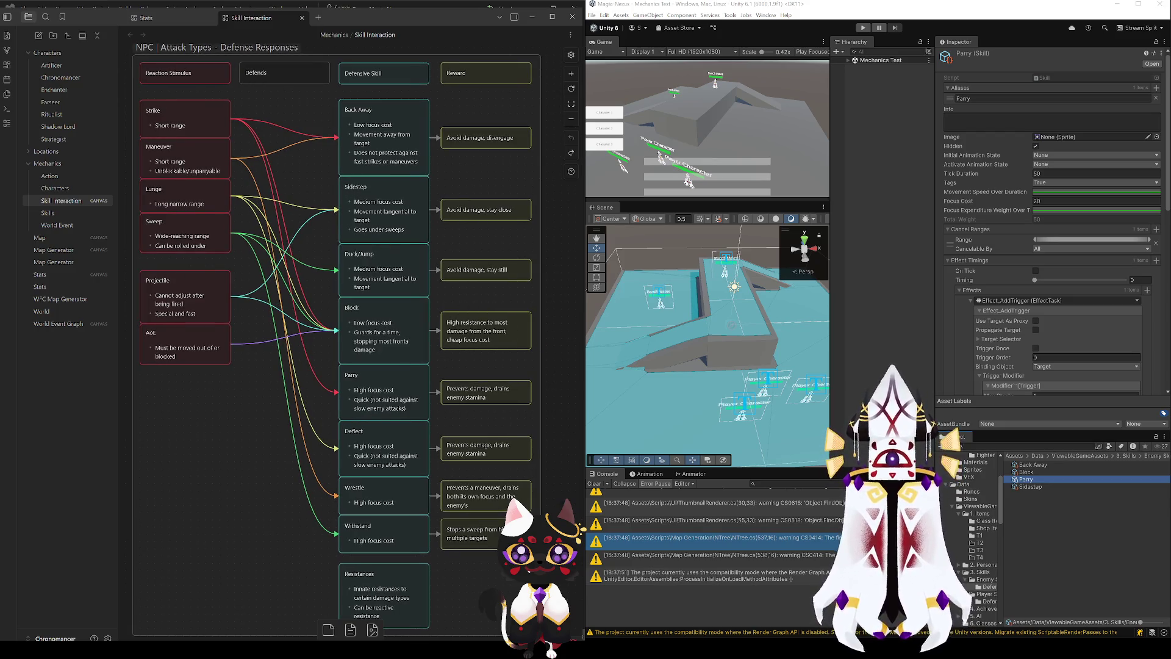
left_click(1032, 465)
left_click(1037, 328)
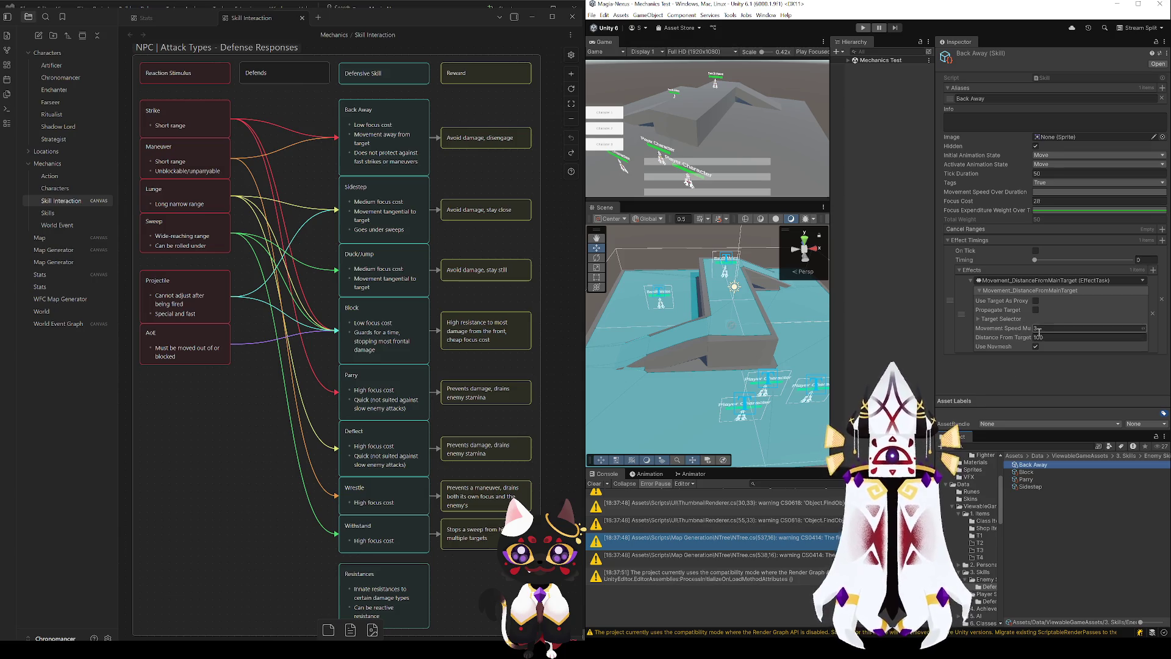
key("Return")
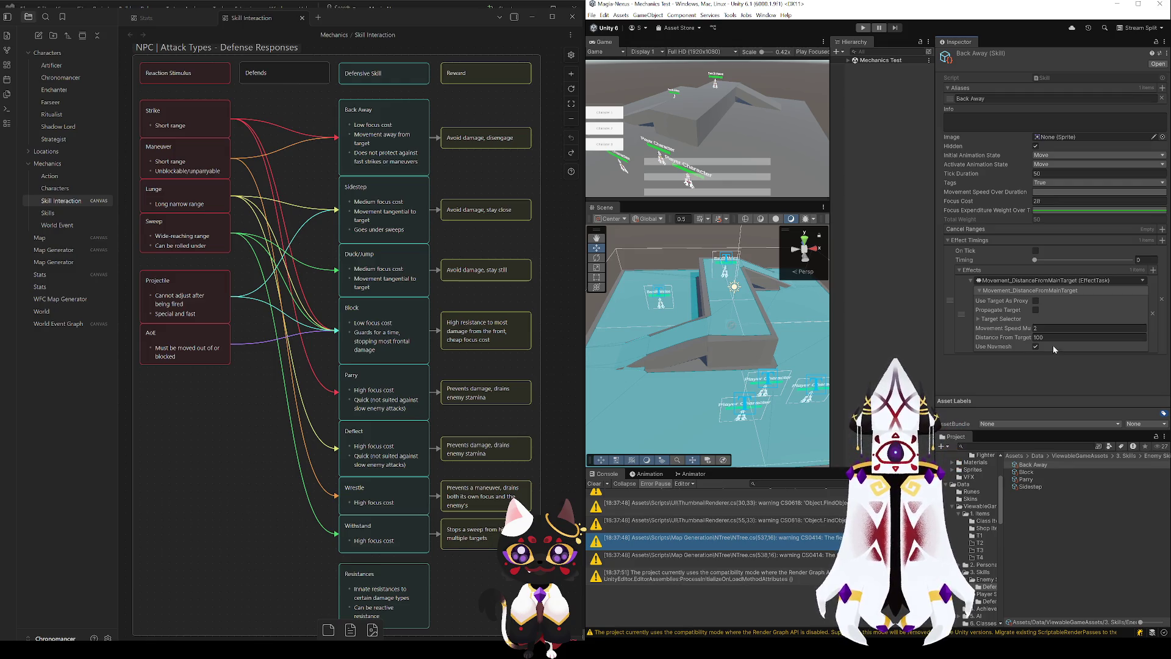
left_click(1052, 330)
type("1.5")
key("Return")
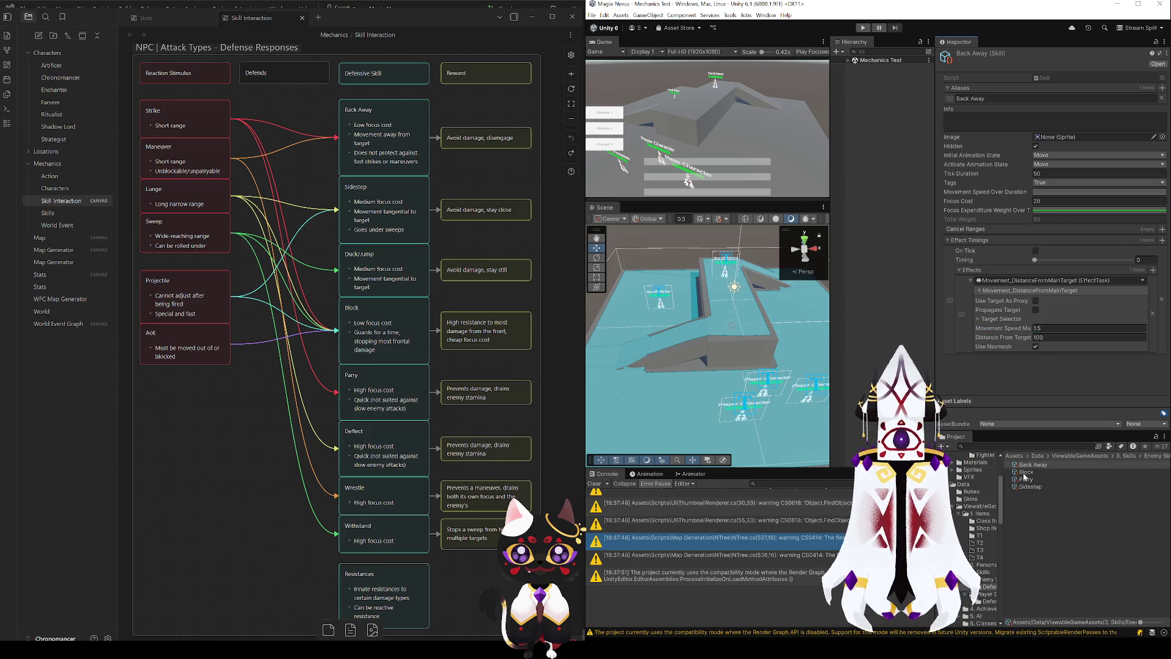
- Review the Block skill's settings and remove Block from the enemy skills list
left_click(1027, 472)
scroll(995, 307, "down", 5)
scroll(995, 306, "down", 5)
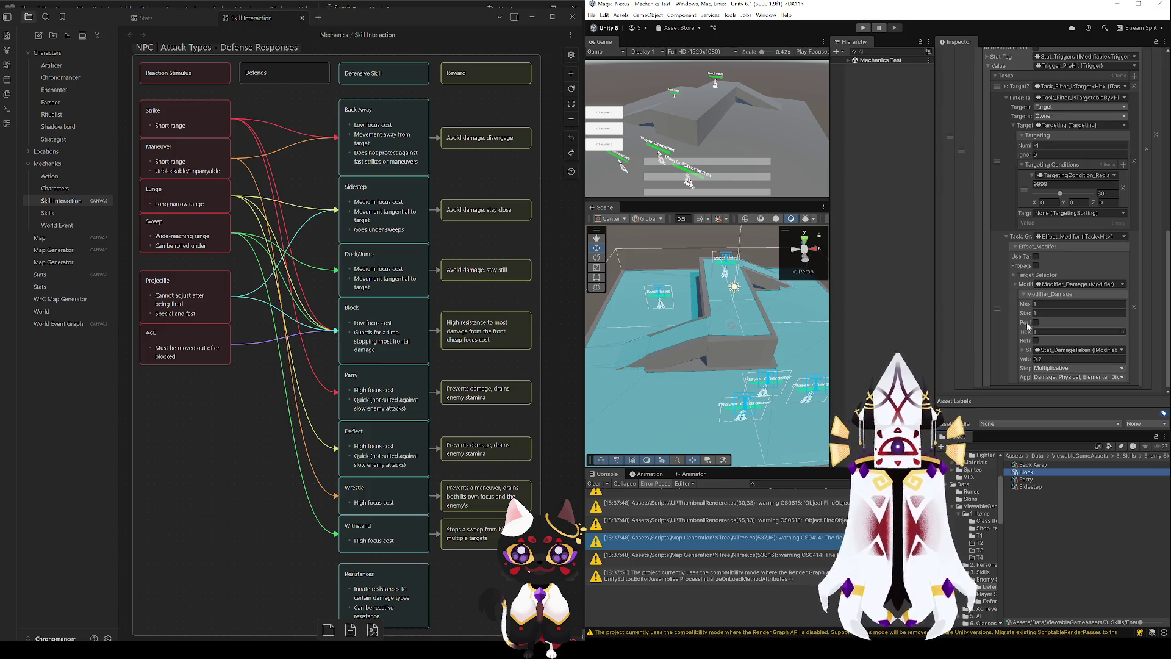
scroll(1016, 313, "up", 3)
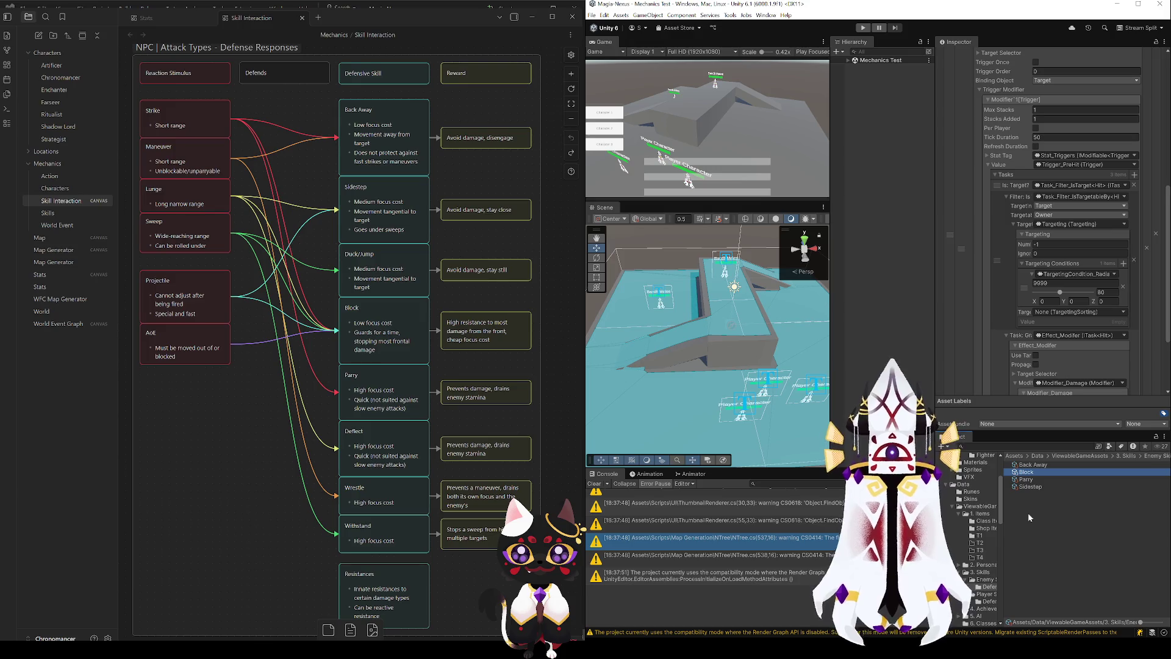
key("Delete")
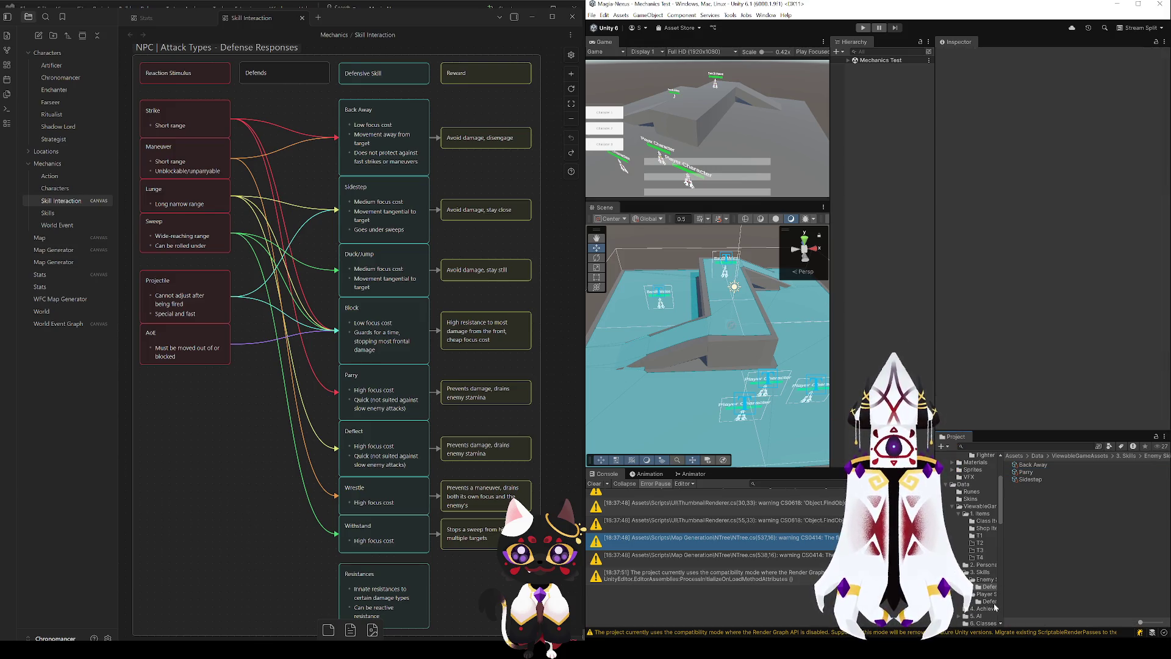
- Open the player skills and review the Parry skill's settings
left_click(983, 593)
left_click(995, 579)
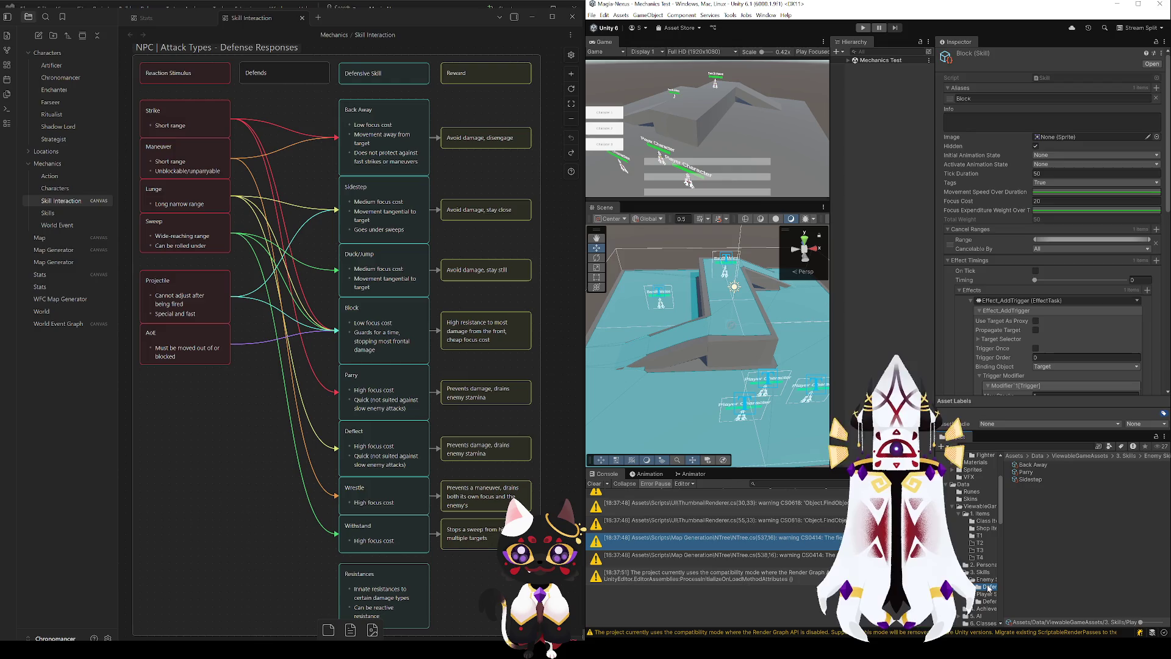
left_click(1029, 480)
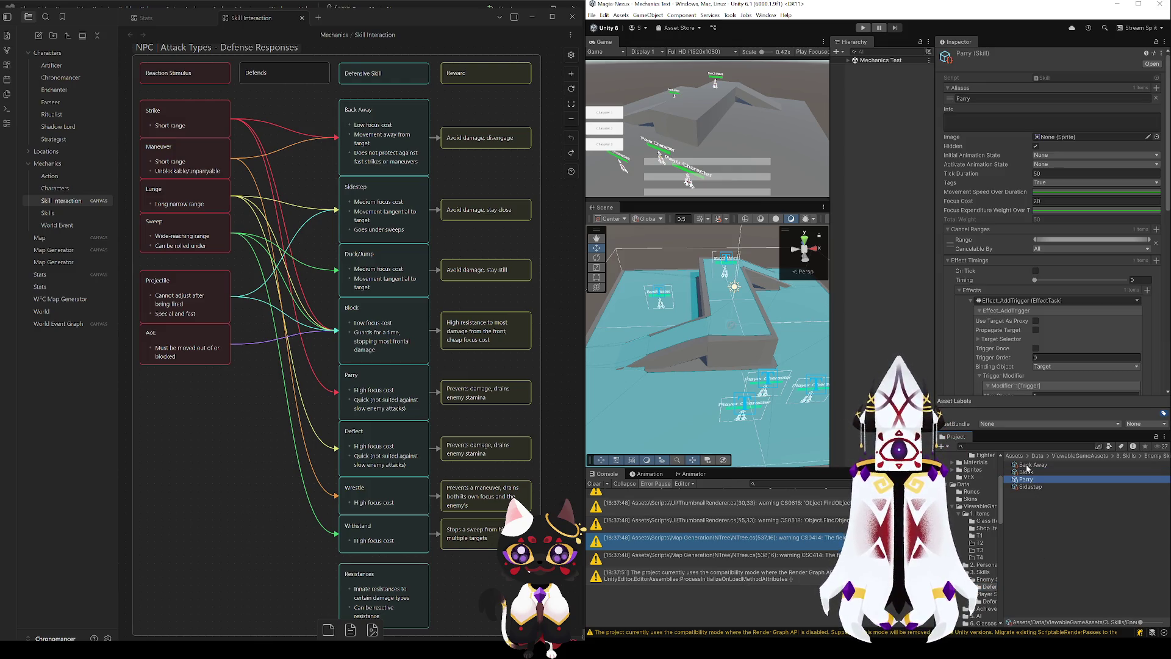
scroll(987, 334, "down", 10)
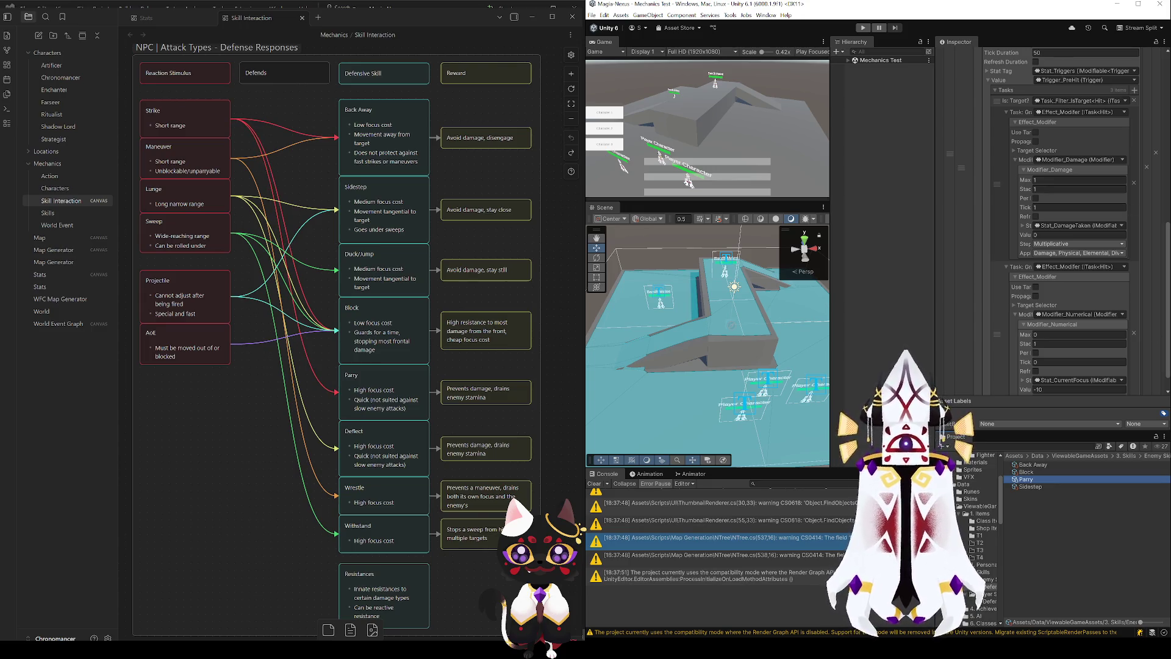
scroll(1001, 287, "up", 3)
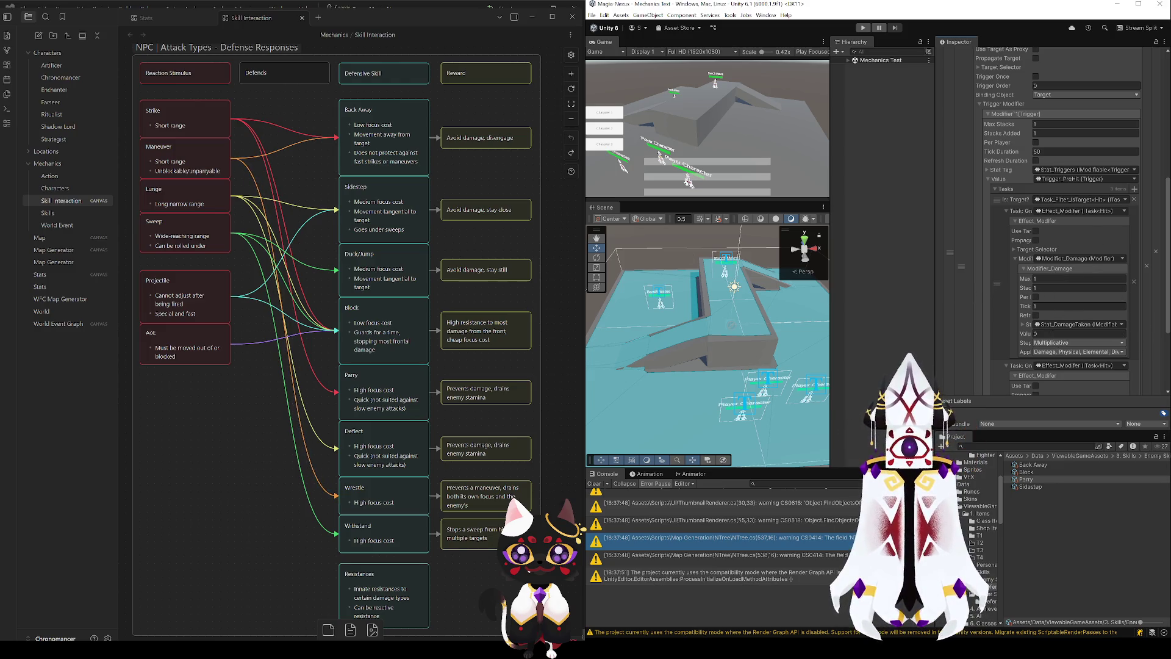
- Select and deselect the Sweep card on the canvas, then return to Visual Studio
left_click(186, 231)
left_click(224, 452)
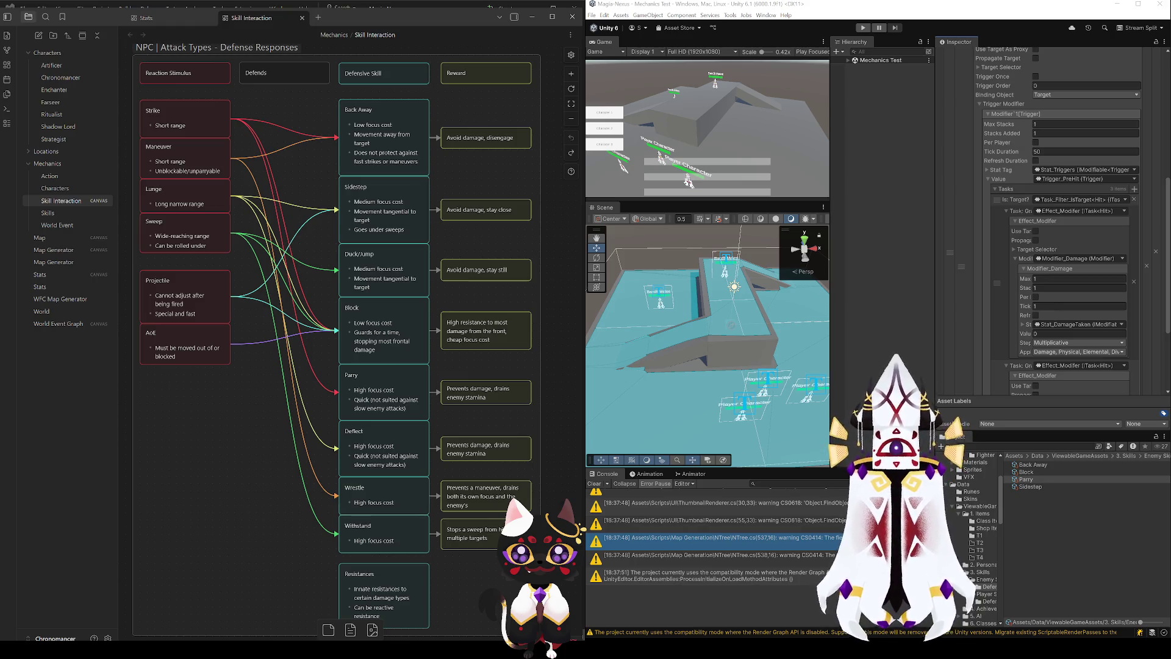
key("alt+Tab")
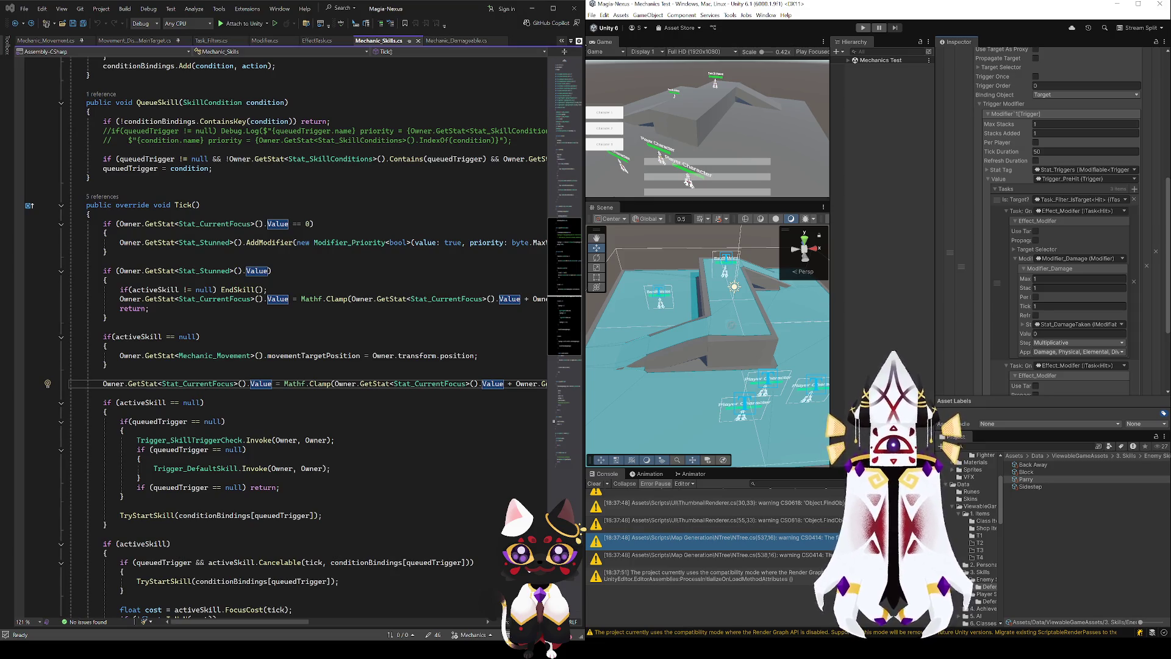
- Search Unity's project assets for the Tags script and open Tags.cs in Visual Studio
left_click(571, 42)
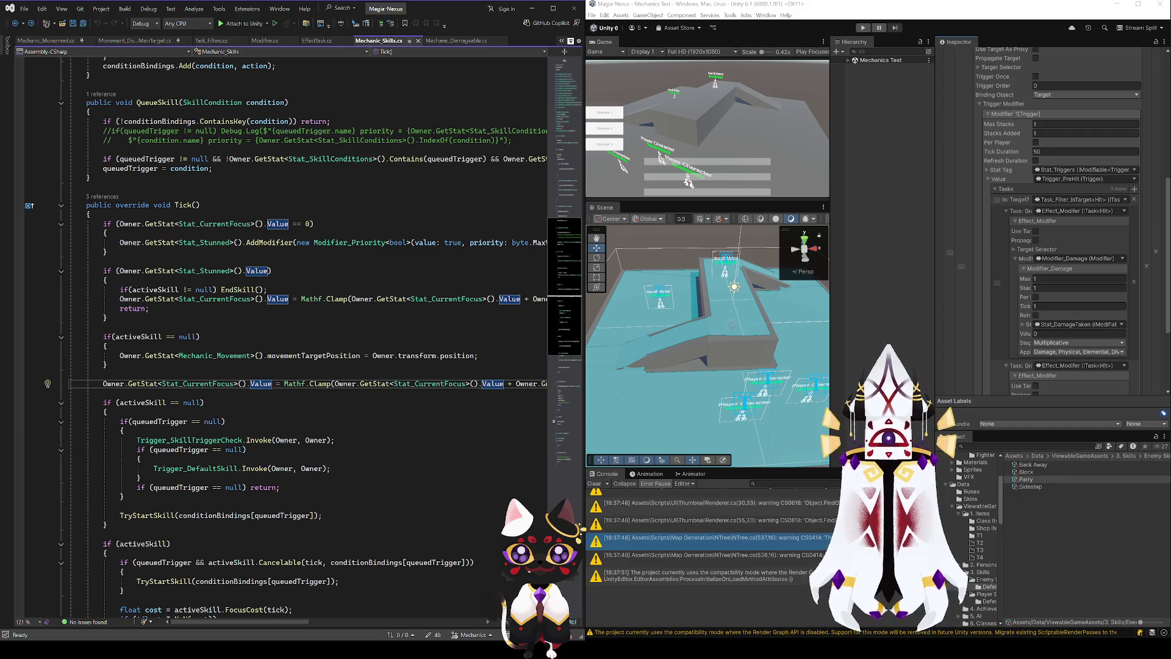
left_click(983, 529)
left_click(1008, 448)
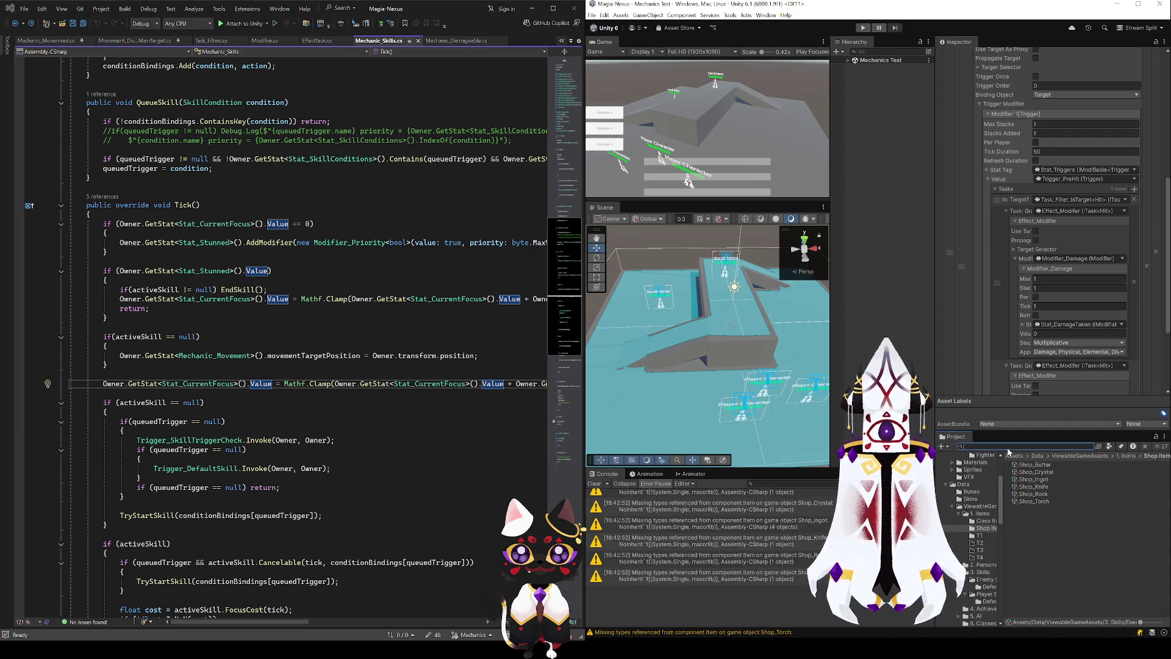
type("tag")
key("BackSpace")
left_click(1026, 467)
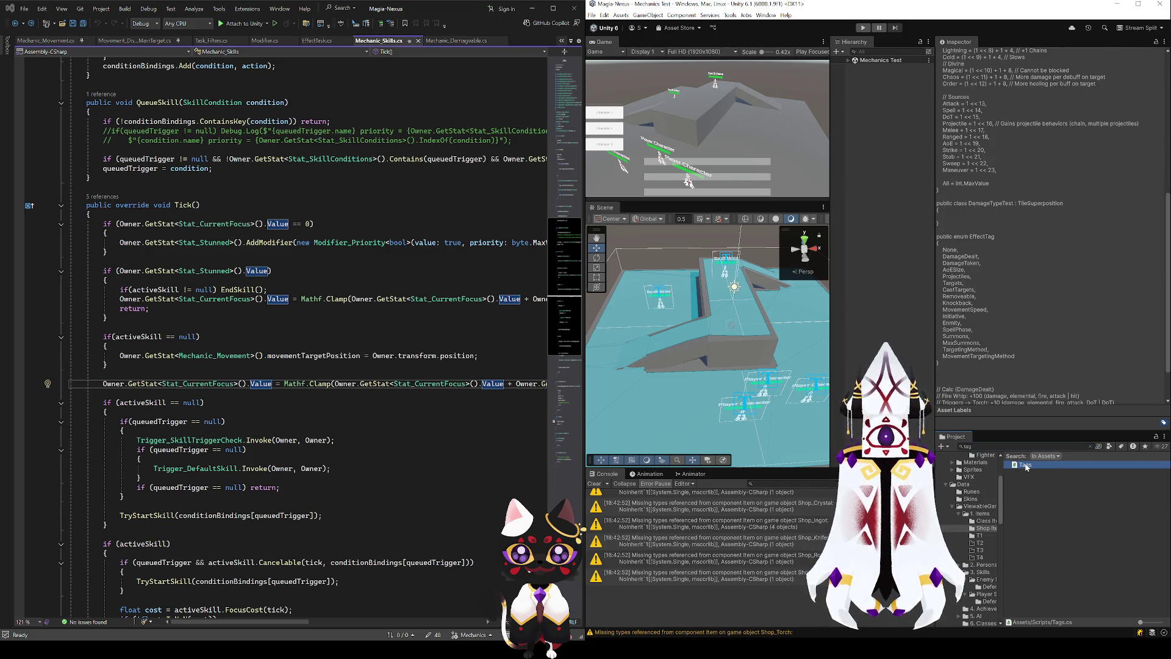
double_click(1026, 467)
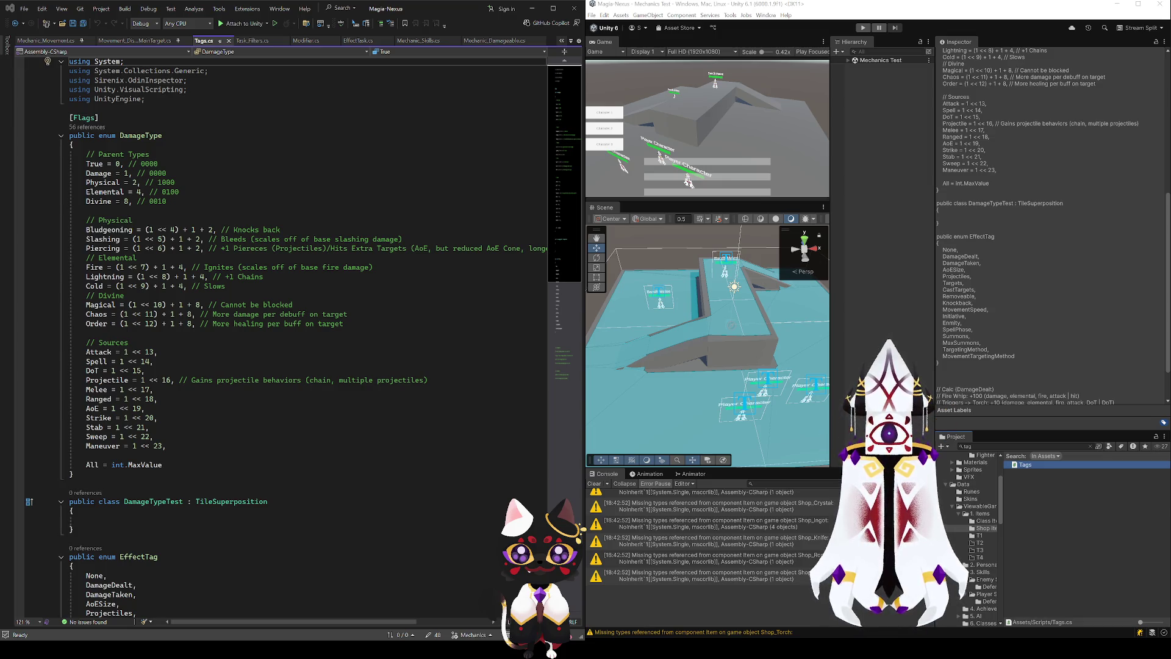
- In the DamageType enum, rename the Stab entry to Lunge
left_click(231, 446)
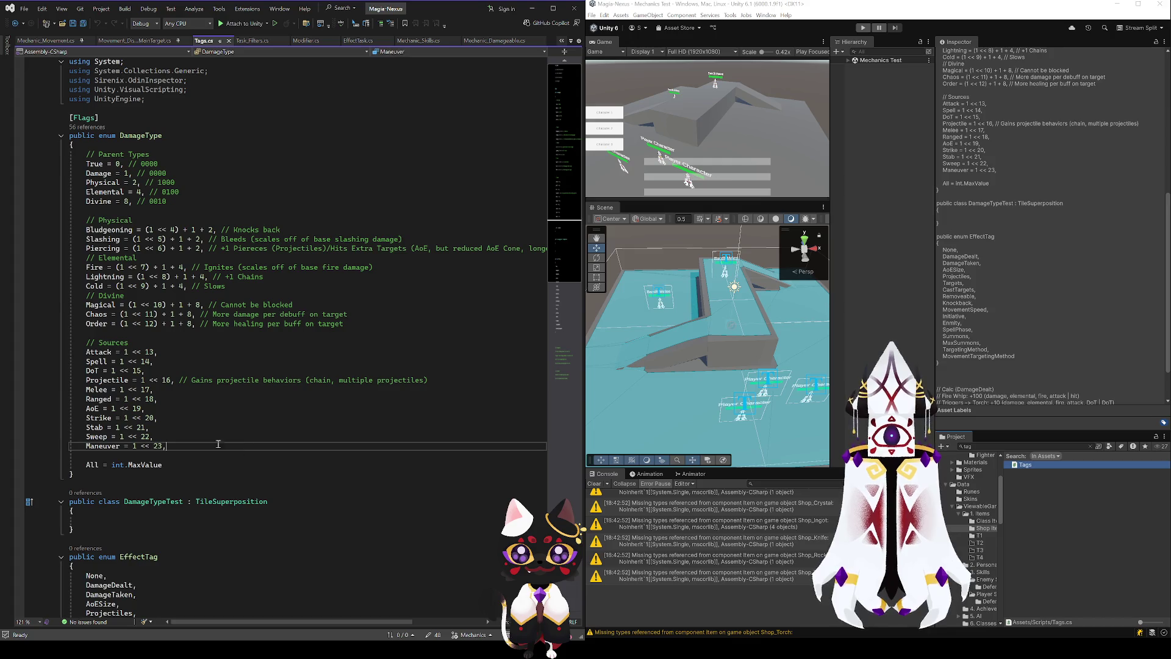
left_click(112, 439)
key("Up")
key("Up")
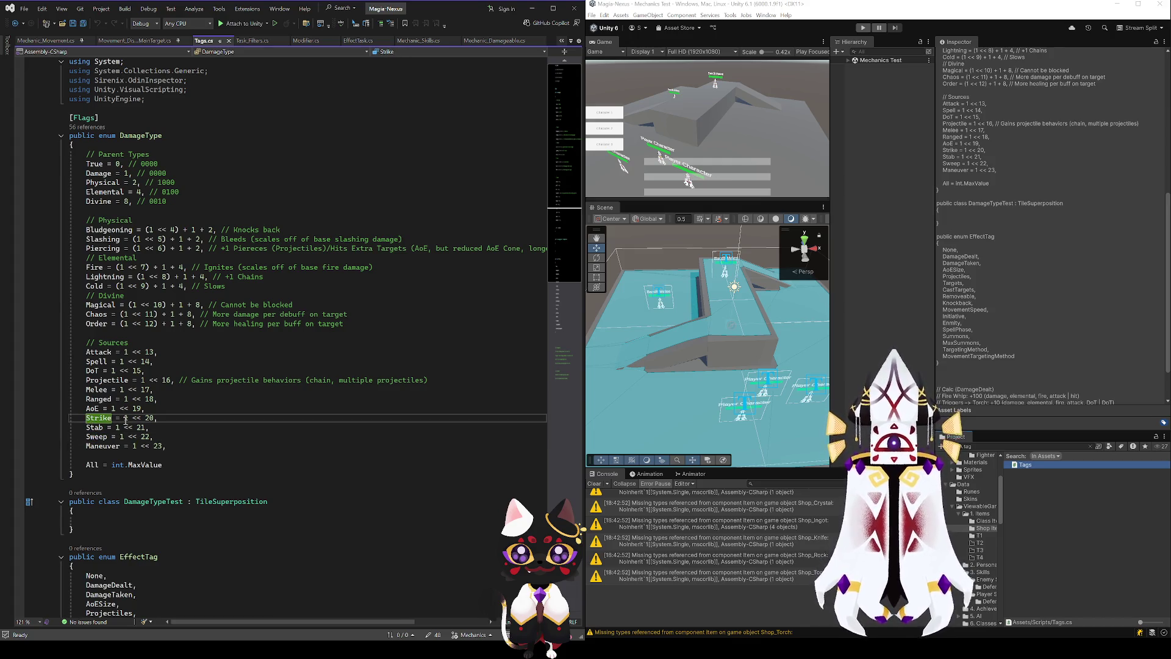
left_click(102, 436)
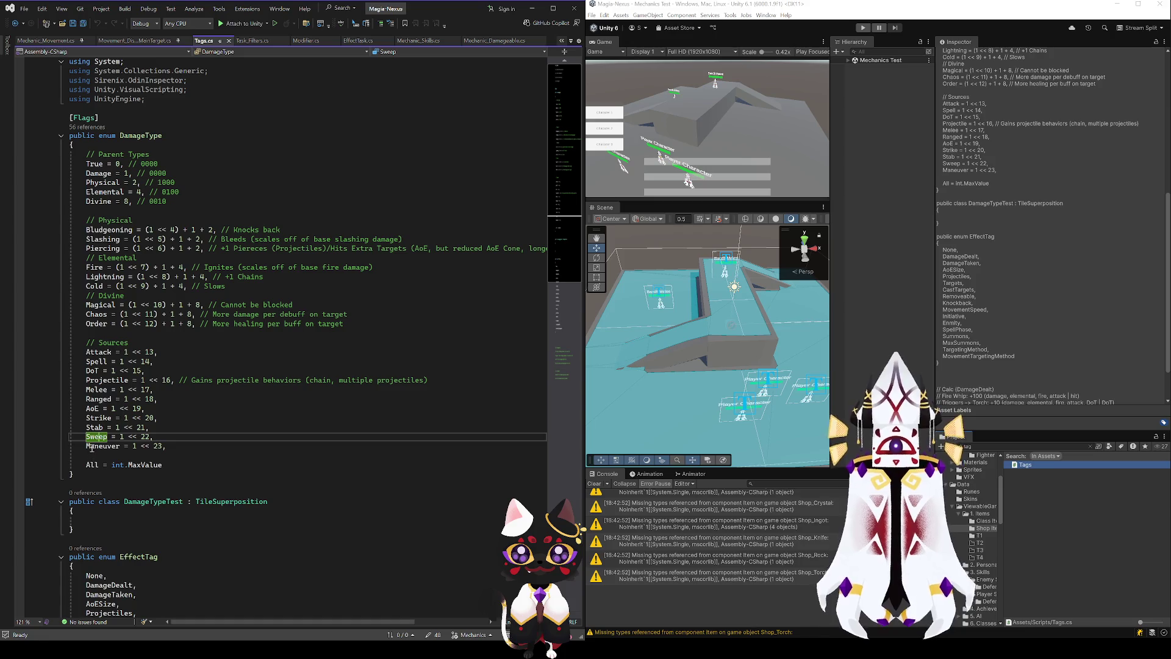
double_click(91, 428)
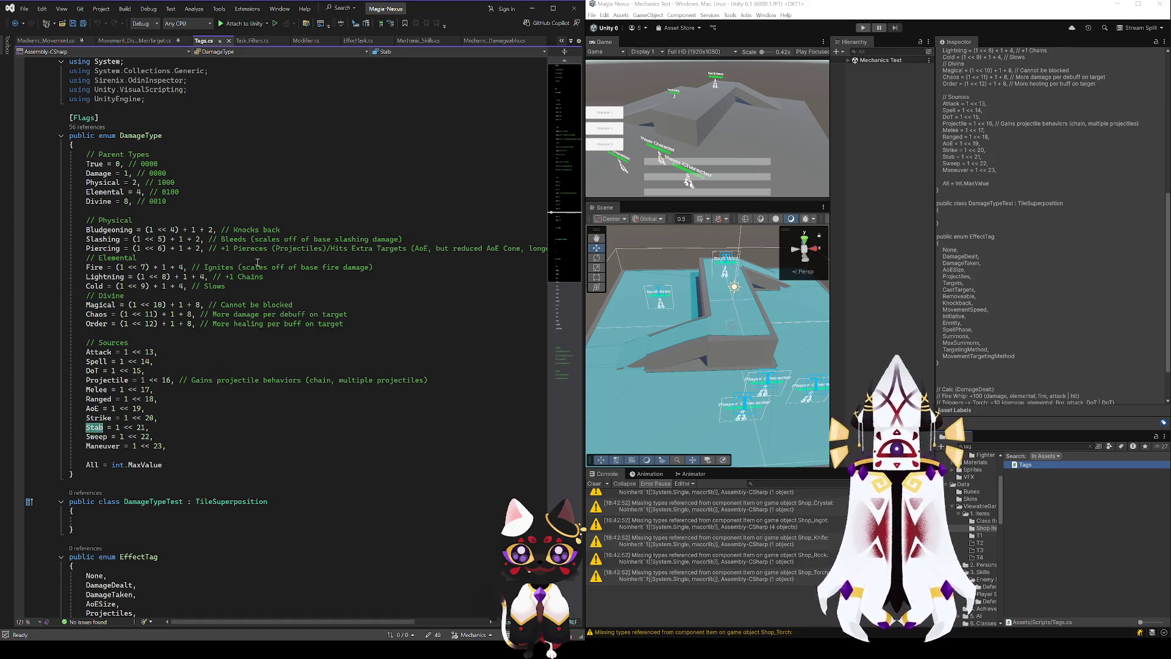
key("BackSpace")
type("Lunge")
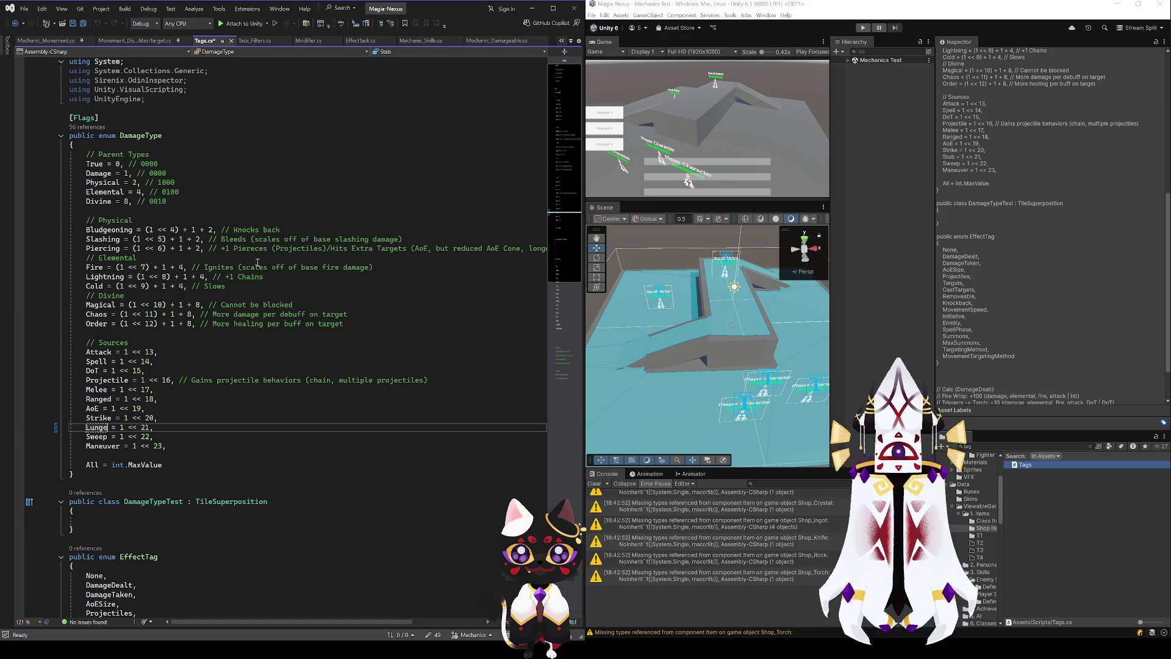
left_click(99, 420)
left_click(91, 427)
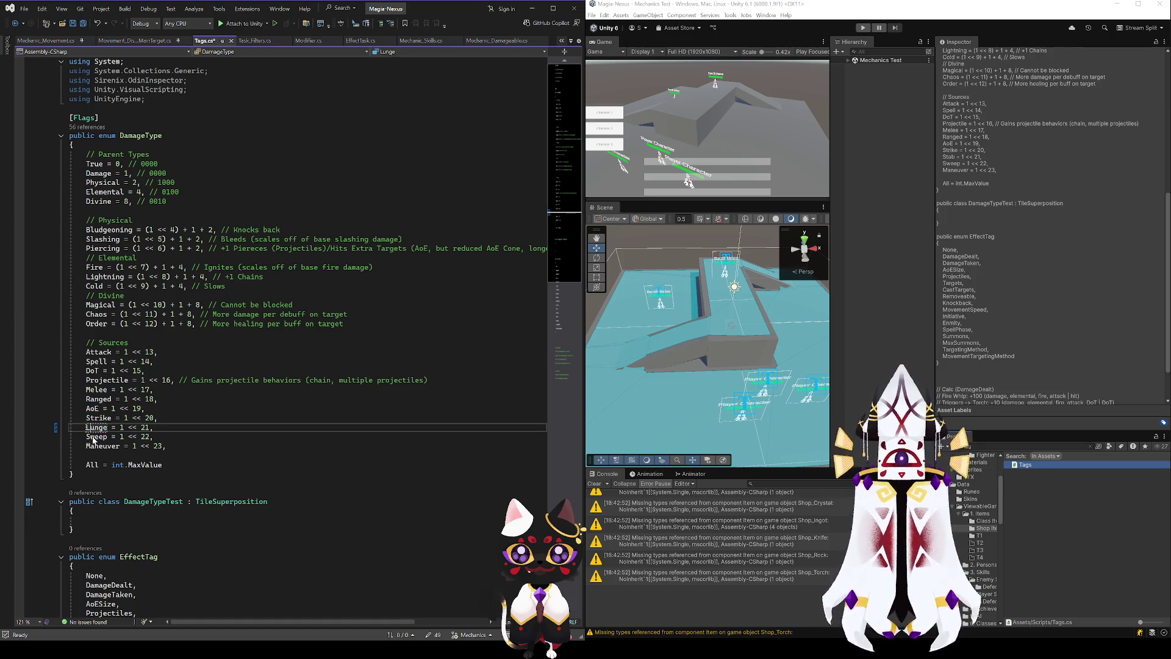
left_click(96, 419)
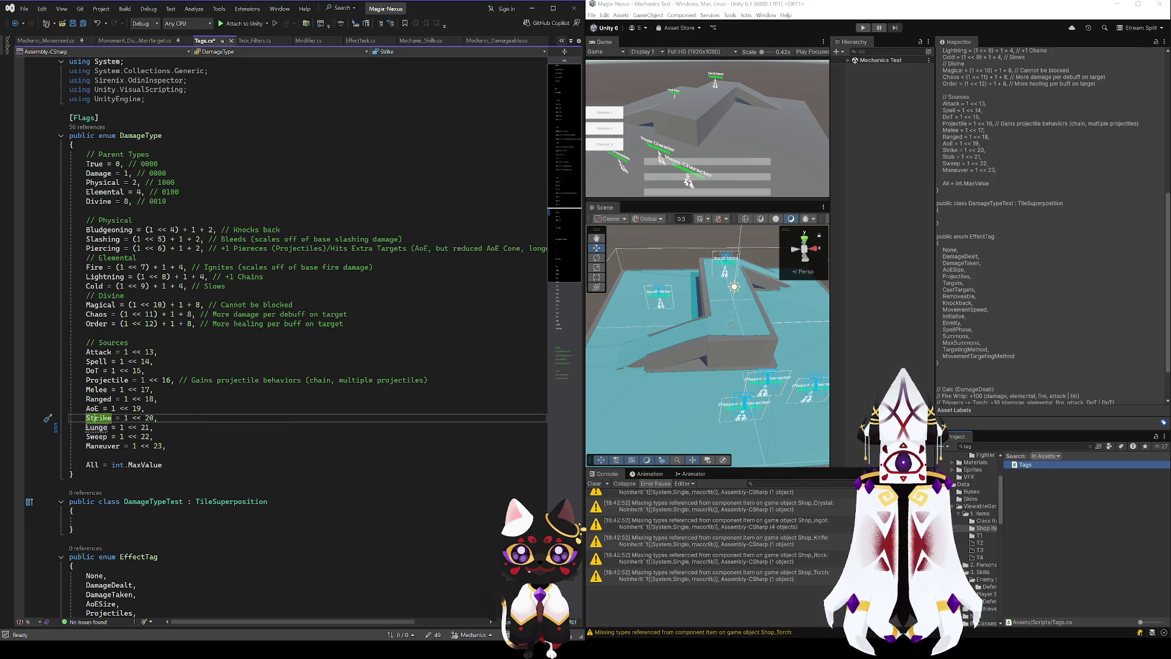
- Compare with the Obsidian attack chart and review the AoE, Ranged, Projectile and Sweep entries
key("alt+Tab")
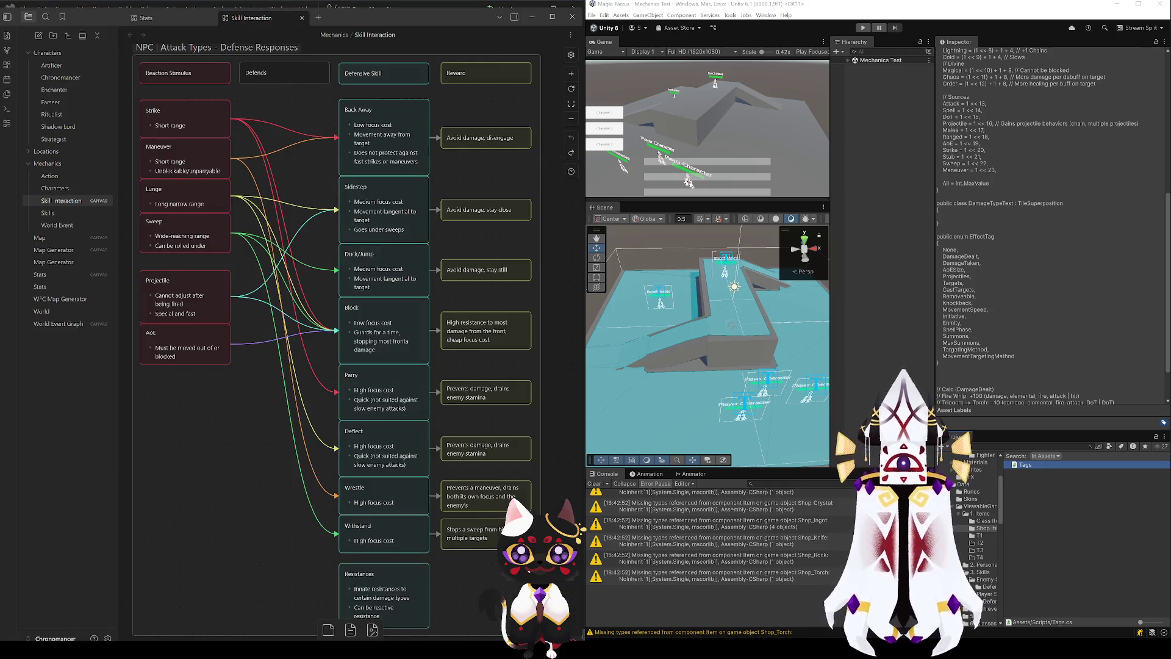
key("alt+Tab")
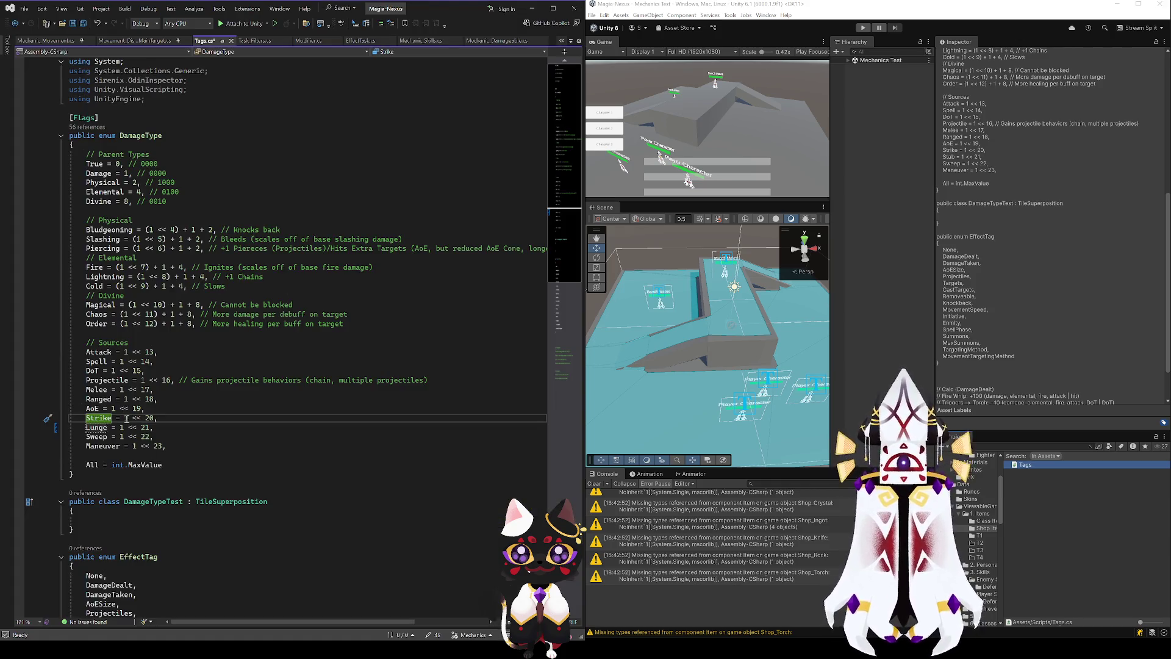
left_click(90, 408)
left_click(96, 399)
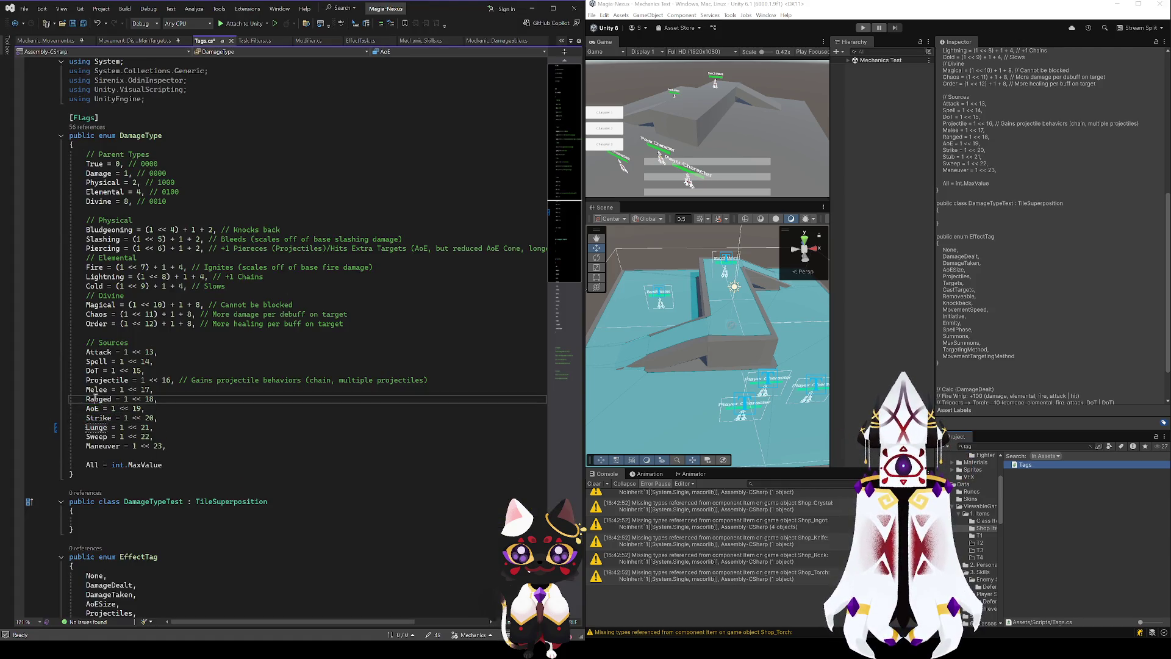
left_click(100, 381)
left_click(98, 400)
left_click(215, 436)
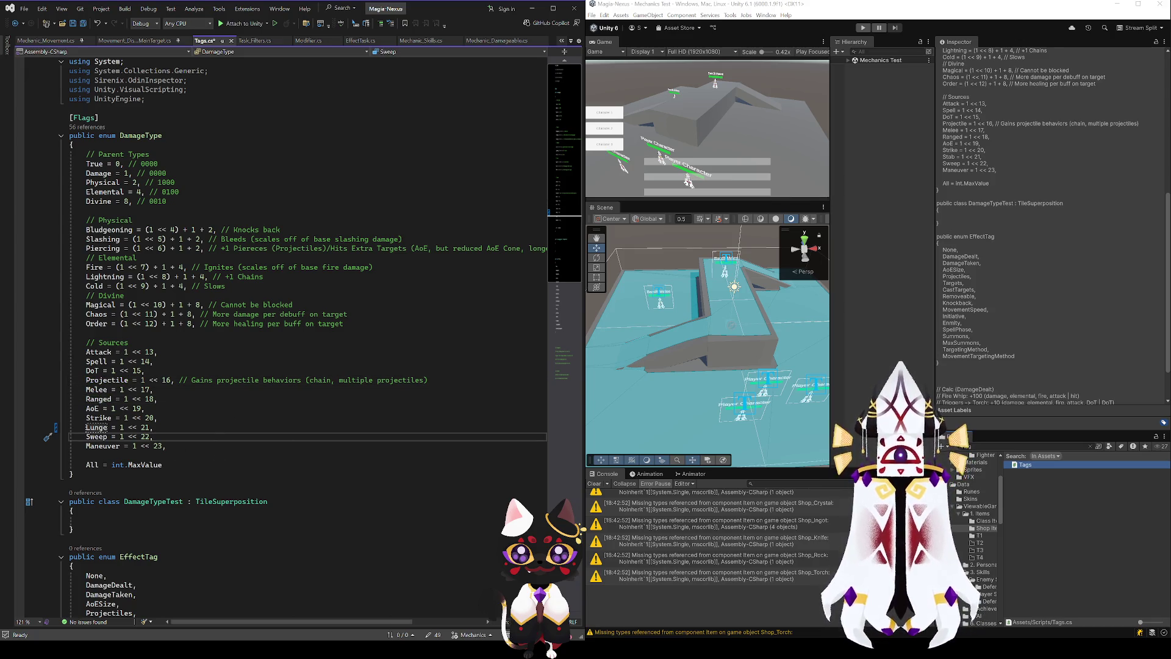
- Highlight references to DamageTypeTest and TileSuperposition, then switch back to Obsidian
left_click(150, 486)
left_click(150, 501)
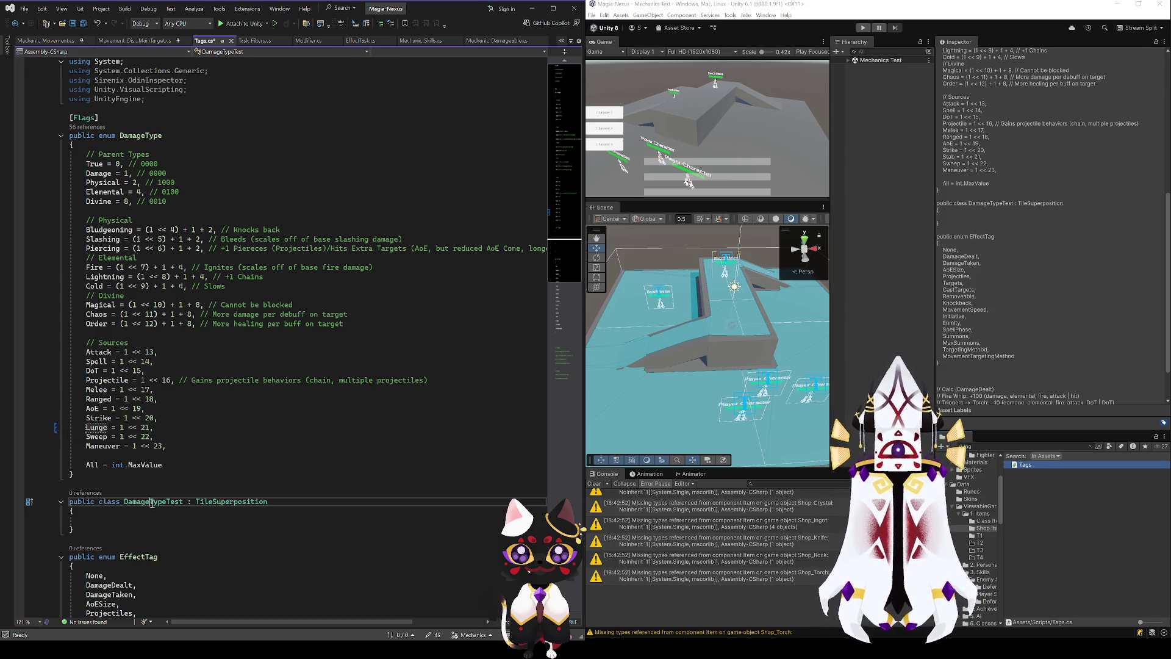
left_click(235, 501)
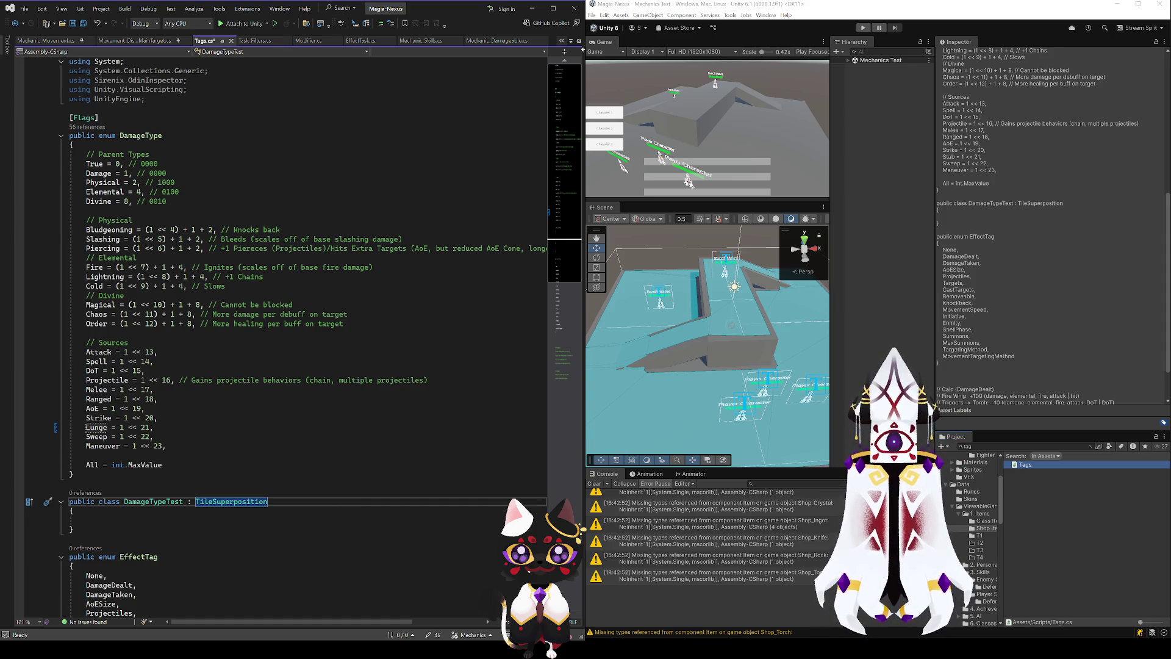
key("alt+Tab")
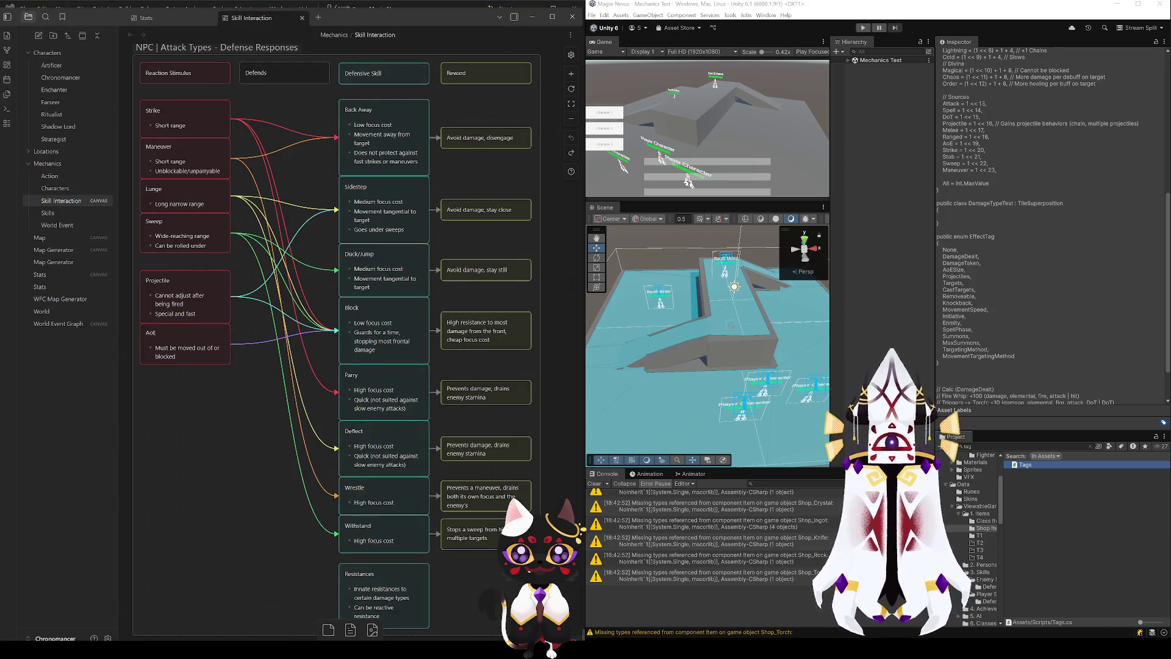
- Open the enemy Defenses folder and step through Parry, Block, Sidestep and Back Away
scroll(970, 537, "up", 3)
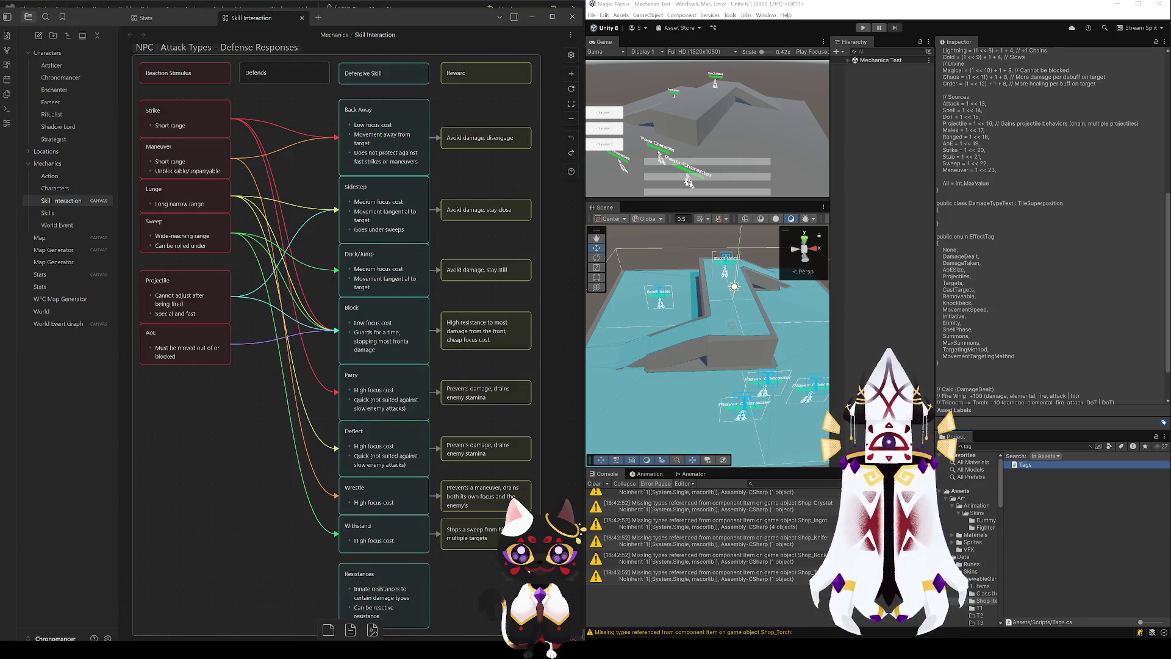
scroll(976, 537, "down", 4)
left_click(983, 584)
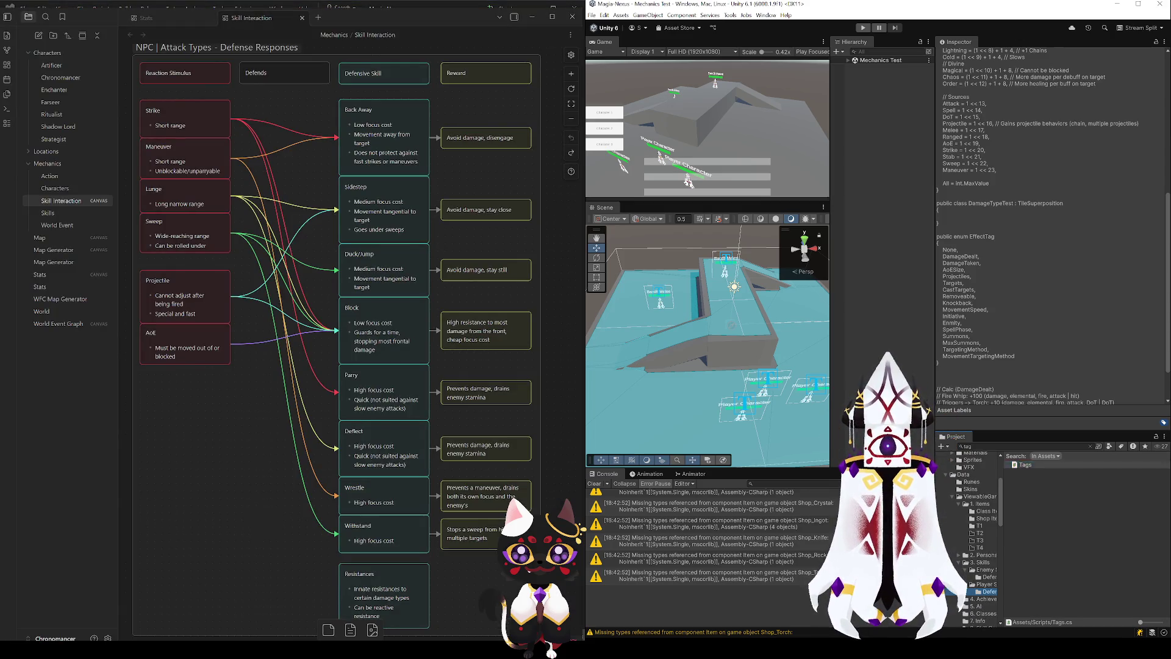
left_click(989, 577)
left_click(1026, 480)
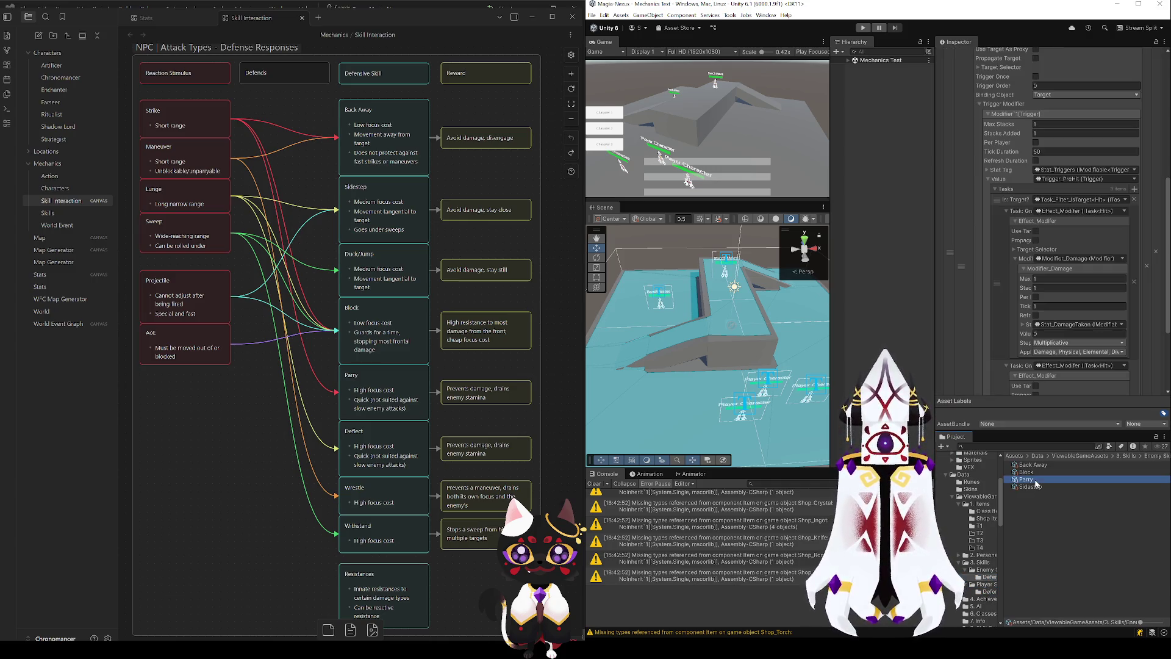
key("Up")
key("Down")
key("Down")
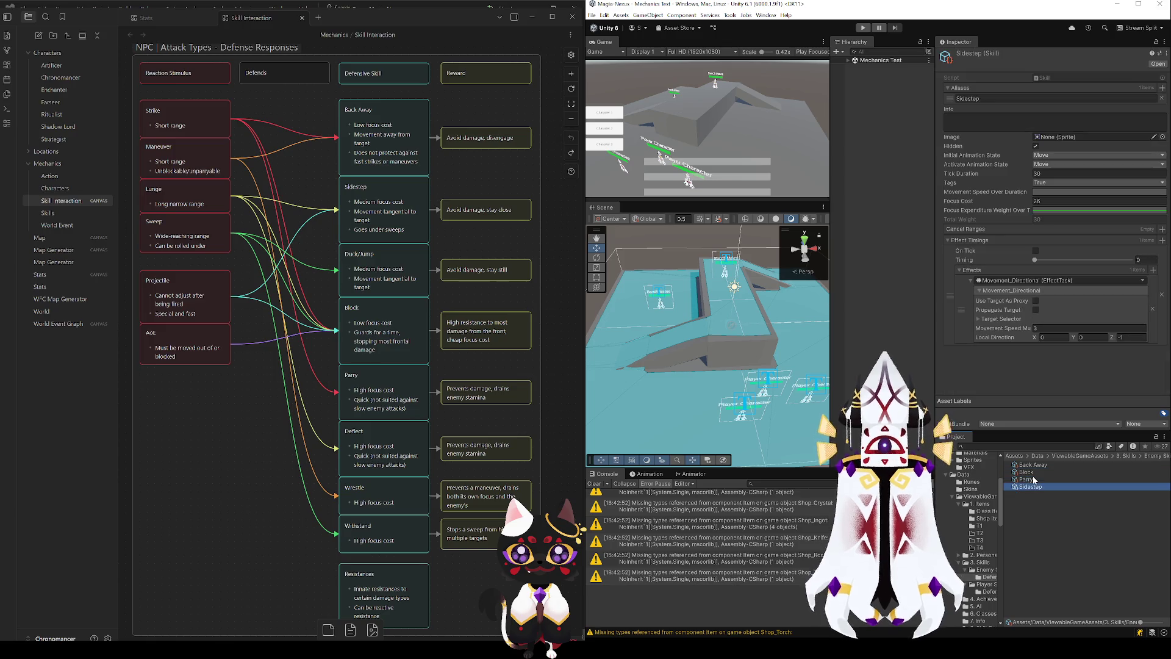
key("Up")
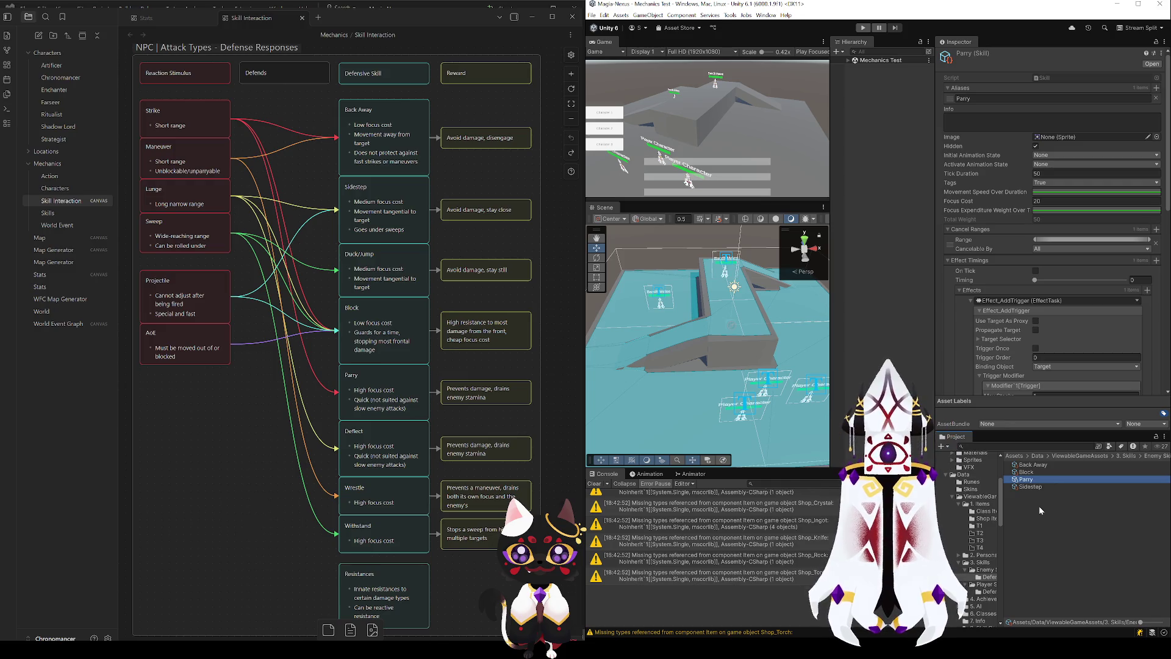
key("Up")
key("Up")
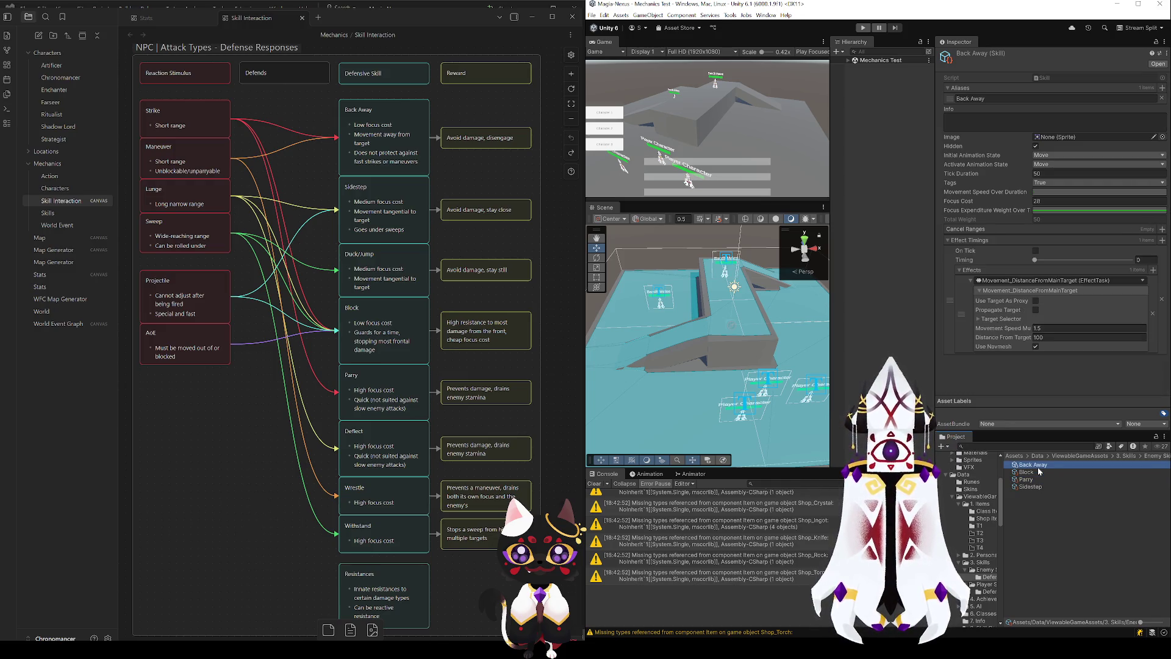
key("Down")
key("Down")
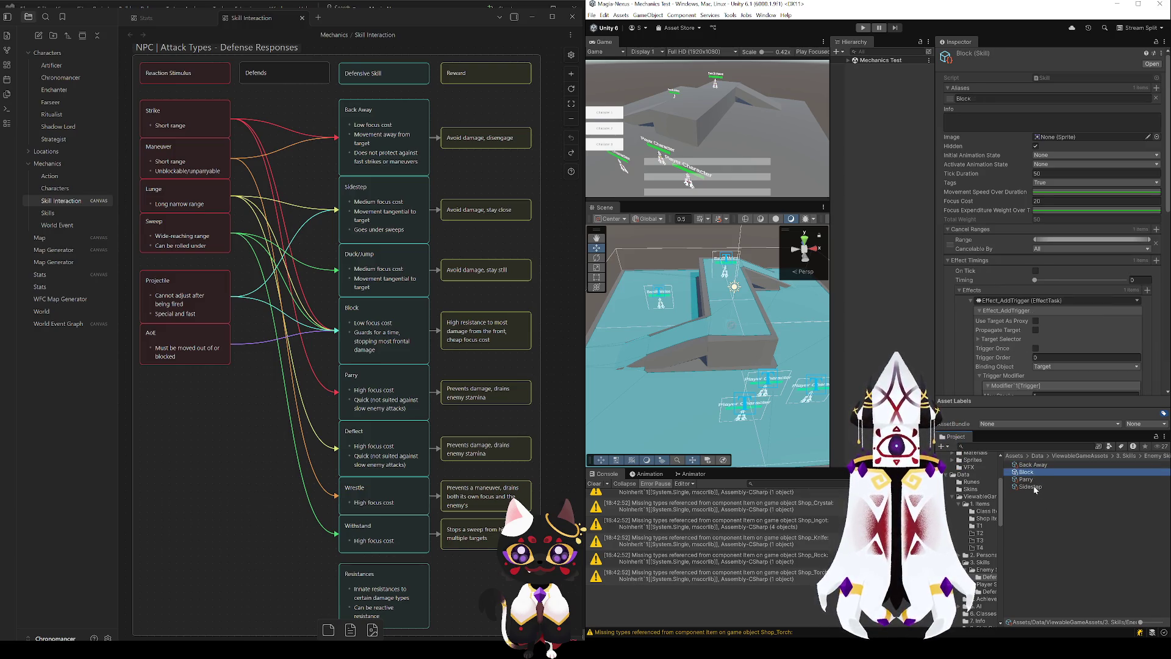
- Scroll Parry's Inspector through its Trigger_PreHit trigger and Modifier_Damage task
scroll(987, 312, "down", 10)
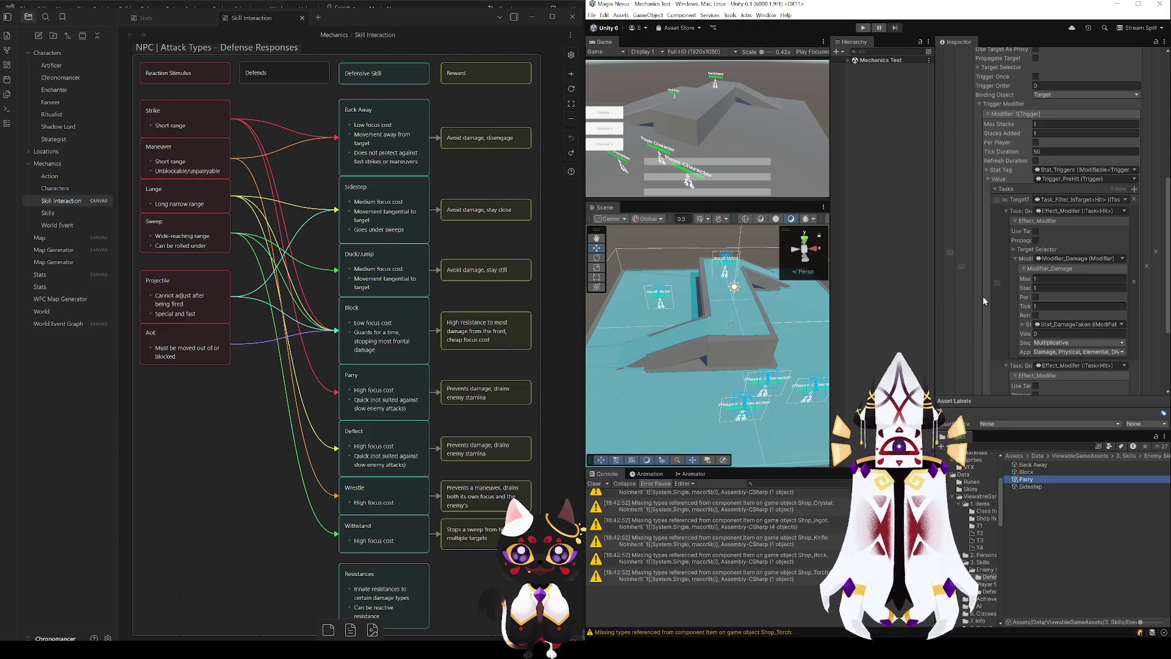
scroll(987, 312, "up", 8)
scroll(986, 314, "up", 4)
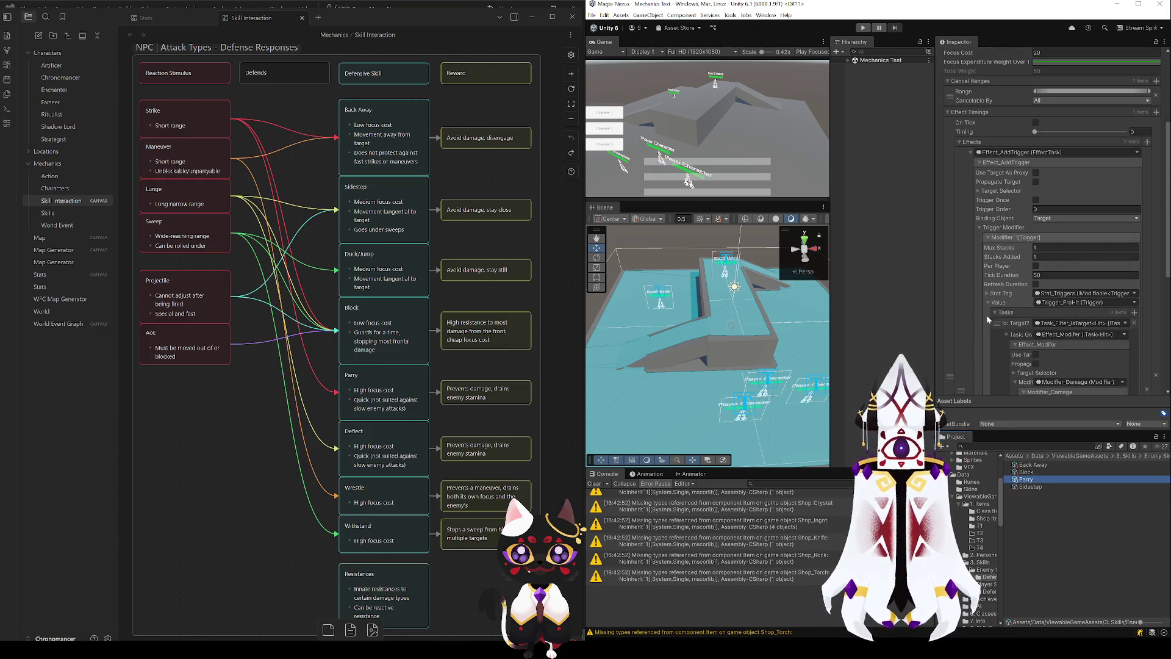
- Open the player Defense skills and view Backstep, Parry, then Block's targeting conditions
left_click(989, 591)
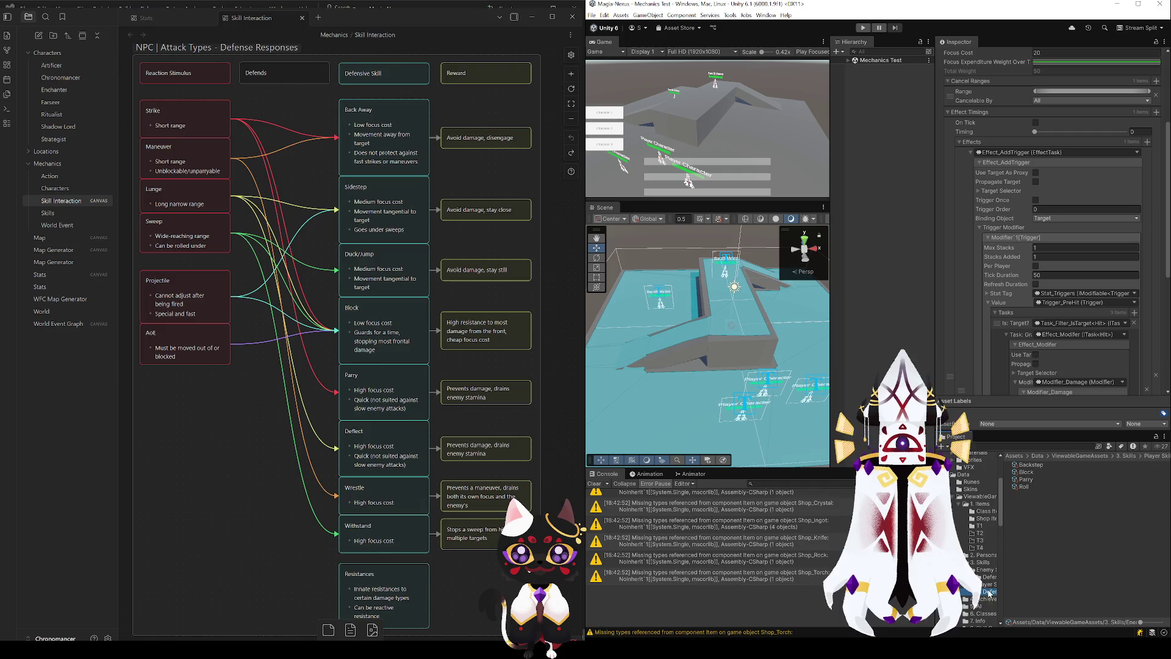
left_click(1027, 466)
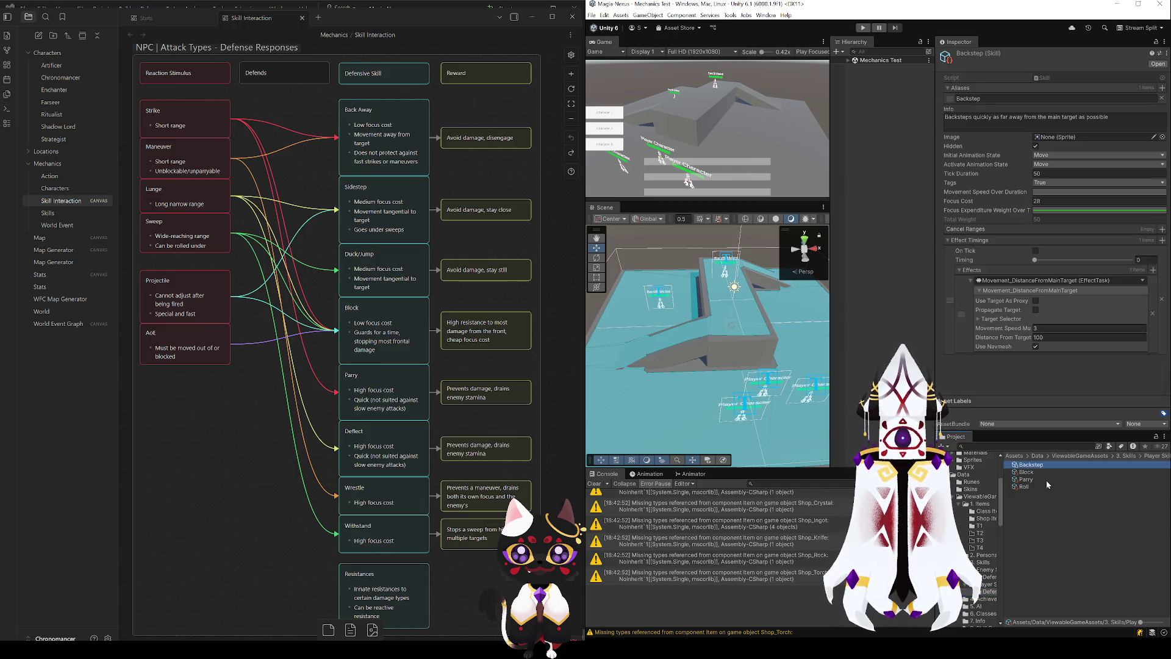
left_click(1030, 481)
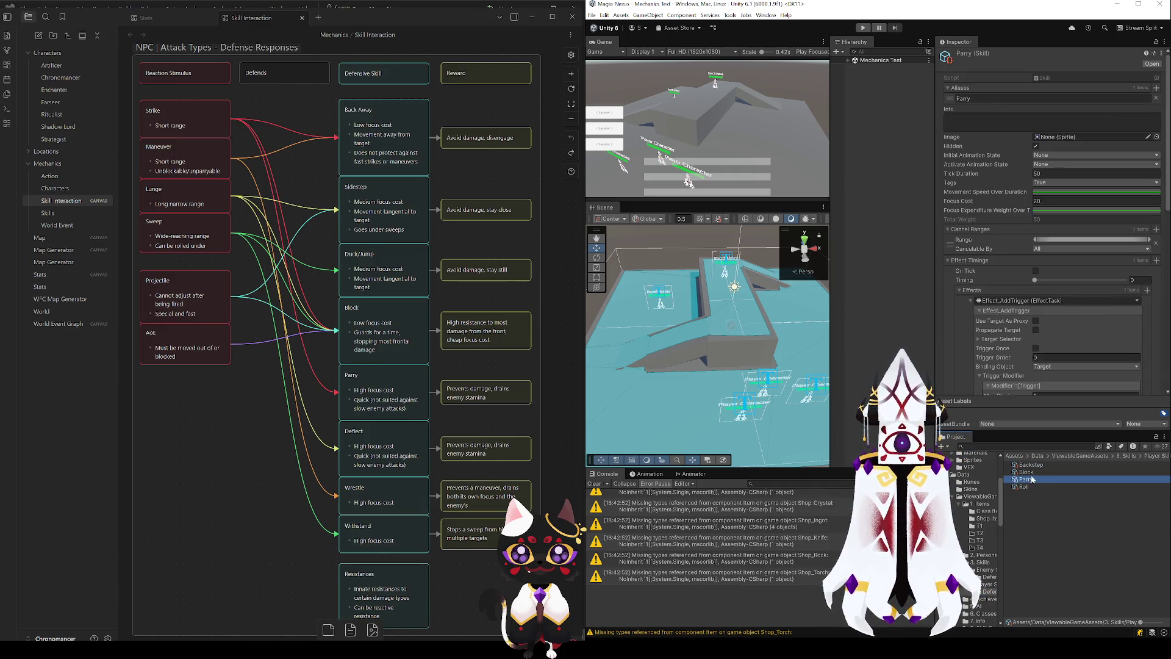
left_click(1028, 473)
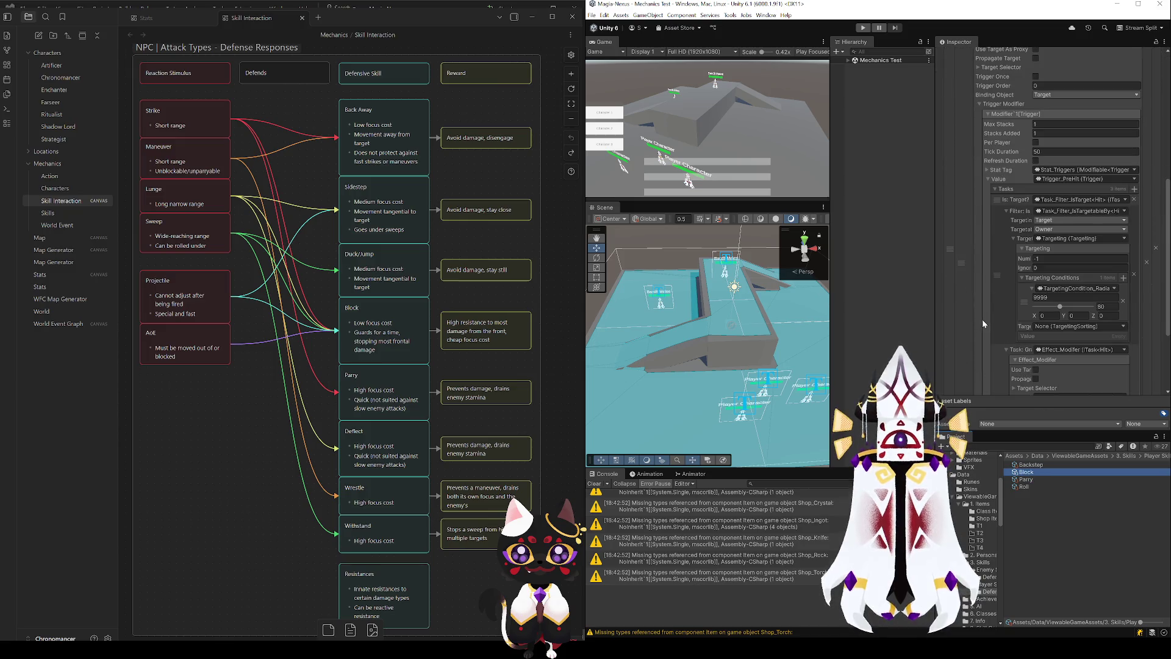
scroll(982, 320, "down", 5)
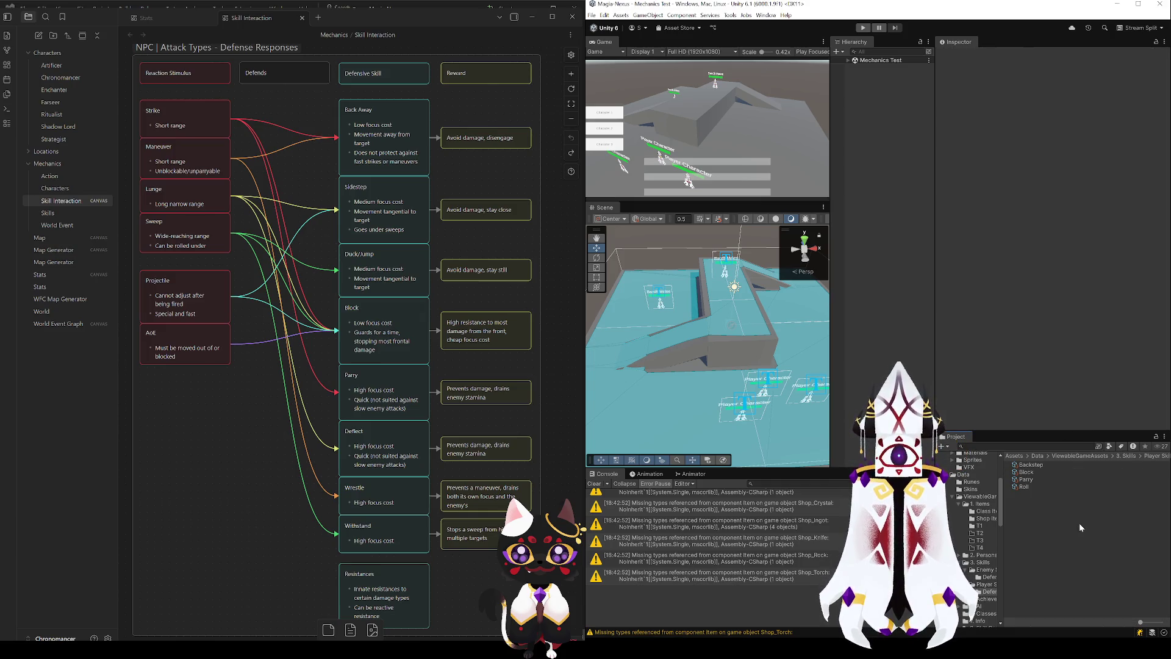
- Recheck Parry against Block's Modifier_Damage task, then bring Visual Studio back to Solver.cs
left_click(1025, 479)
left_click(1025, 471)
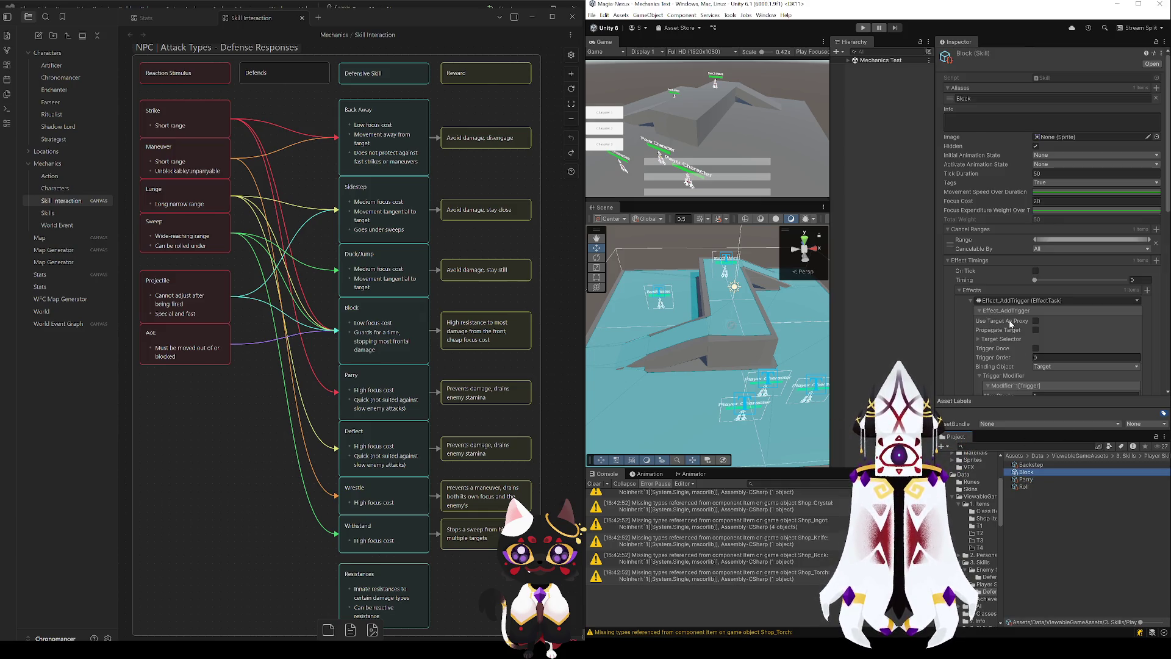
scroll(1008, 265, "down", 10)
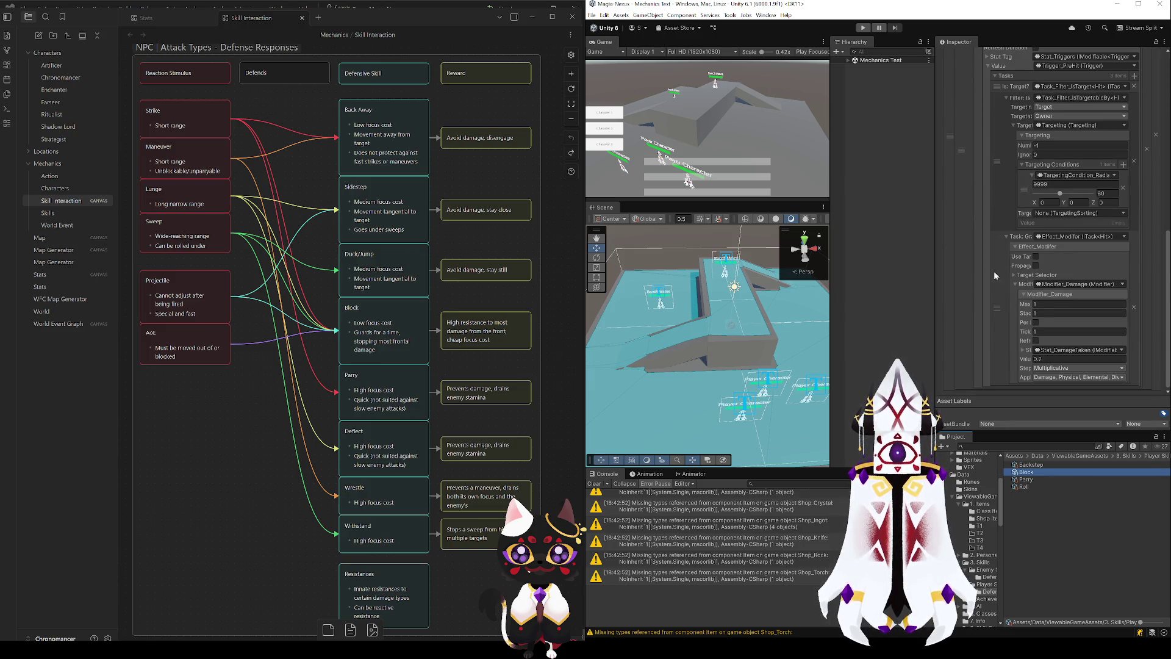
key("alt+Tab")
key("ctrl+minus")
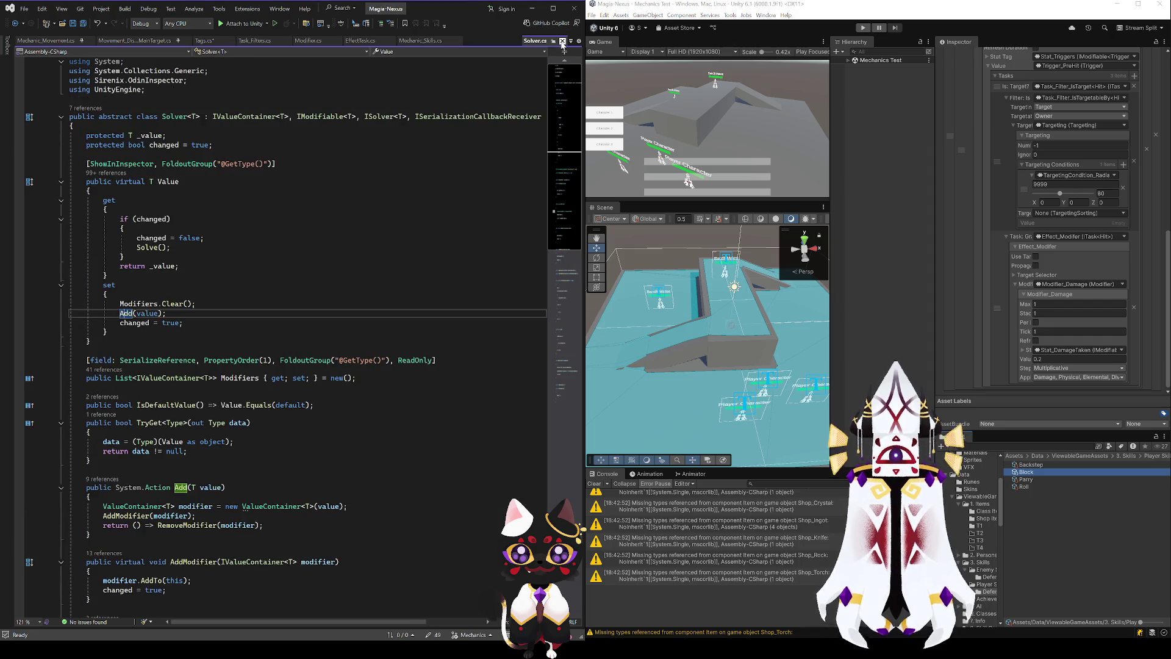
- Navigate back to Task_Filters.cs, review Task_Filter_DamageType, and open a Find search
key("ctrl+minus")
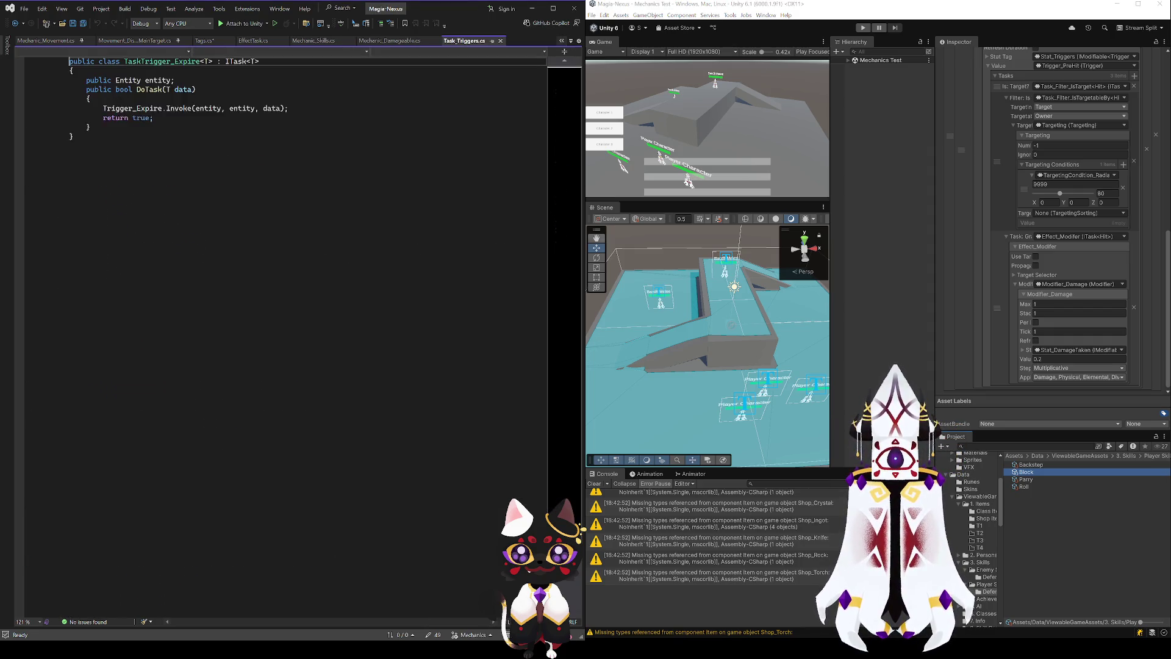
key("ctrl+minus")
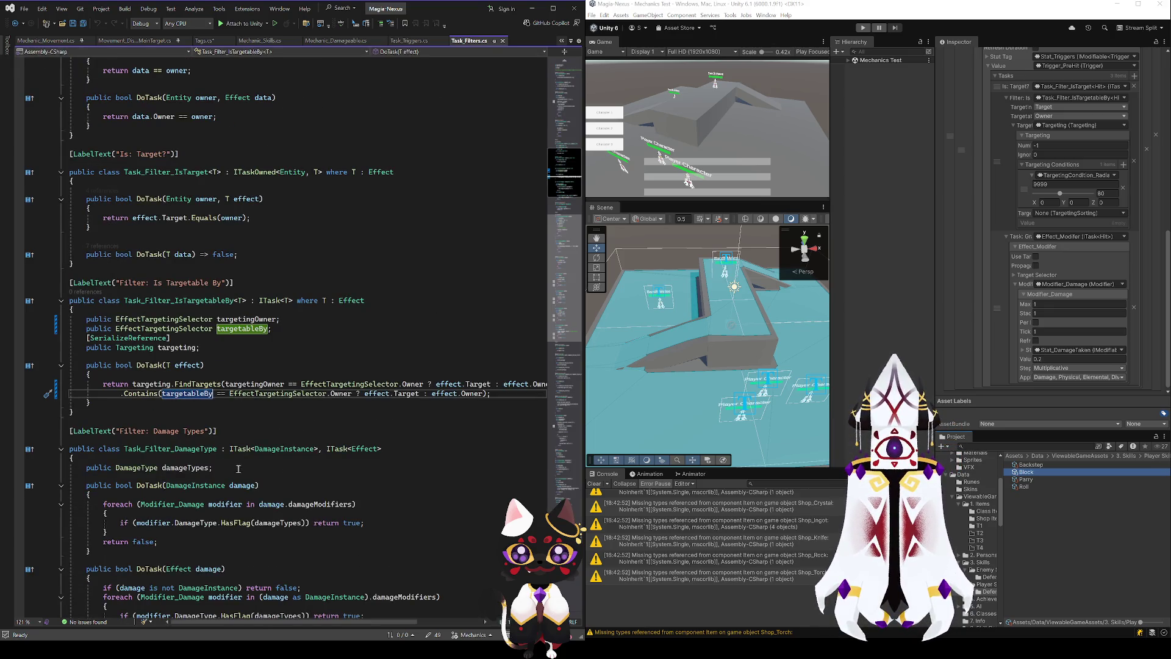
left_click(189, 449)
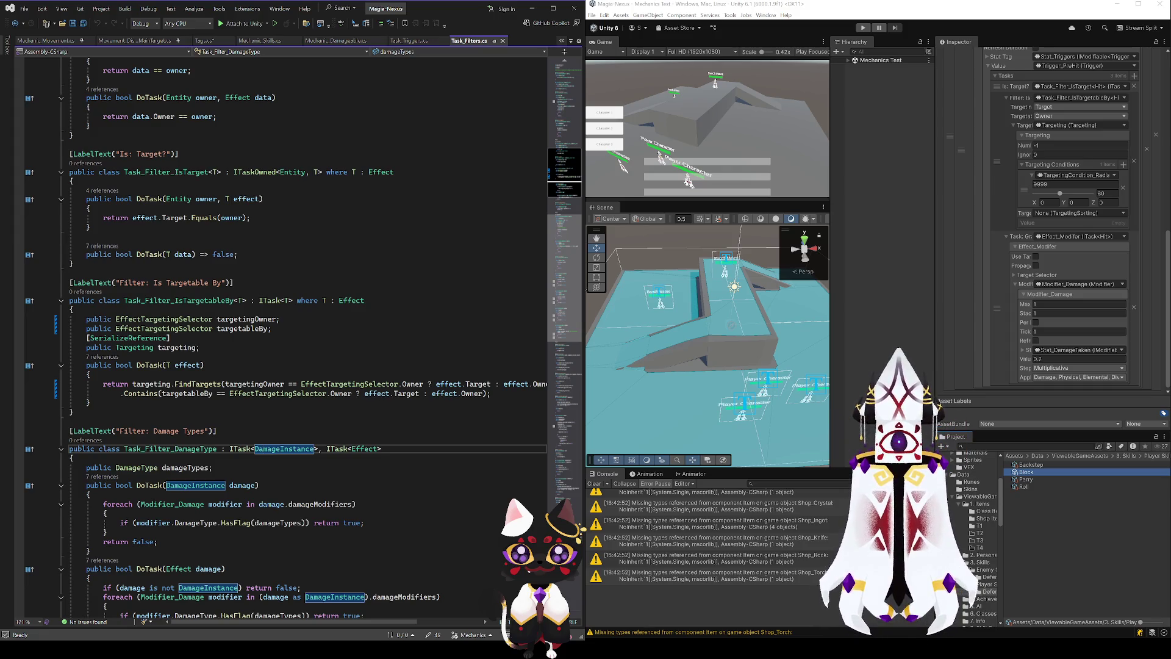
scroll(995, 246, "up", 3)
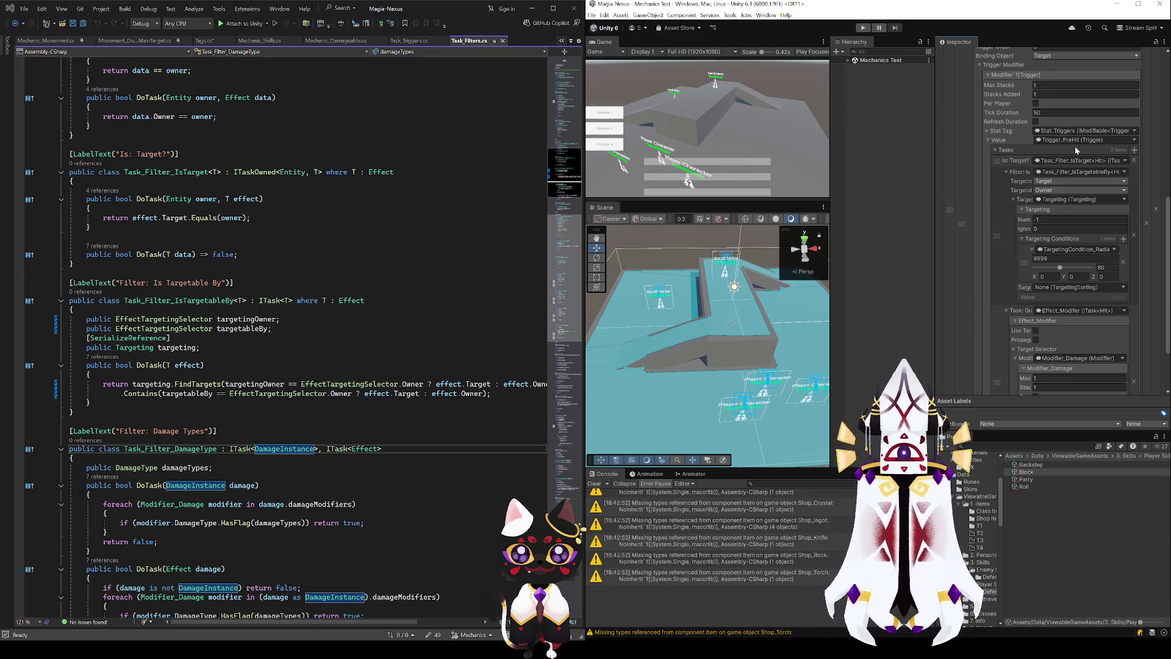
left_click(478, 182)
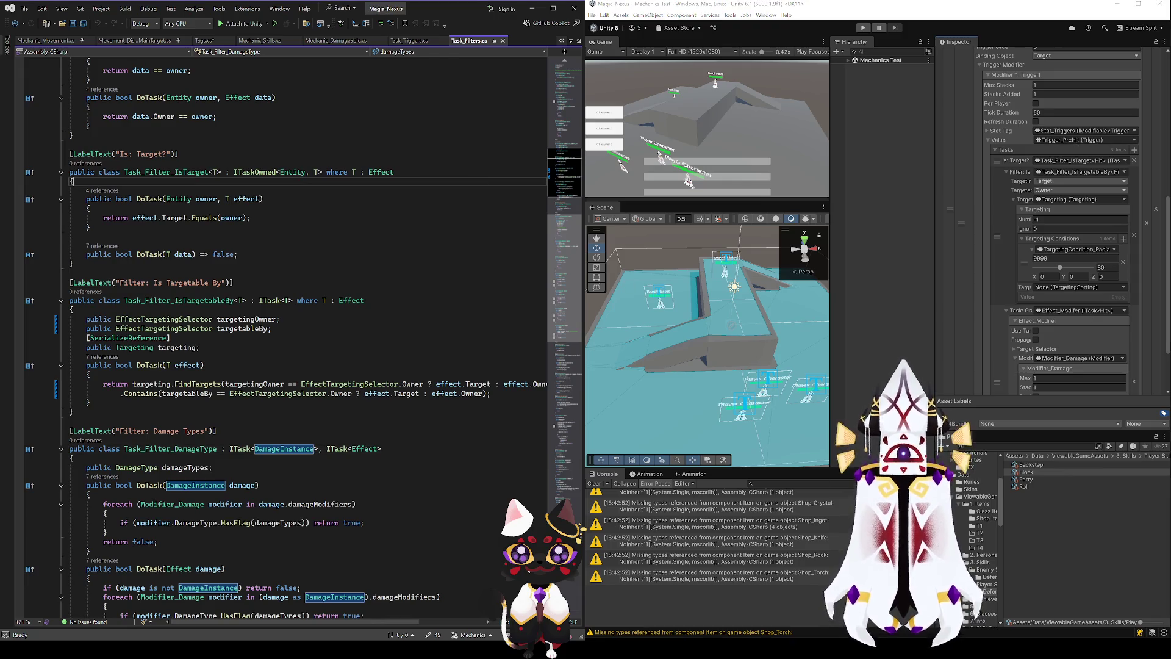
key("ctrl+f")
- Search the code for Trigger_PreHit
type("Trigger_p")
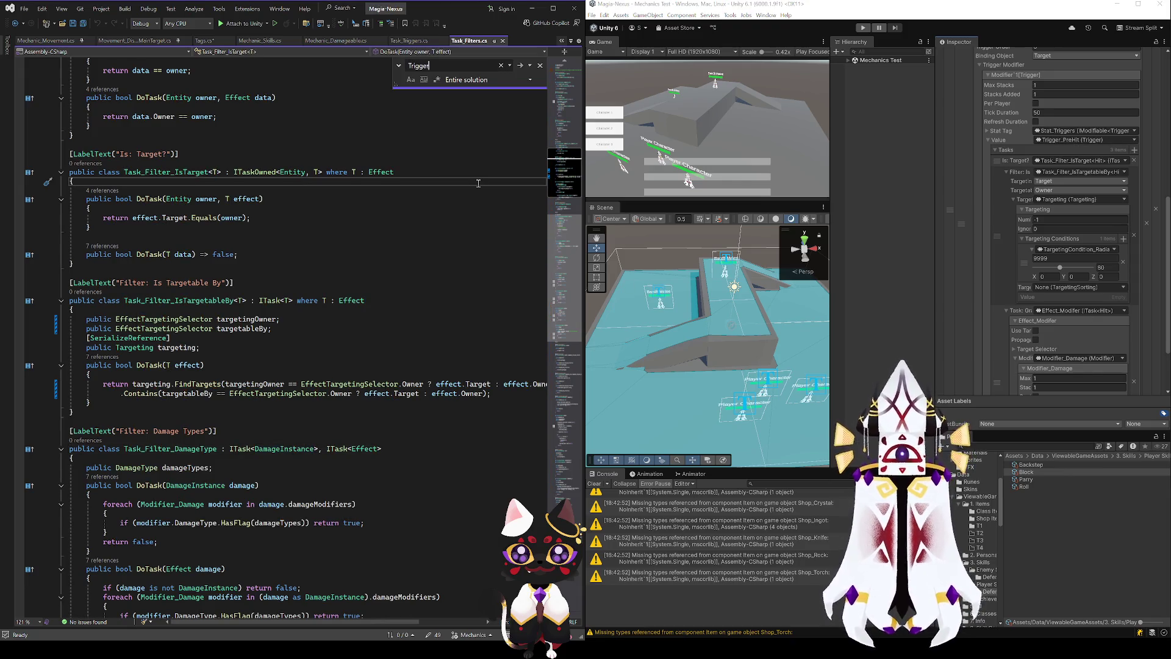
key("BackSpace")
type("PreHit")
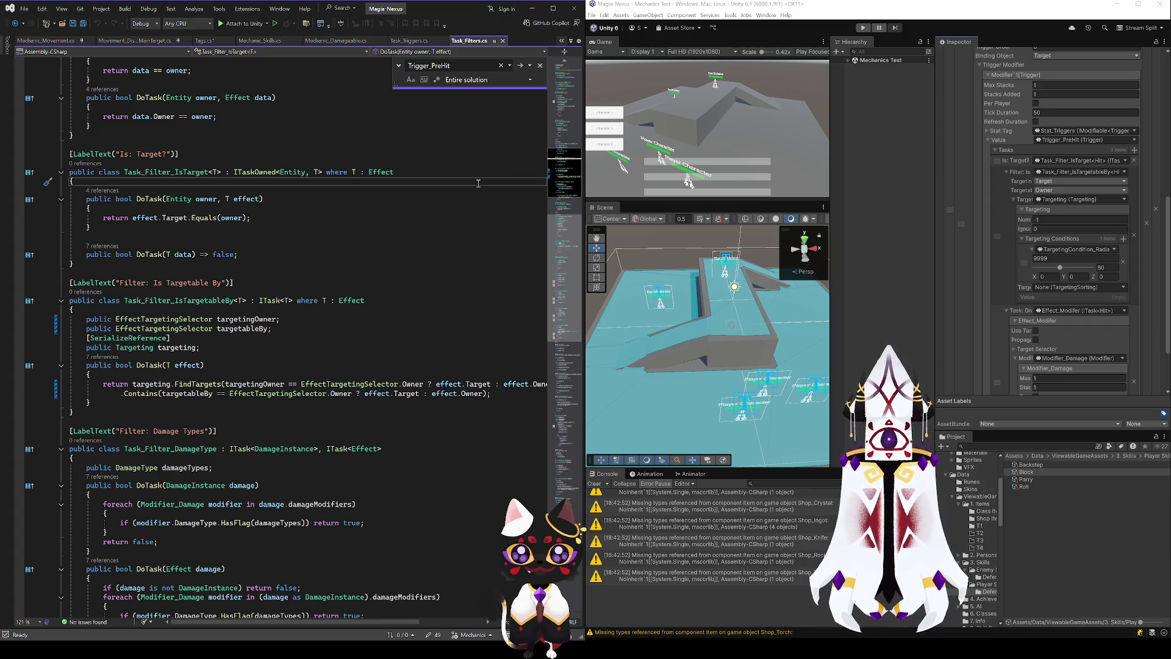
scroll(970, 537, "down", 10)
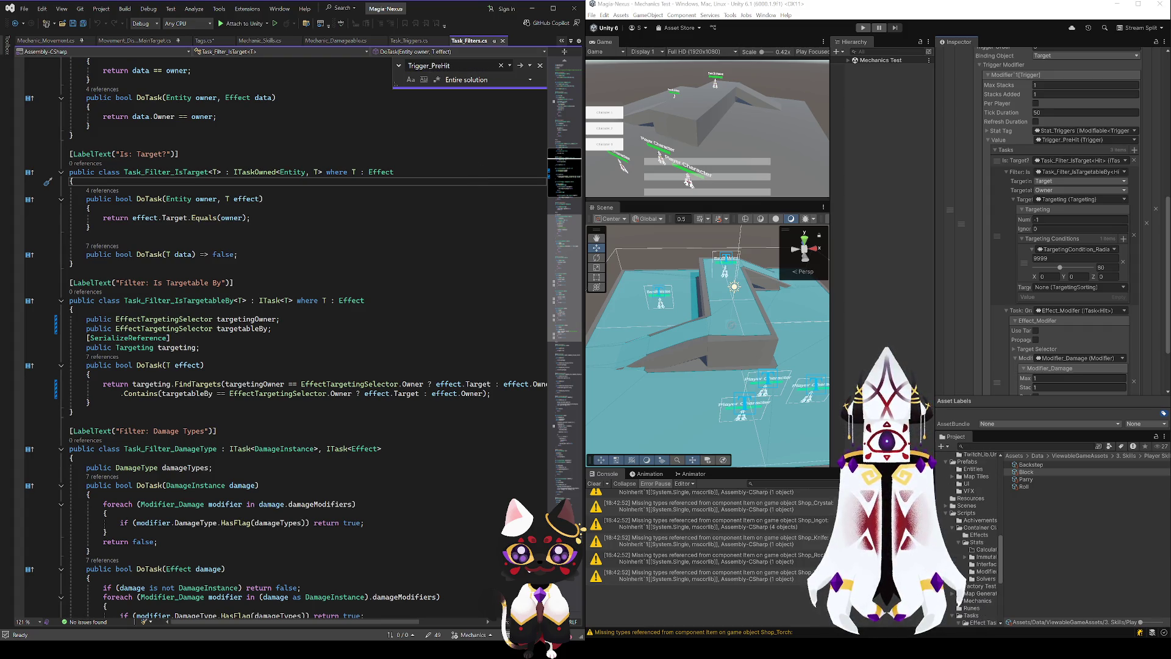
- Find Effect_Hit via a 'hit' search in Unity's project and open Hit.cs
left_click(1025, 446)
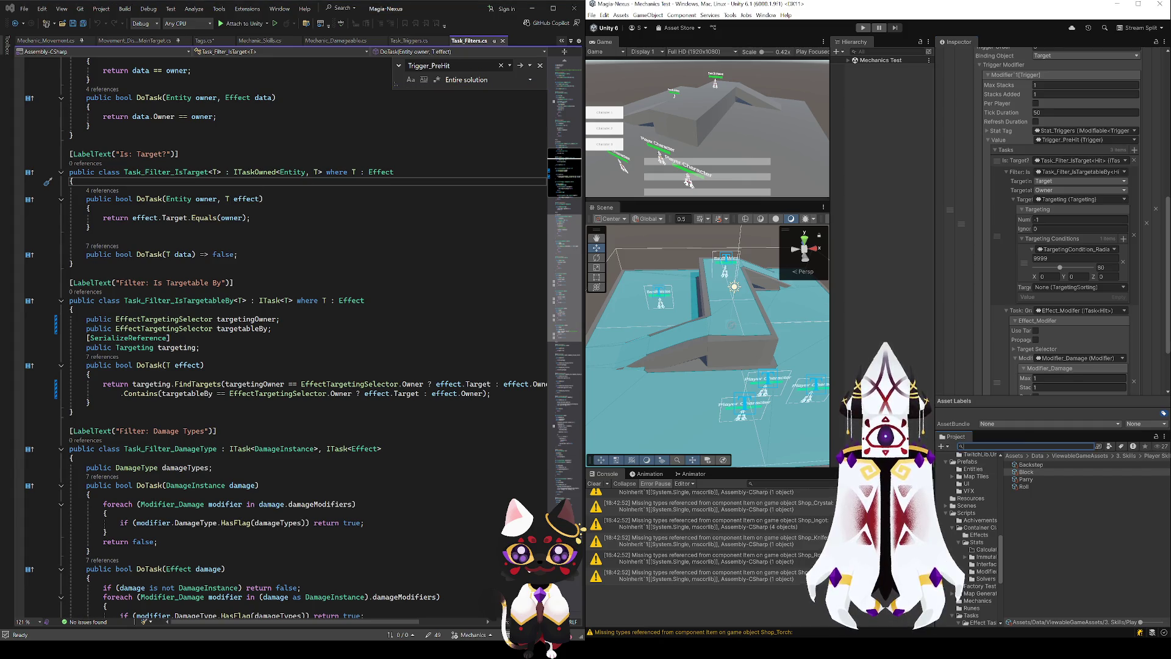
type("hit")
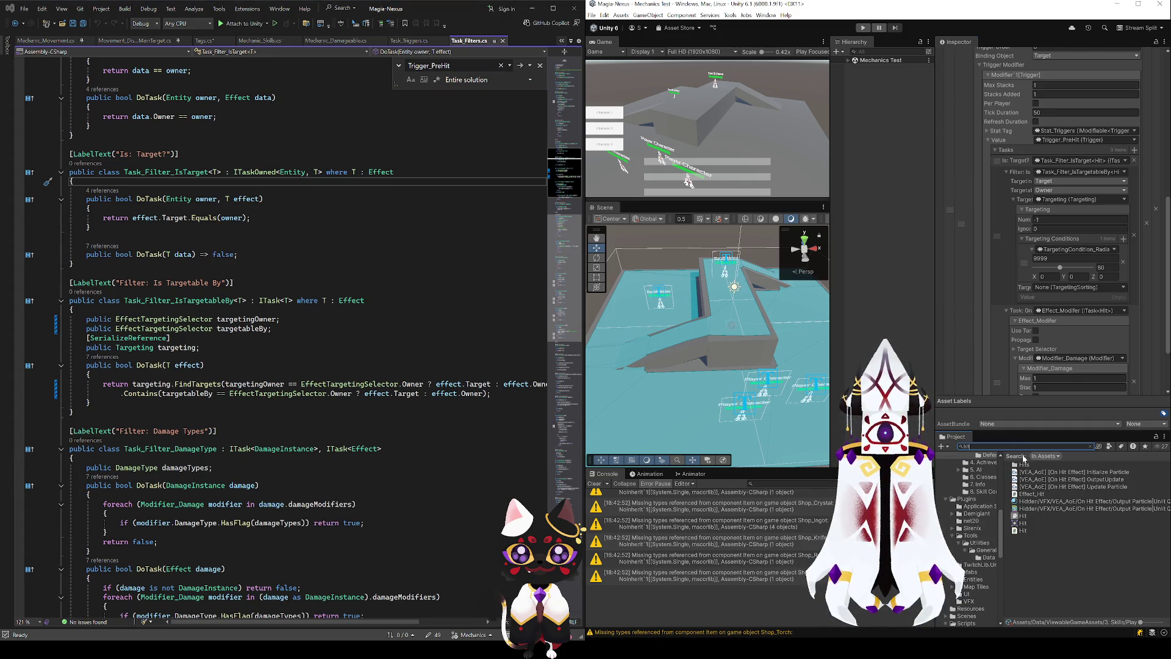
left_click(1029, 494)
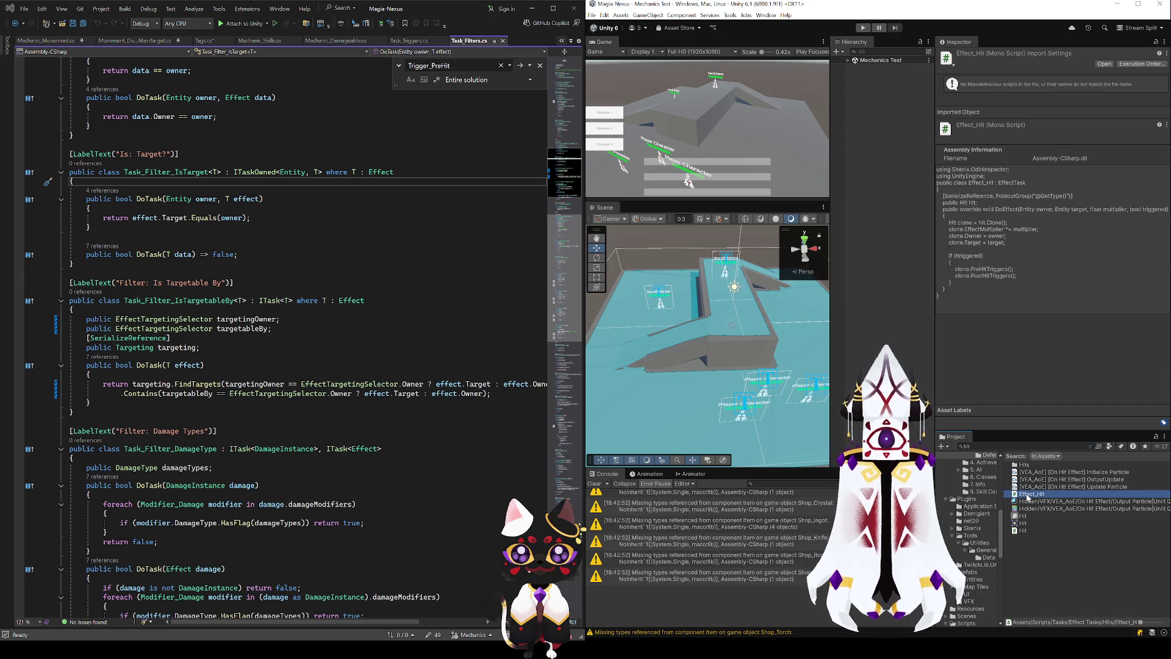
double_click(1029, 494)
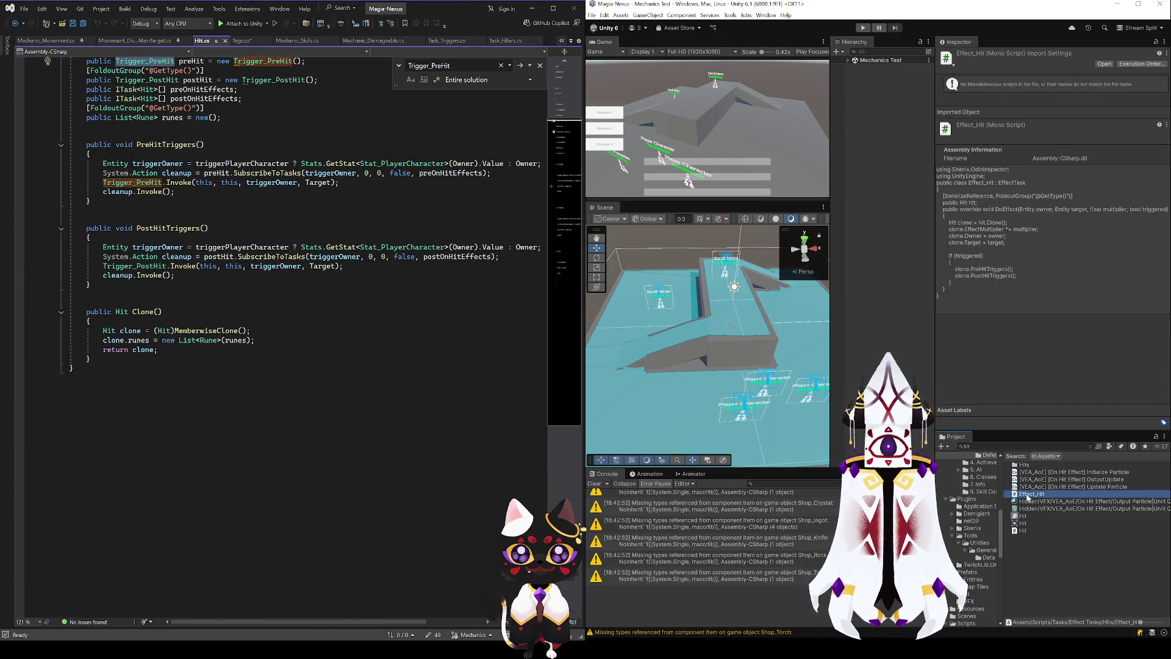
- Close the search and highlight the Trigger_PreHit, Hit and Effect references in Hit.cs
scroll(483, 90, "up", 3)
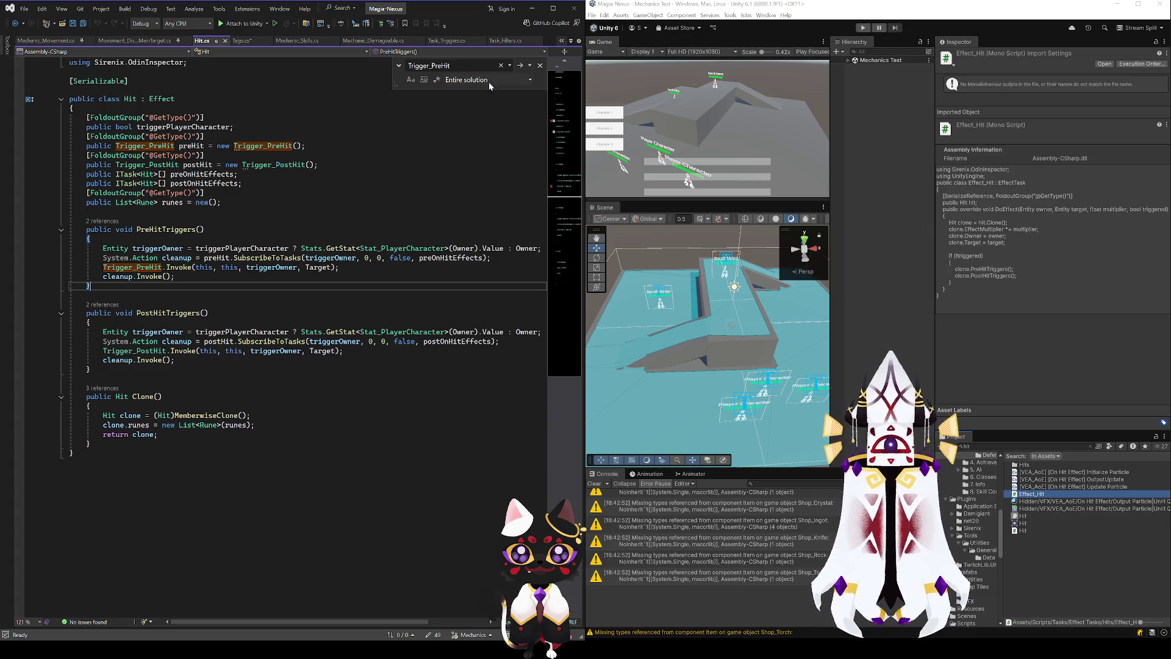
left_click(540, 65)
left_click(161, 230)
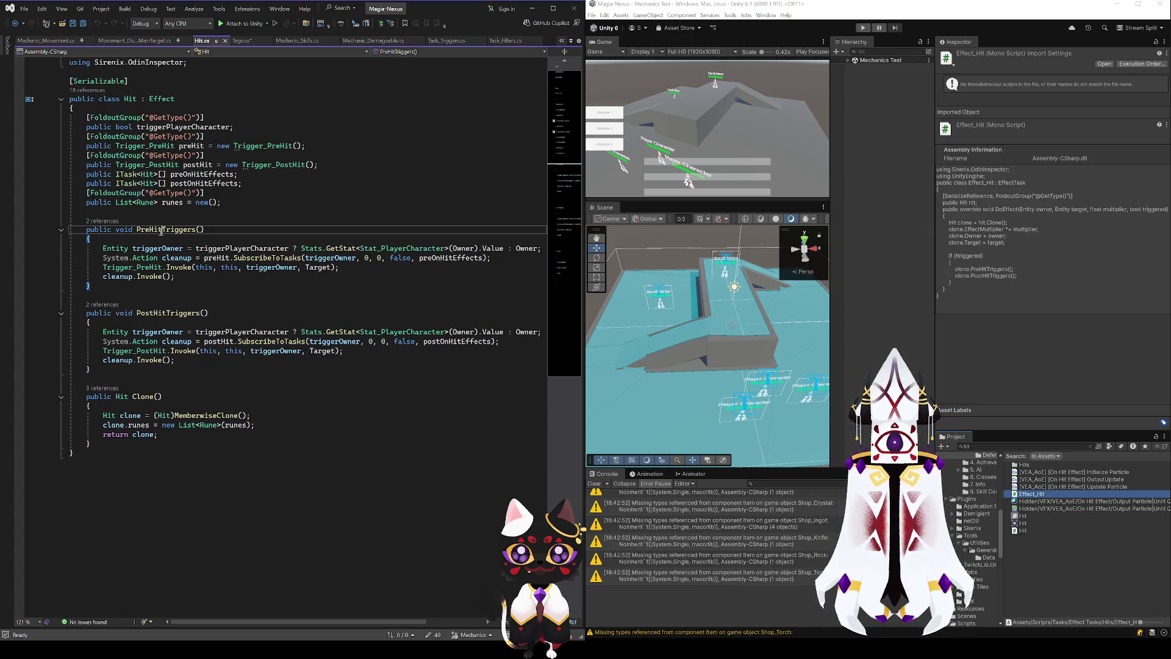
left_click(160, 267)
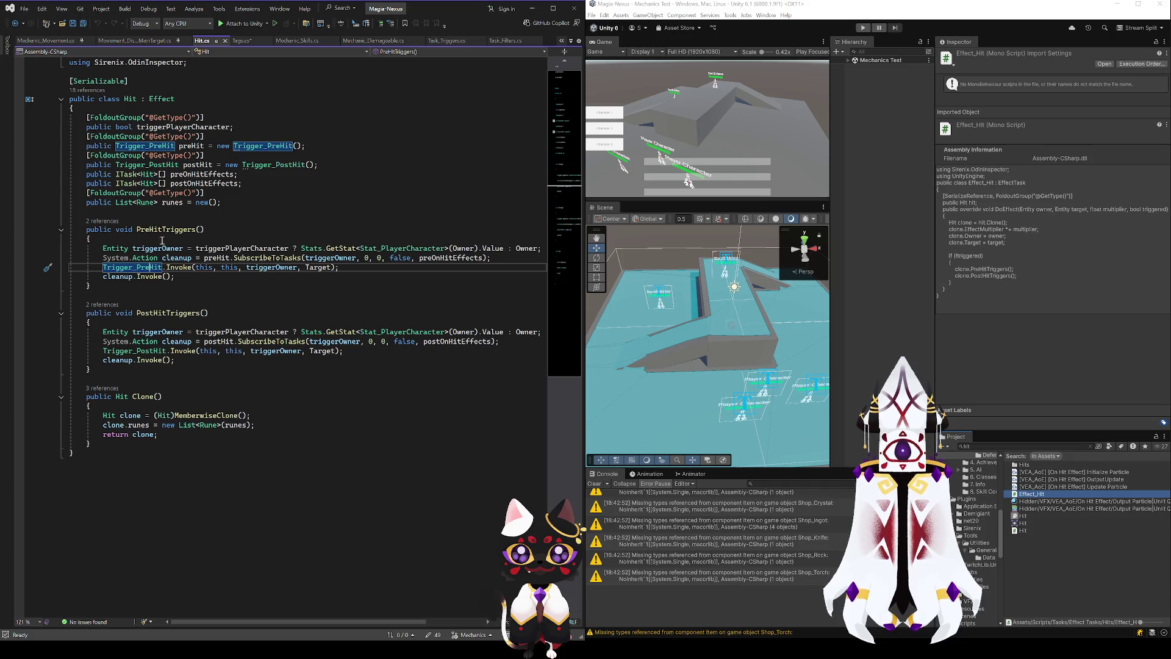
left_click(150, 174)
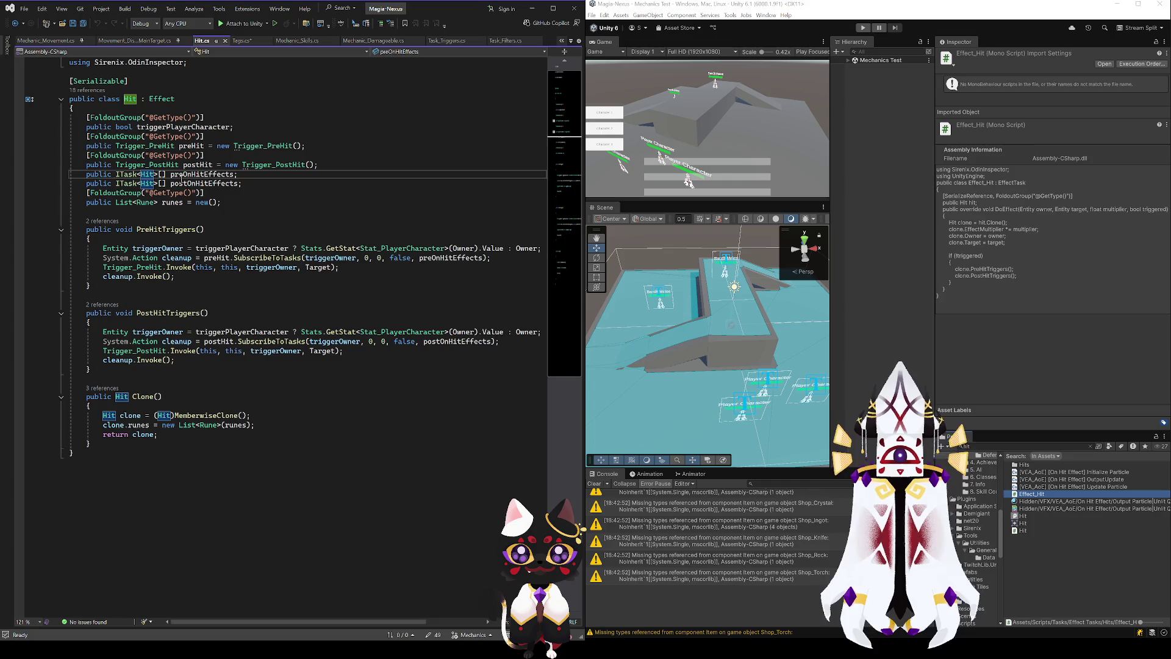
double_click(162, 99)
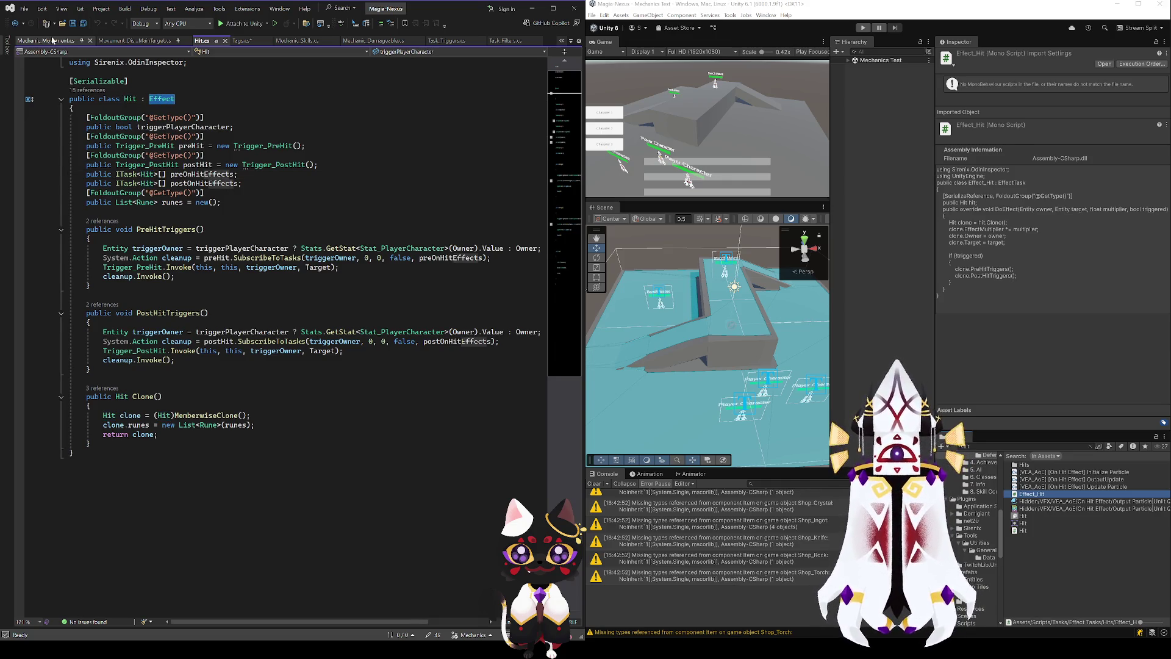
- In Tags.cs, rename the Stab enum member to Lunge and save
left_click(248, 45)
key("ctrl+s")
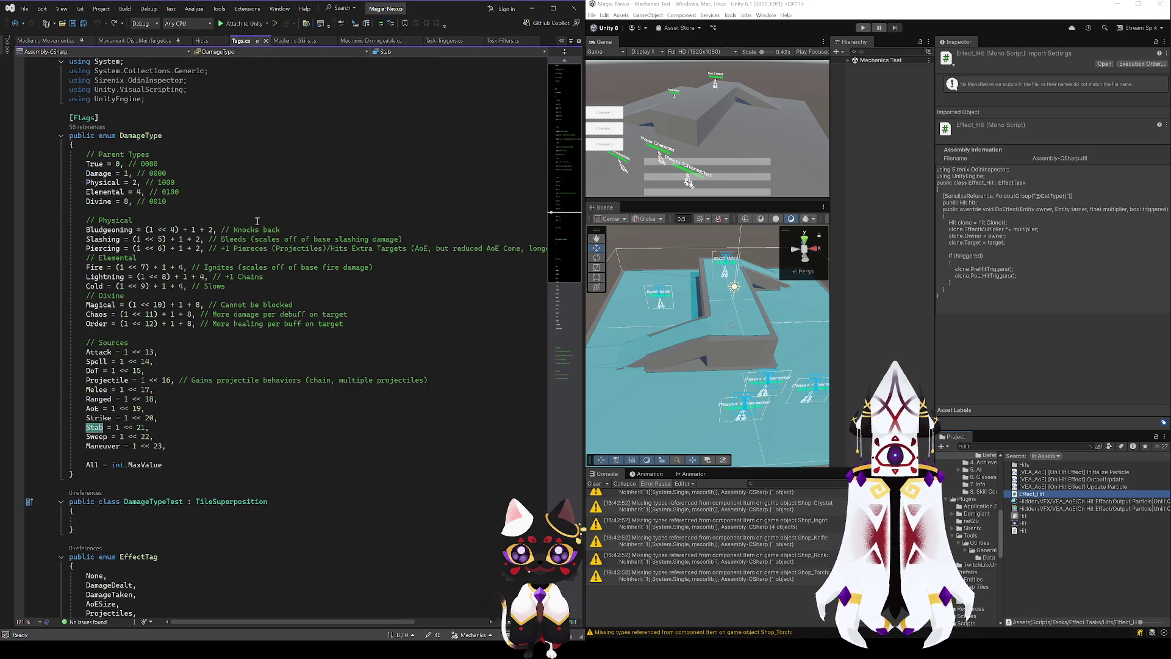
type("Lunge")
key("ctrl+s")
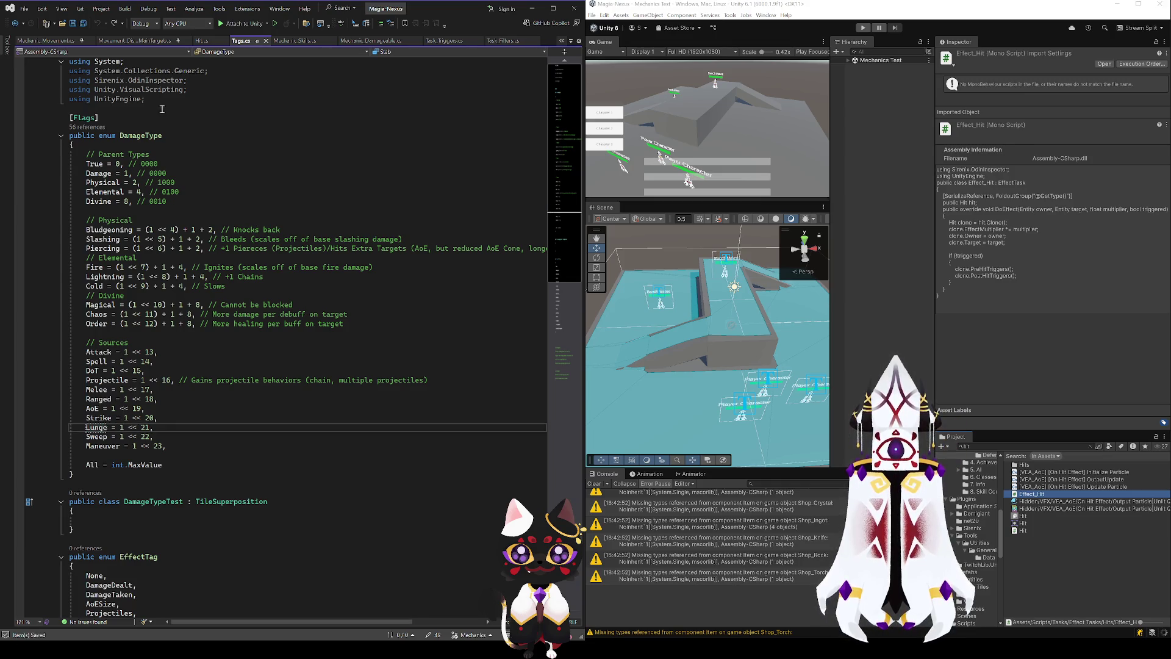
- Navigate back through Hit.cs to Task_Filters.cs
left_click(14, 24)
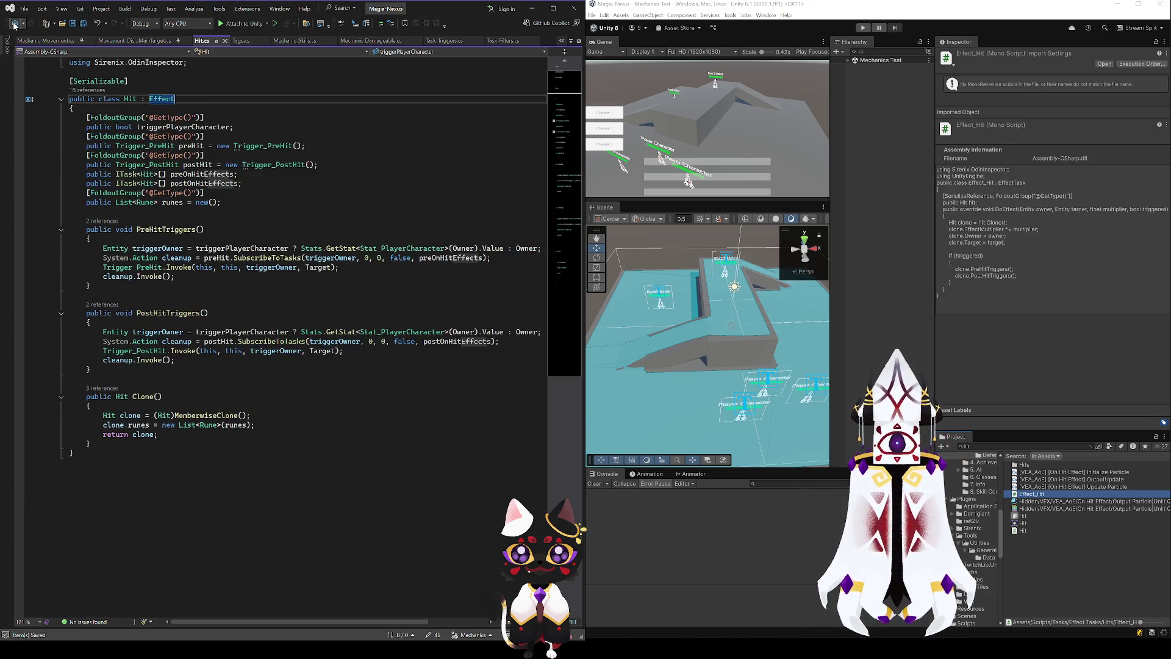
left_click(14, 23)
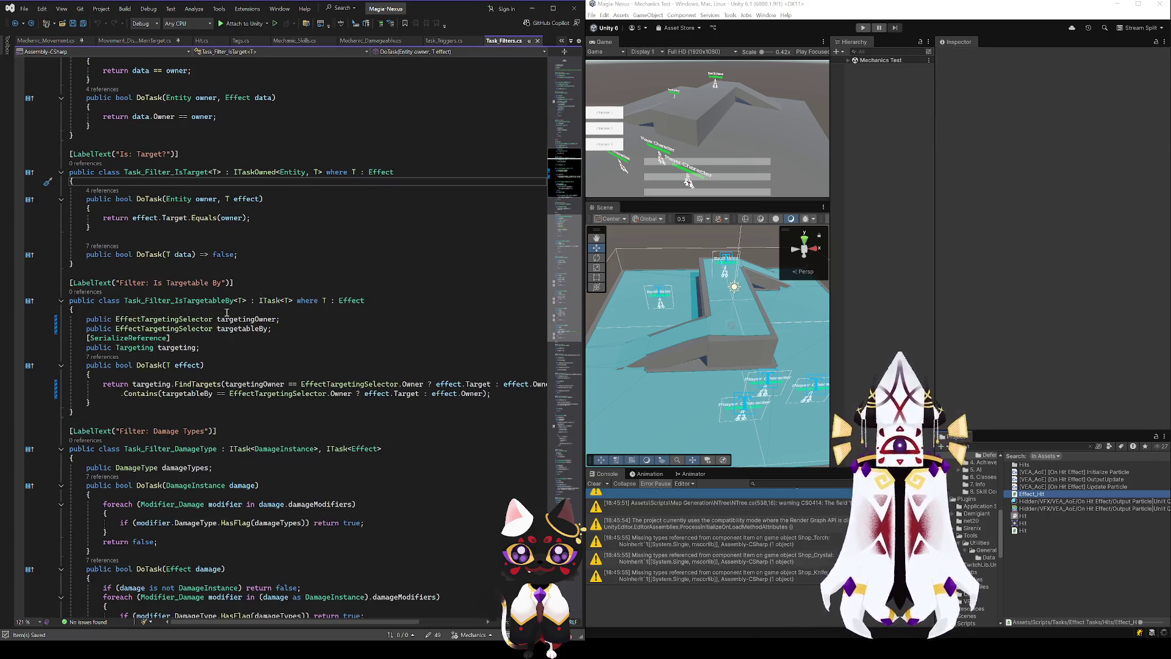
scroll(258, 372, "down", 1)
- Add ITask<Hit> to Task_Filter_DamageType's implemented interfaces
left_click(342, 421)
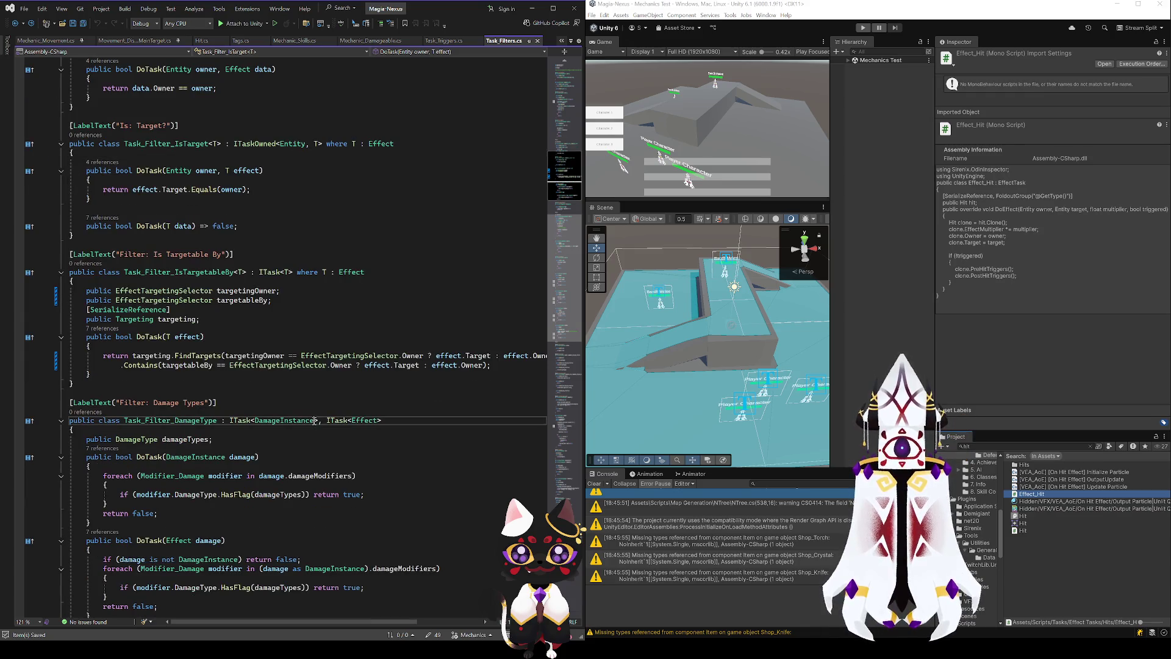
left_click_drag(317, 423, 230, 422)
key("ctrl+c")
left_click(326, 422)
key("ctrl+v")
type(",")
double_click(369, 421)
type("Hit")
- Generate DoTask(Hit data) and fill it with the Effect version's damage-type check
left_click(355, 406)
key("ctrl+period")
key("Return")
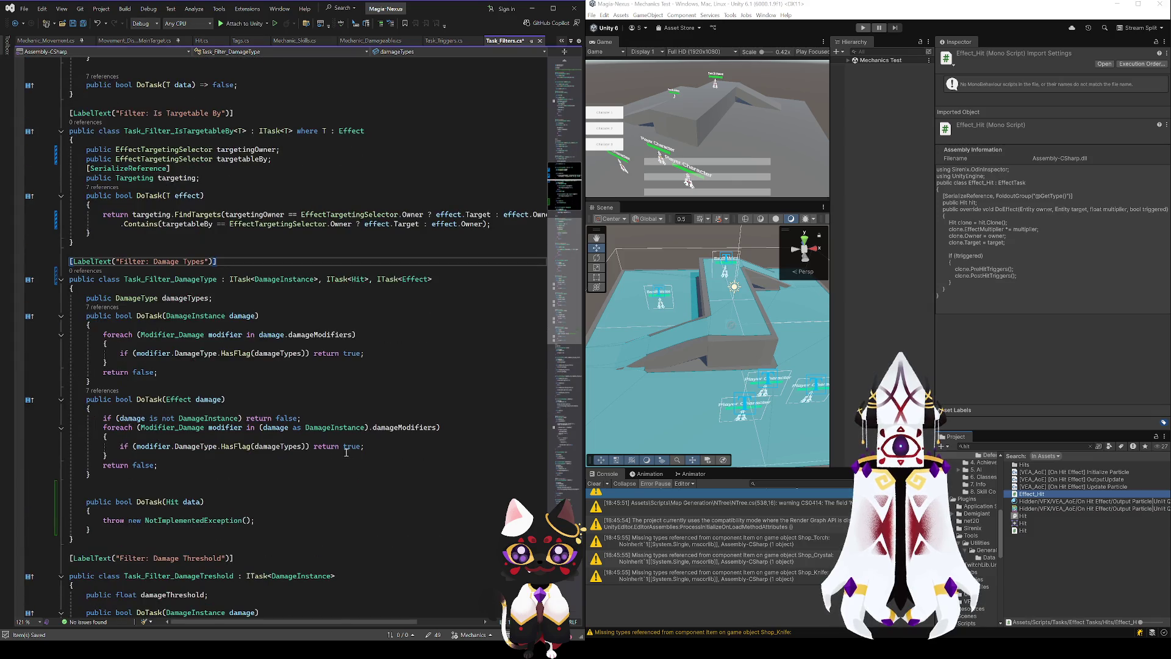
mouse_move(160, 470)
left_mouse_down()
mouse_move(86, 457)
mouse_move(104, 419)
left_mouse_up()
key("ctrl+c")
left_click_drag(256, 521, 102, 521)
key("ctrl+v")
- Rename the new method's parameter from data to damage
left_click(274, 485)
double_click(193, 501)
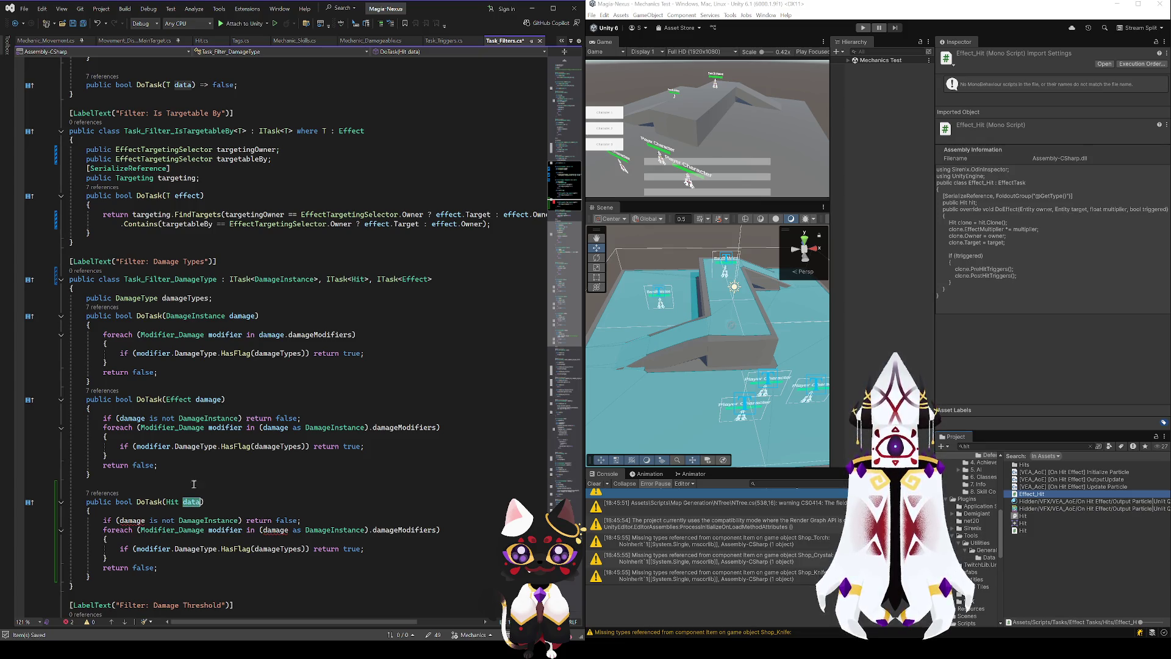
double_click(207, 399)
key("ctrl+c")
double_click(191, 501)
key("ctrl+v")
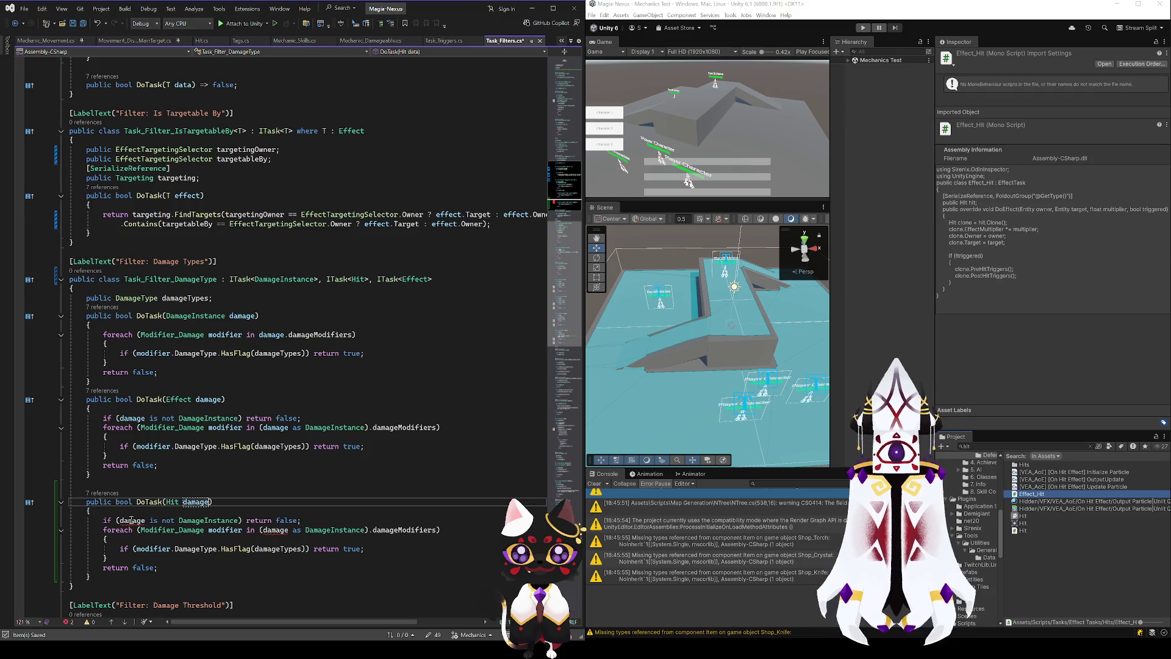
left_click(133, 520)
left_click(293, 489)
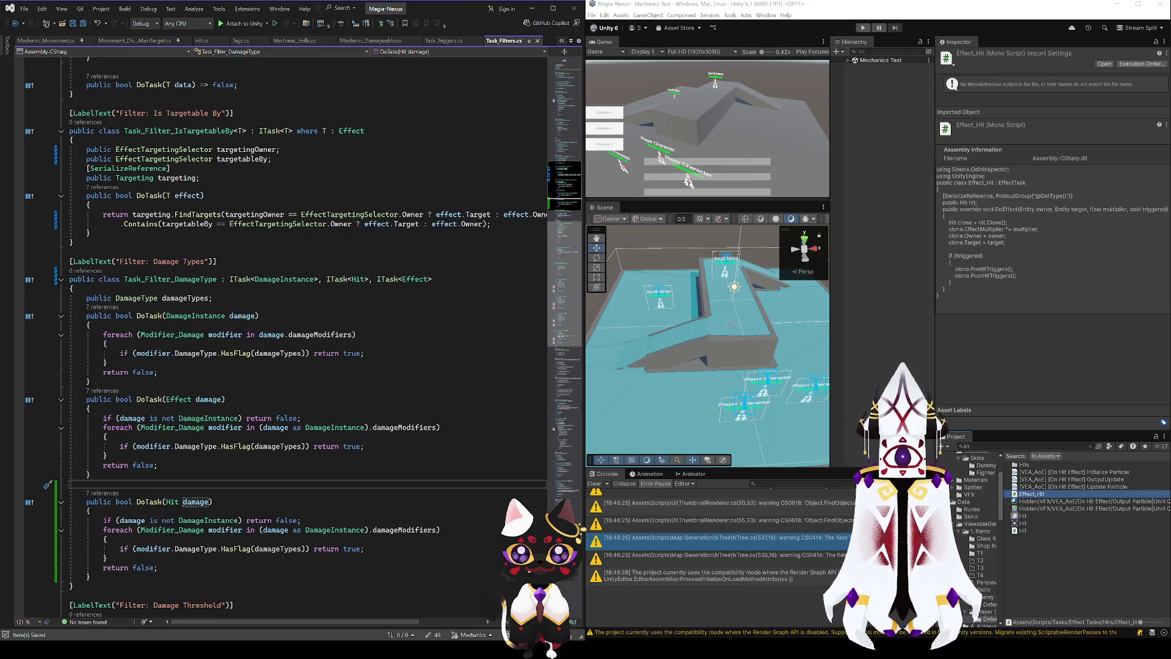
- Browse to the Player Skills folder and select the Block skill
left_click(982, 538)
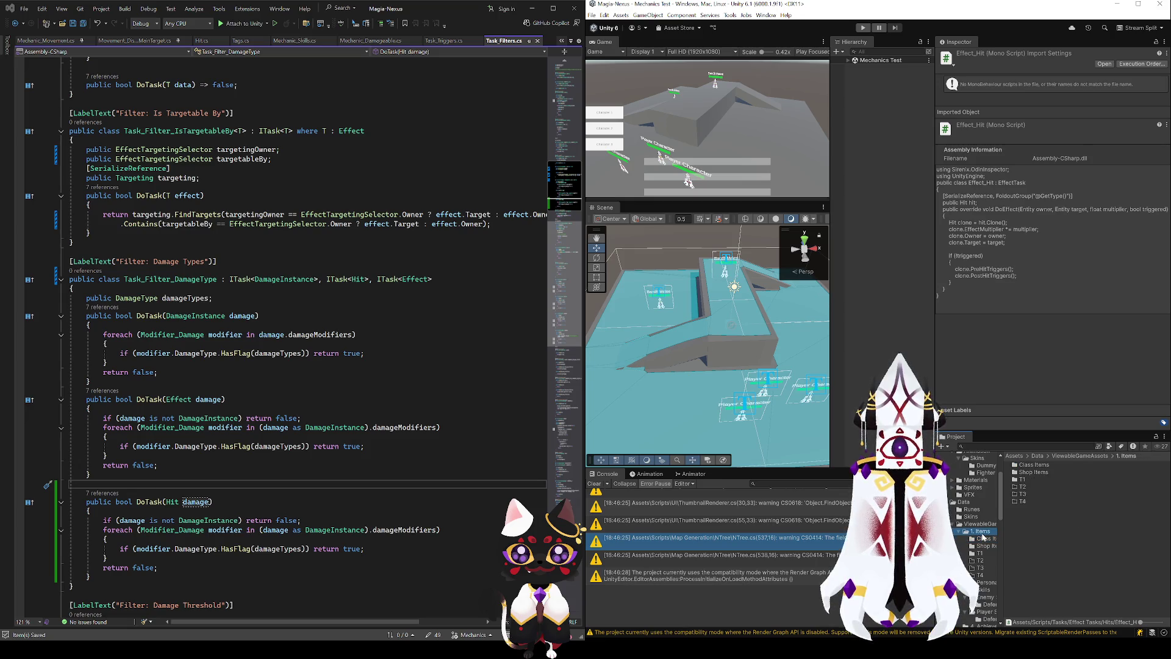
left_click(987, 546)
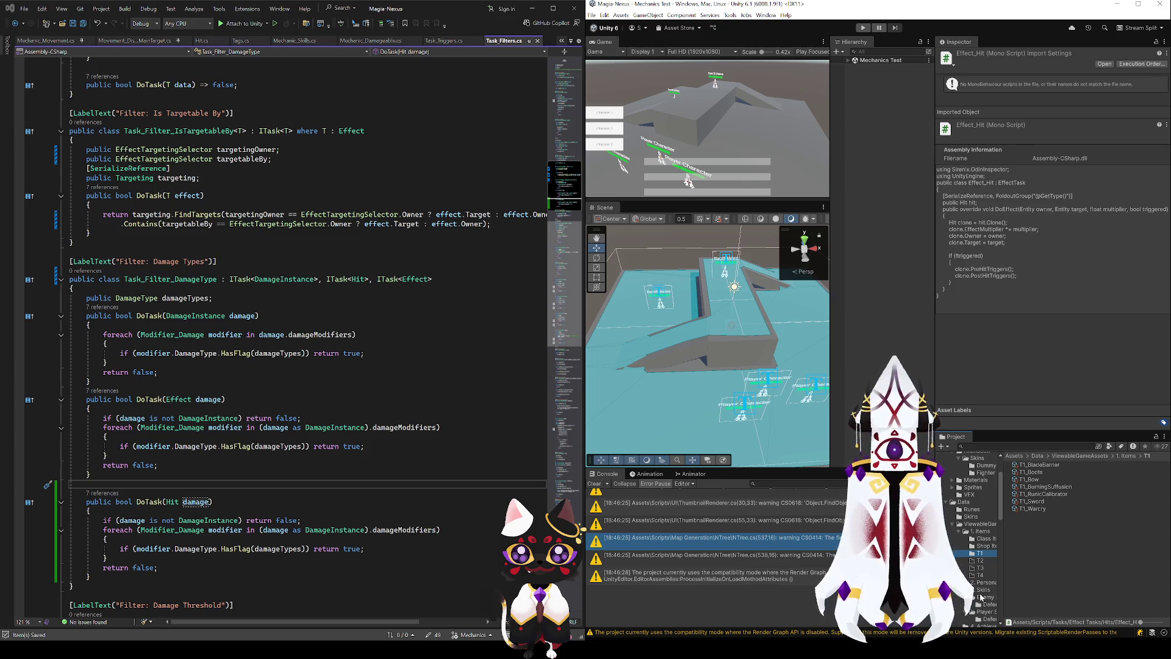
scroll(980, 596, "down", 3)
left_click(987, 565)
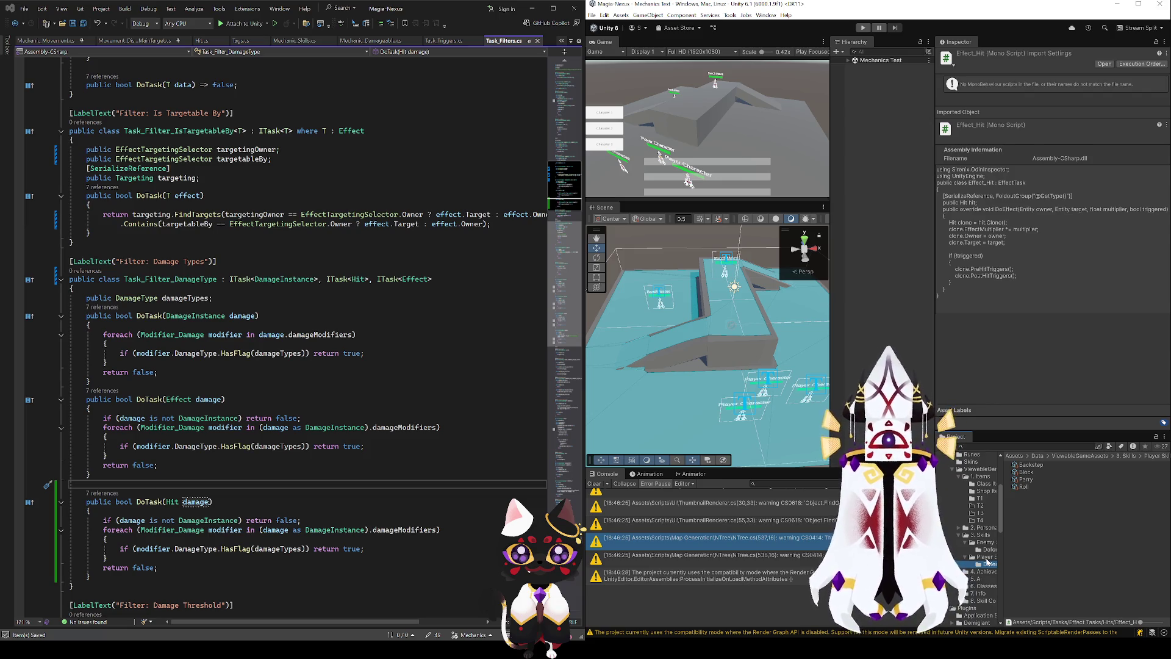
left_click(1032, 465)
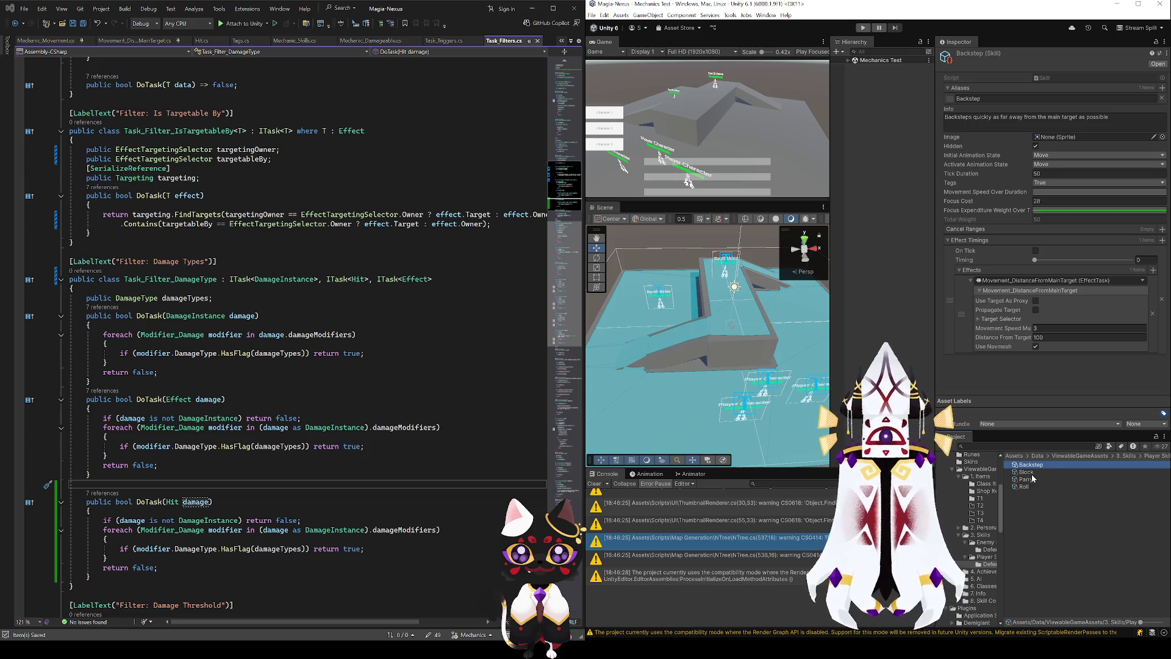
left_click(1028, 472)
- Drag the Filter: Damage Type task up to second place, right after Is: Target?
scroll(1023, 322, "down", 3)
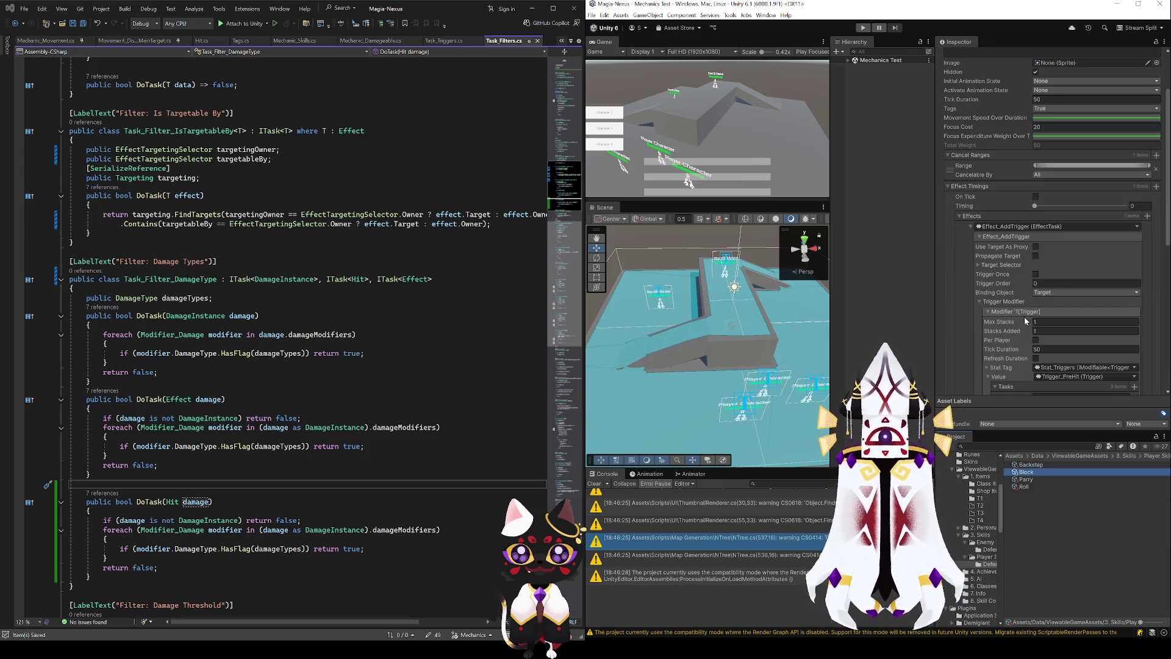
scroll(1024, 322, "down", 2)
scroll(1025, 310, "down", 5)
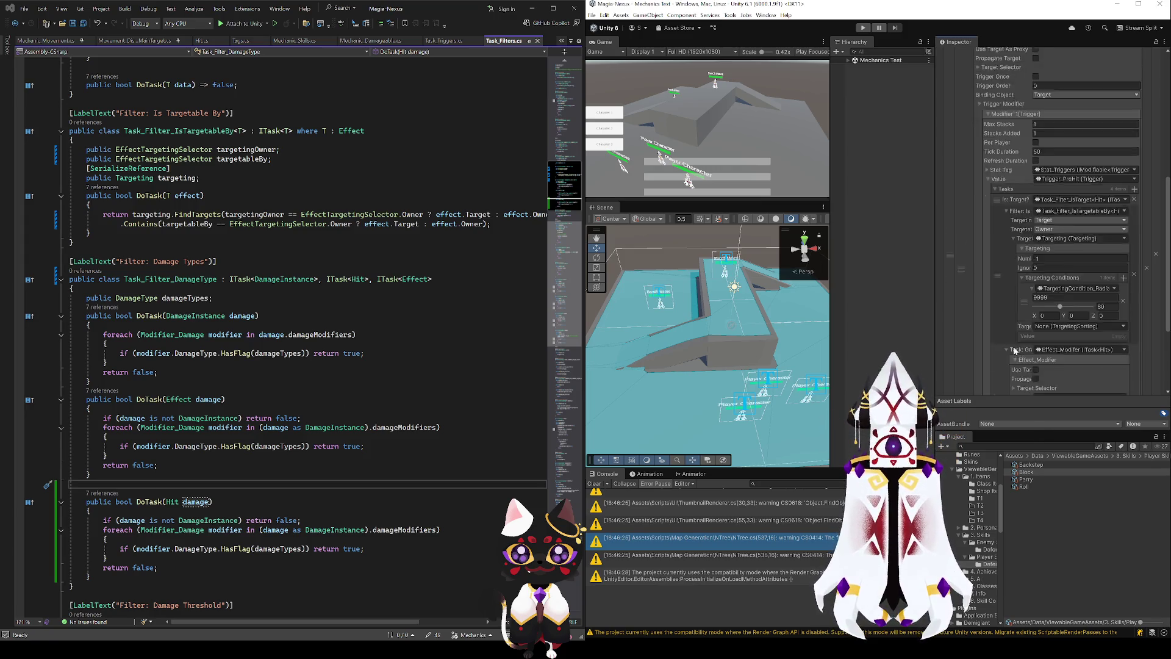
scroll(1046, 360, "down", 6)
mouse_move(997, 382)
left_mouse_down()
mouse_move(1014, 221)
mouse_move(1008, 93)
left_mouse_up()
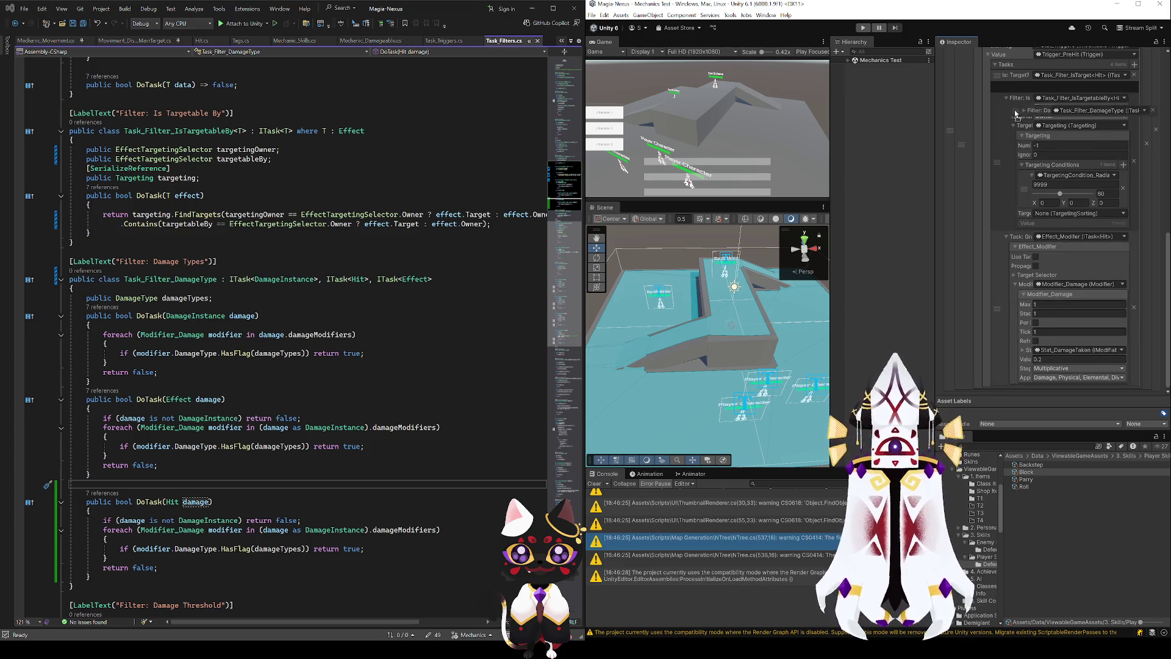
scroll(1008, 92, "up", 9)
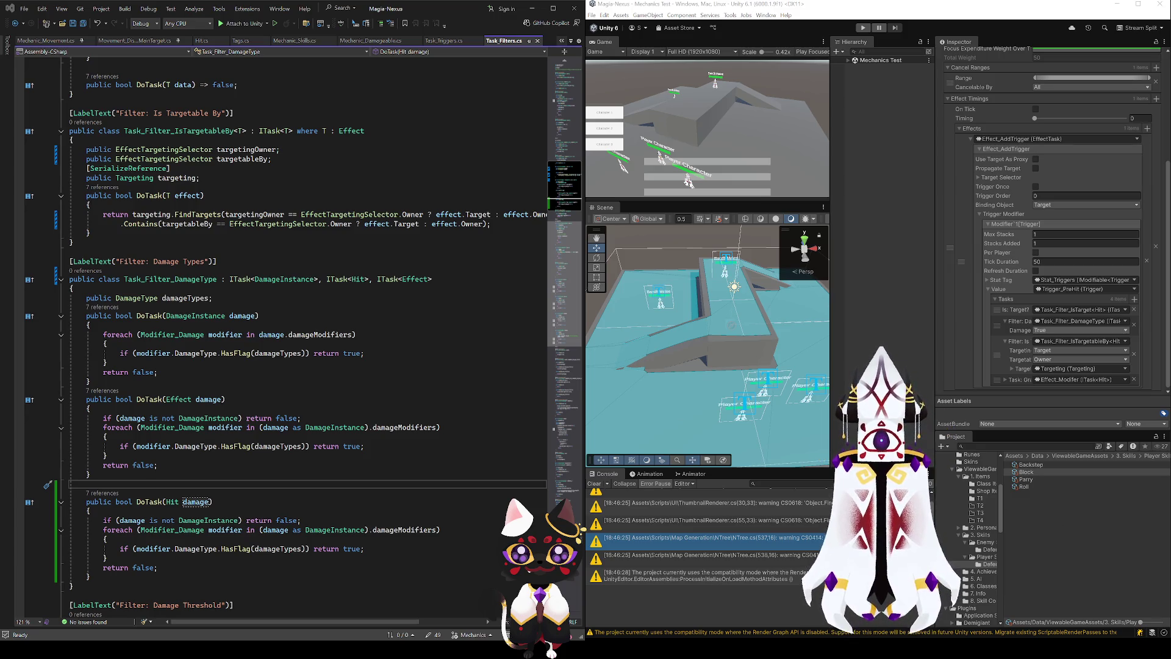
- Add a 'public bool excludes' field below the damageTypes field
left_click(226, 298)
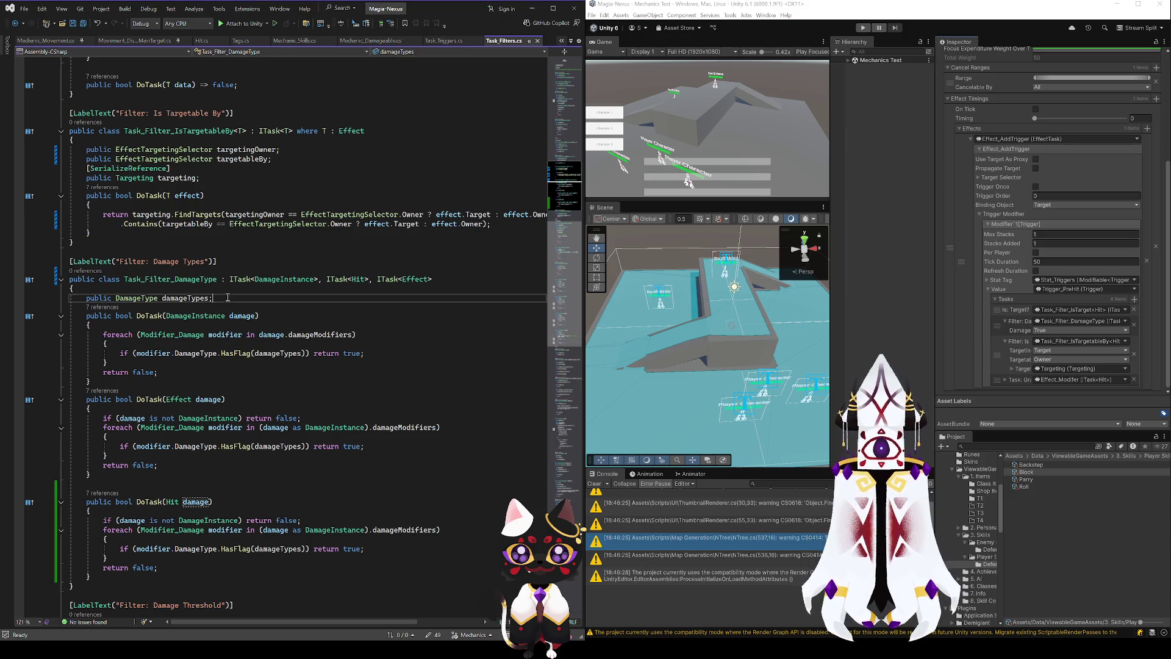
key("Return")
type("public ")
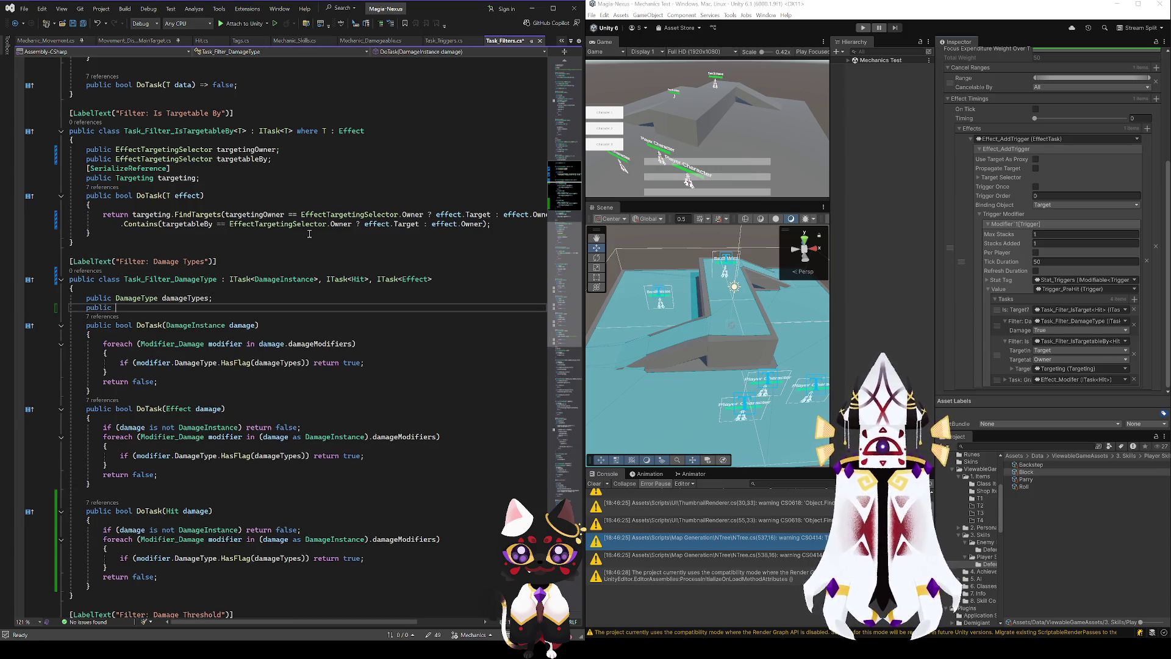
type("bool ex")
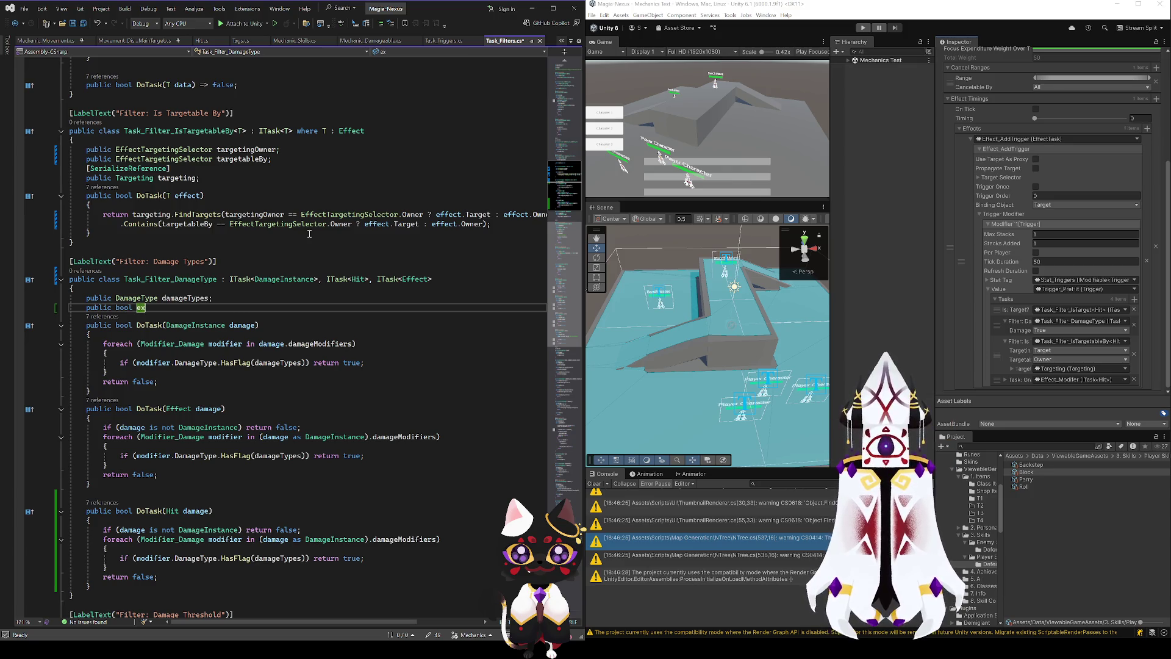
type("cludes;")
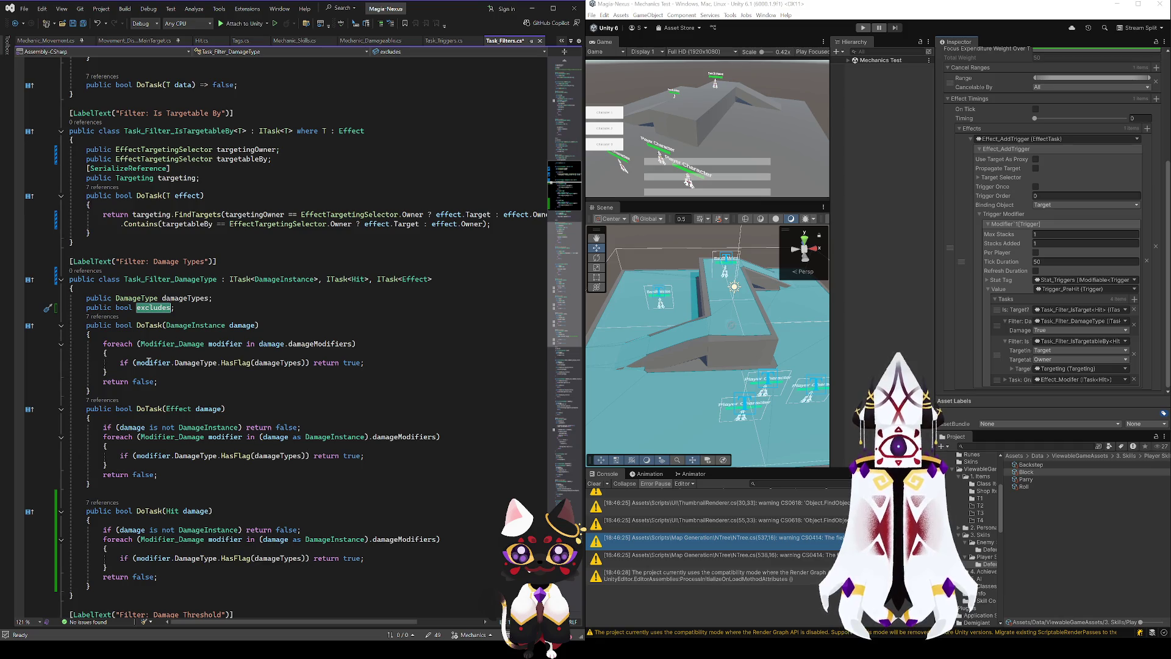
- Add lines for if (excludes) and else around the indented HasFlag check
left_click(194, 348)
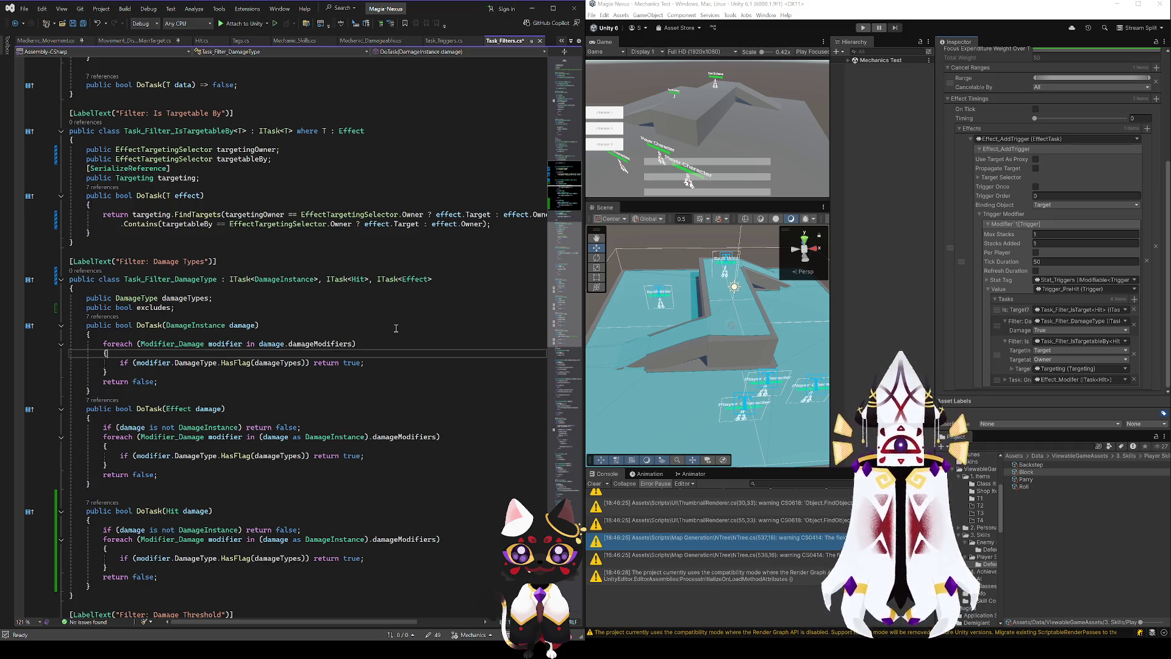
key("Return")
type("if(excludes)")
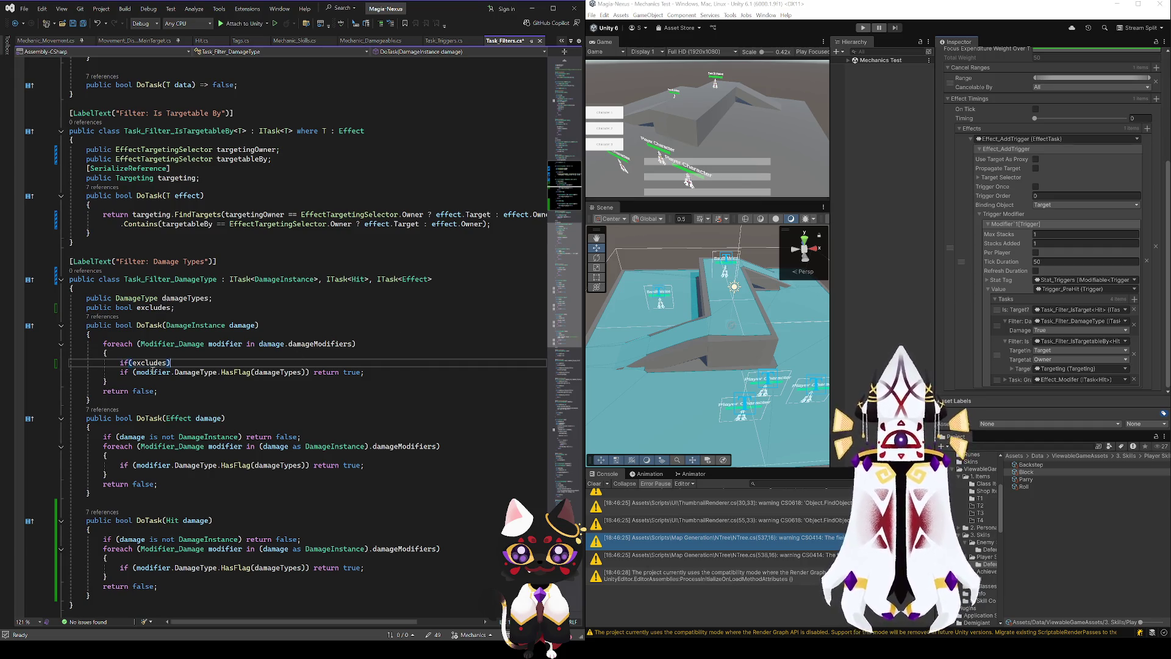
left_click(124, 375)
key("Tab")
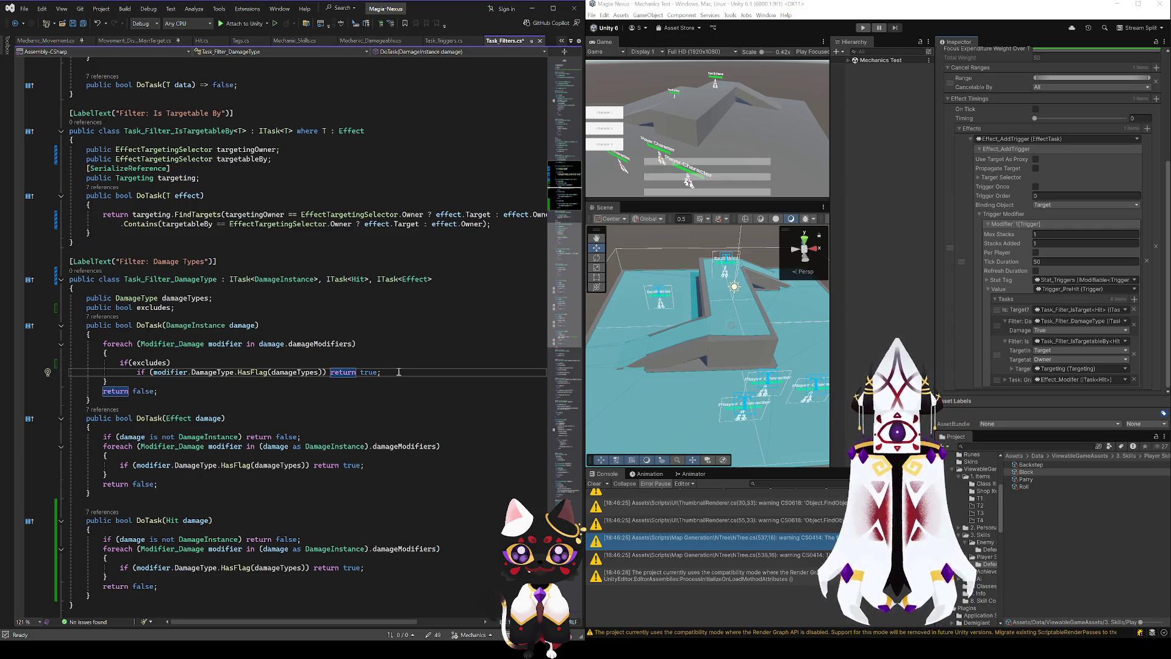
key("Return")
type("else")
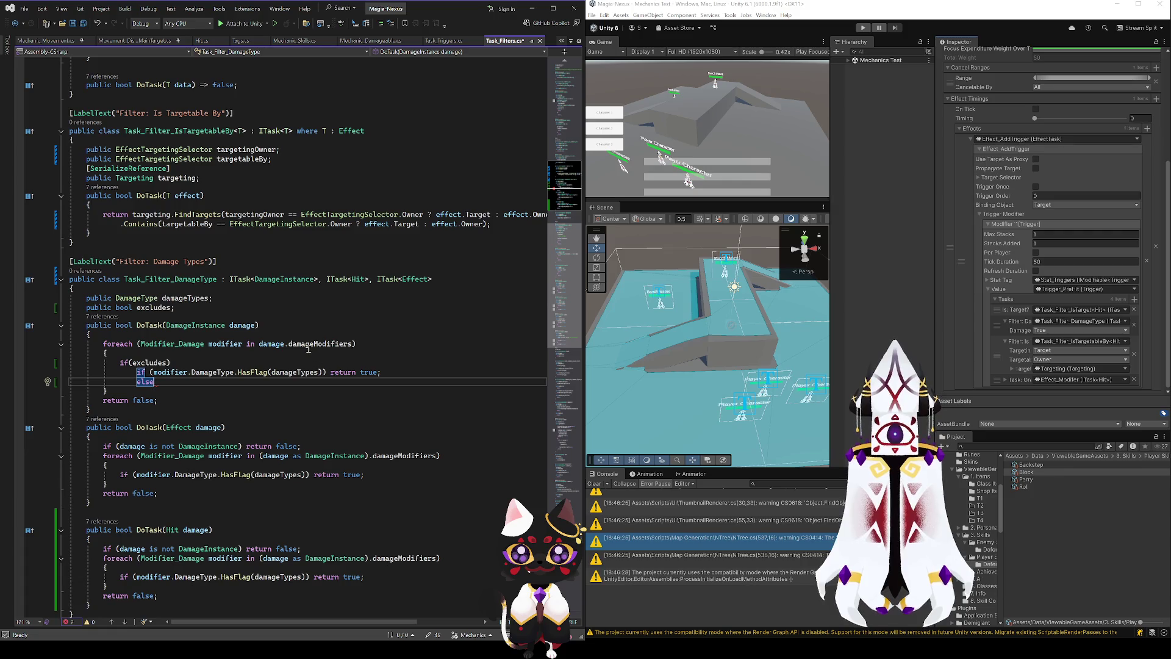
- Move the HasFlag check into a brace block under if (excludes)
left_click(189, 353)
left_click_drag(135, 374, 384, 376)
key("ctrl+c")
left_click(269, 397)
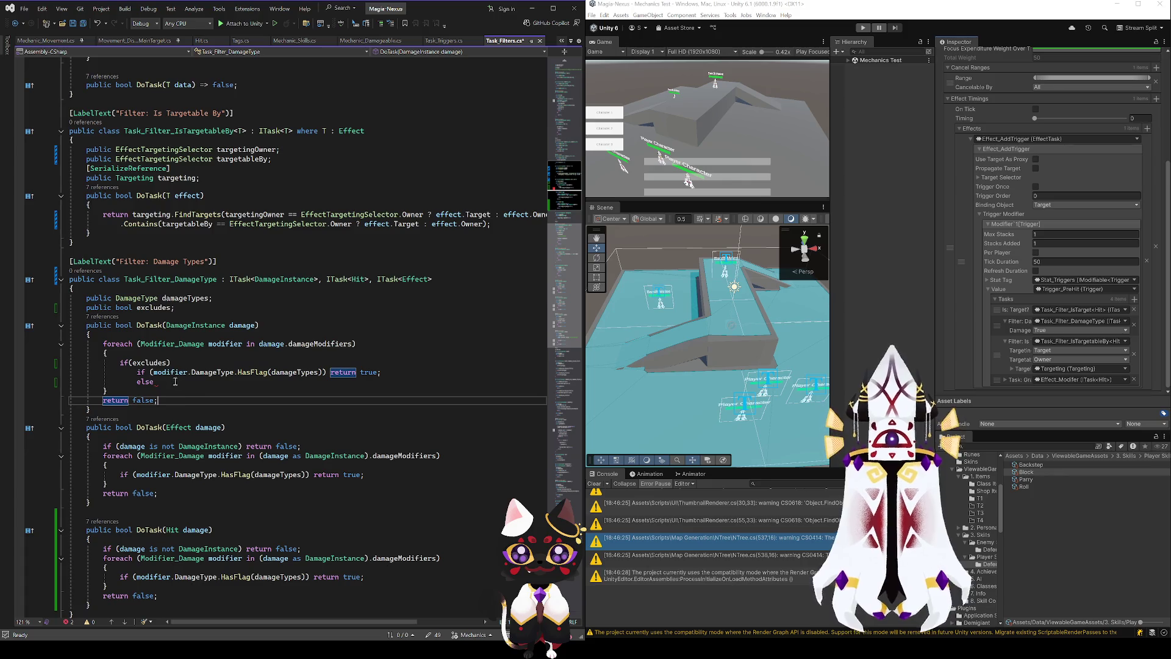
left_click_drag(138, 374, 381, 374)
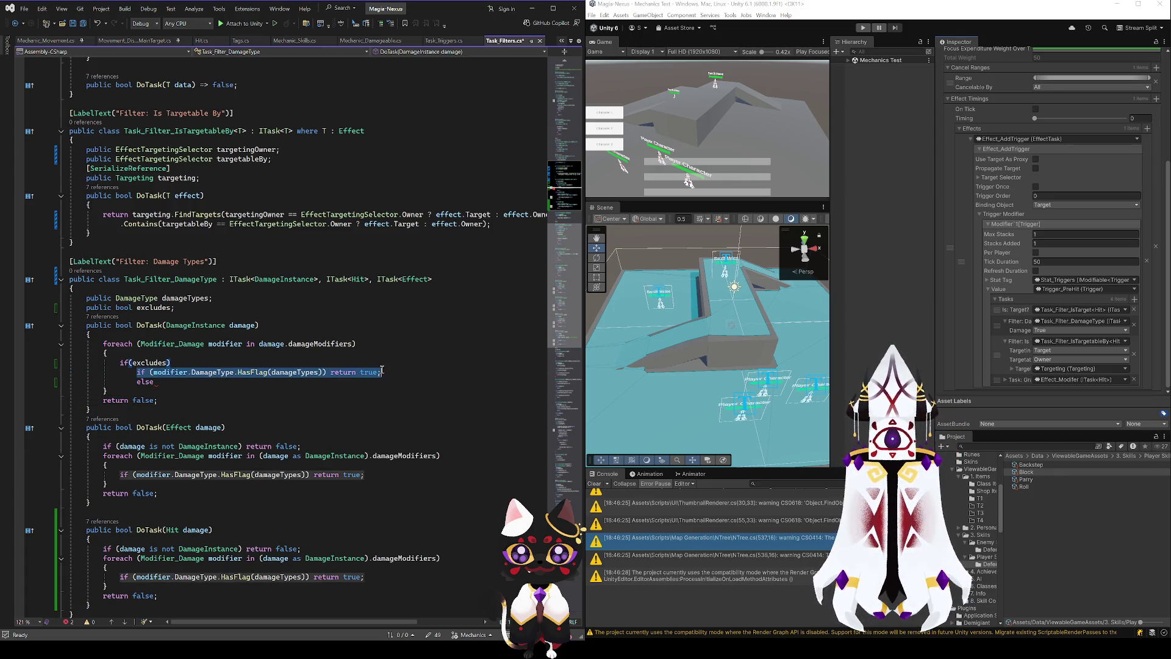
key("BackSpace")
left_click(181, 363)
key("Return")
type("{")
key("Return")
key("ctrl+v")
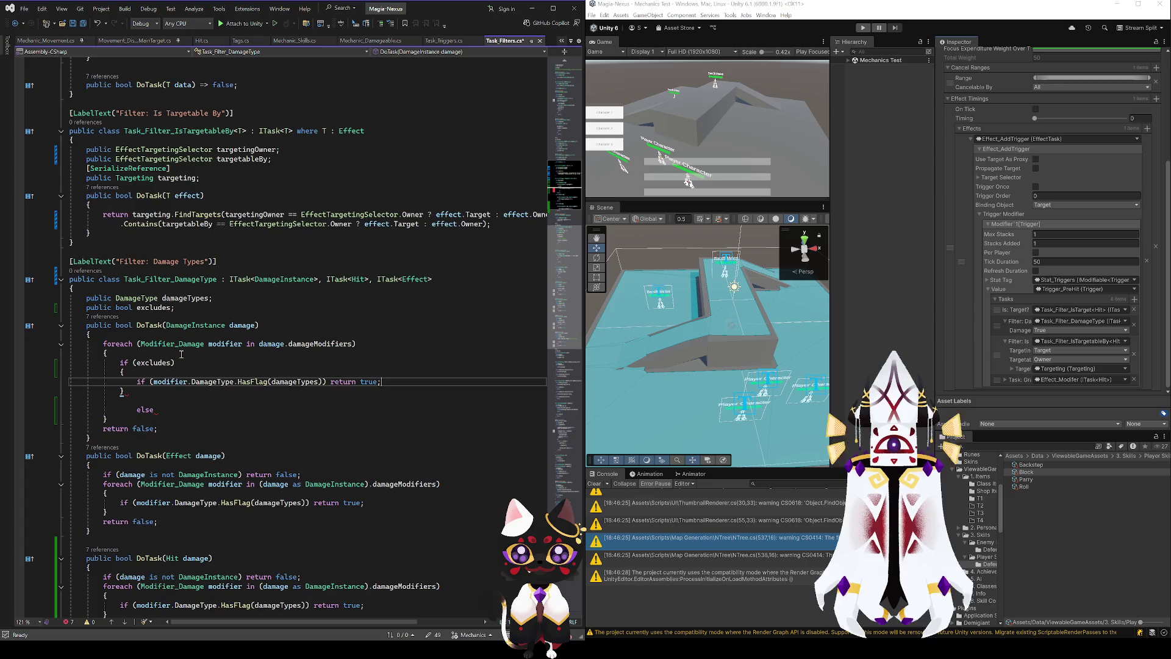
- Tidy the gap above else and switch to the Obsidian notes
left_click_drag(138, 409, 125, 399)
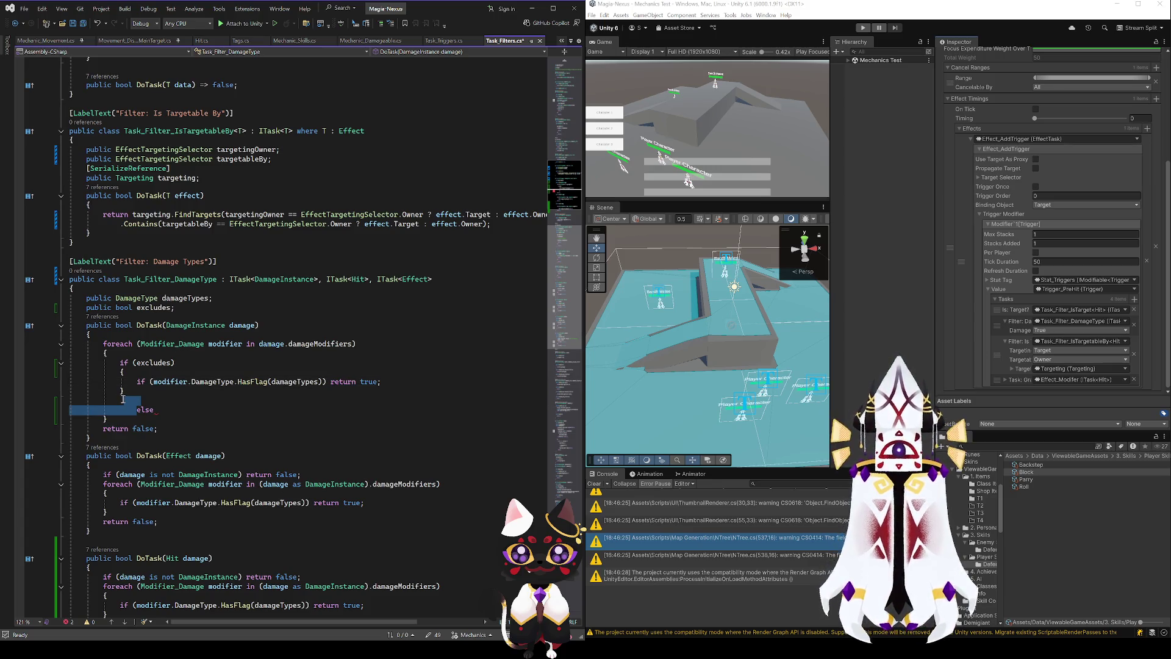
left_click(123, 403)
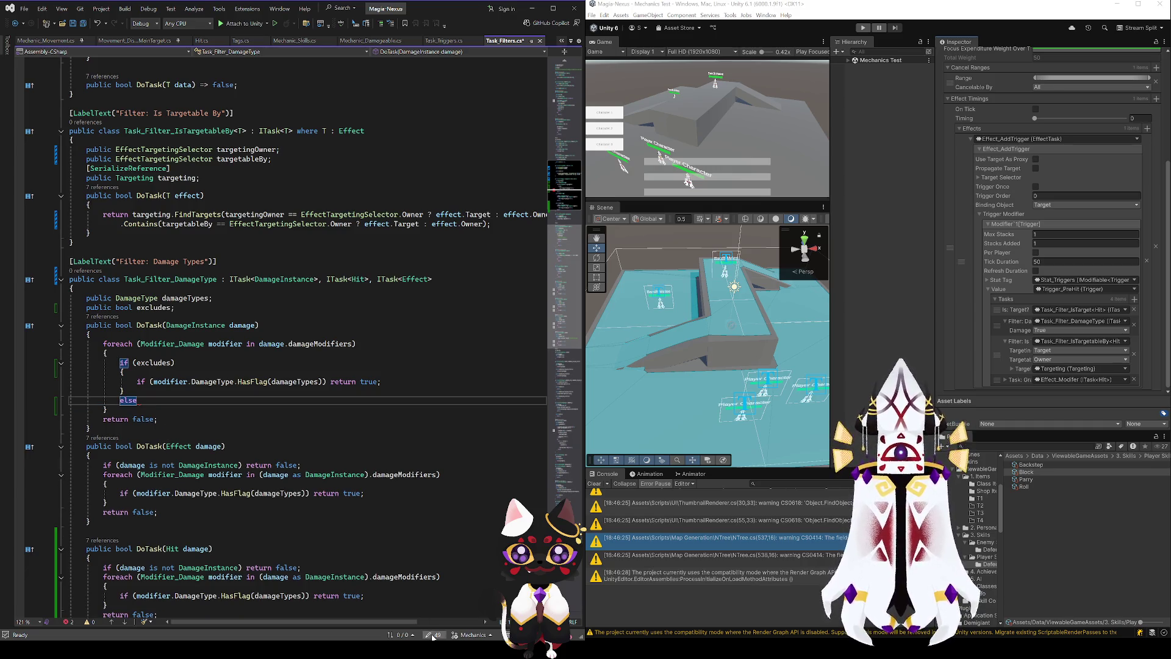
key("alt+Tab")
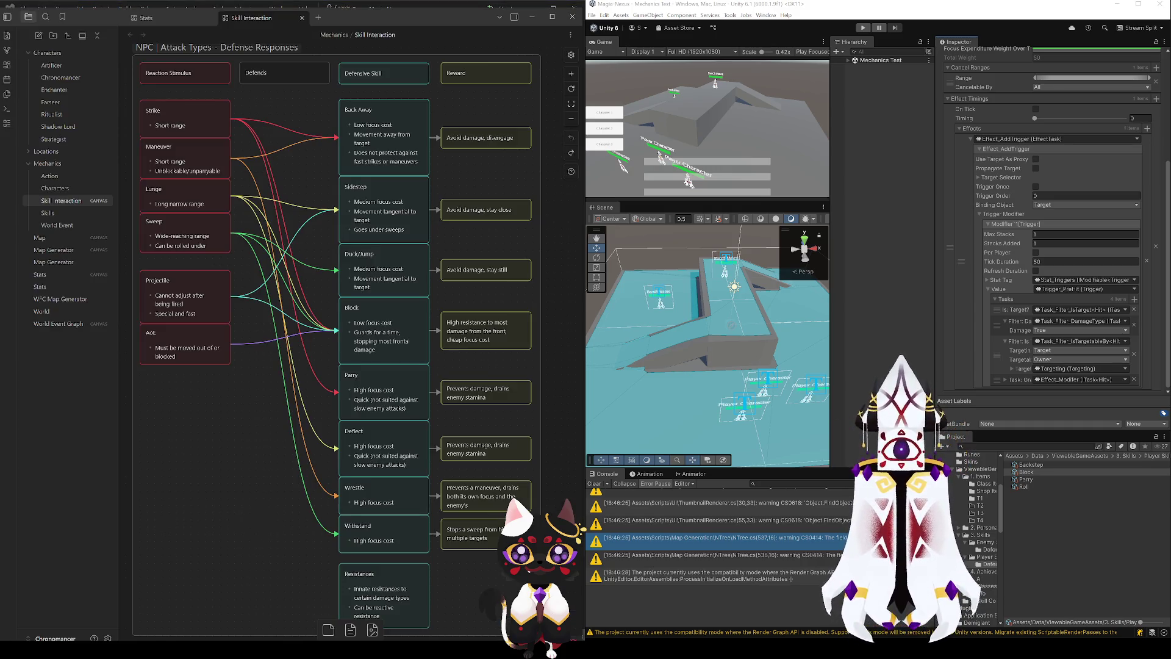
scroll(294, 401, "down", 5)
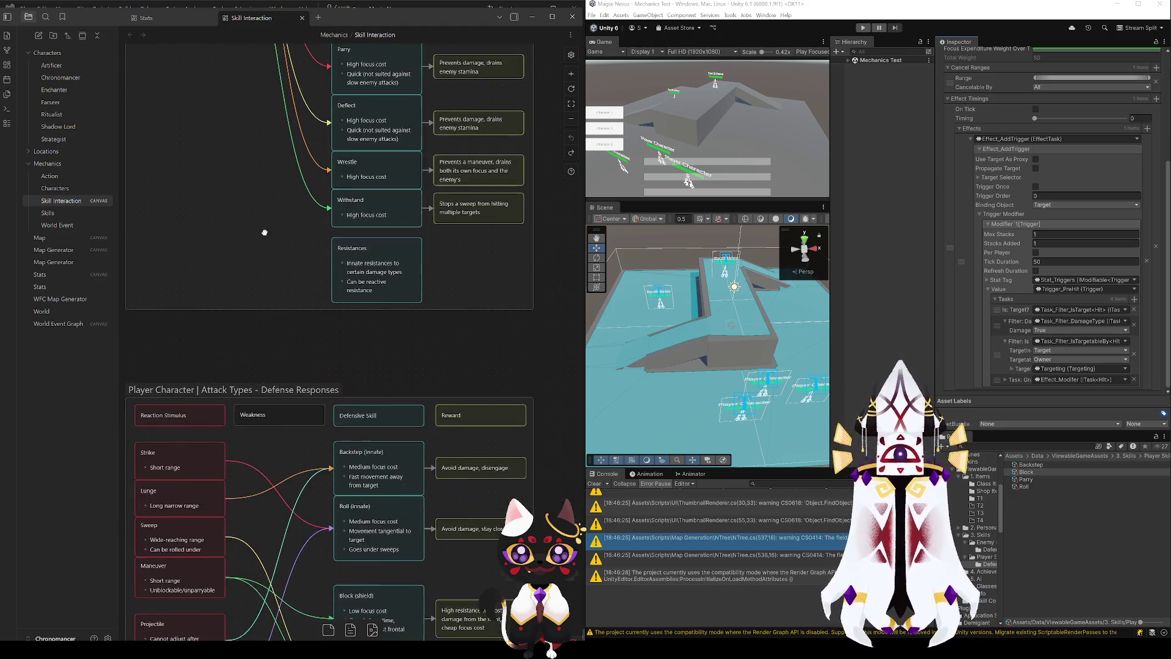
scroll(294, 401, "down", 3)
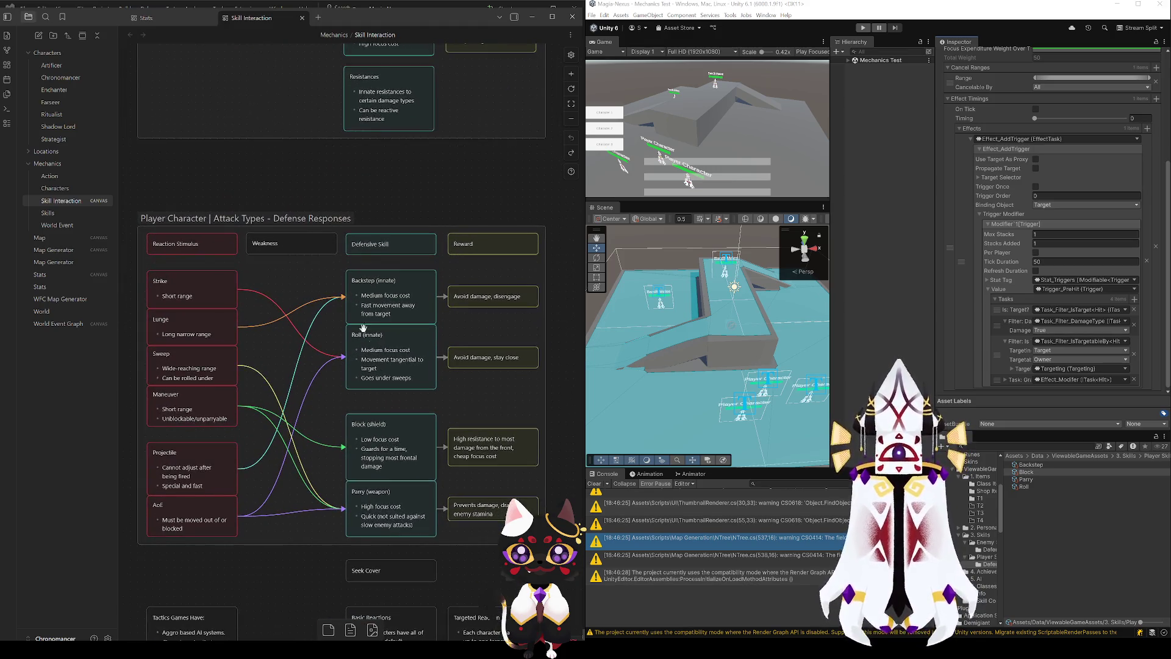
left_click(415, 297)
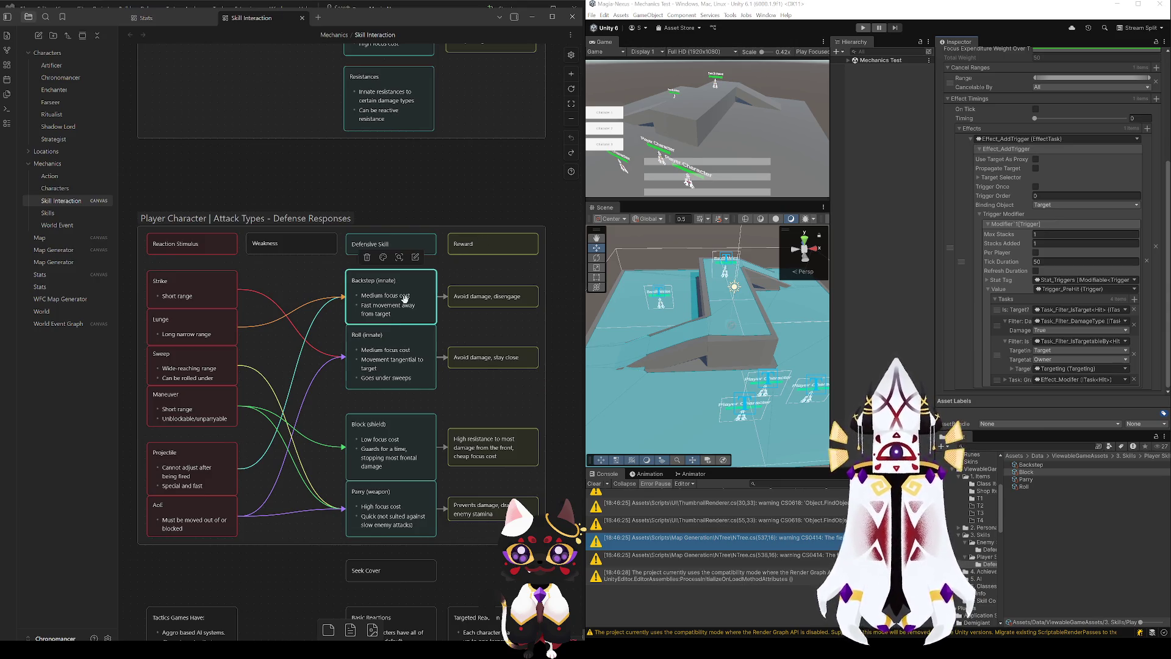
key("Escape")
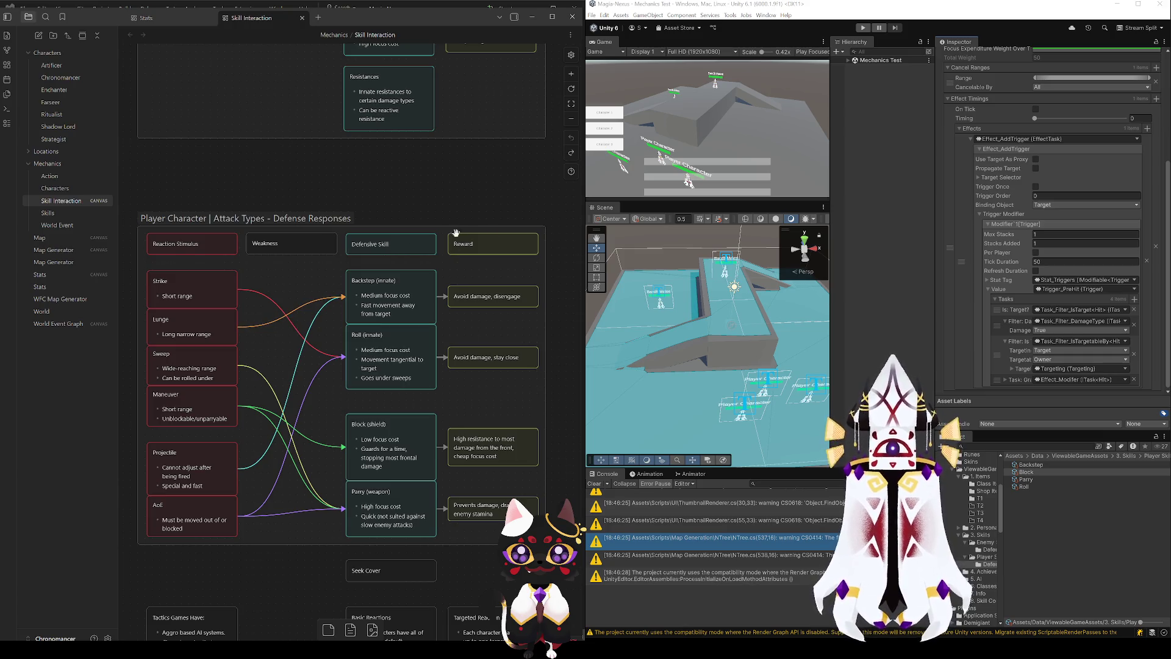
scroll(338, 207, "up", 6)
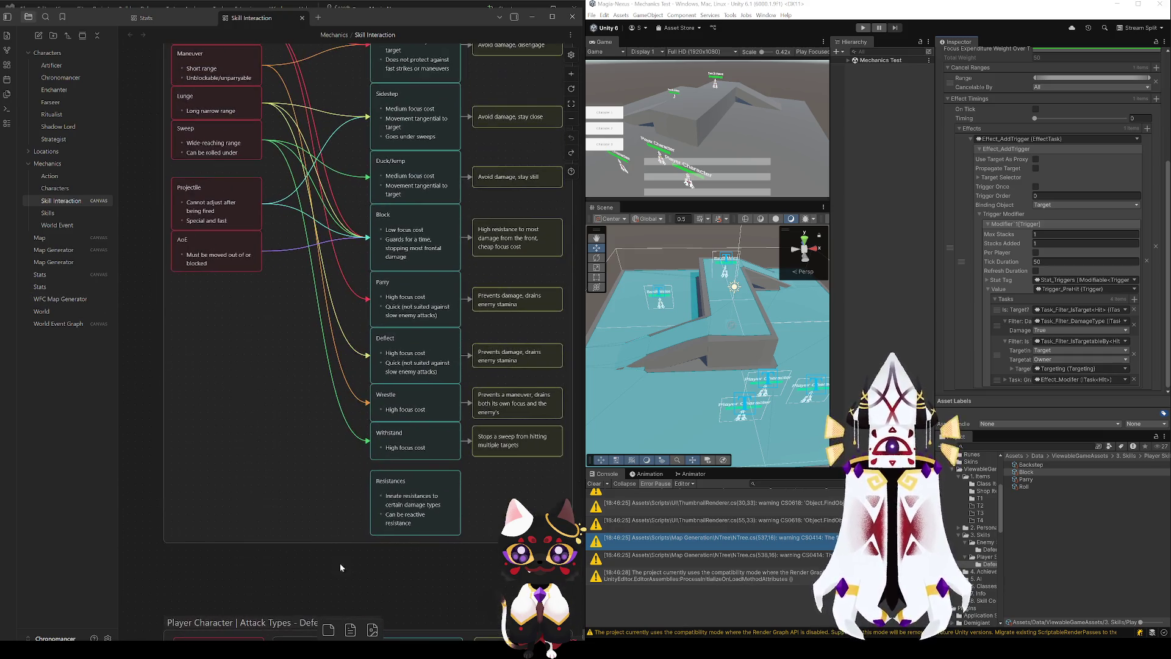
scroll(278, 424, "up", 1)
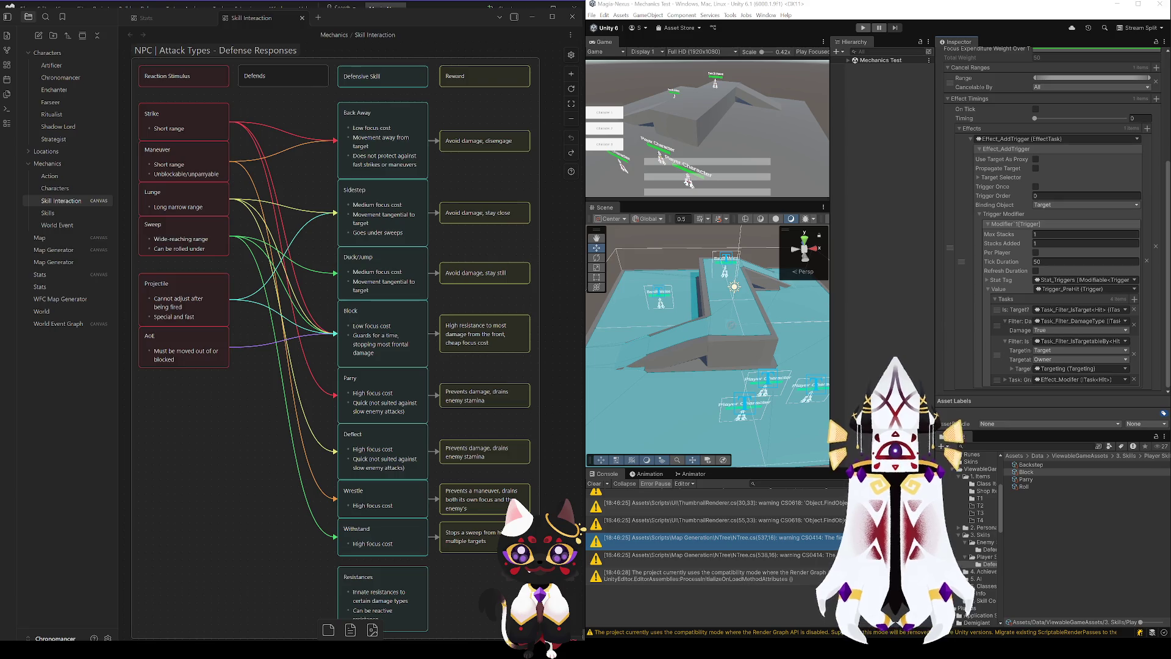
- Replace the excluded/else block with the single HasFlag line returning true ^ excluded
key("alt+Tab")
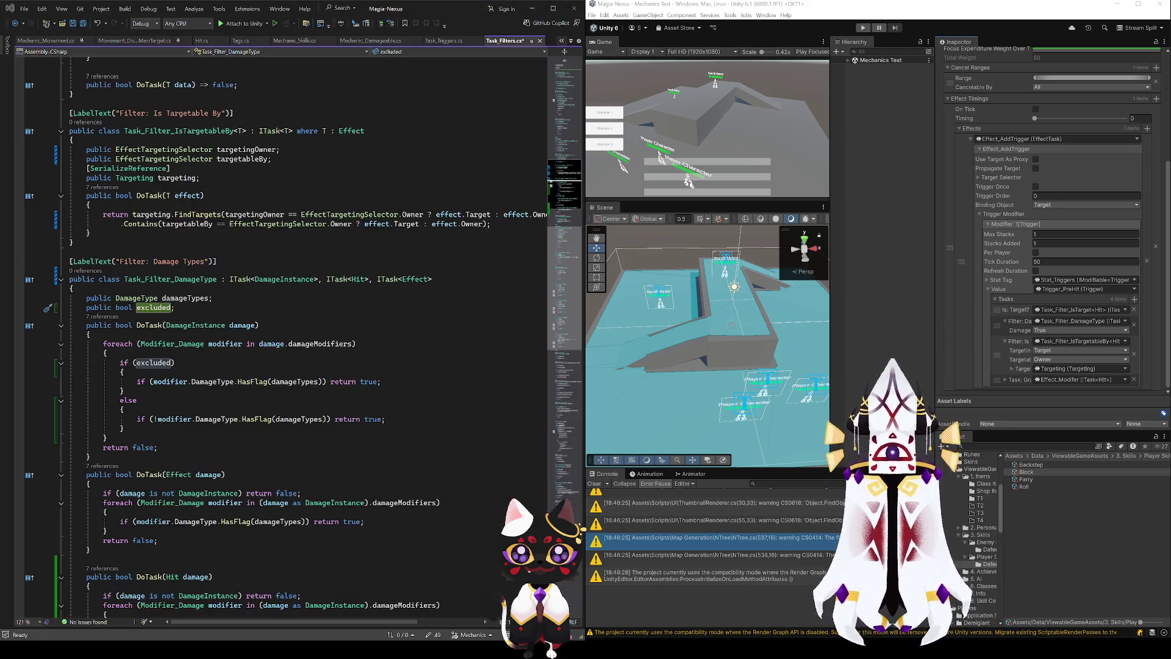
left_click(156, 370)
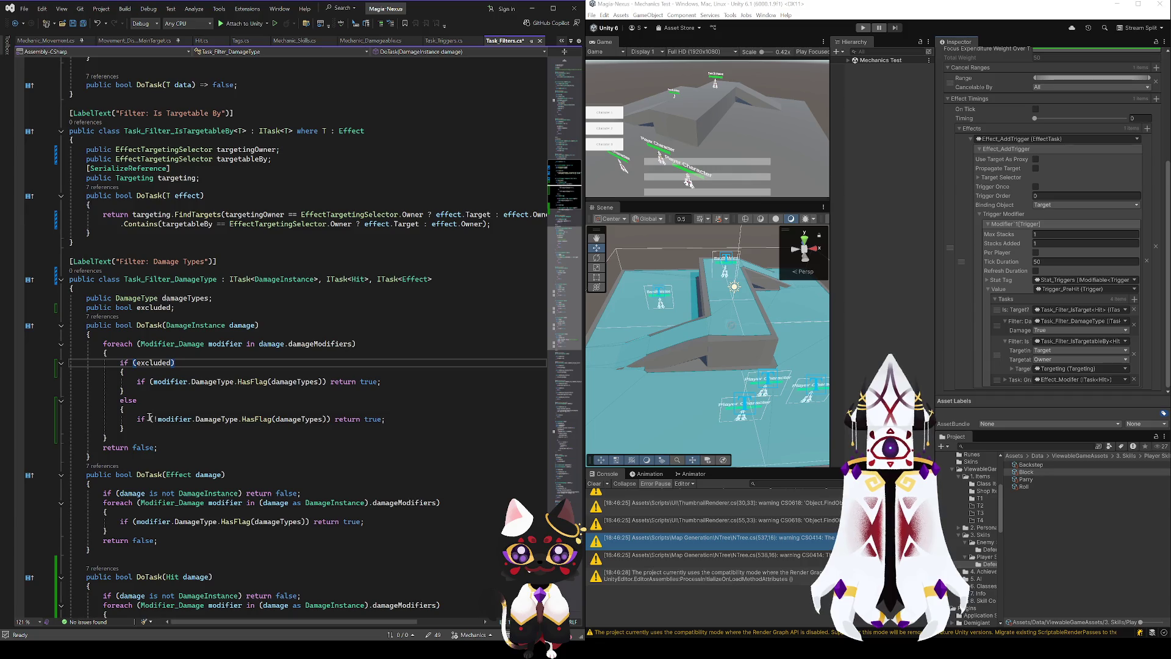
left_click_drag(137, 382, 381, 383)
key("ctrl+c")
key("Delete")
left_click_drag(125, 430, 122, 362)
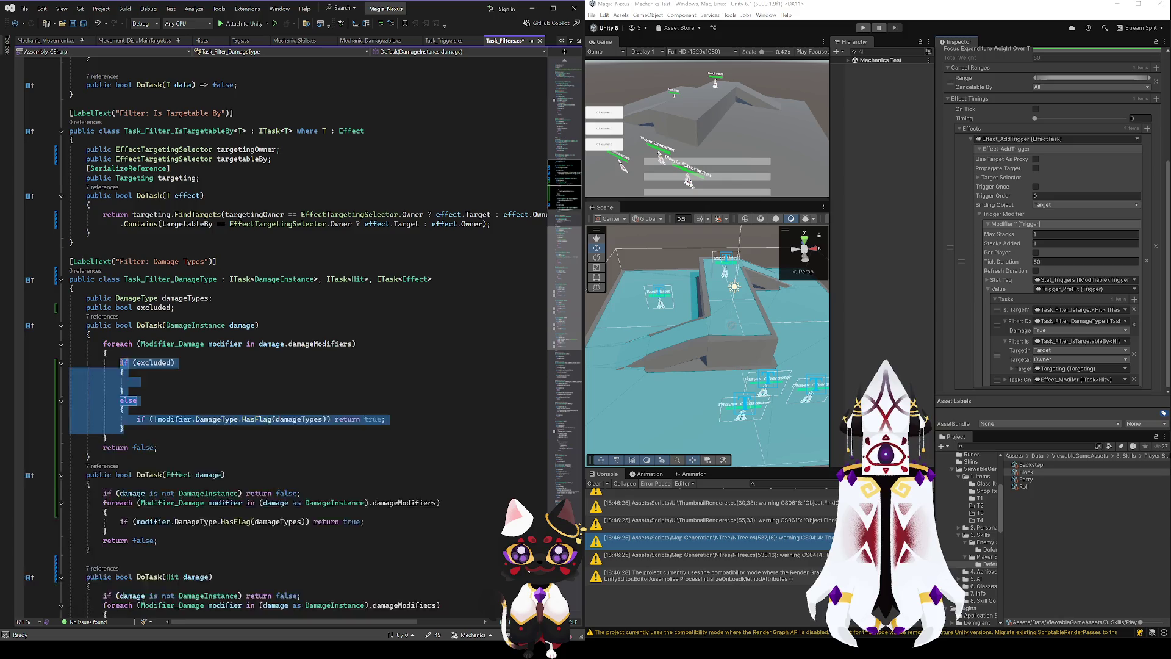
key("ctrl+v")
key("Left")
type("^ ")
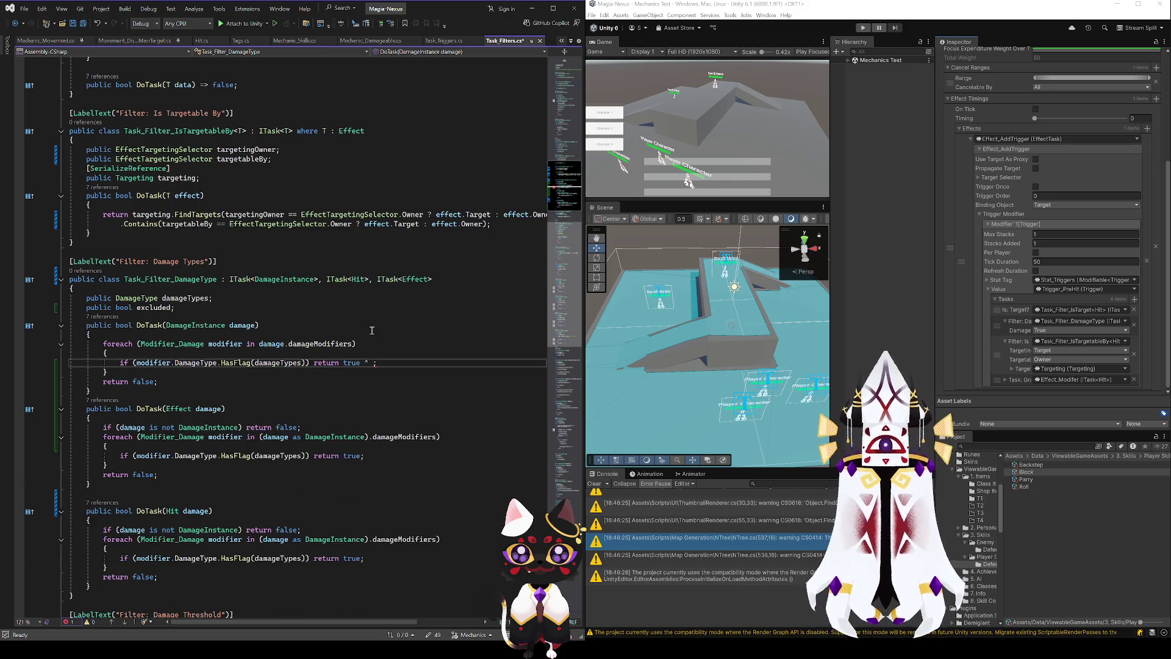
type("excluded")
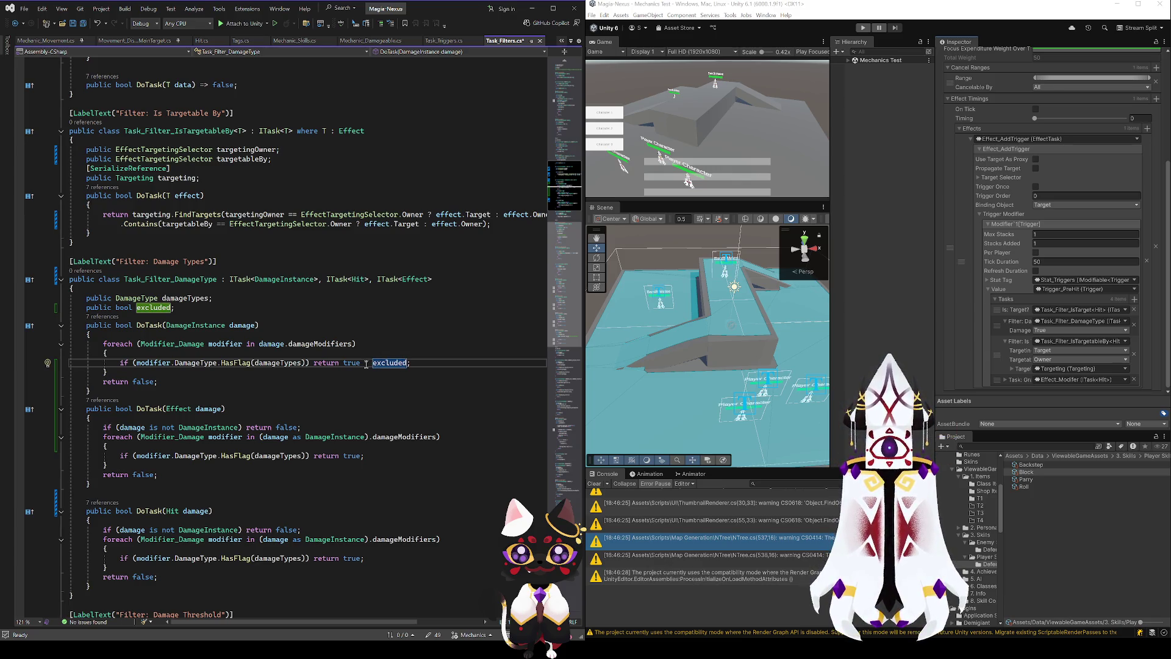
- Copy '^ excluded' and append it to the following return false statements
scroll(367, 149, "down", 15)
scroll(366, 149, "up", 5)
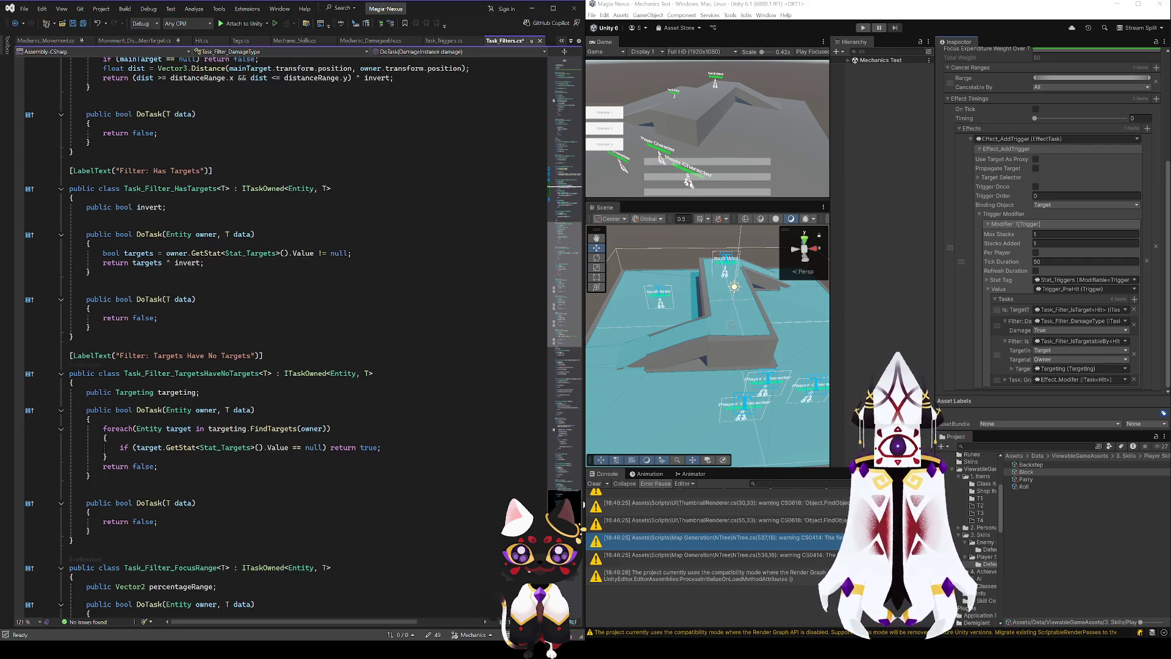
scroll(367, 149, "up", 14)
scroll(333, 290, "down", 5)
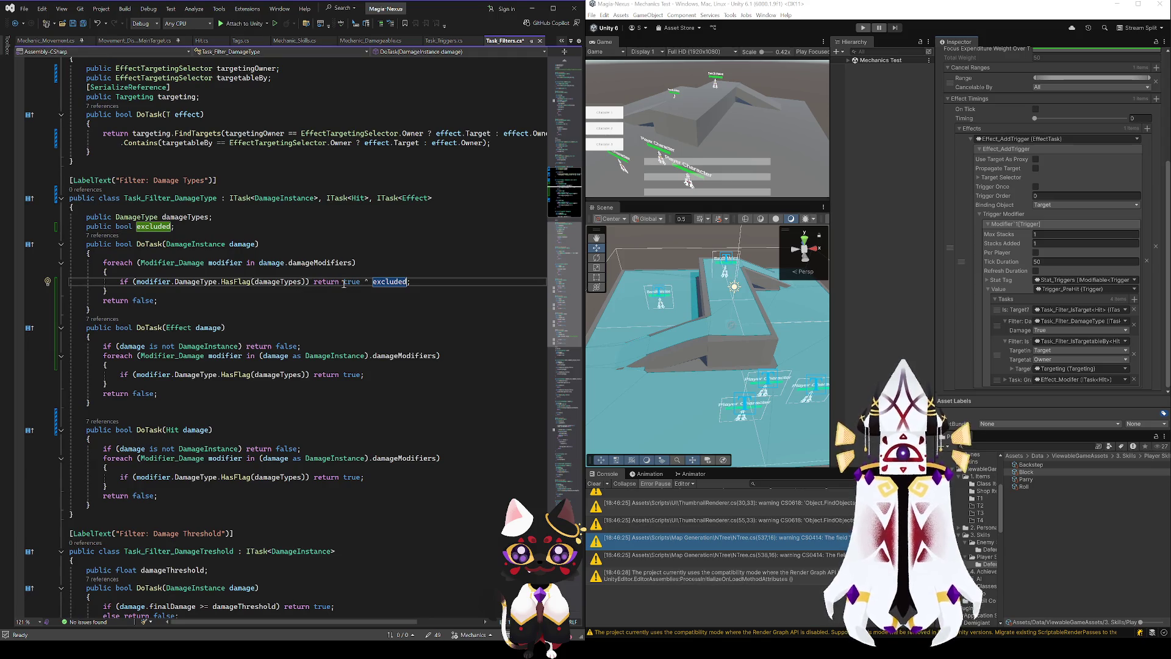
left_click_drag(365, 284, 406, 287)
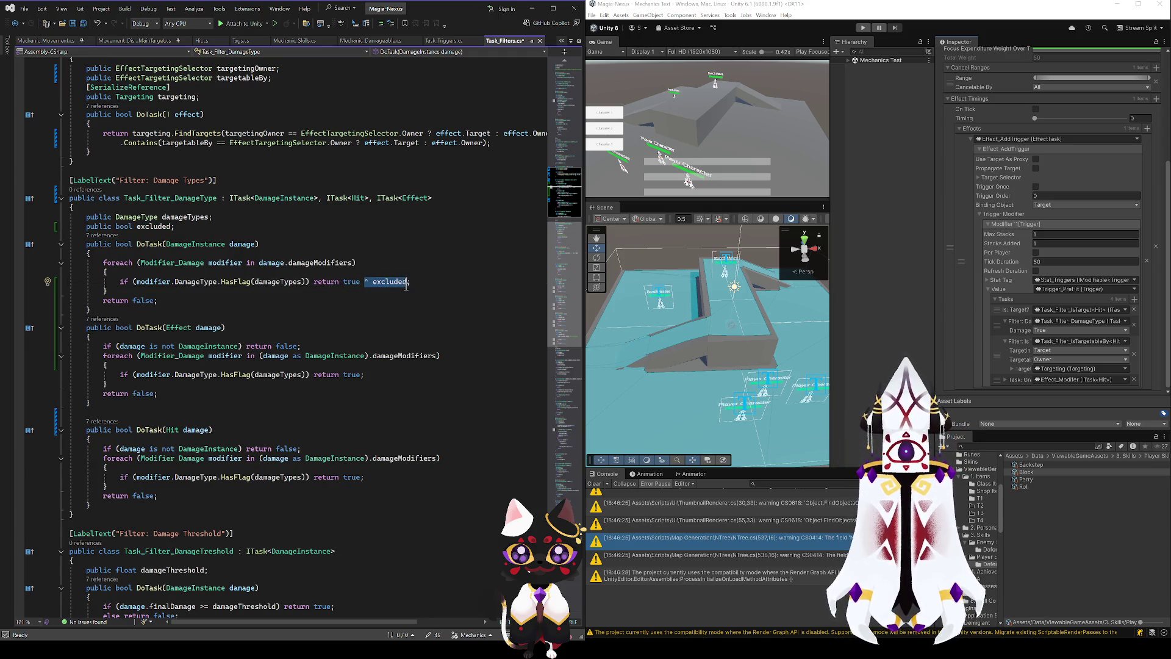
key("ctrl+c")
left_click(155, 300)
key("ctrl+v")
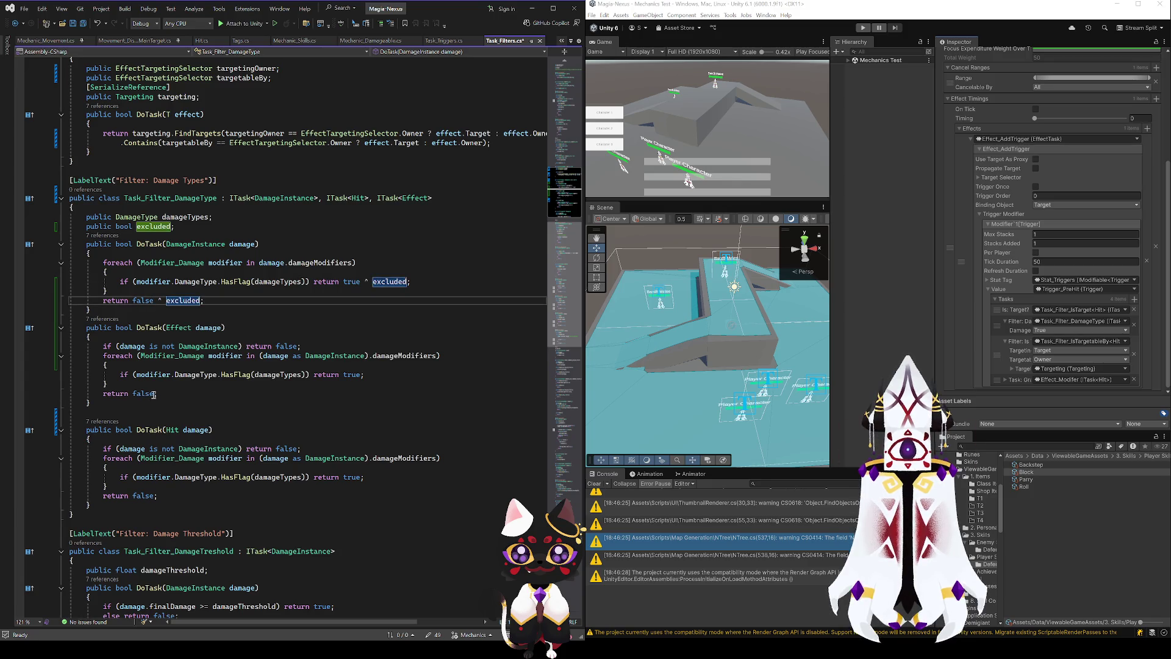
left_click(154, 394)
key("ctrl+v")
- Append '^ excluded' to the DoTask(Effect) and DoTask(Hit) returns and save
left_click(363, 375)
key("ctrl+v")
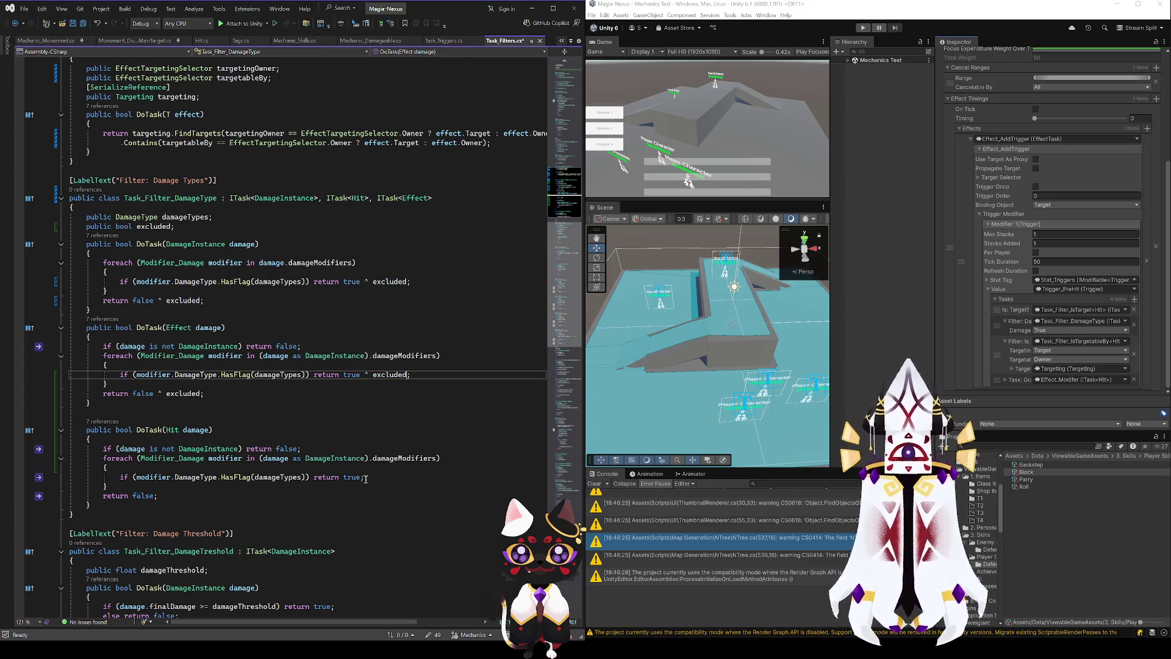
left_click(365, 477)
key("ctrl+v")
left_click(153, 497)
key("ctrl+v")
key("ctrl+s")
left_click(213, 430)
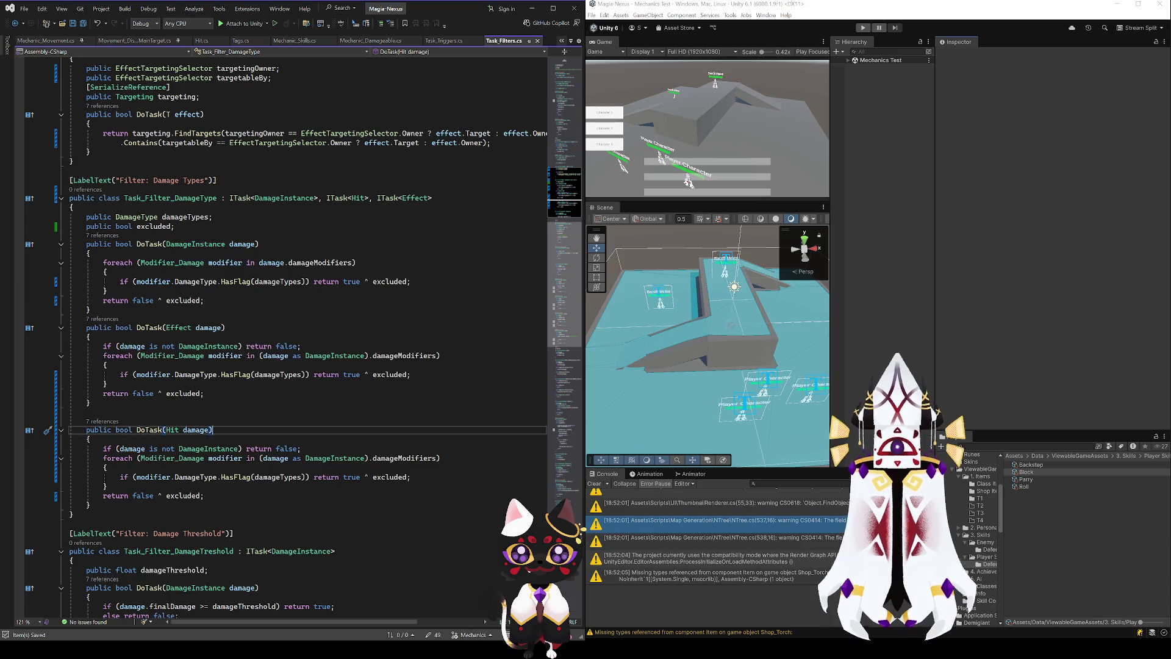
- Tick Excluded on the Block skill's Filter: Damage Type task
scroll(962, 323, "down", 5)
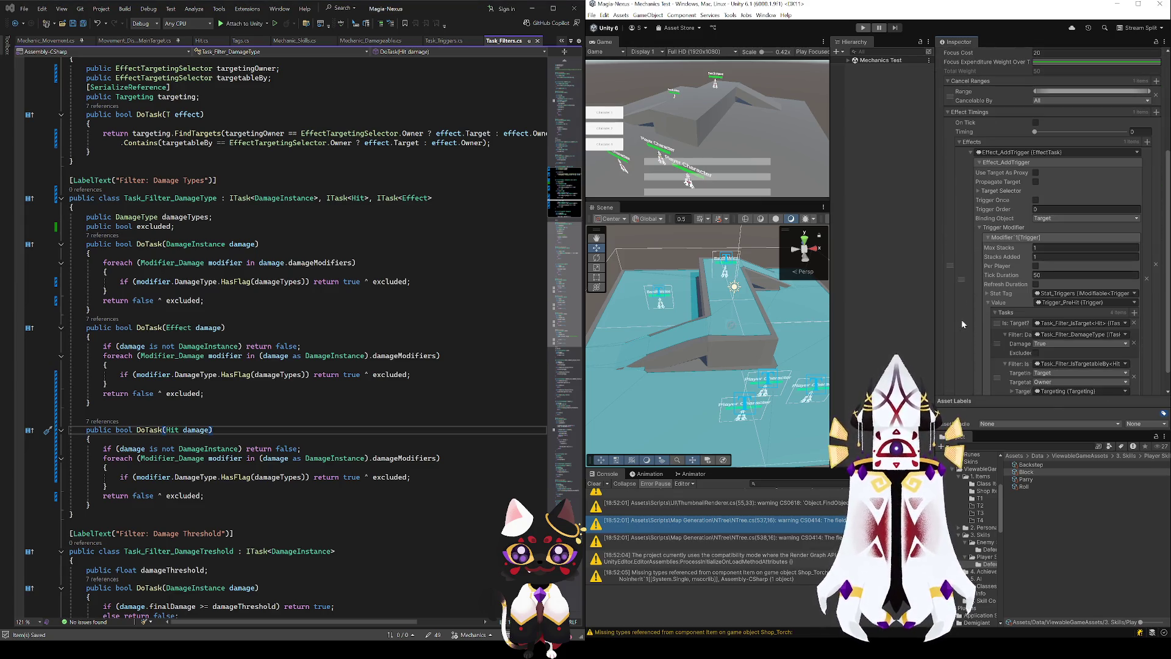
scroll(961, 320, "down", 1)
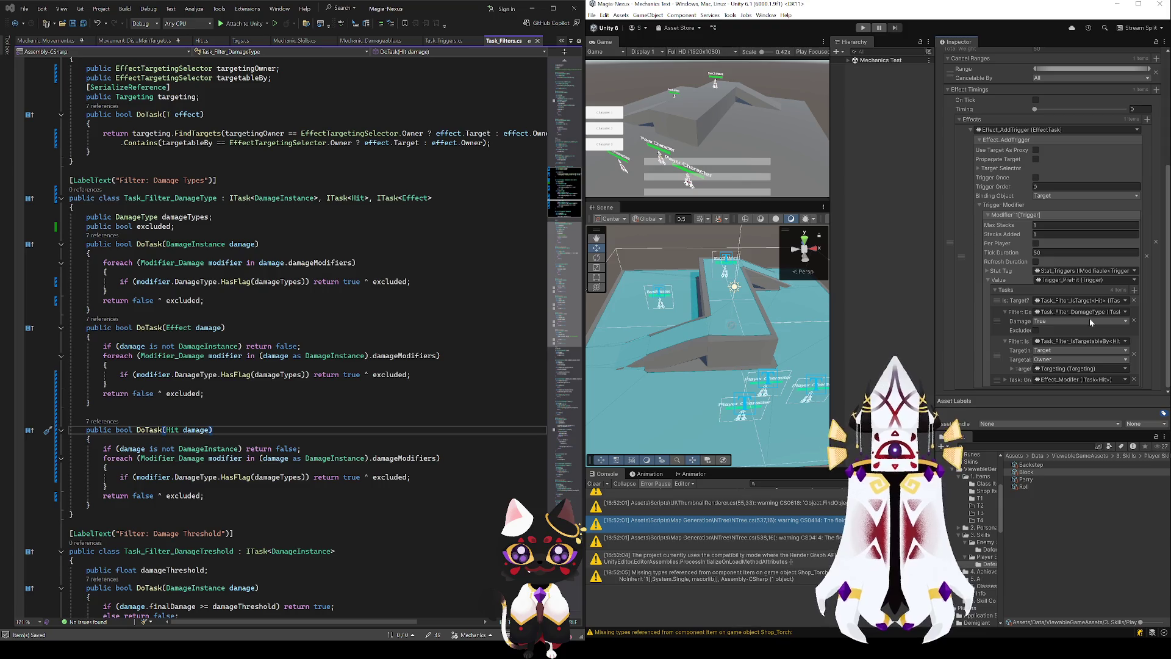
left_click(1036, 330)
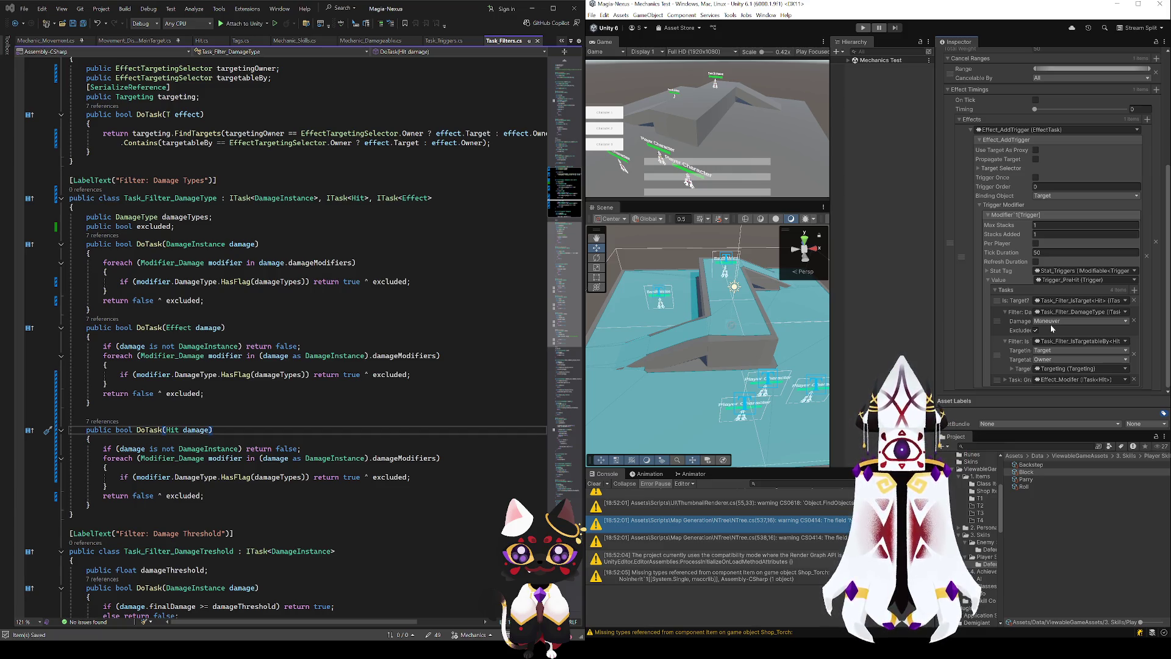
- On Parry, move the damage-type filter to second place and tick Excluded
left_click(1026, 480)
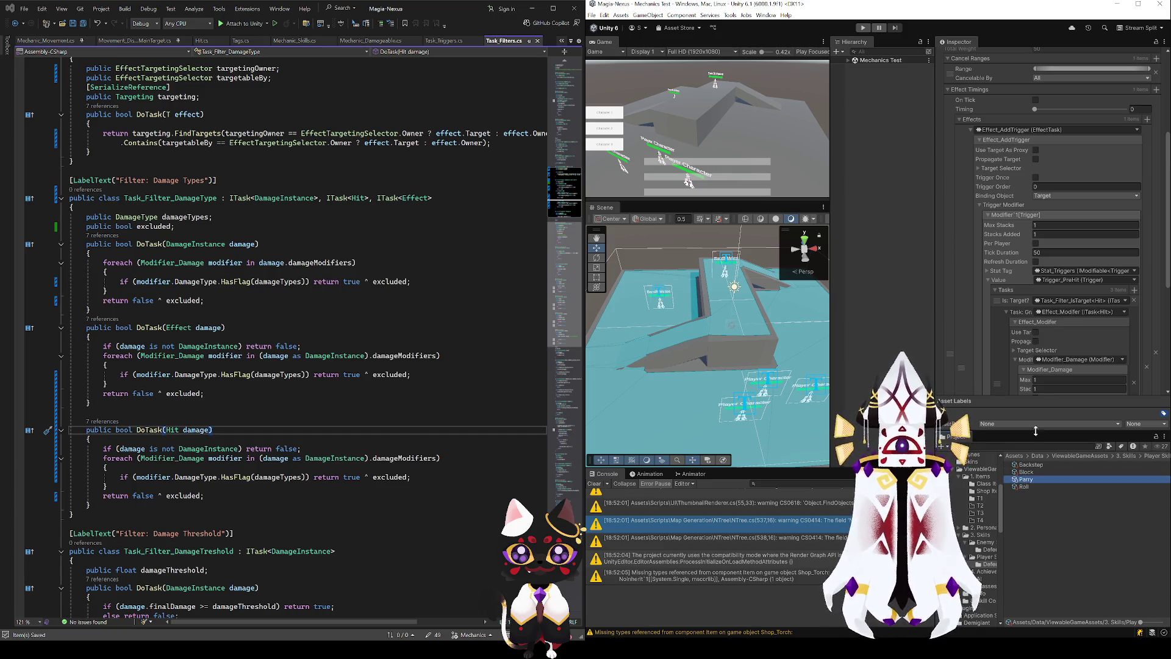
scroll(1002, 354, "down", 3)
scroll(1002, 349, "down", 2)
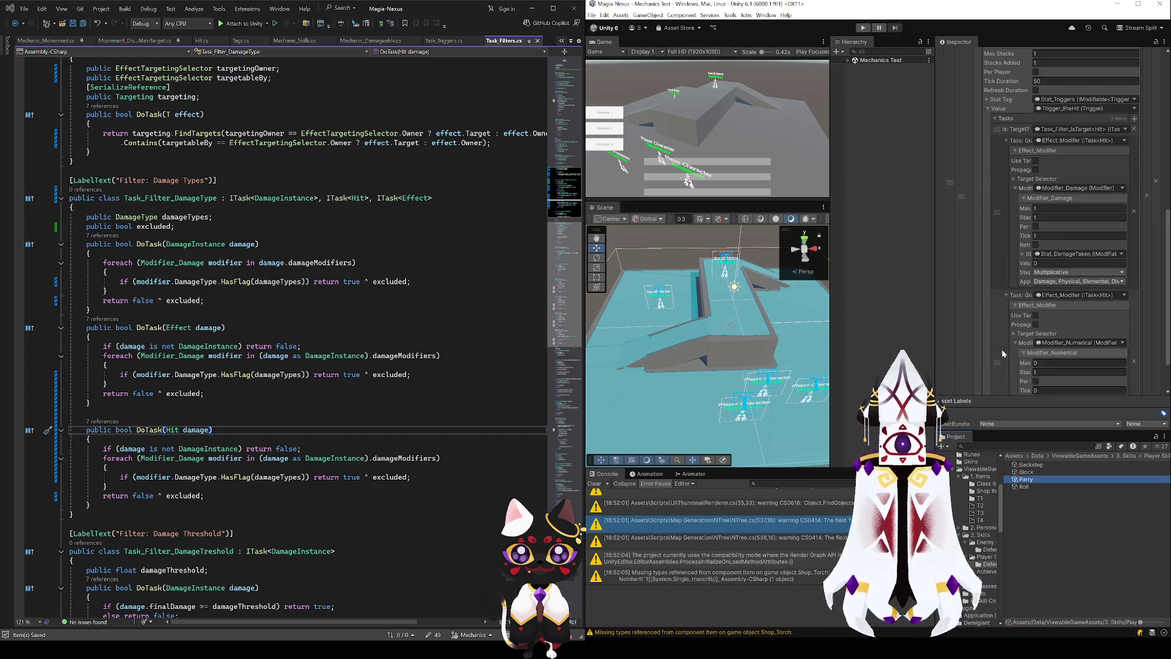
left_click(1065, 285)
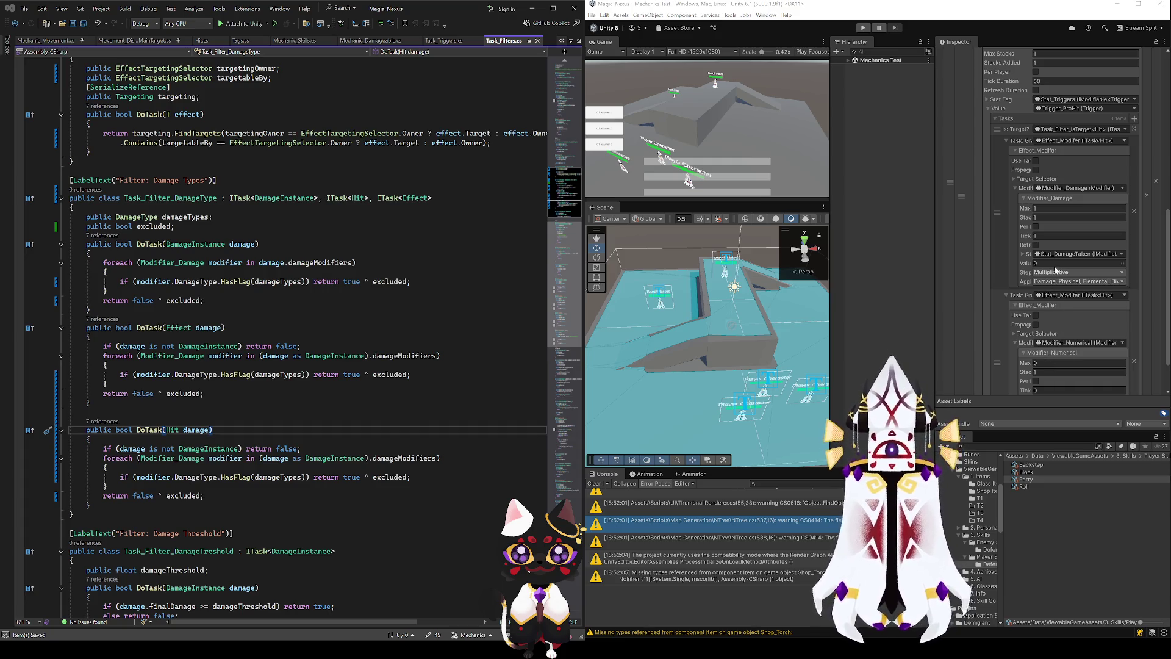
left_click_drag(1017, 249, 1017, 103)
scroll(1037, 159, "up", 3)
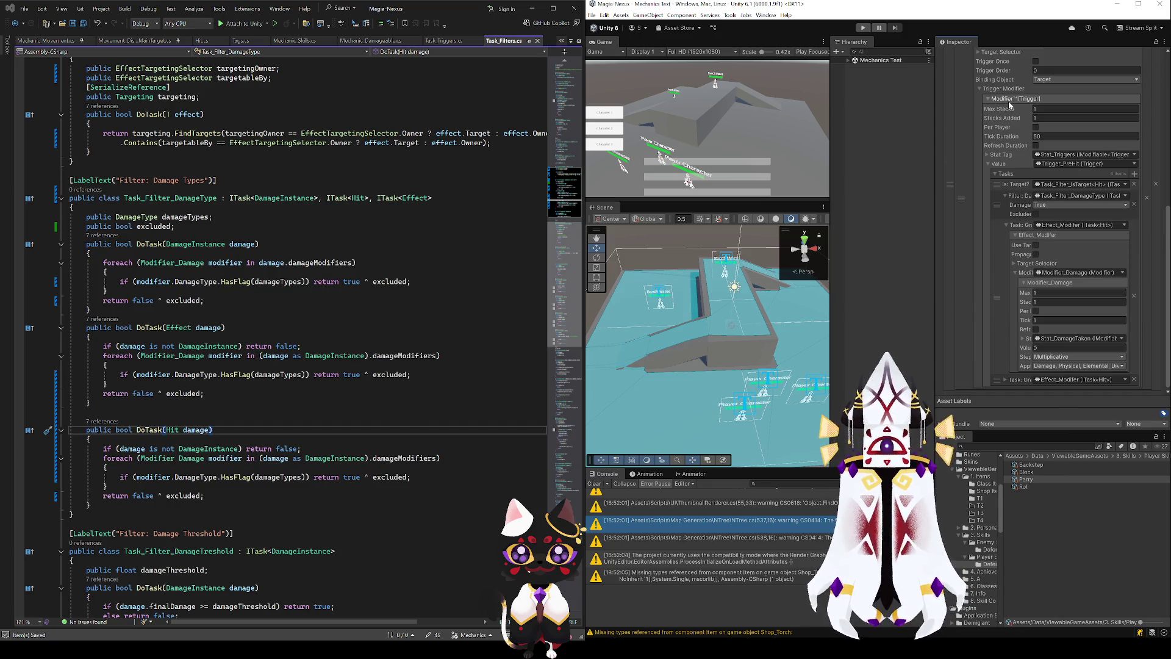
left_click(1035, 214)
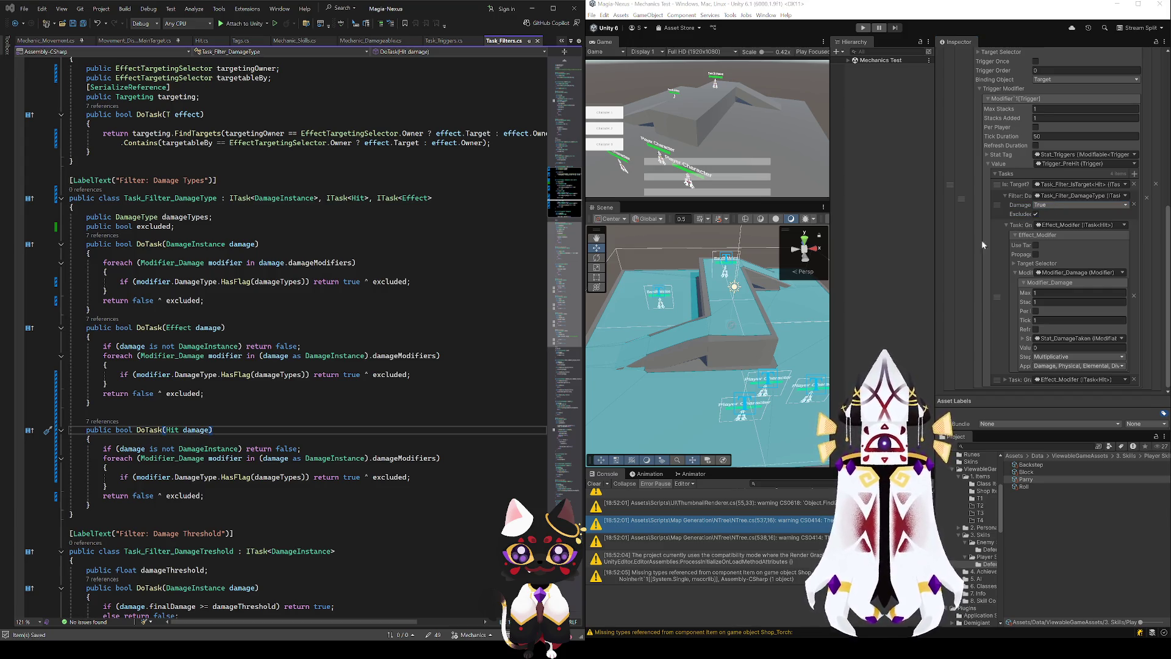
key("alt+Tab")
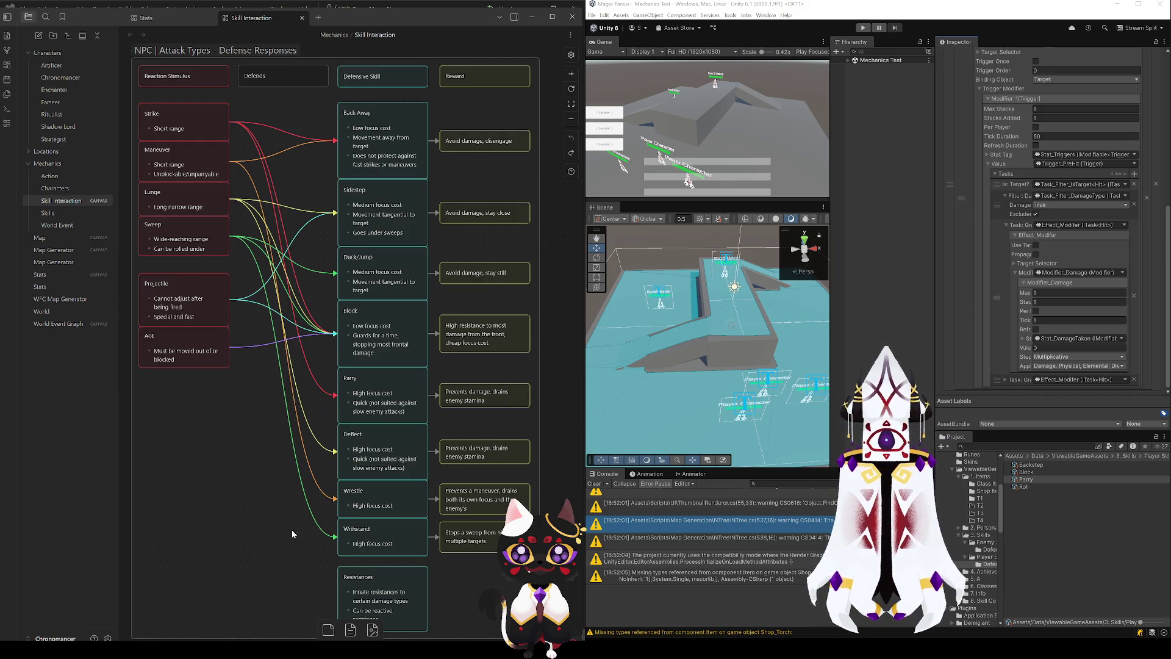
- Add Maneuver and AoE to the skill's filtered damage types, then return to Visual Studio
scroll(487, 492, "down", 1)
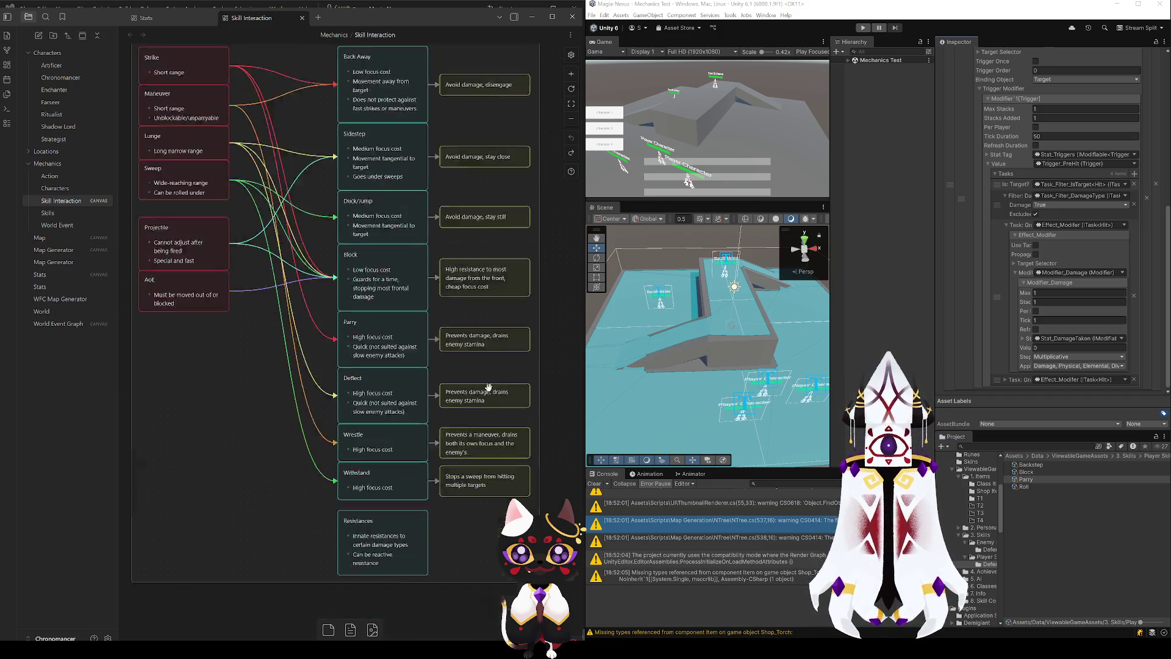
scroll(487, 492, "down", 5)
scroll(455, 484, "down", 3)
scroll(430, 423, "up", 2)
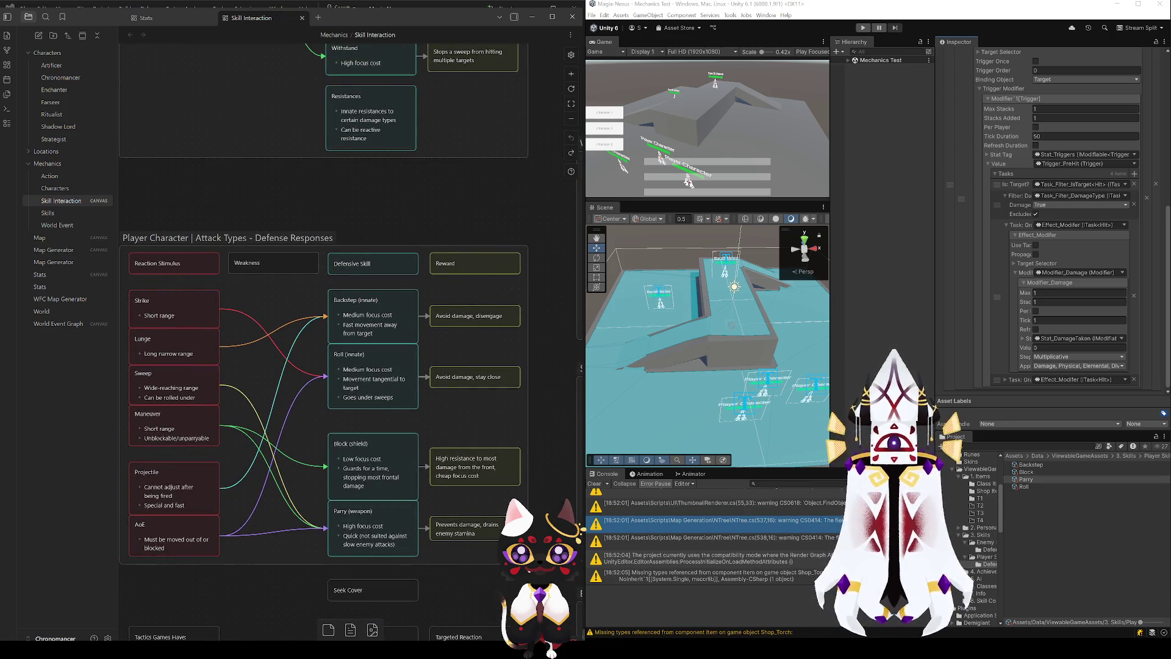
left_click(1066, 204)
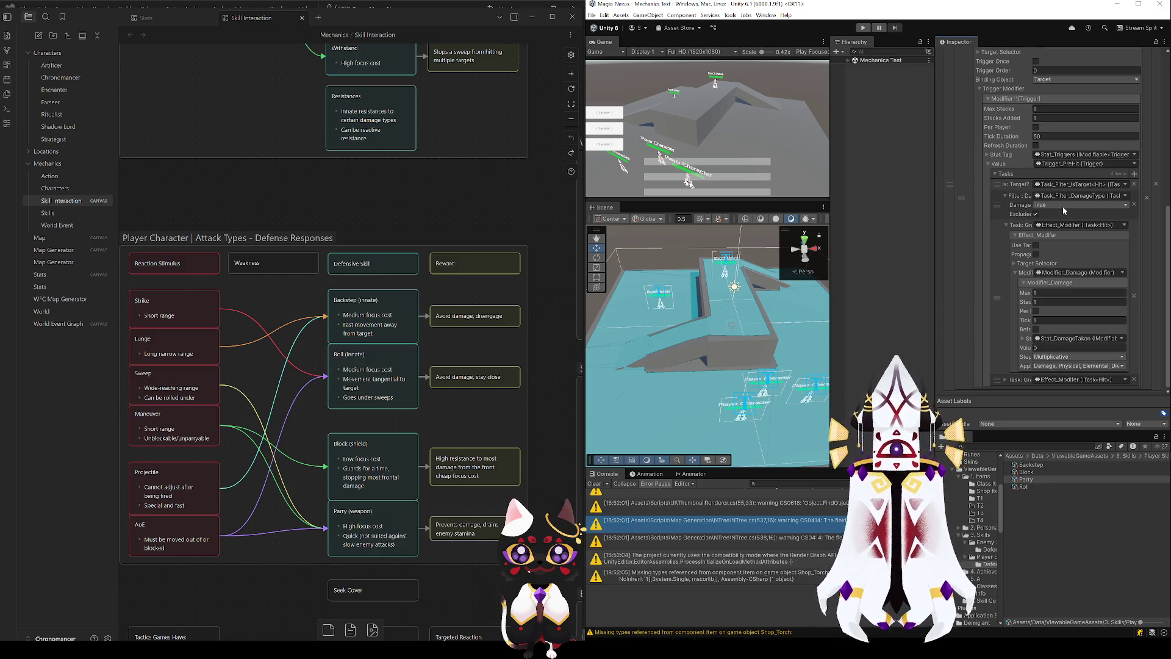
left_click(1060, 463)
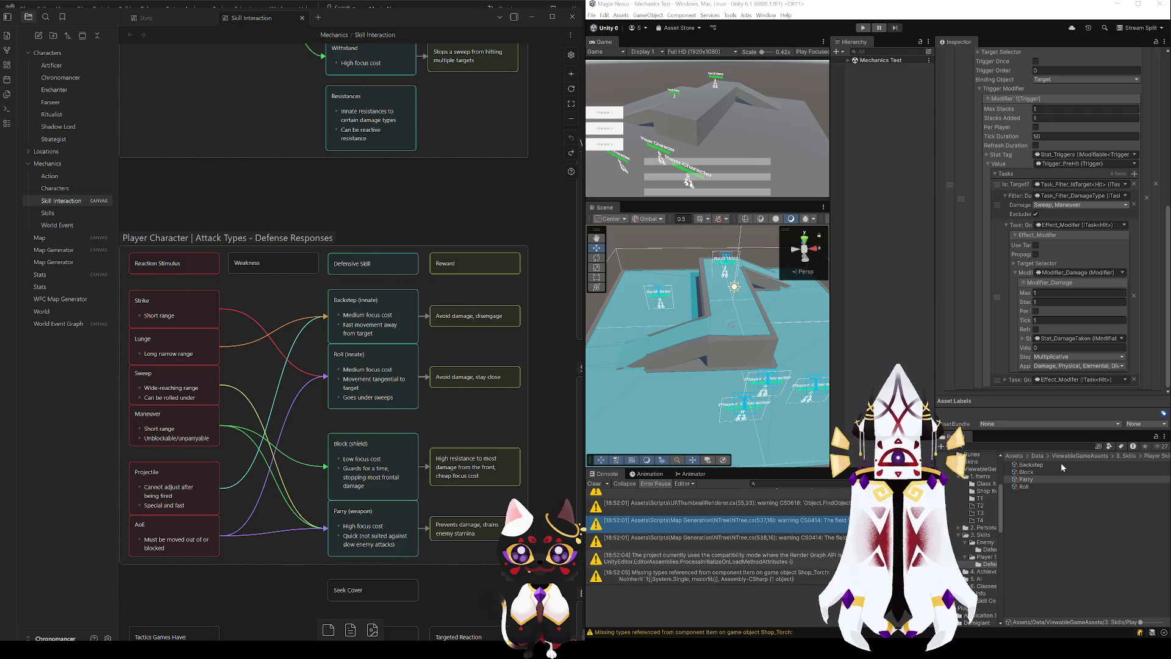
left_click(1058, 430)
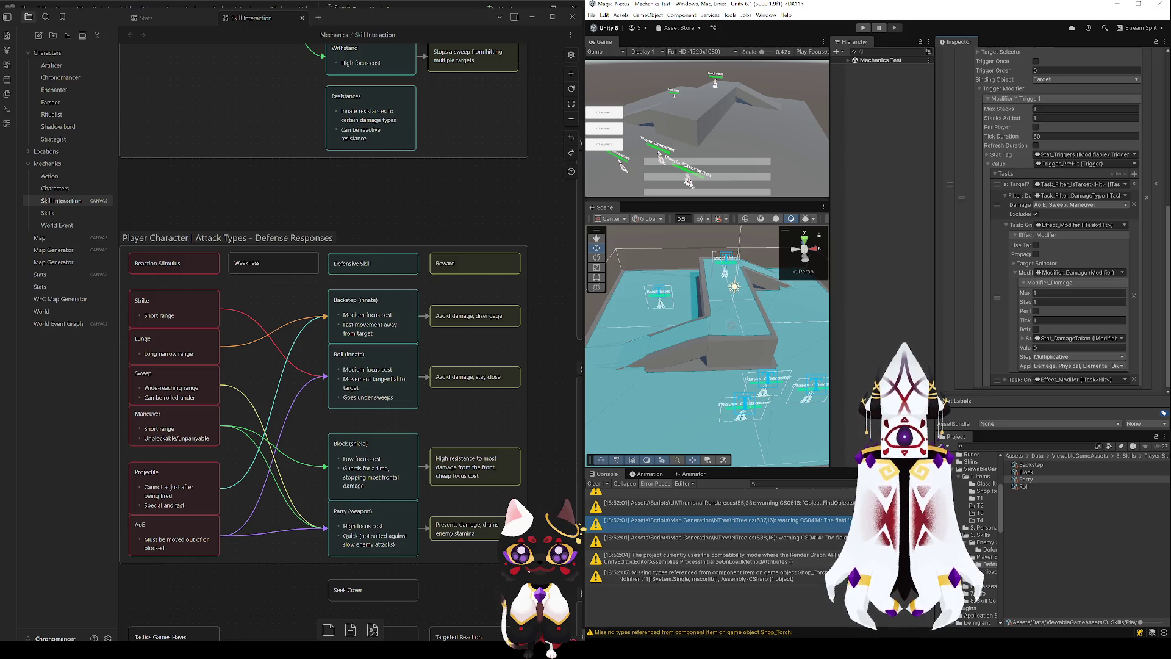
key("alt+Tab")
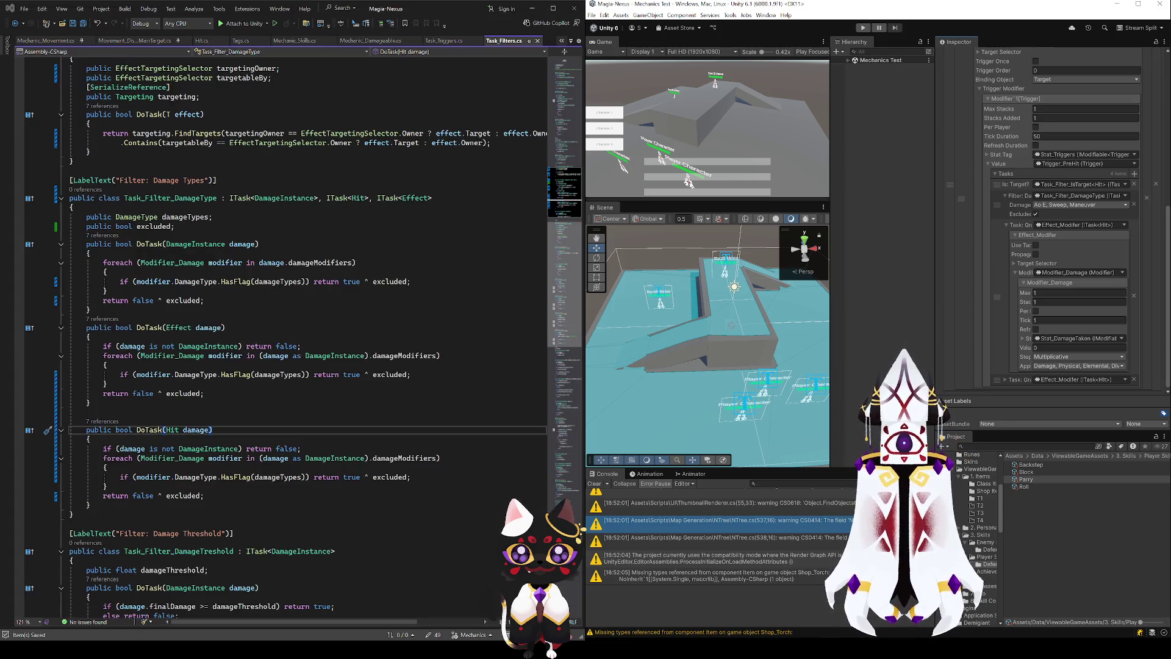
left_click(382, 478)
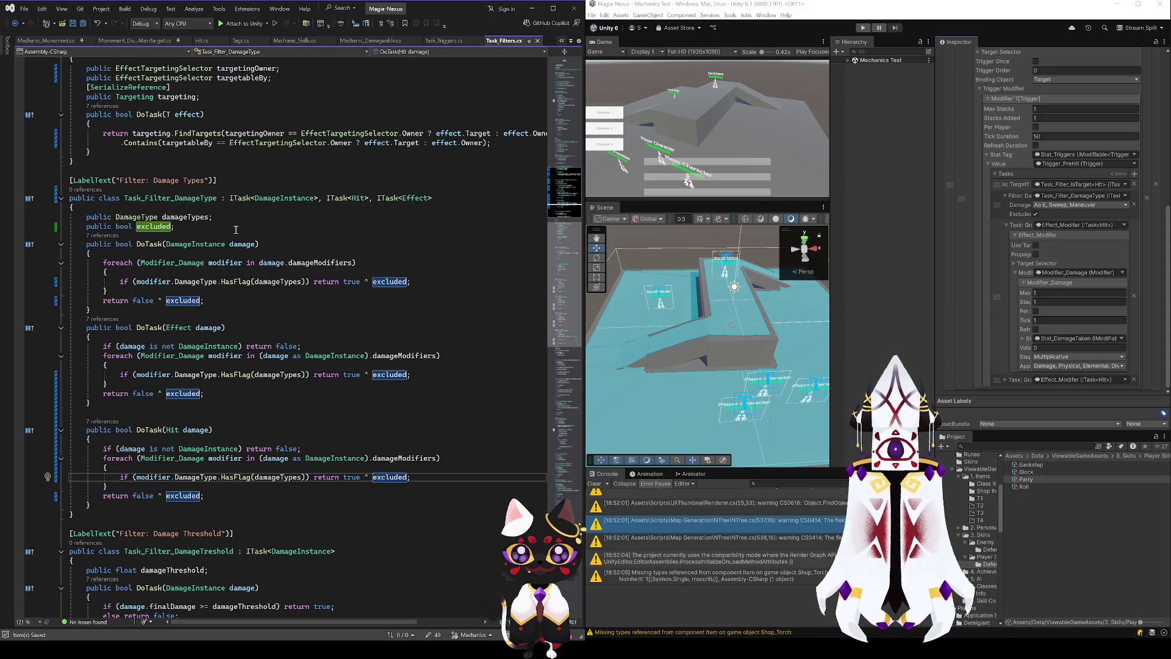
left_click(186, 227)
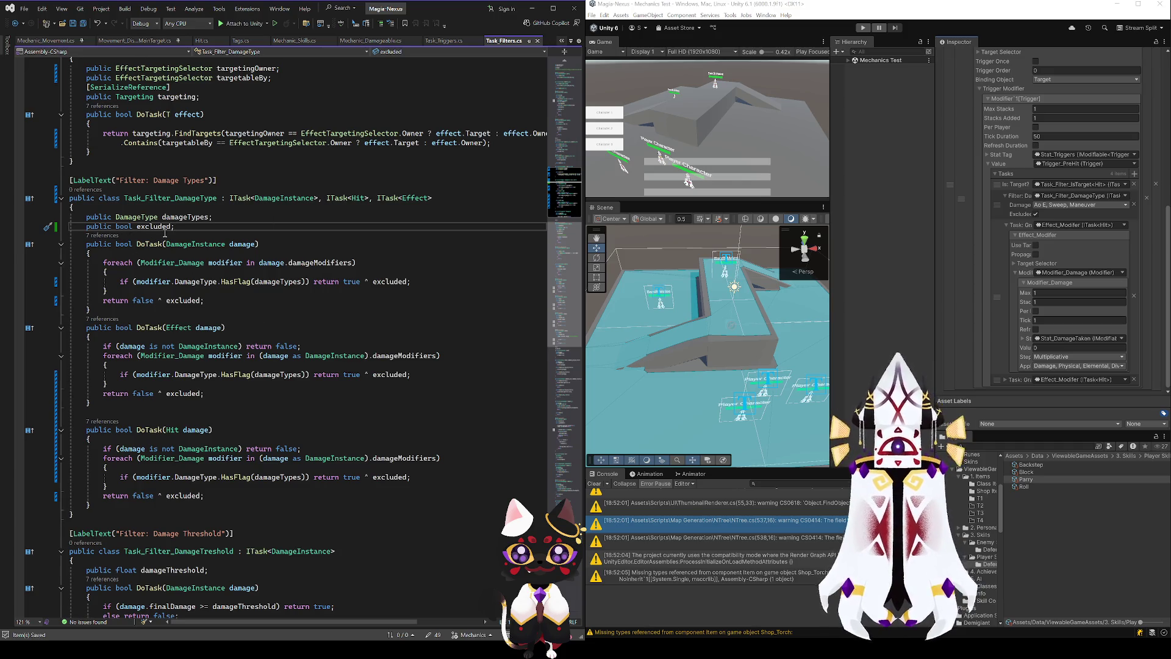
- Replace '.HasFlag(' in the first check with a bitwise '&' compared '== 0'
left_click(242, 282)
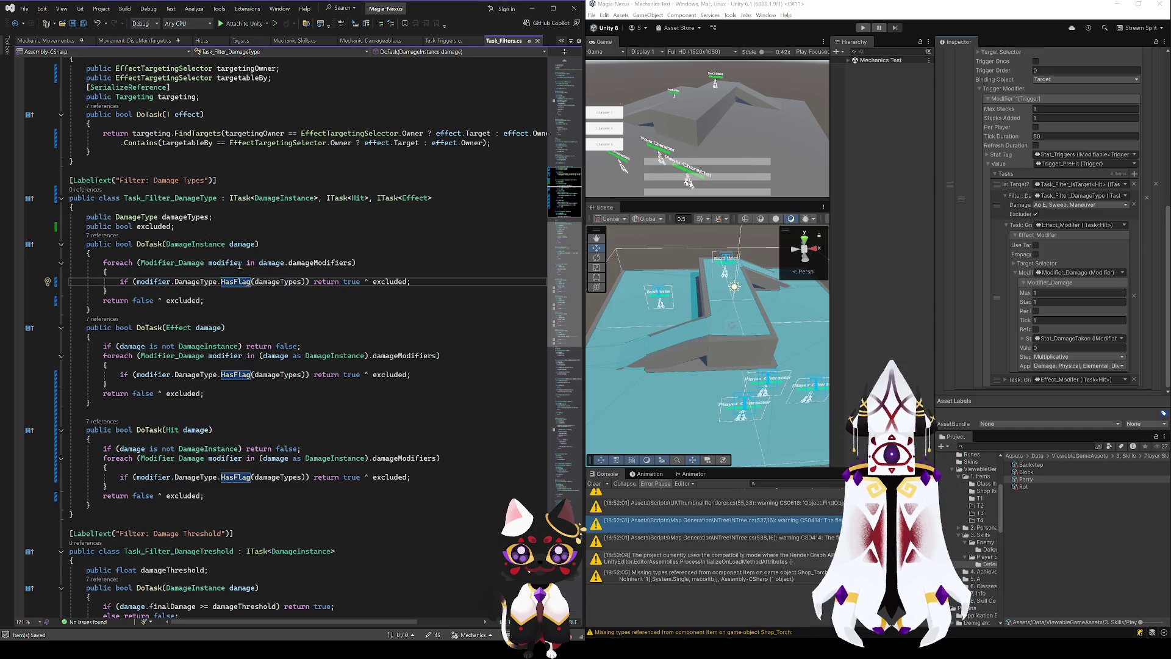
left_click_drag(218, 282, 255, 283)
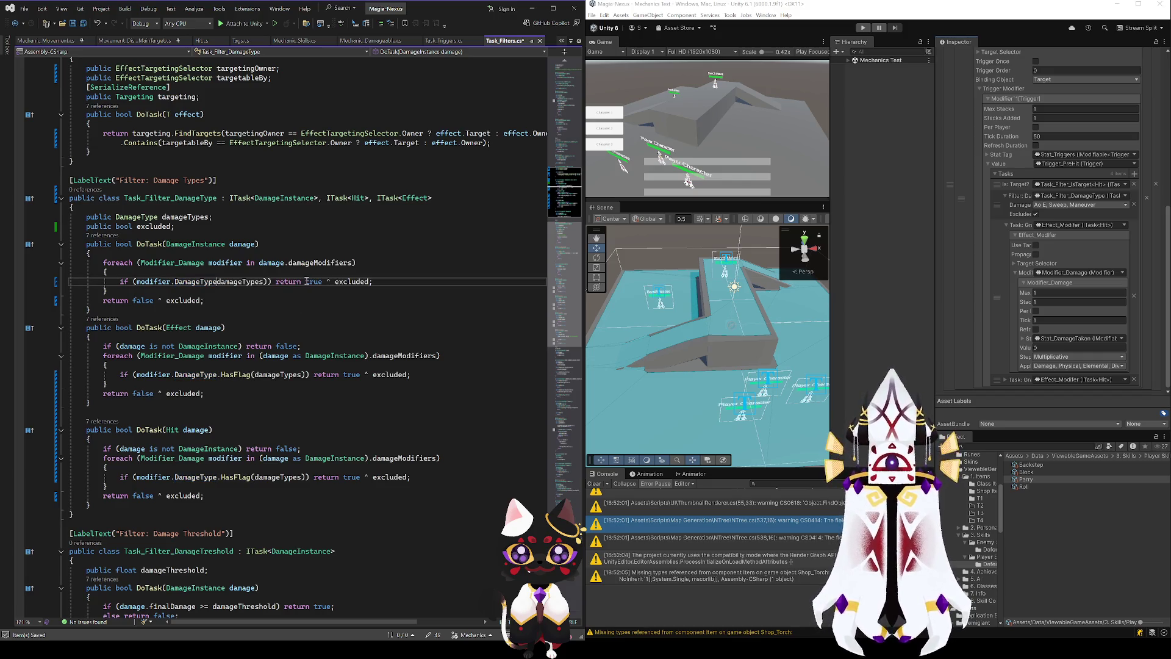
type("&")
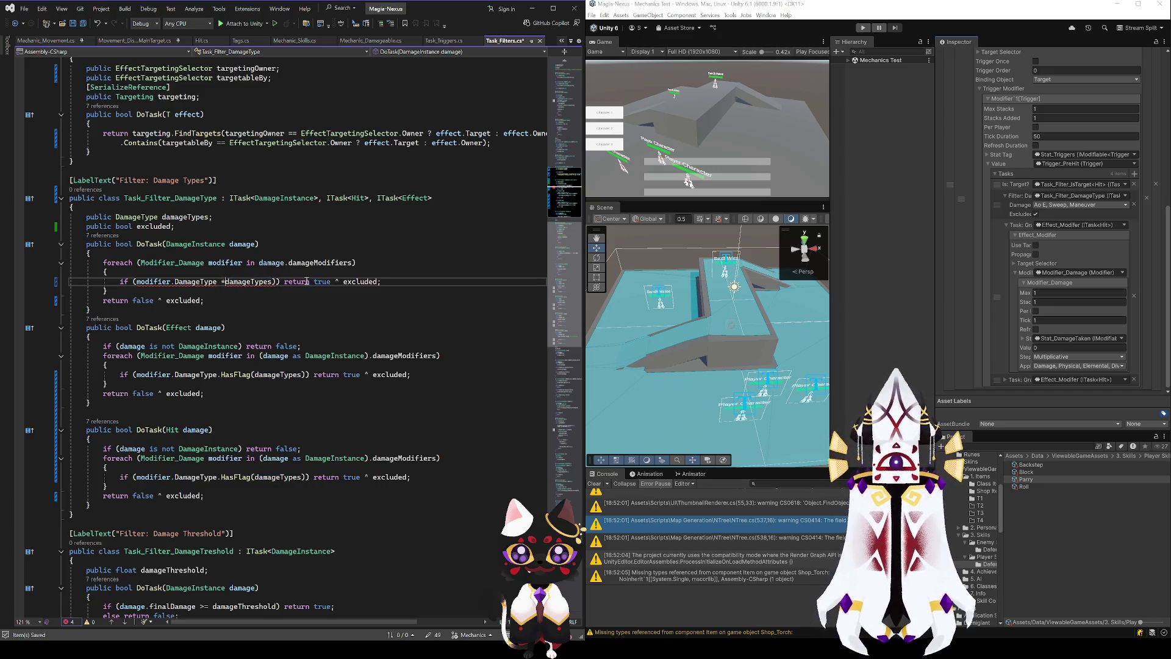
type("  == 0")
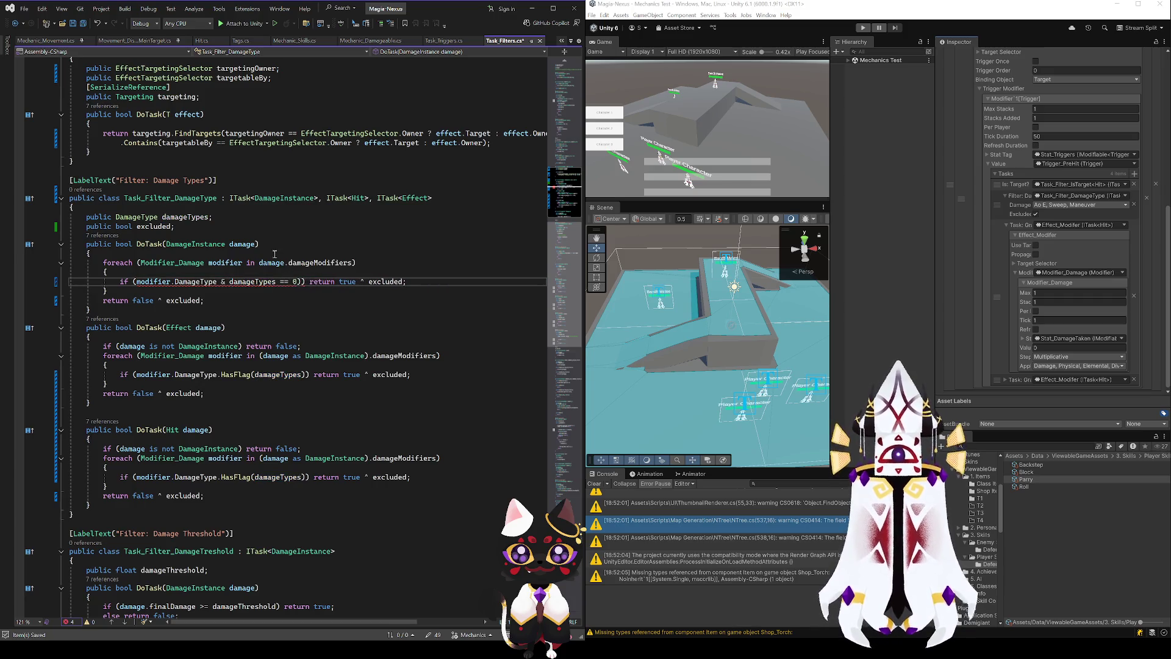
- Go to the DamageType enum definition in Tags.cs with F12
left_click(182, 264)
key("Down")
key("Down")
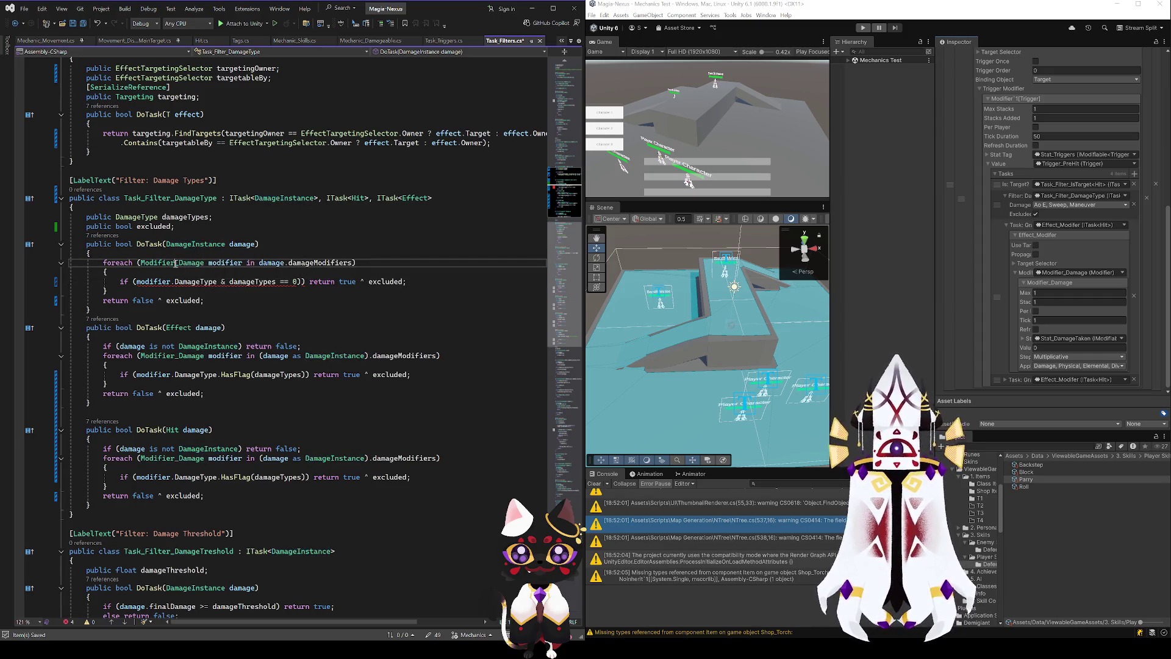
key("Up")
key("Up")
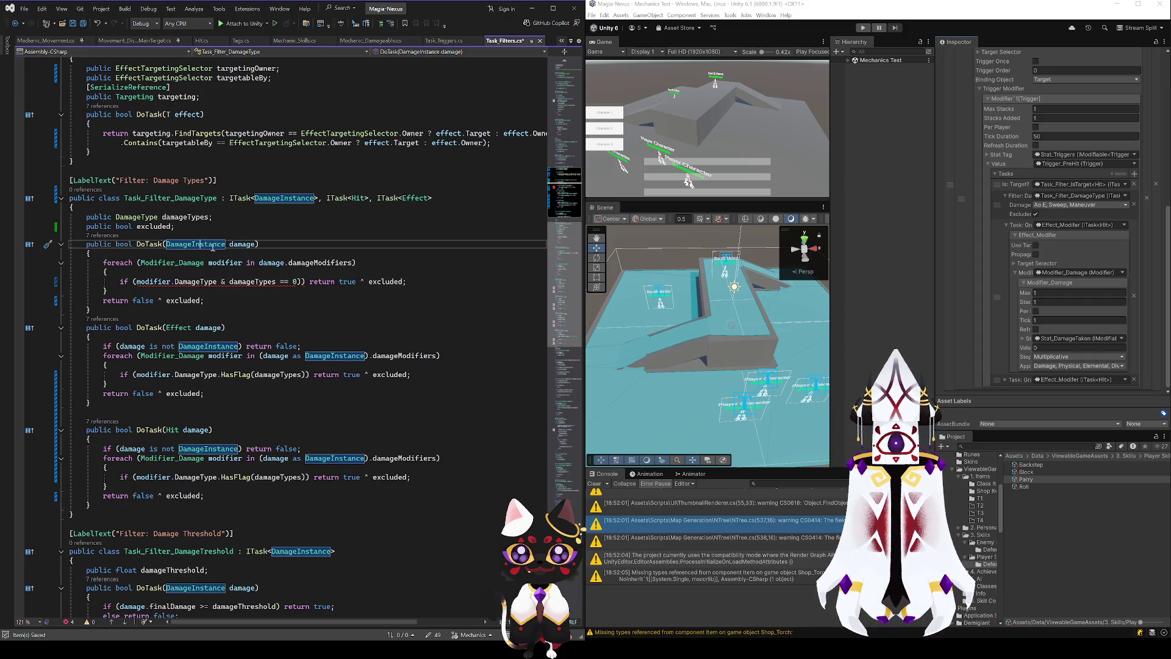
left_click(133, 217)
key("F12")
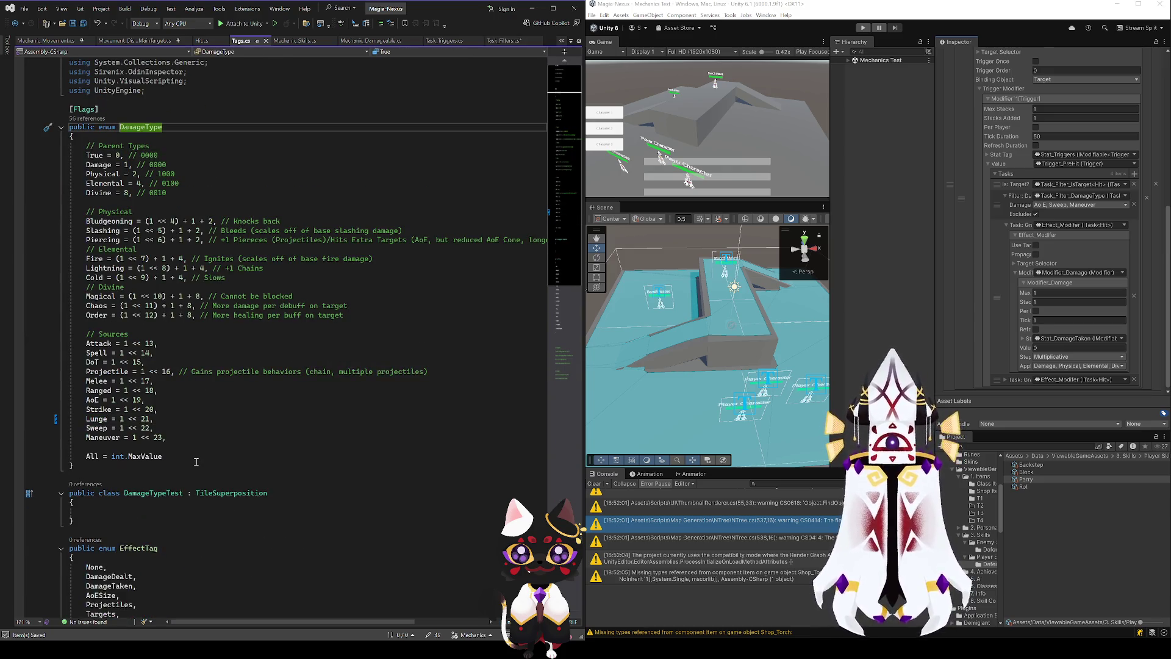
- Inspect DamageTypeTest's TileSuperposition base class, then navigate back to Task_Filters.cs
left_click(153, 494)
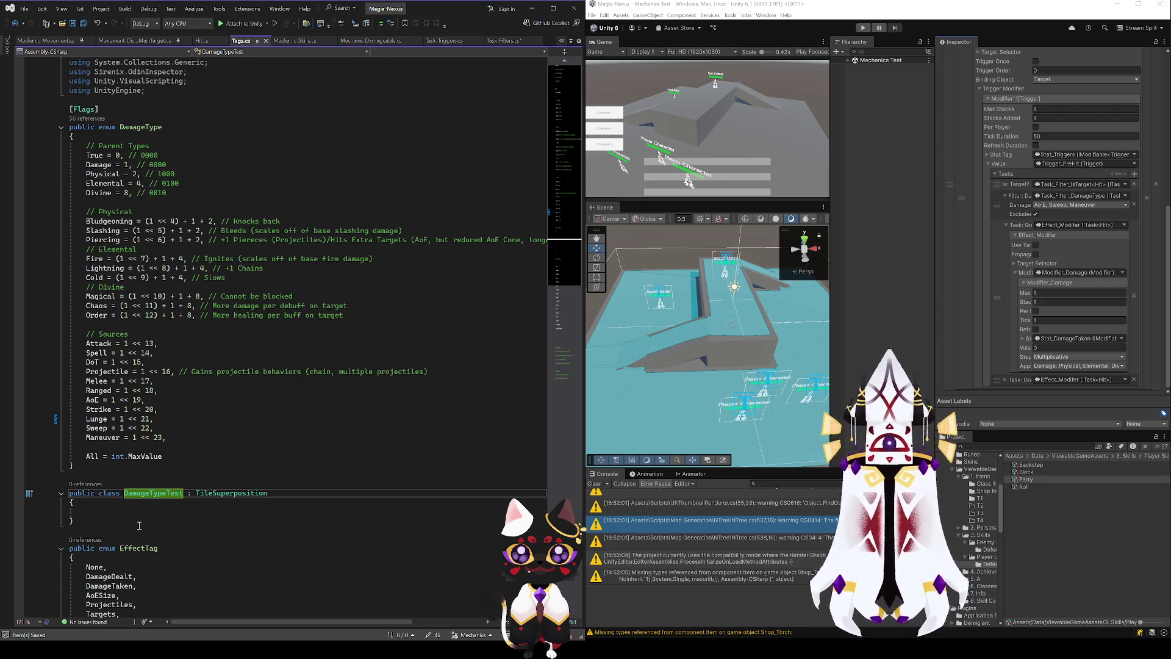
left_click(210, 493, "ctrl")
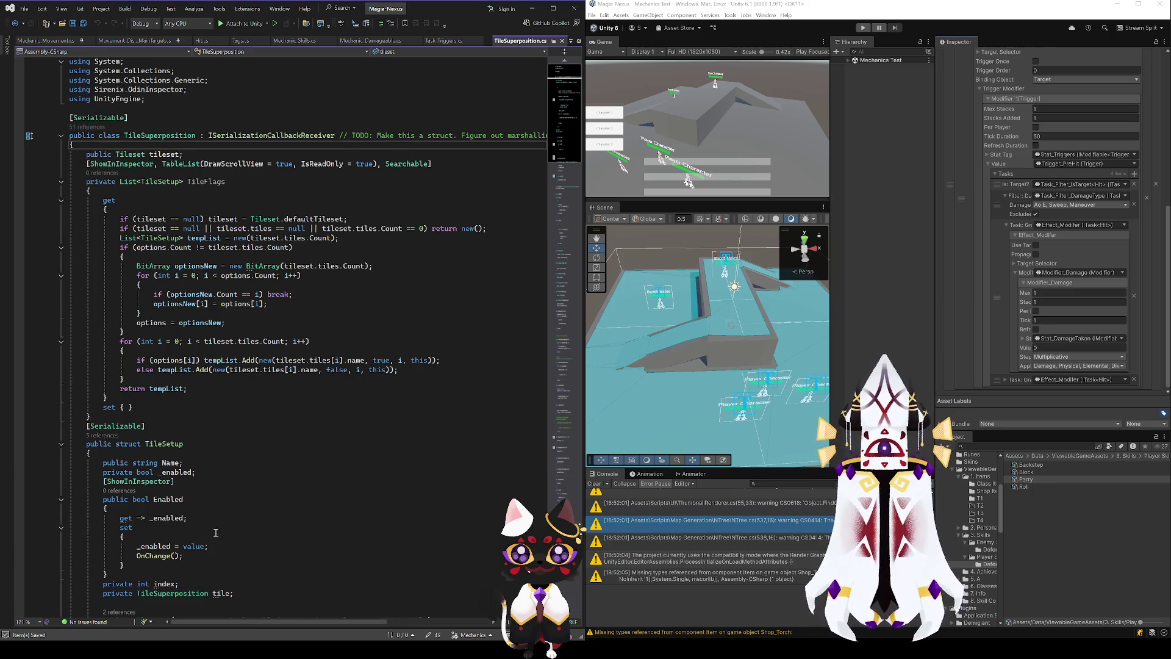
scroll(223, 462, "down", 8)
scroll(223, 462, "down", 5)
left_click(15, 23)
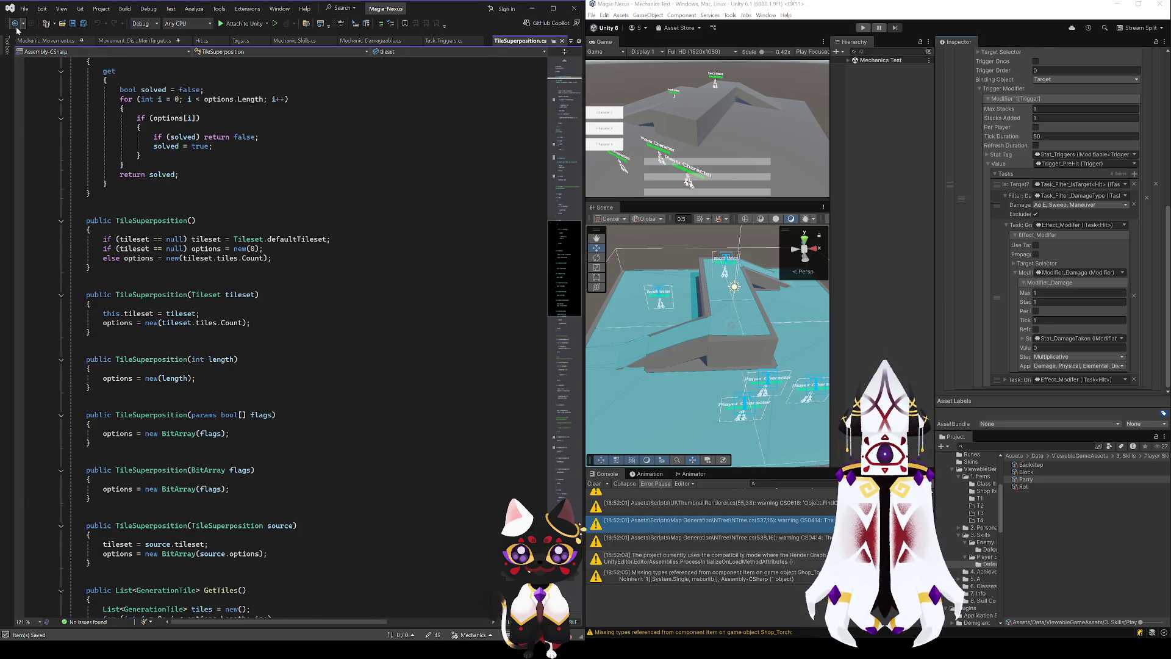
scroll(50, 519, "down", 6)
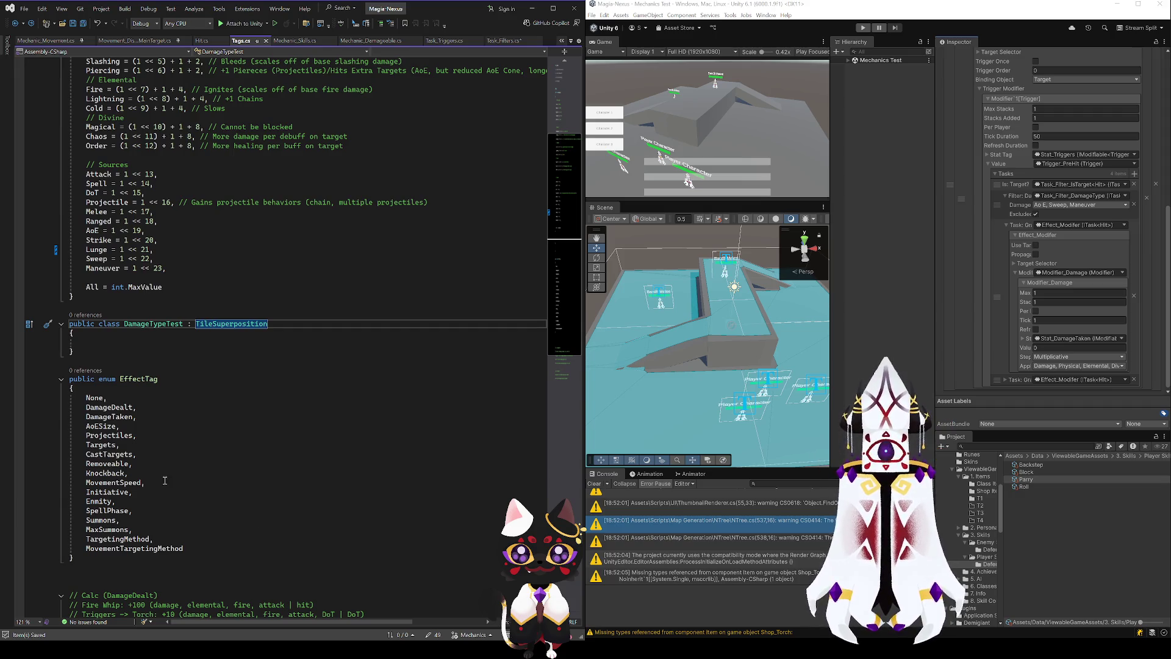
scroll(154, 413, "up", 3)
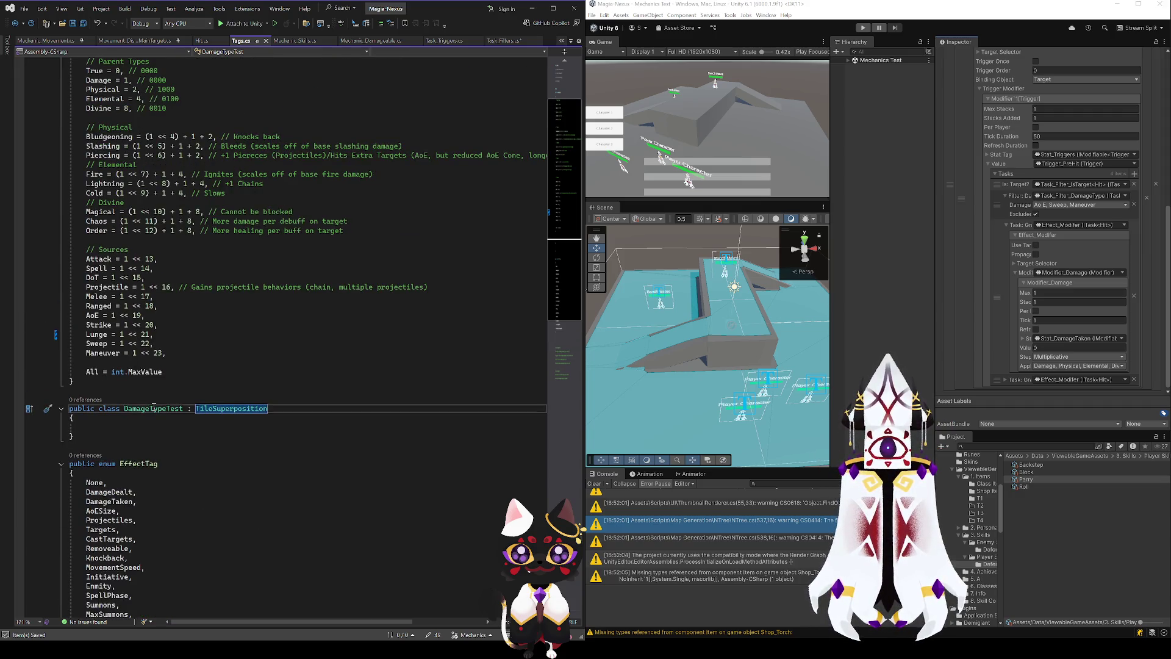
scroll(154, 414, "up", 4)
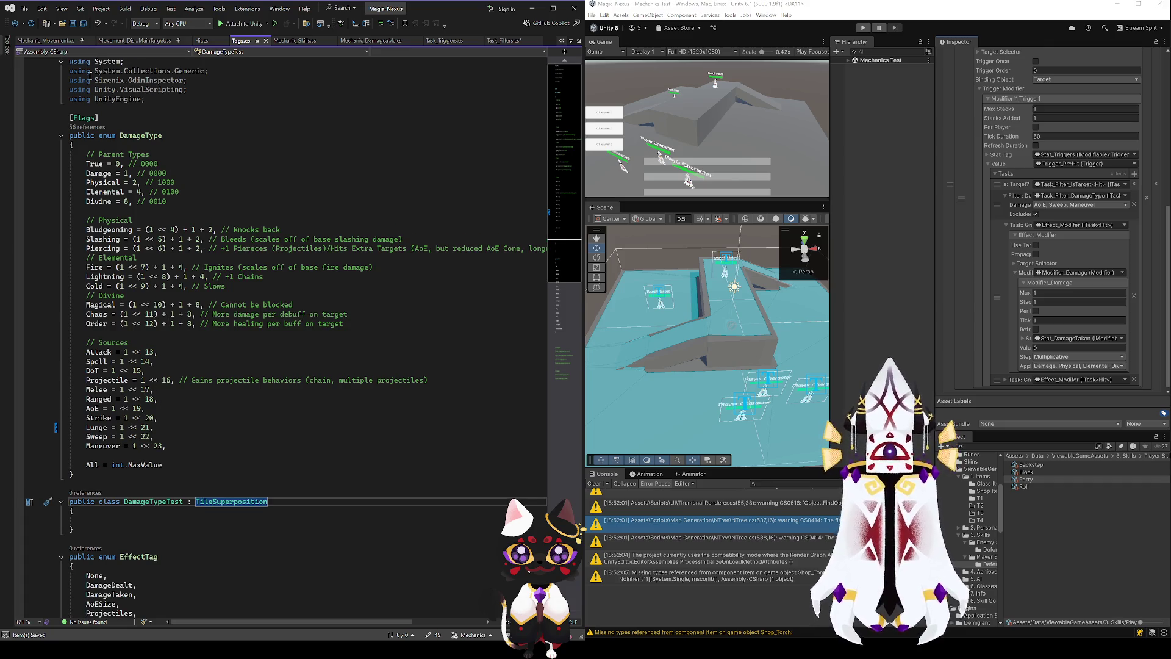
left_click(20, 24)
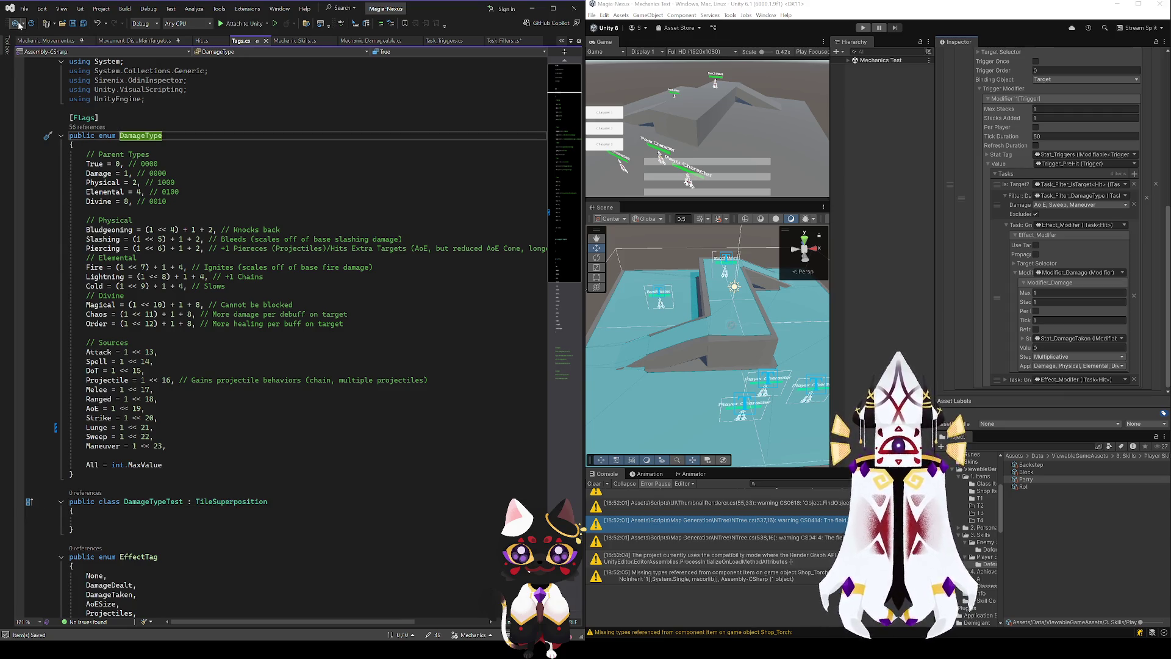
left_click(18, 24)
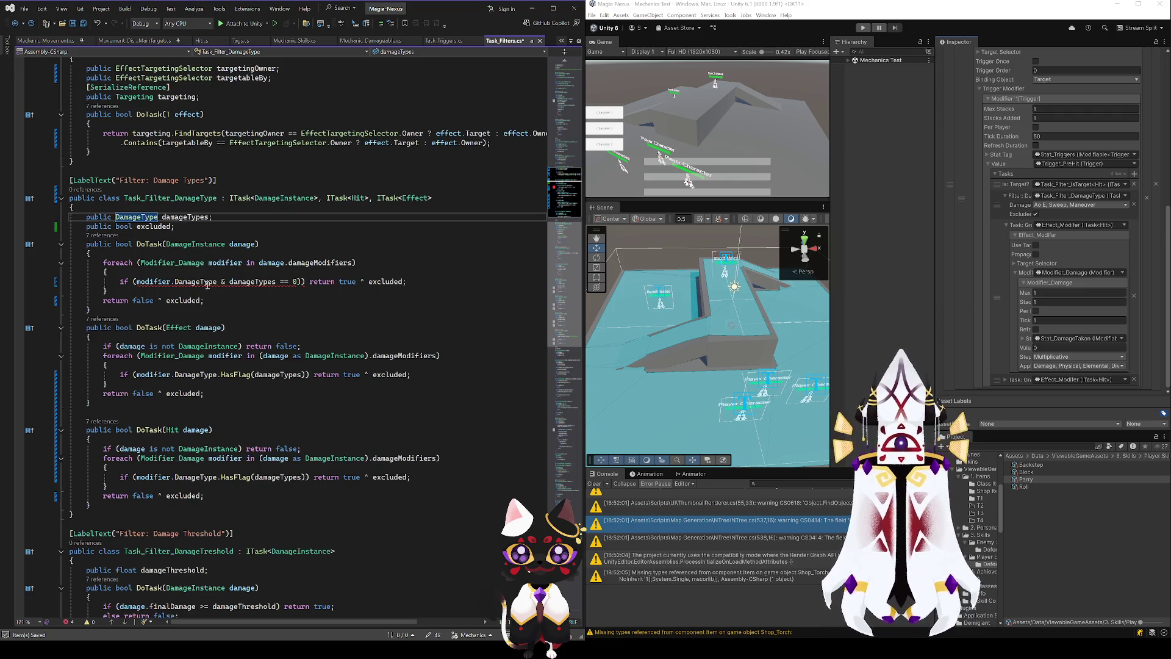
- Wrap modifier.DamageType and damageTypes in parenthesised (int) casts in the bitwise check
left_click(230, 282)
type("(")
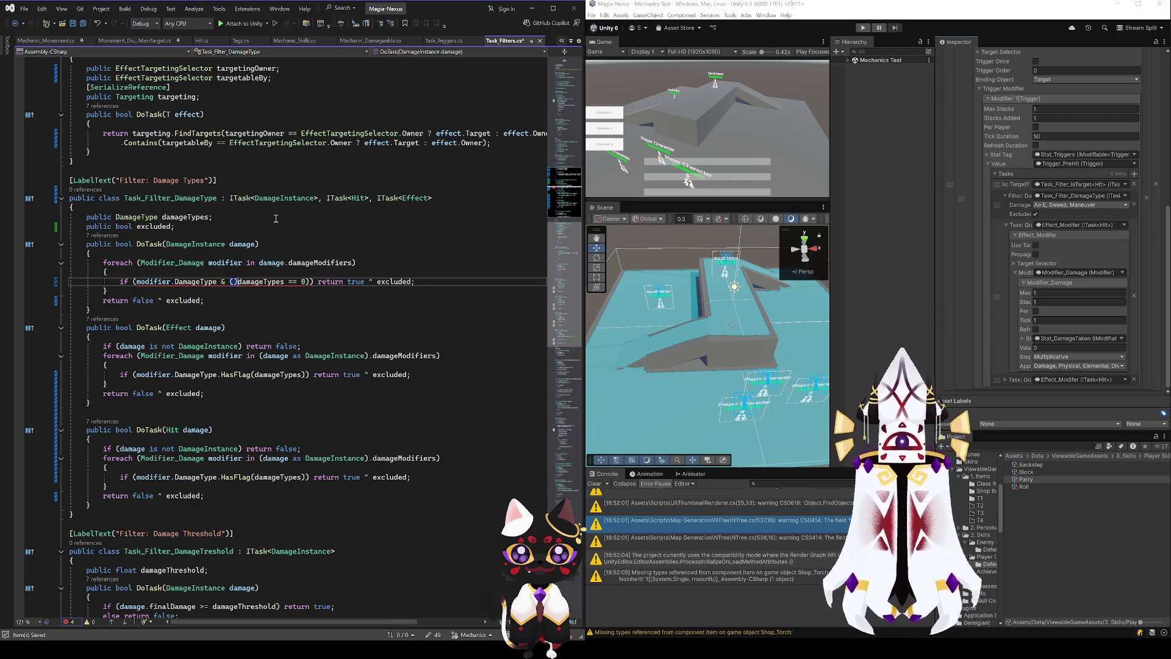
type("int")
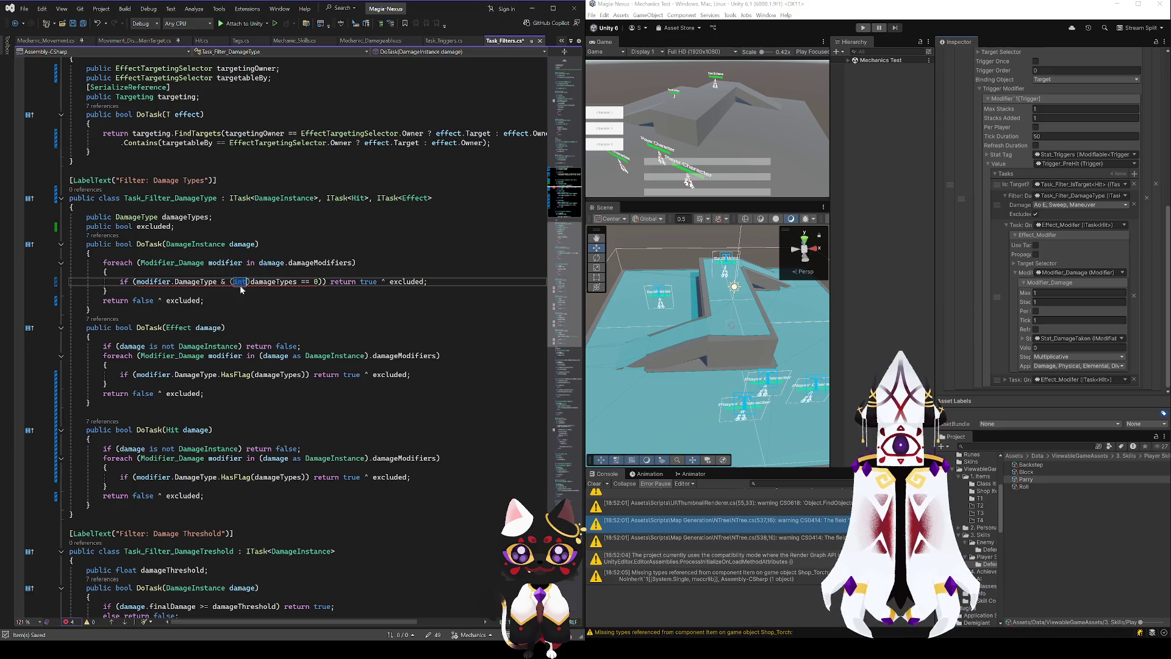
left_click(137, 281)
type("(int)")
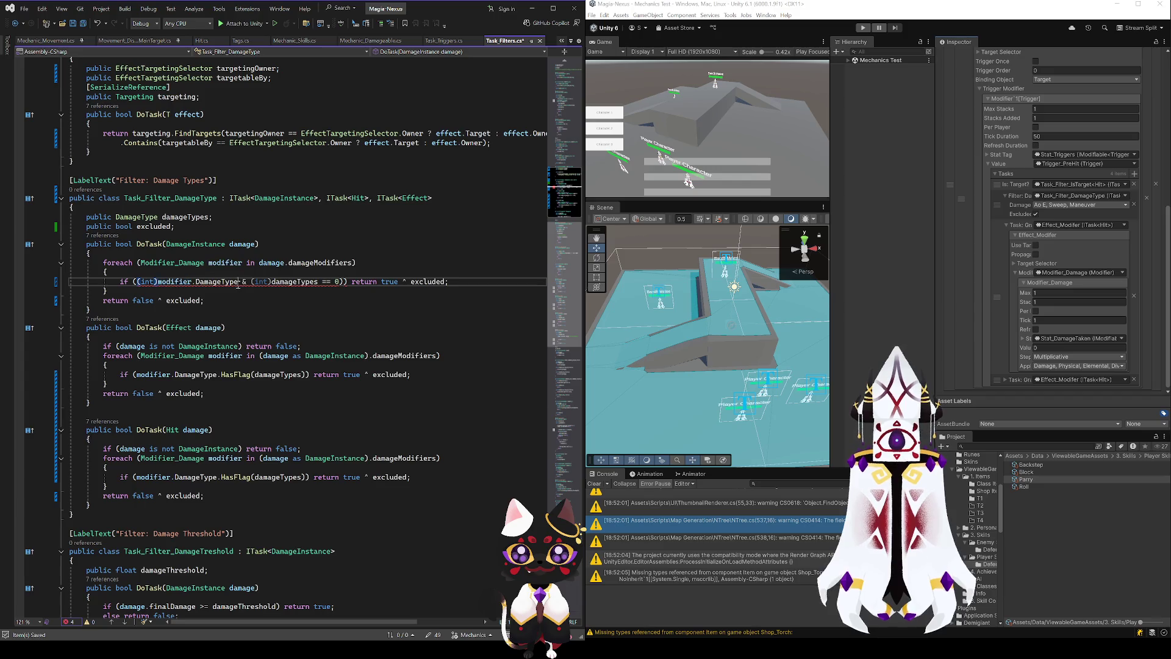
left_click(239, 281)
type(")")
left_click(137, 281)
type("(")
left_click(261, 281)
type("(int")
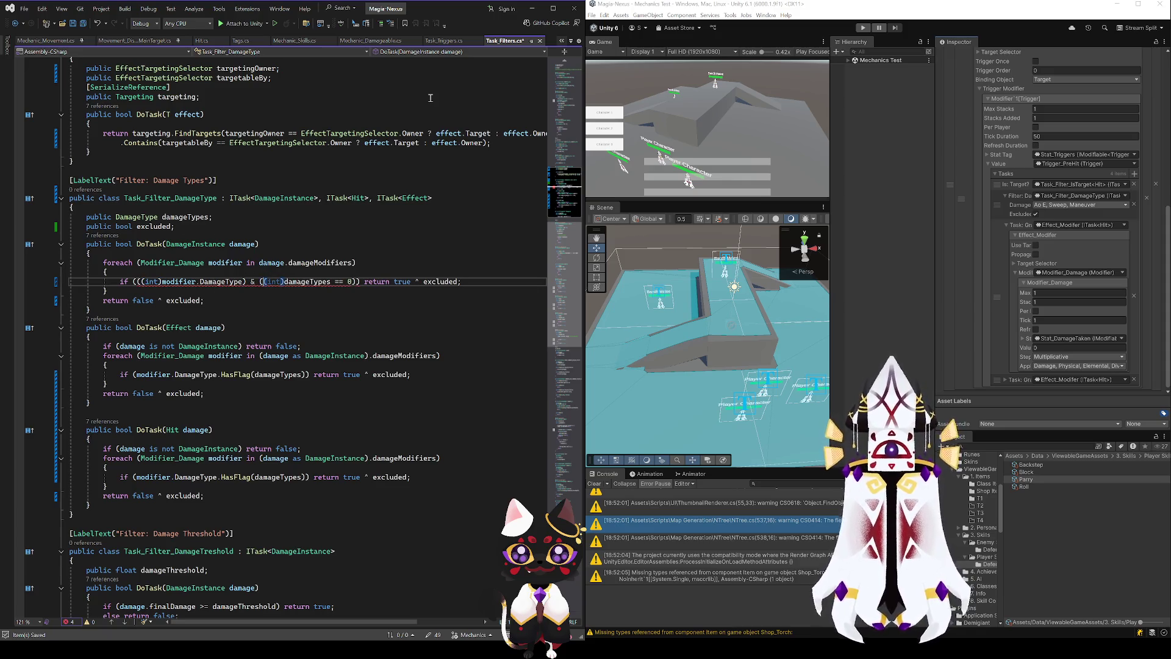
type(")")
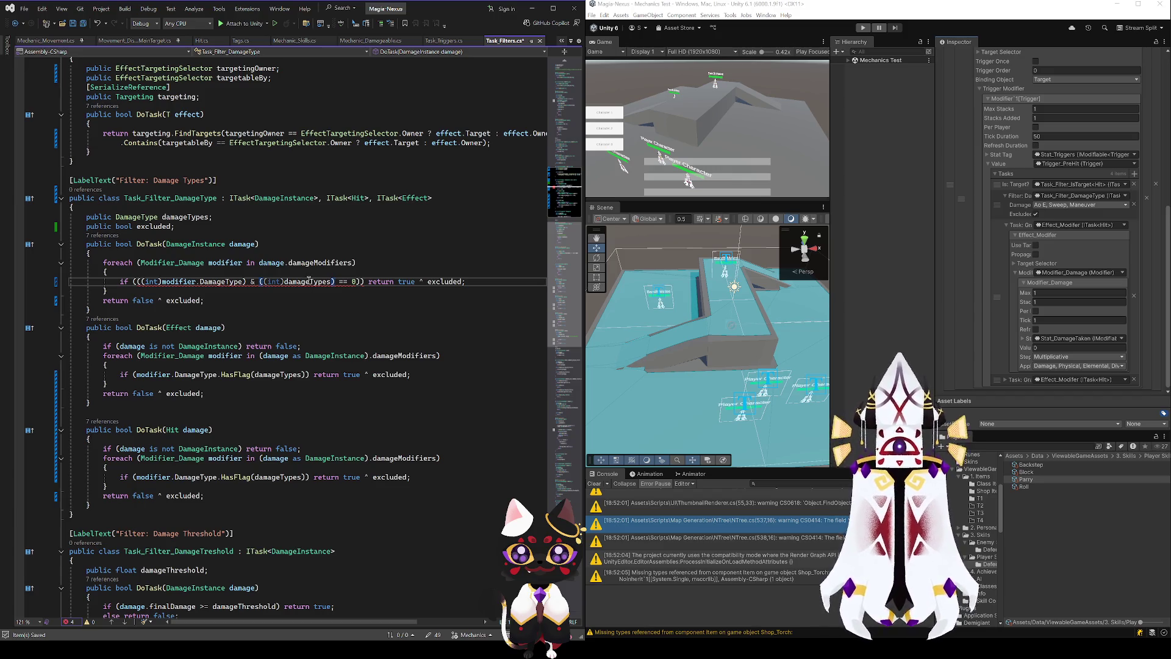
- Delete the '== 0' comparison and review where excluded is used
left_click(357, 281)
key("BackSpace")
key("BackSpace")
key("BackSpace")
key("BackSpace")
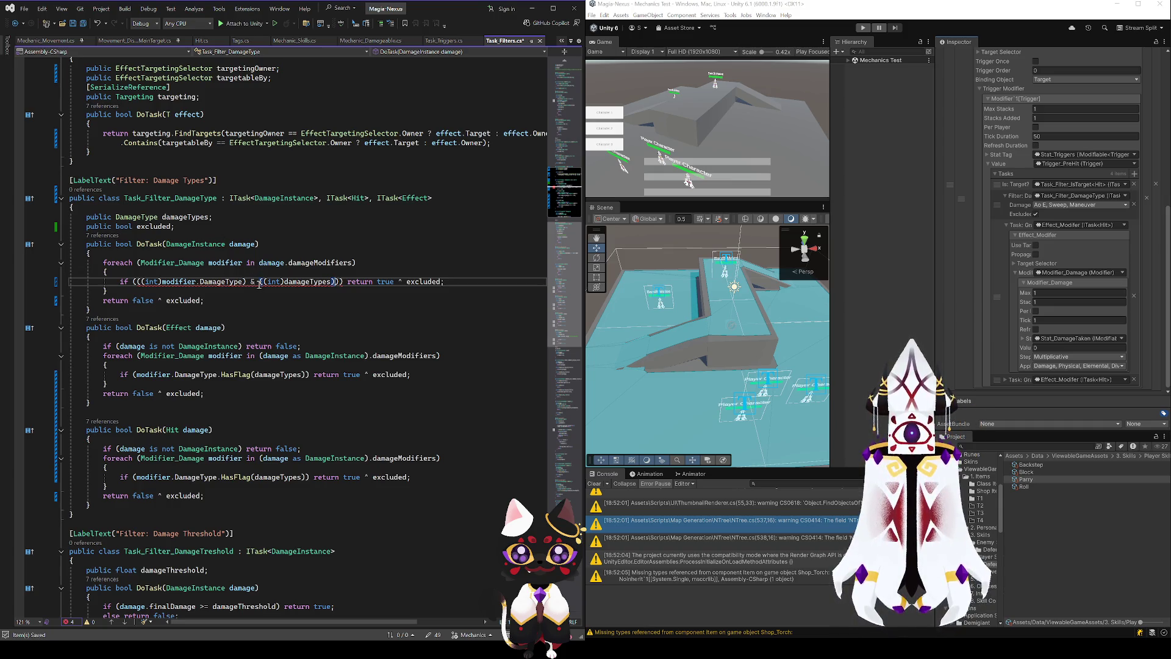
left_click(422, 282)
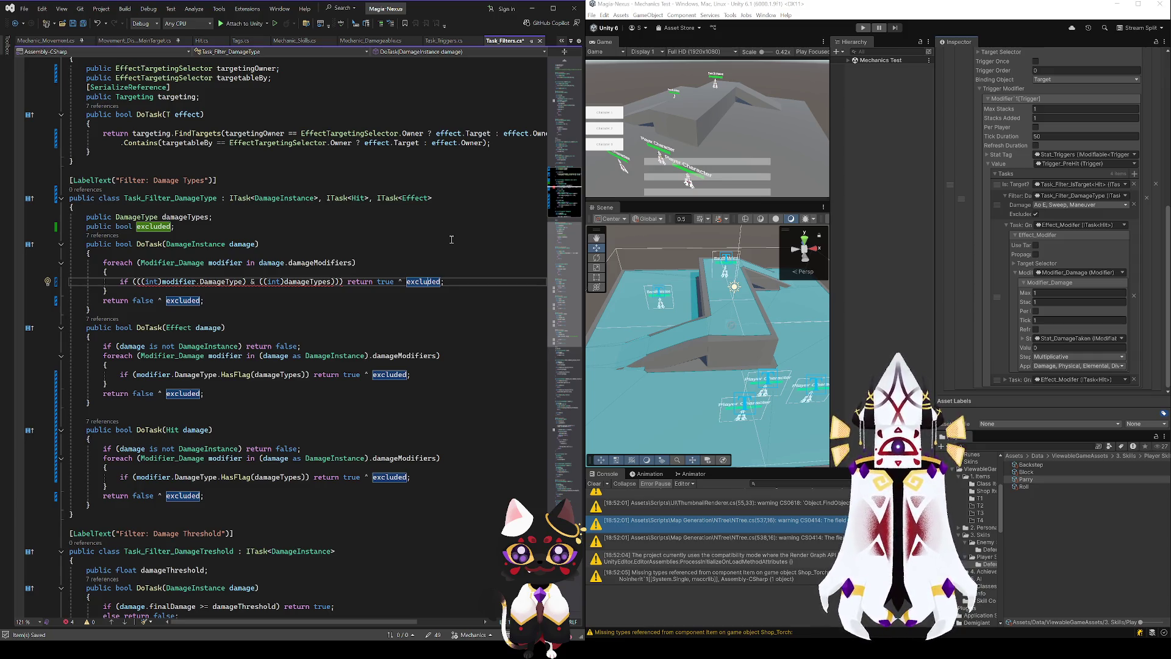
left_click(220, 300)
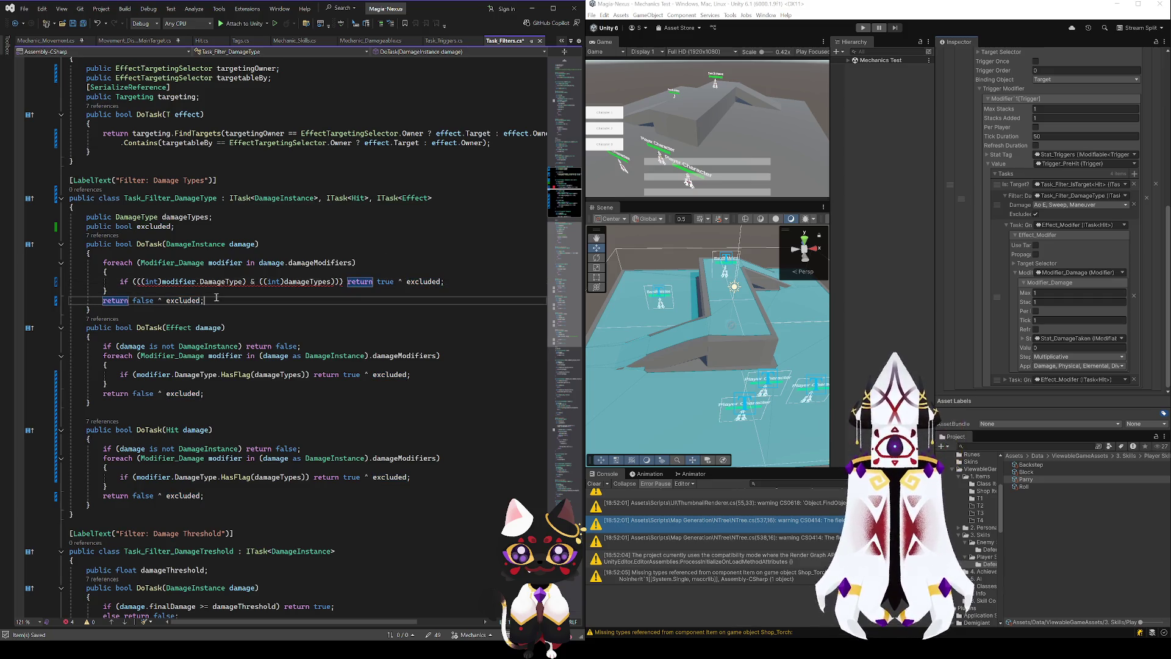
type("// 0")
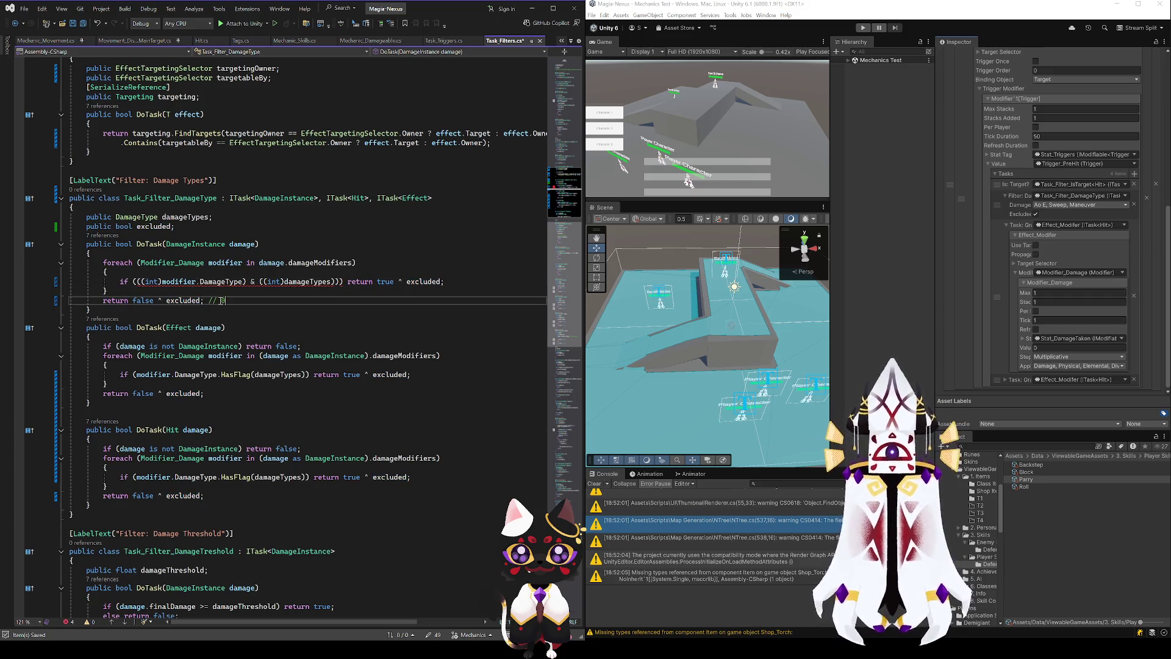
type("110")
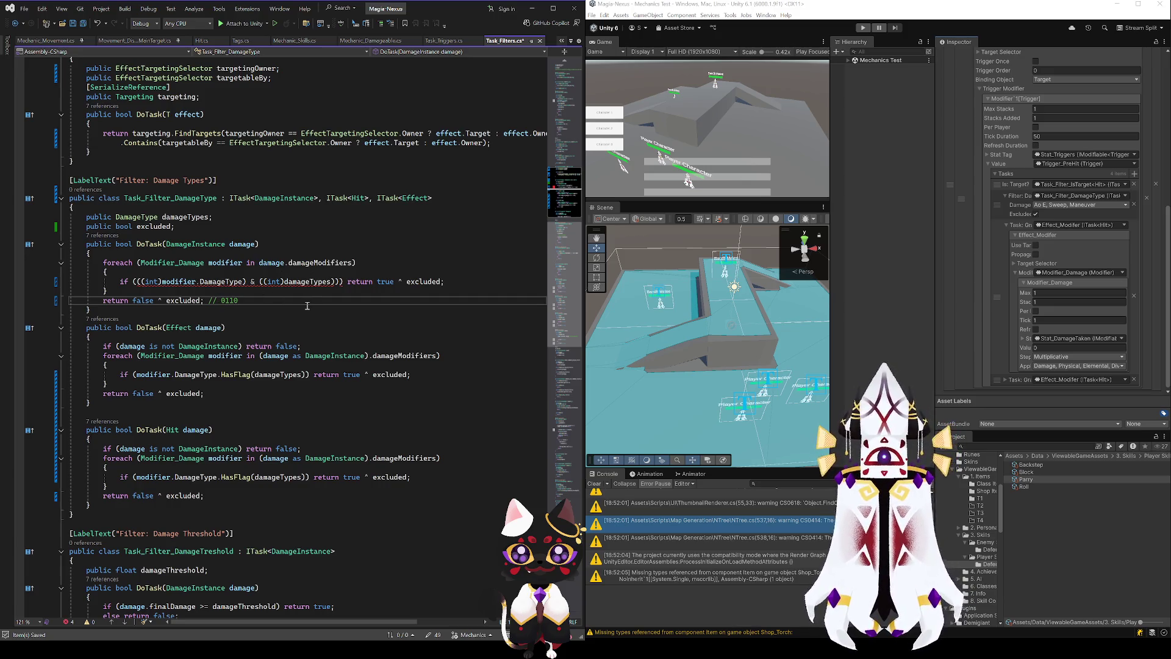
type(", 1000")
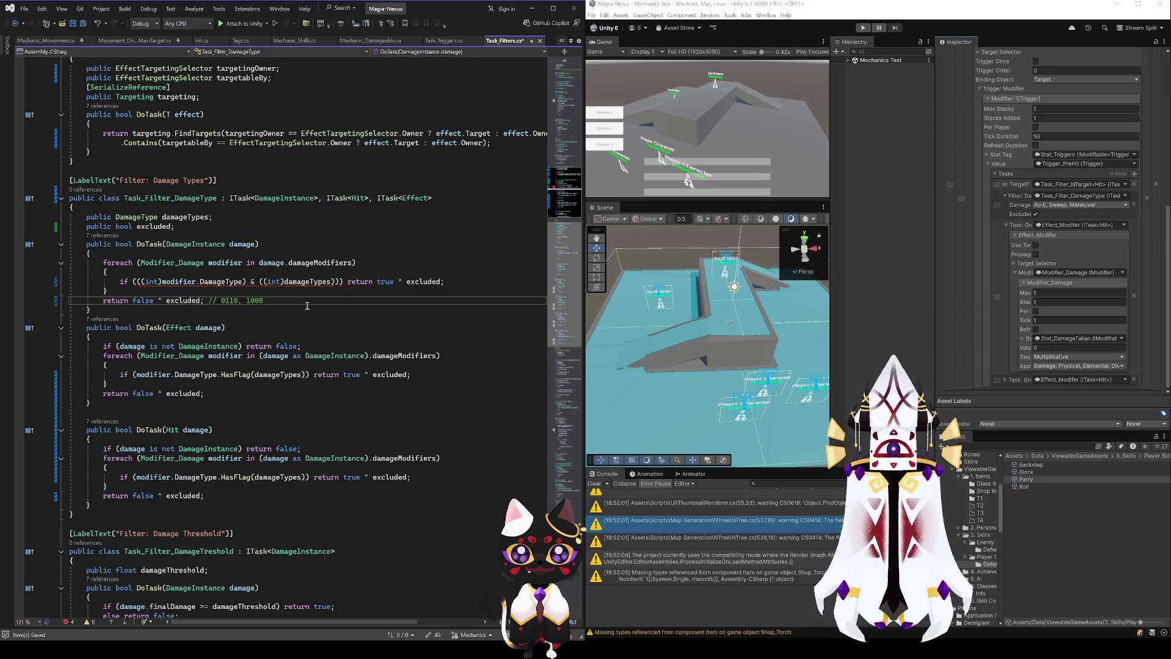
left_click_drag(221, 301, 240, 302)
left_click(269, 301)
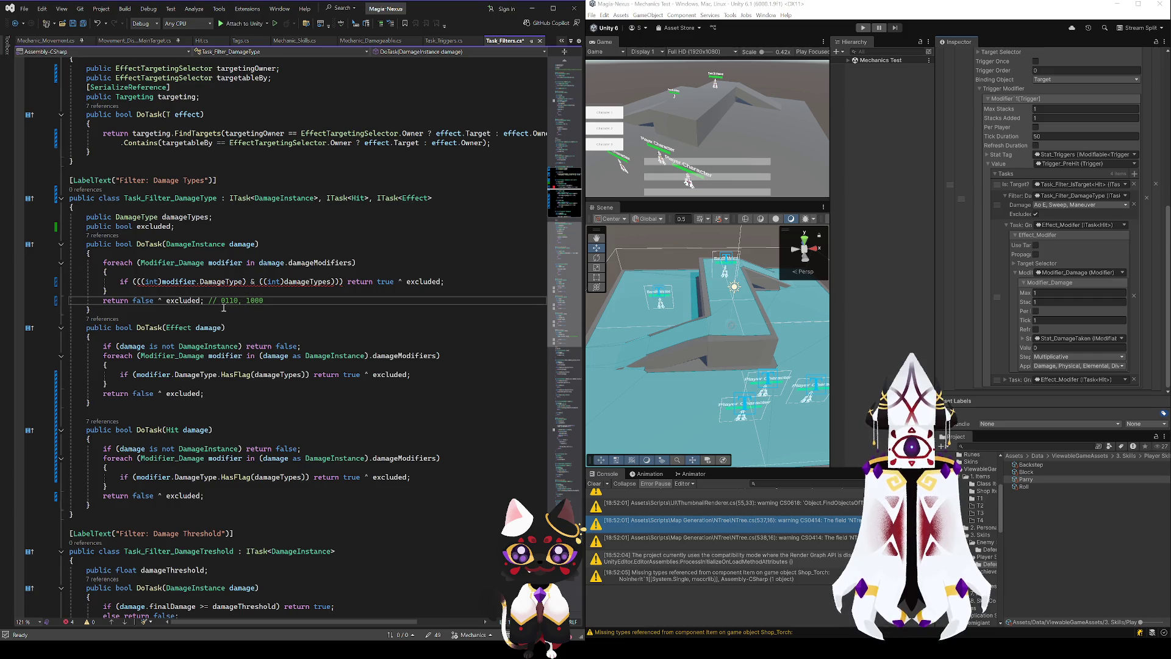
double_click(230, 300)
left_click(255, 300)
type("0111")
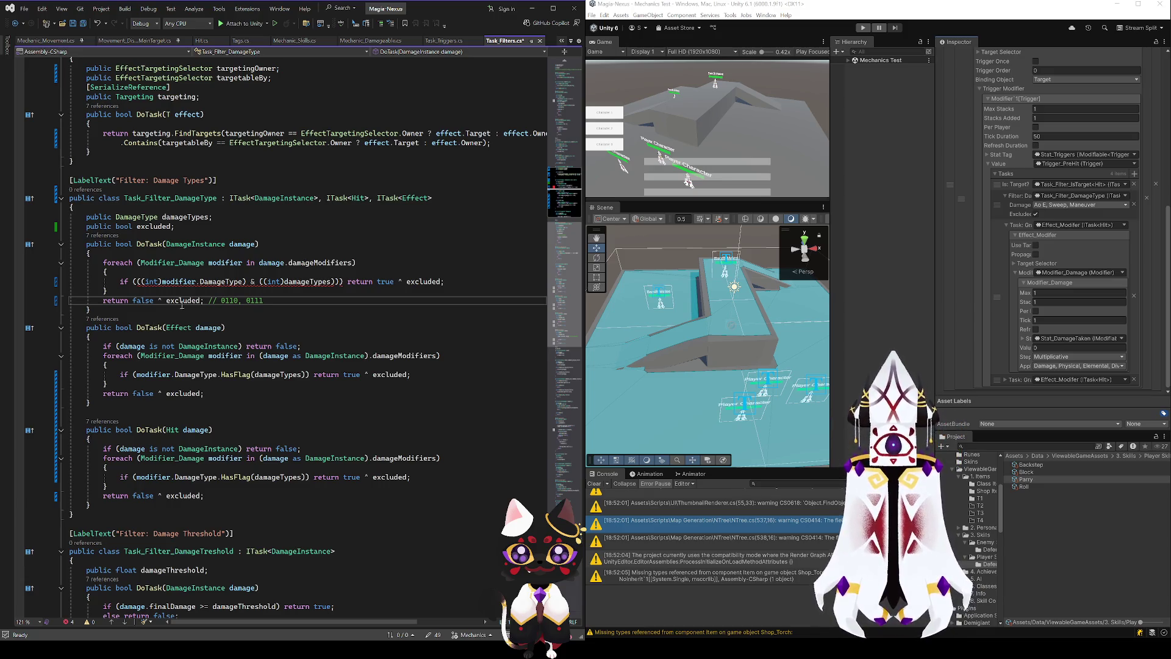
double_click(238, 301)
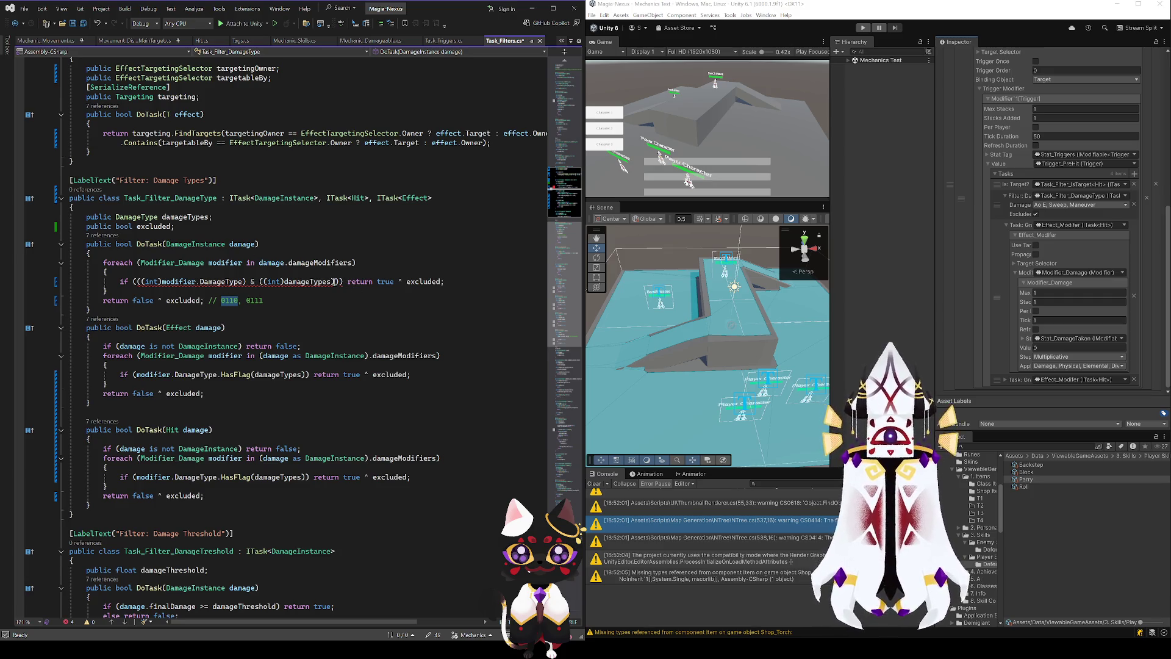
left_click(256, 281)
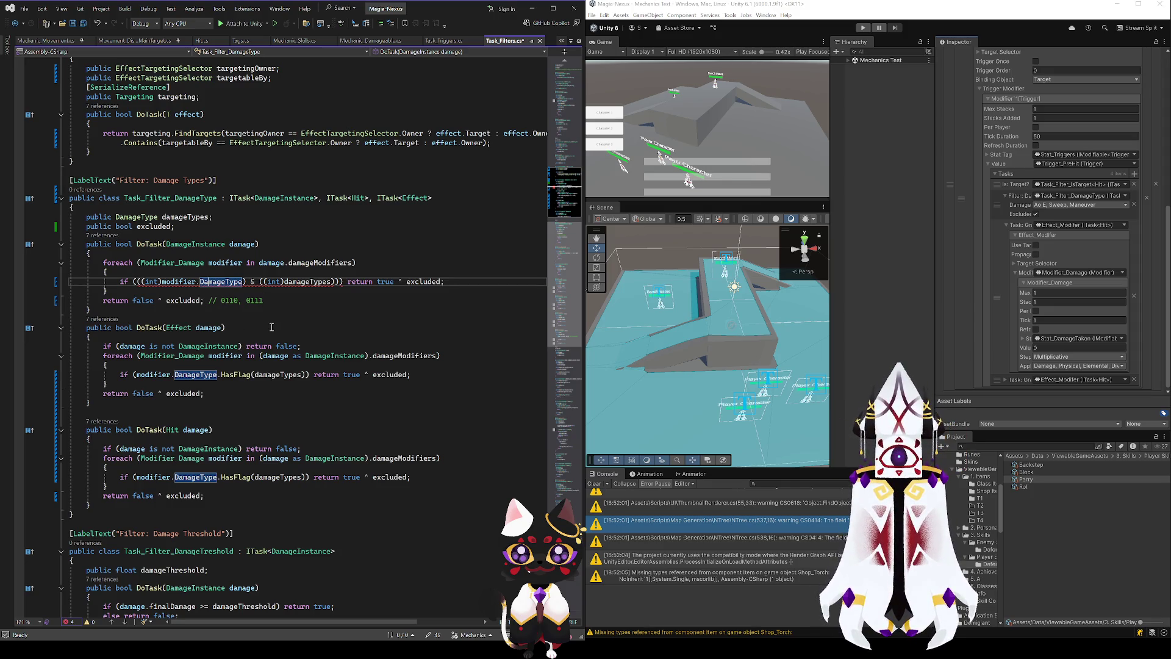
left_click(238, 300)
- Append '== (int)damageTypes' after the masked bitwise expression
left_click(271, 294)
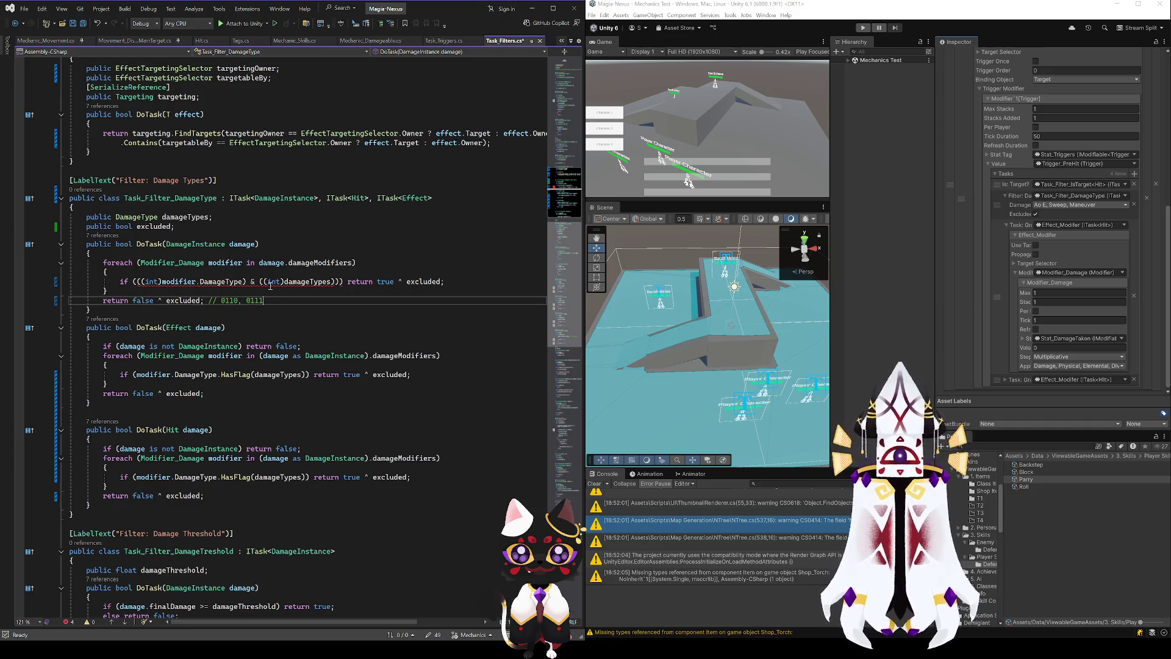
left_click(335, 282)
key("shift+alt+equal")
key("shift+alt+equal")
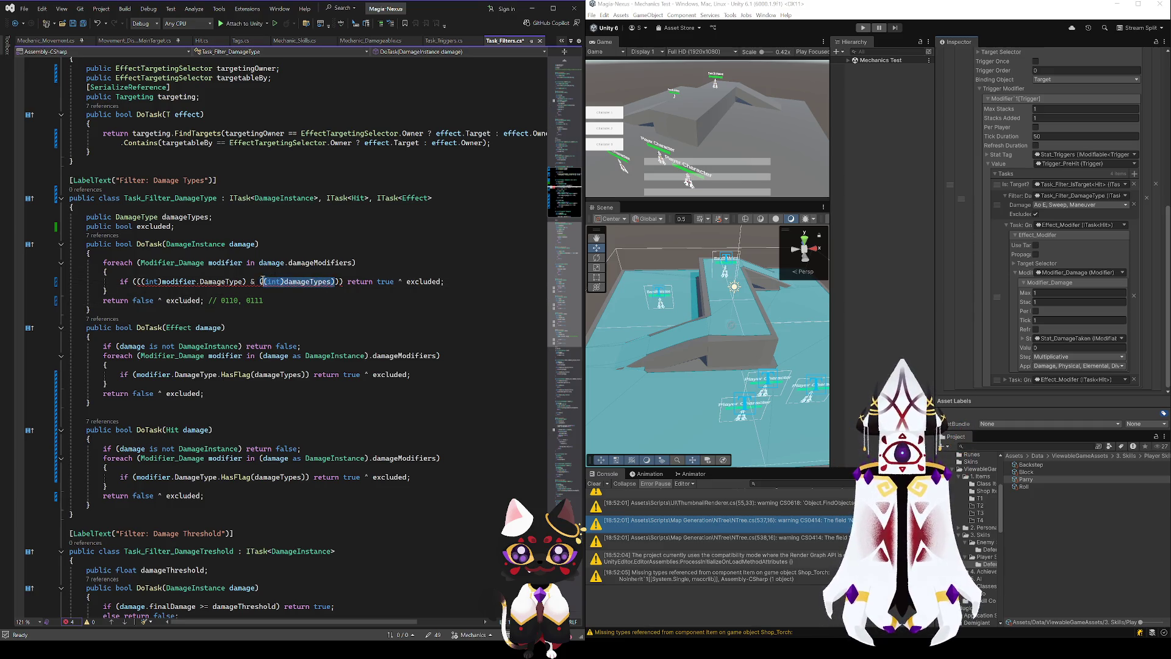
left_click(336, 282)
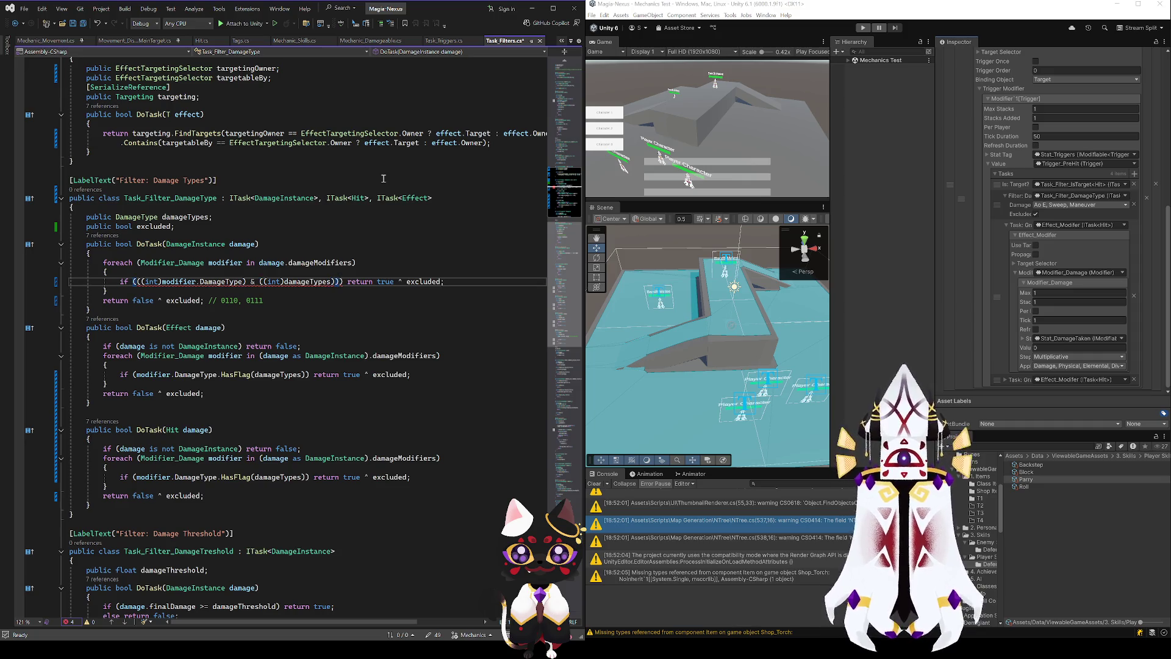
type("== (int)damageTypes)")
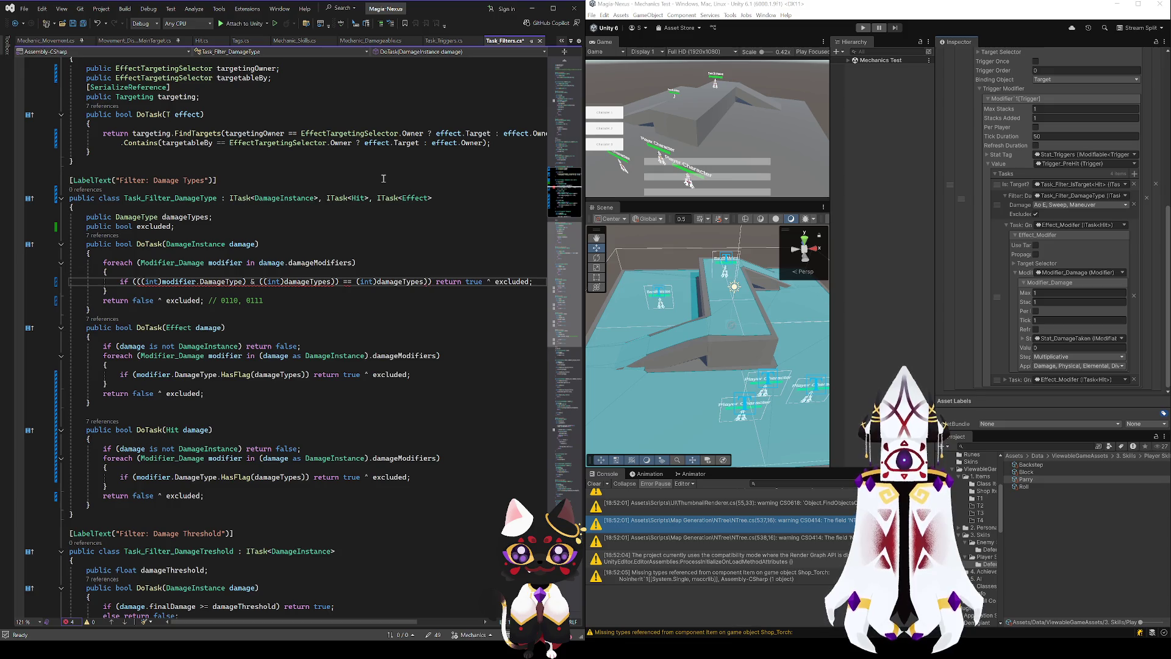
key("Left")
key("Left")
key("Left")
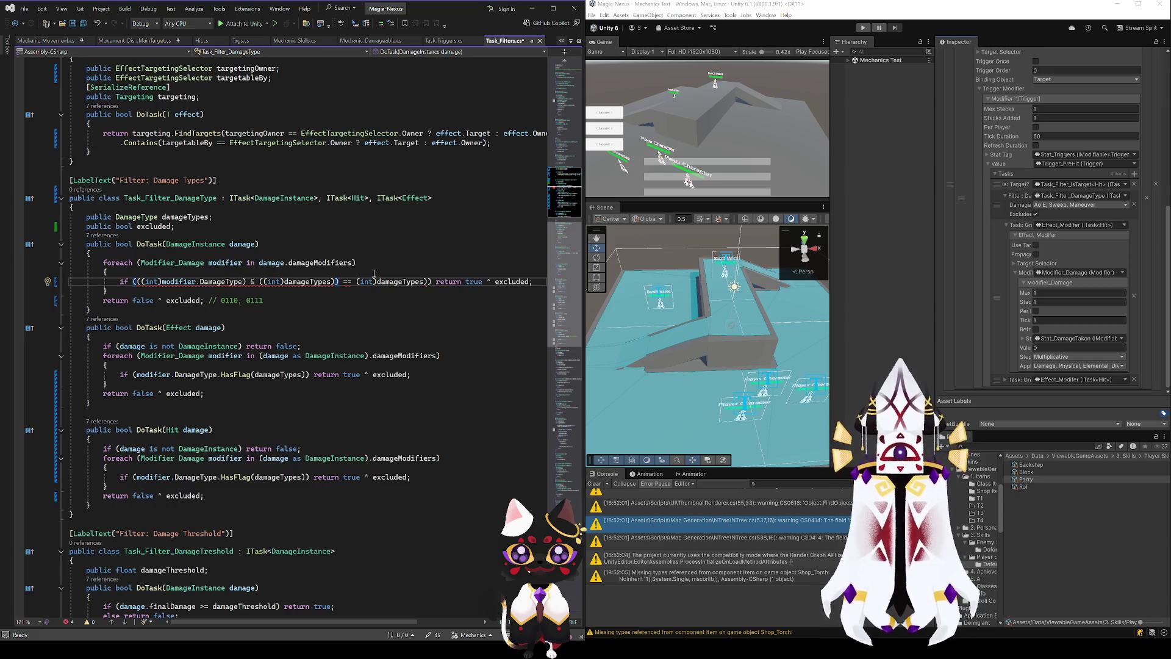
left_click(431, 284)
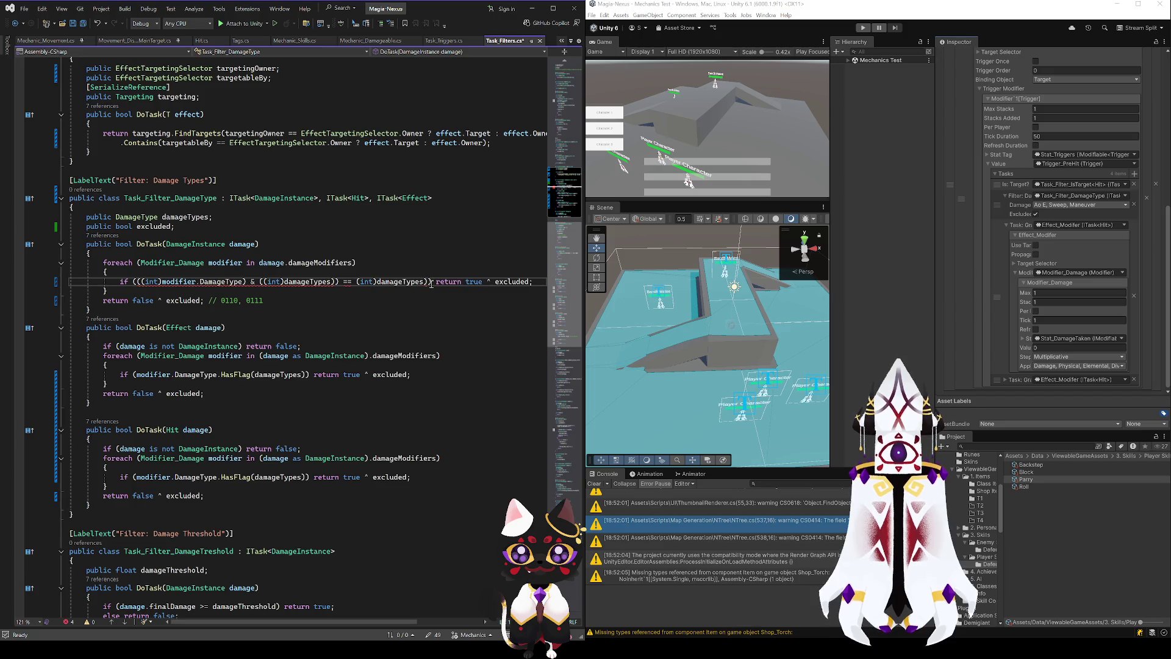
type(")")
- Add enclosing parentheses around the whole condition and remove stray ones
left_click(137, 282)
type("(")
left_click(435, 282)
type(")")
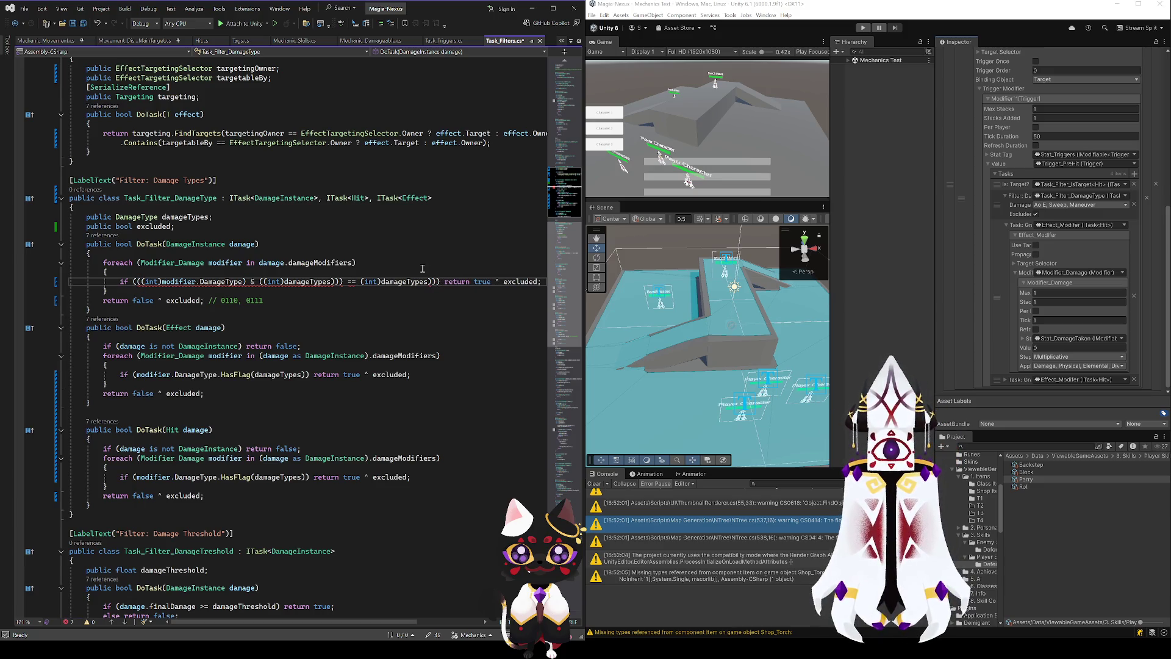
type(")")
key("BackSpace")
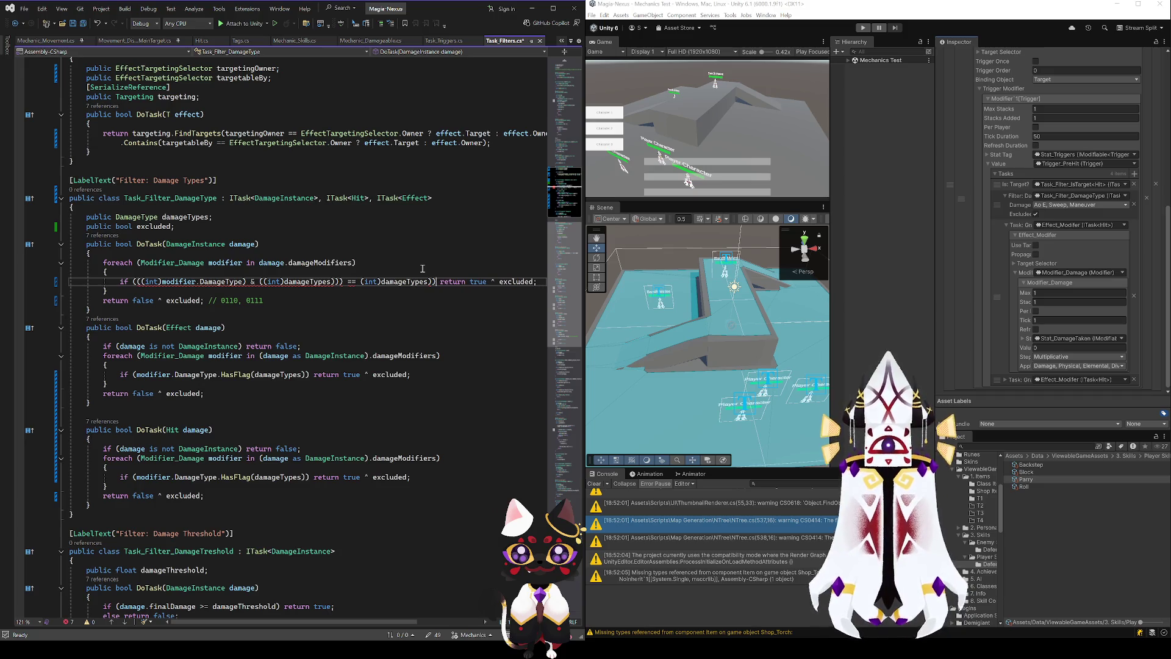
left_click(140, 282)
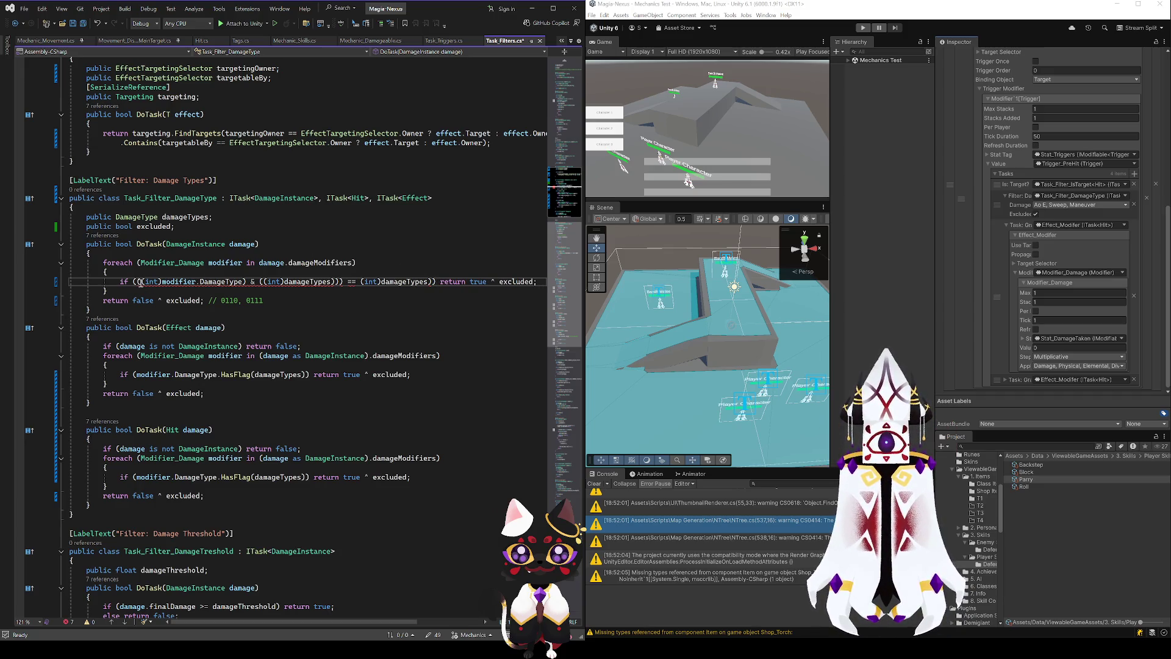
key("Left")
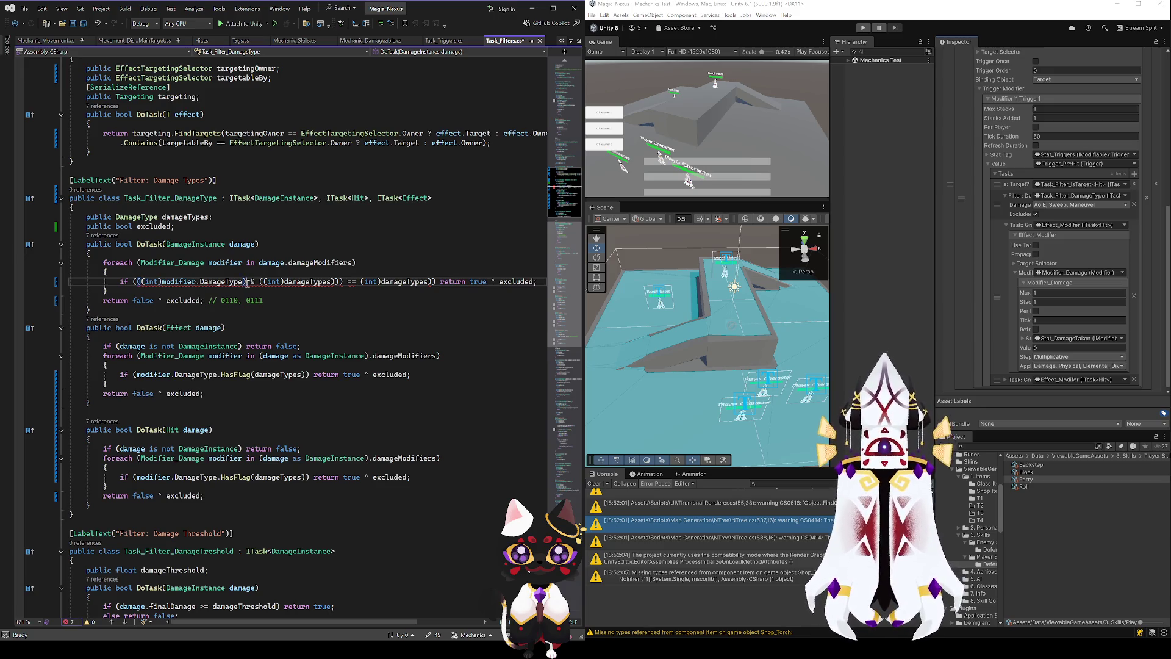
type("(")
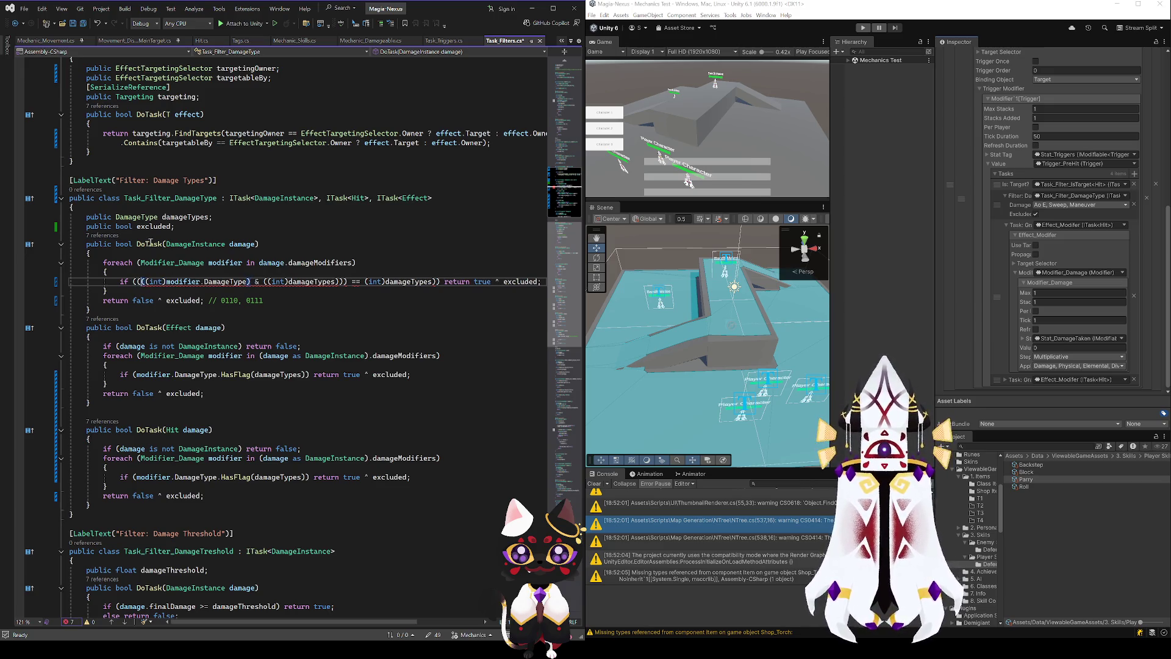
key("Left")
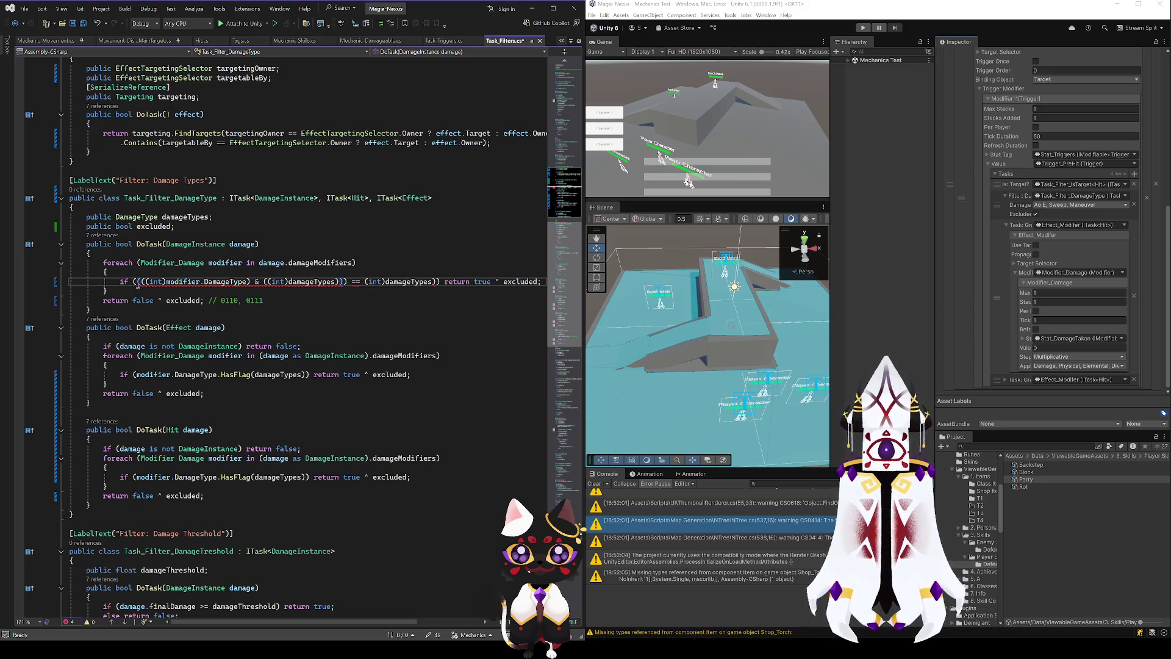
key("BackSpace")
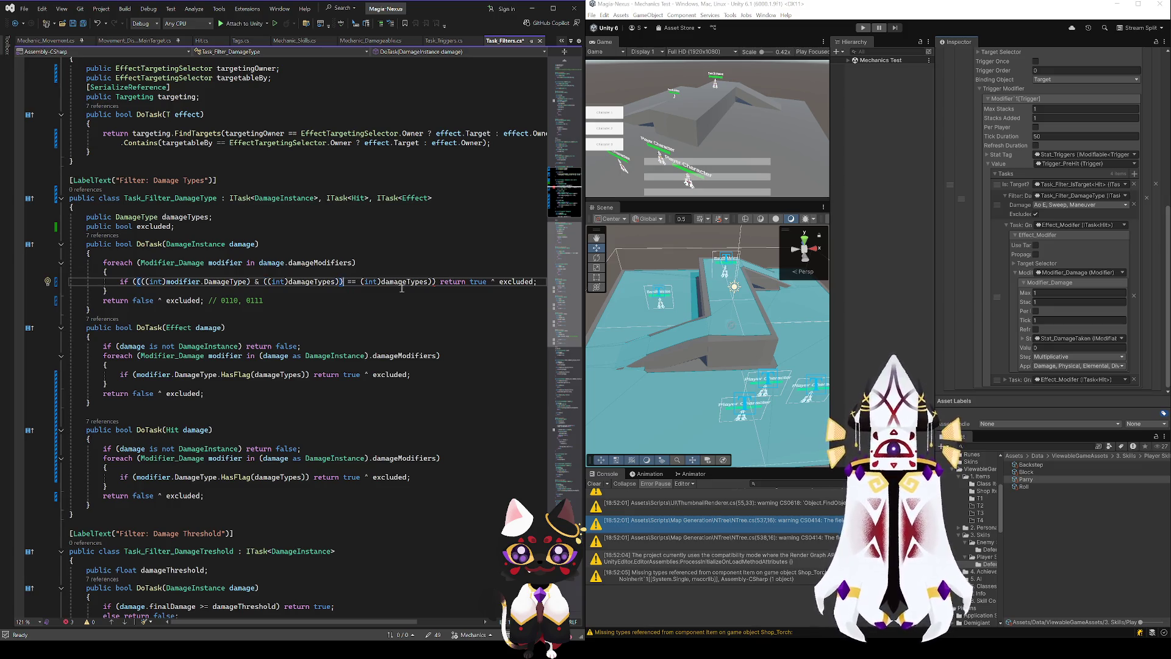
- Drop the last extra closing parenthesis, keeping the (int) cast on damageTypes
left_click(427, 285)
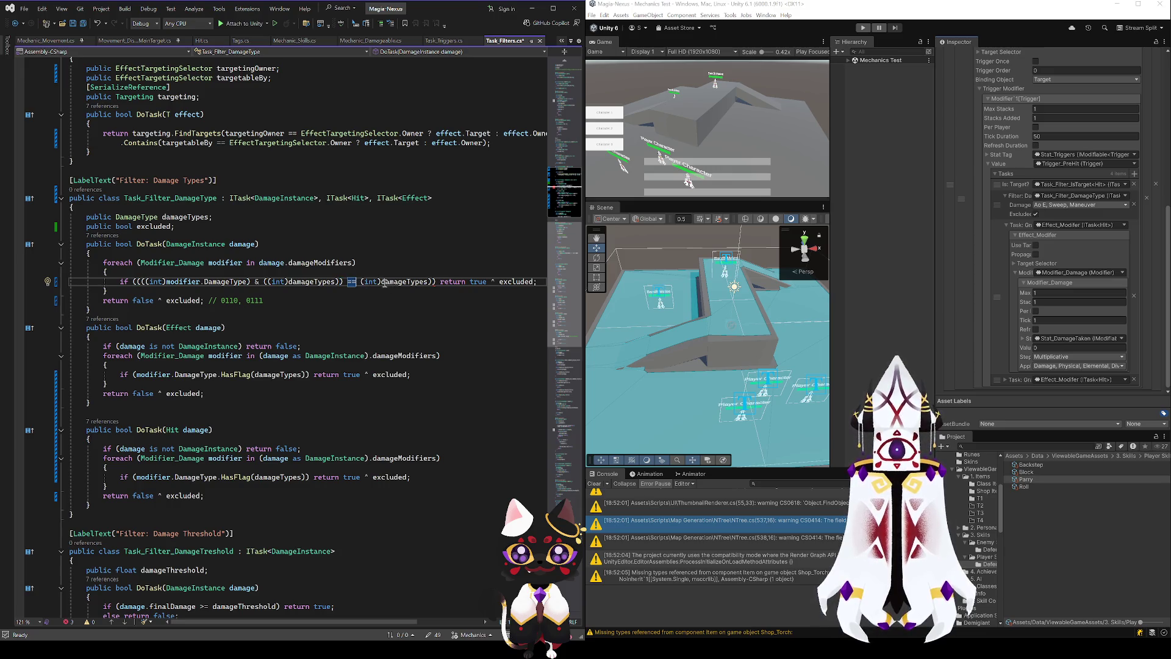
left_click(423, 282)
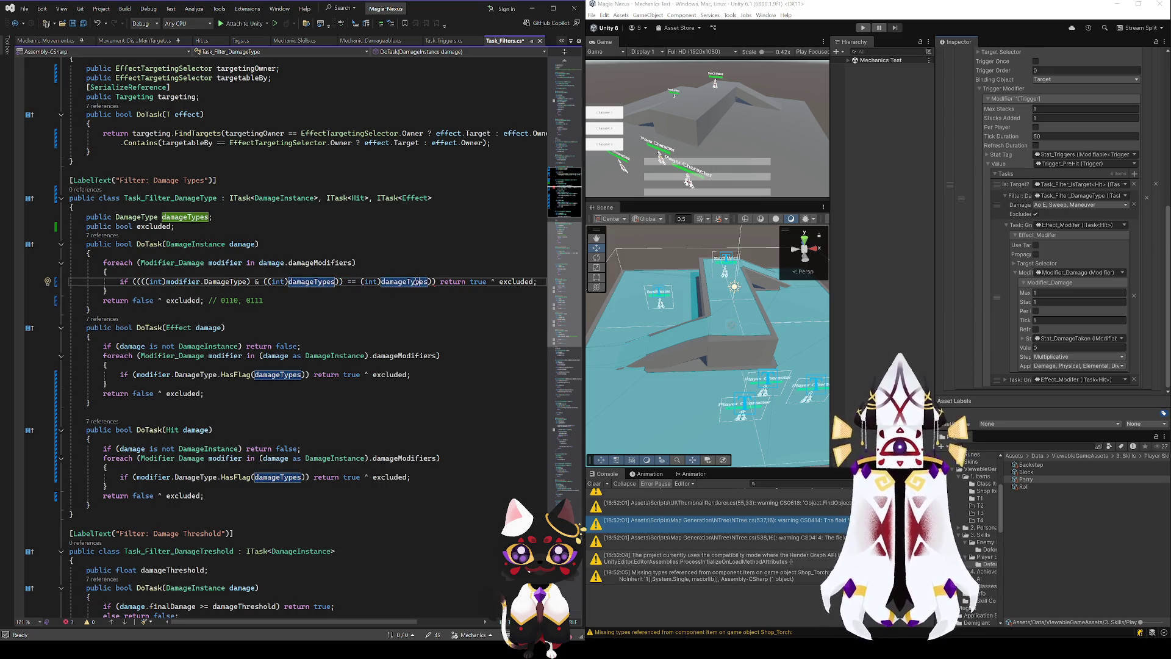
left_click(381, 282)
key("BackSpace")
key("BackSpace")
key("BackSpace")
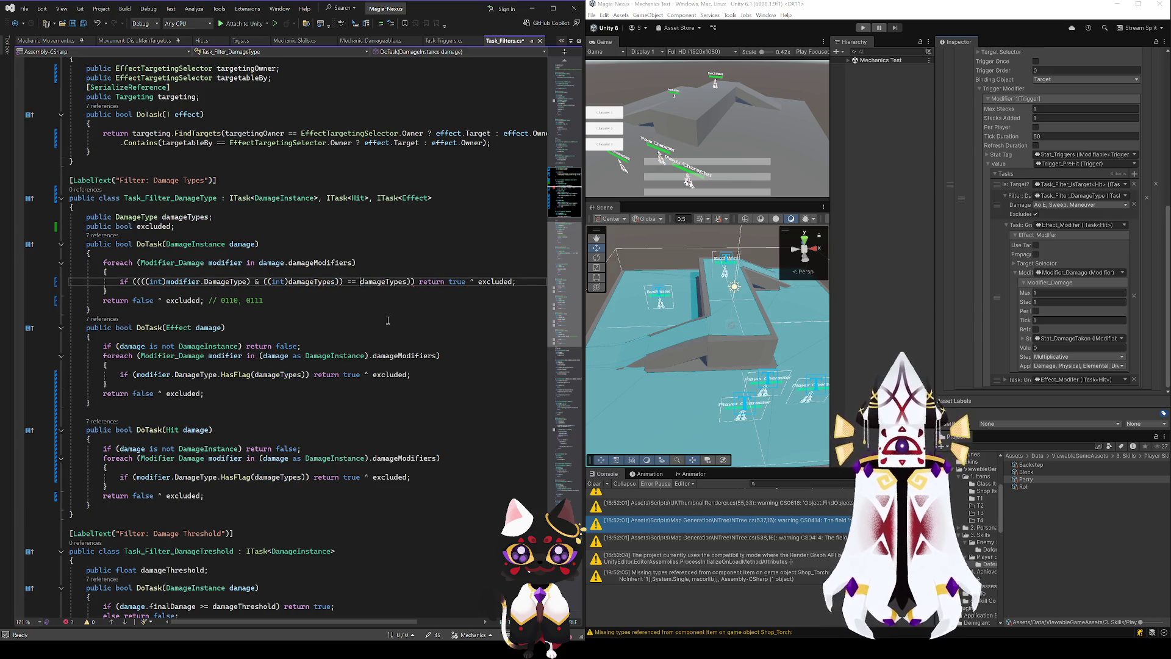
key("ctrl+z")
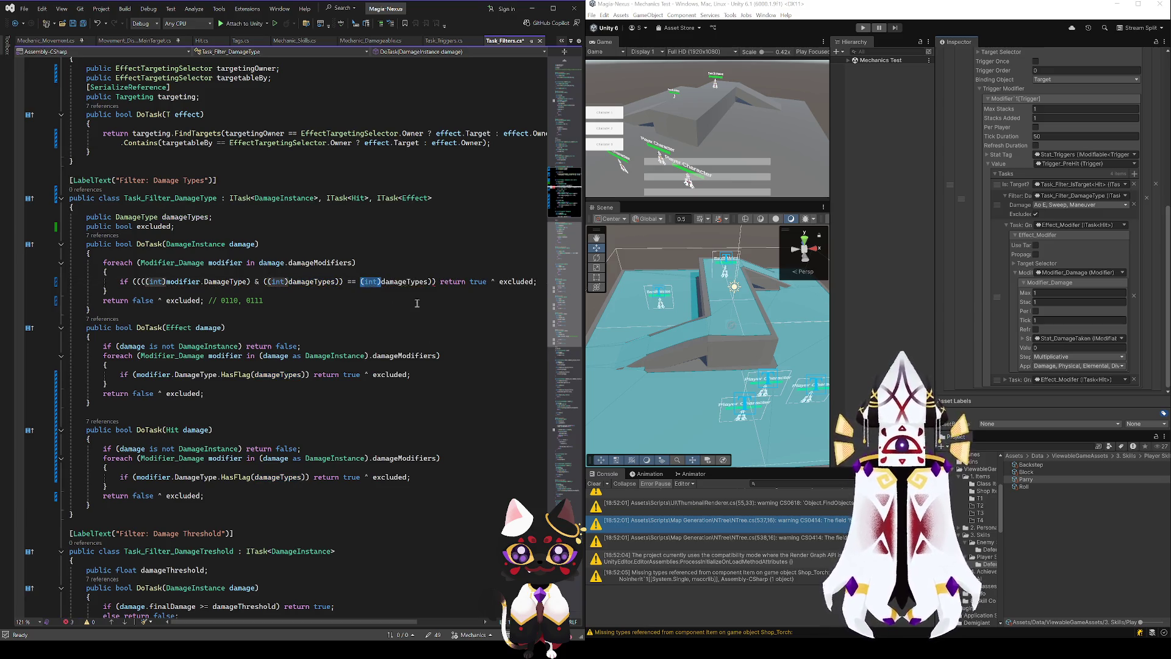
left_click(428, 282)
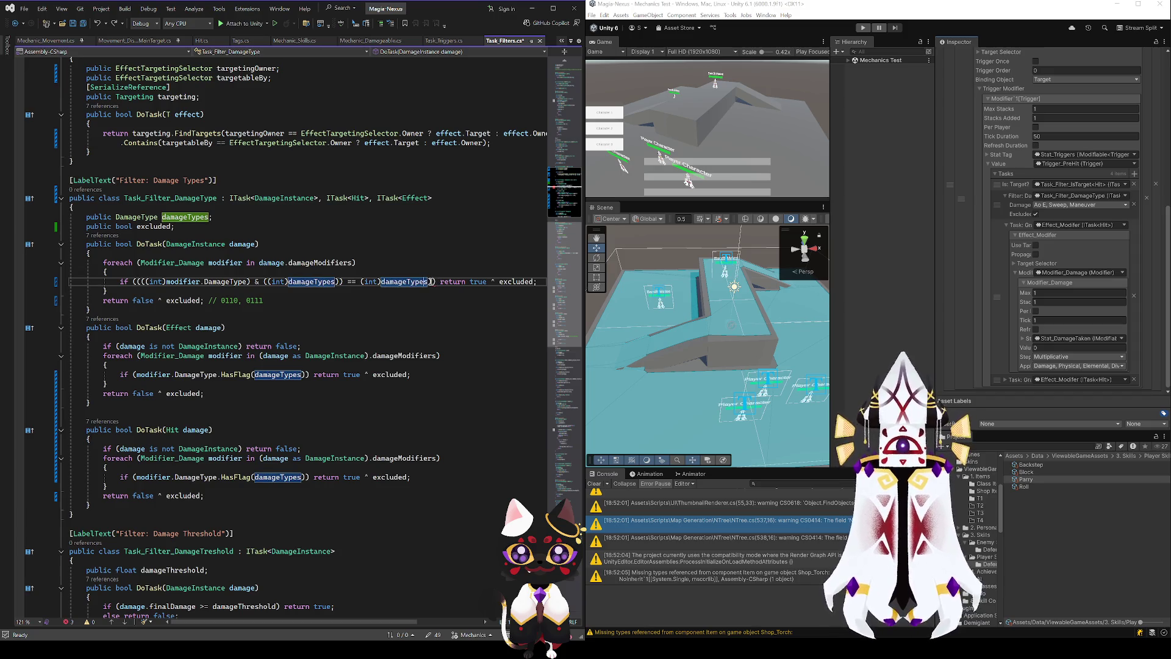
left_click(433, 282)
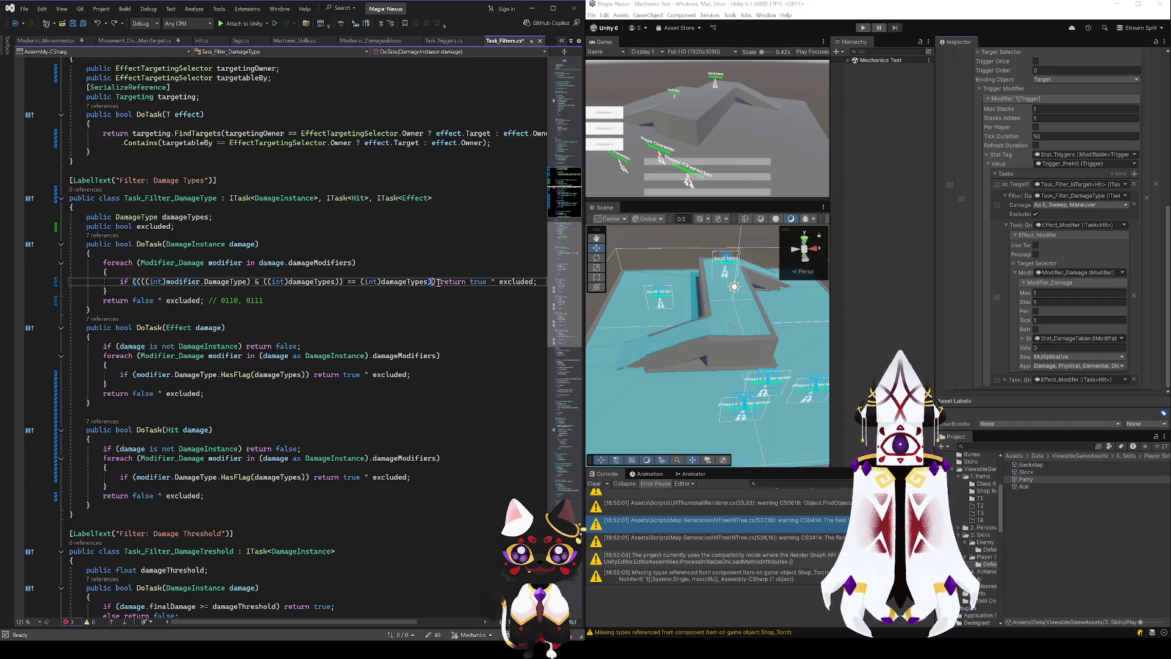
key("BackSpace")
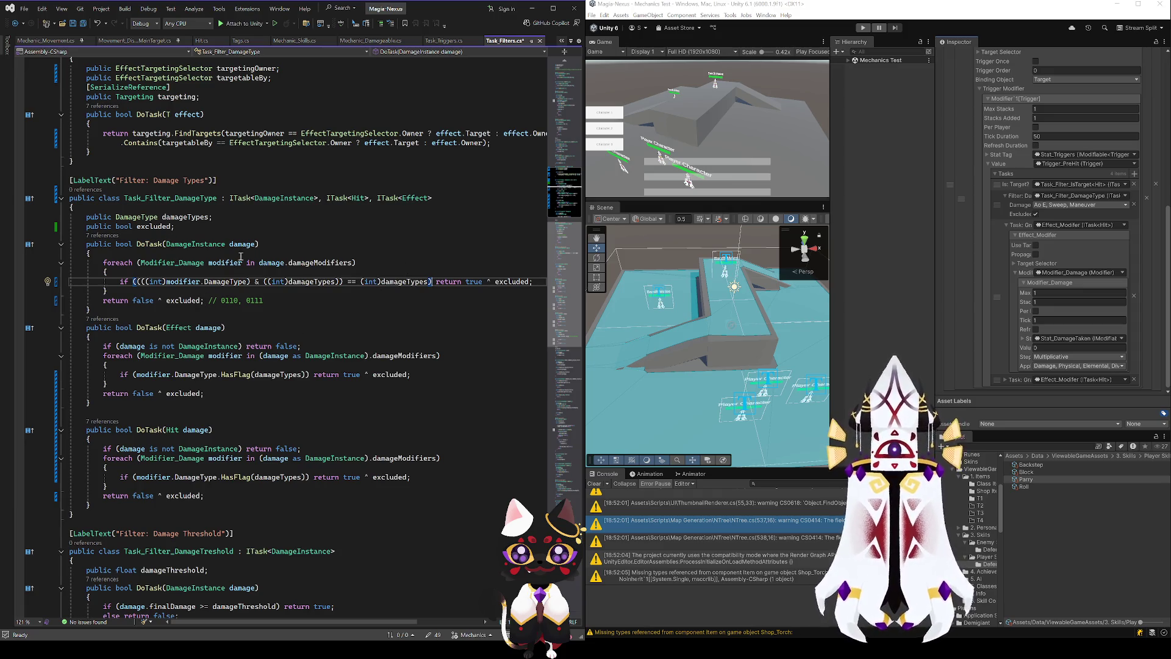
left_click(134, 272)
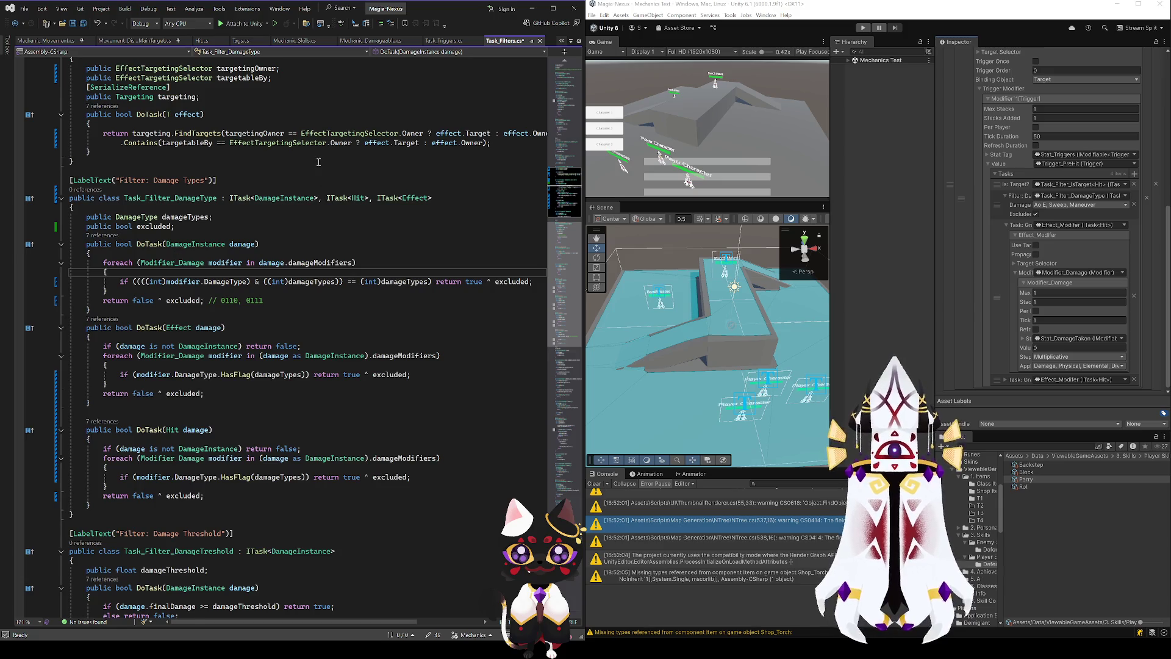
- Add an empty if (excluded) { } block followed by an empty else { } block inside the loop
key("Return")
type("if (excluded)")
key("Return")
type("{")
key("Return")
key("Down")
key("Return")
type("else")
key("Return")
type("{")
key("Return")
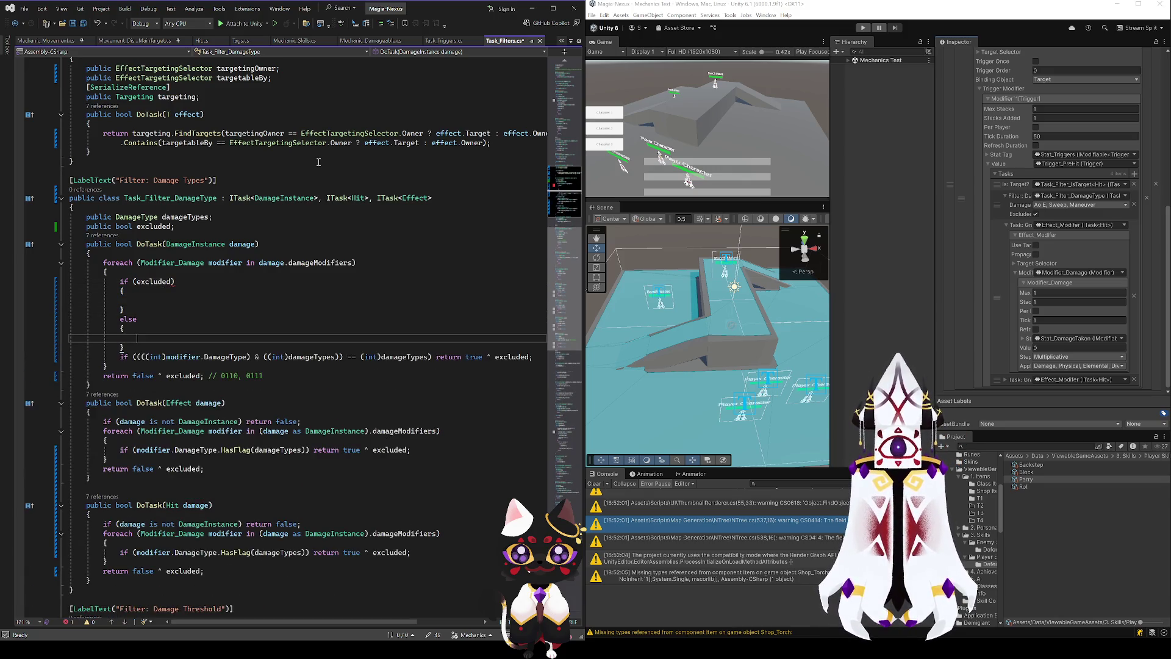
- Move the mask check into the else block, remove '^ excluded' so it returns plain true, and save
left_click_drag(120, 357, 552, 359)
key("ctrl+x")
left_click(186, 338)
key("ctrl+v")
double_click(526, 338)
key("BackSpace")
key("BackSpace")
key("BackSpace")
key("ctrl+s")
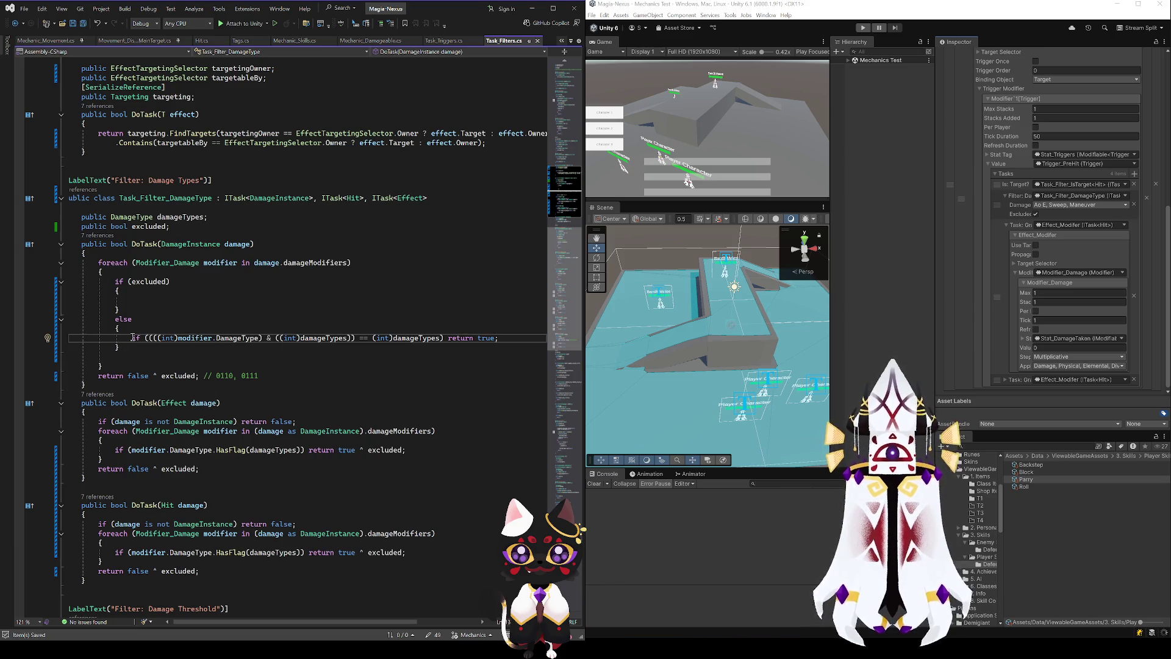
- Copy the same mask check into the excluded block and change the comment example 0111 to 1000
left_click_drag(130, 337, 499, 338)
key("ctrl+c")
left_click(179, 307)
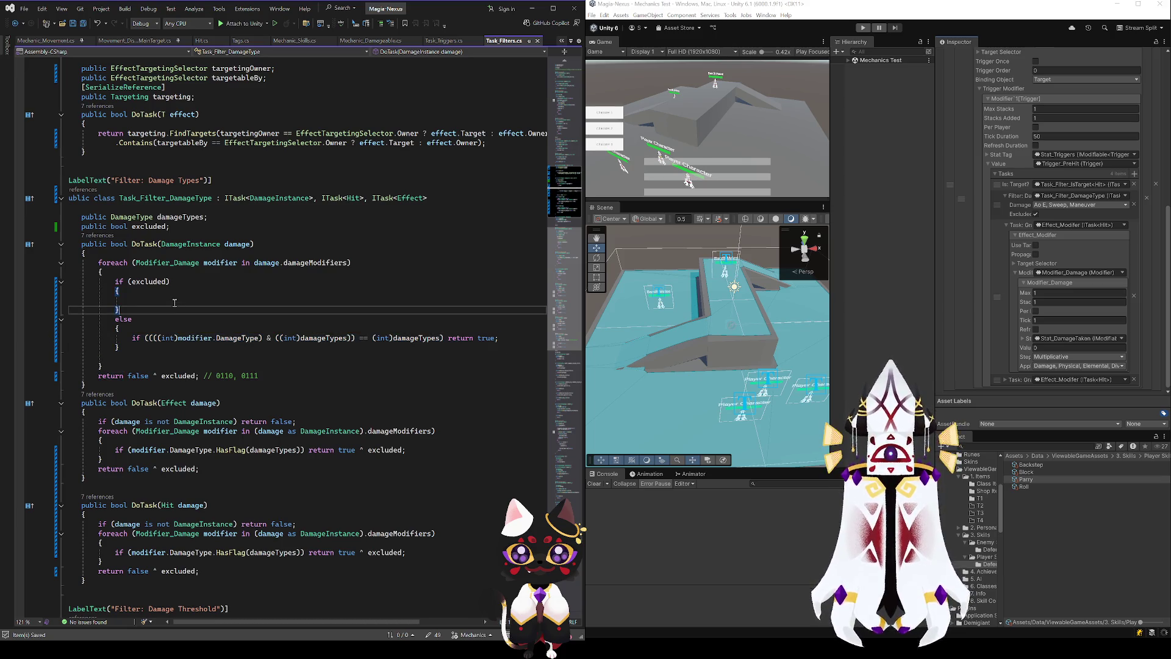
key("ctrl+v")
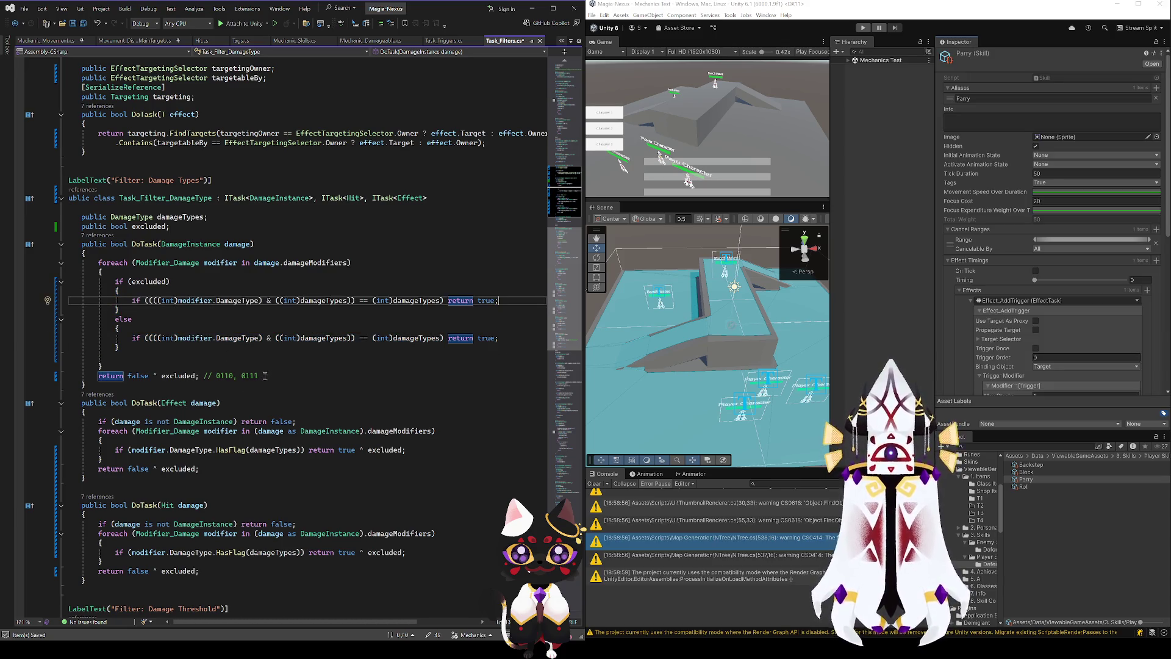
double_click(257, 376)
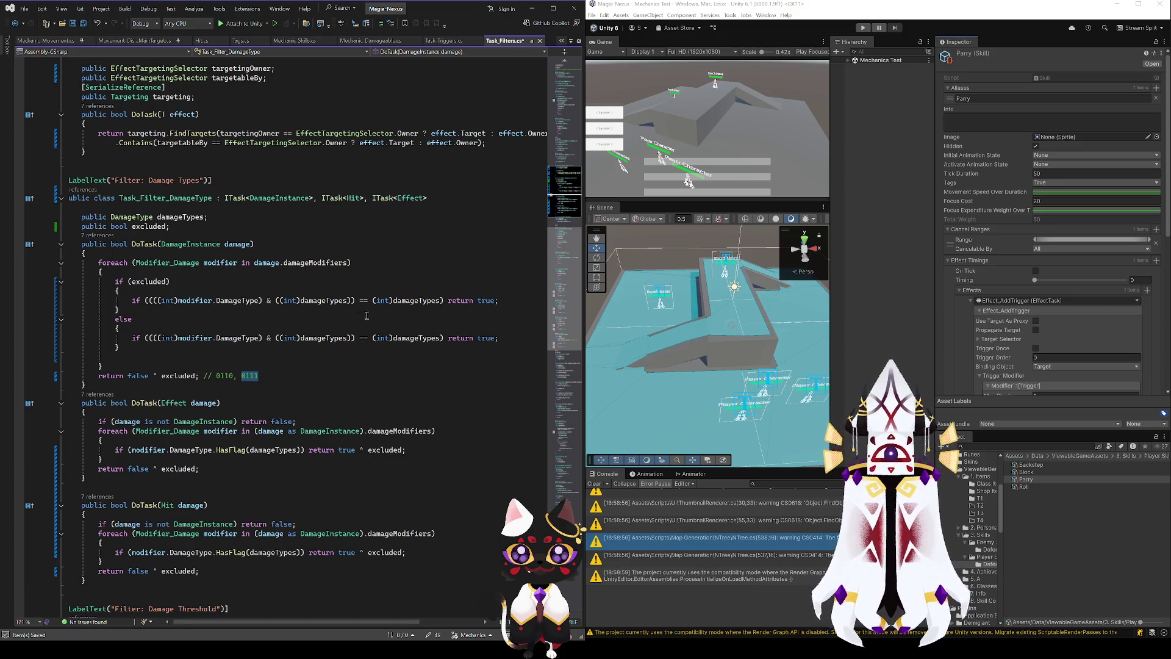
type("1000 ->")
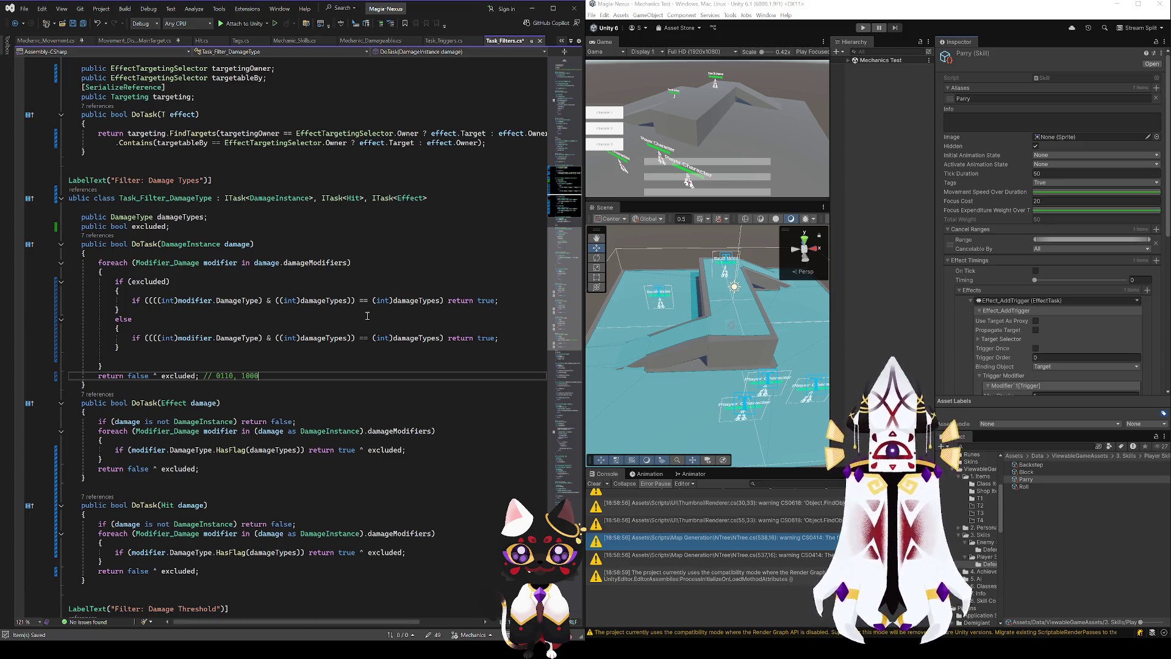
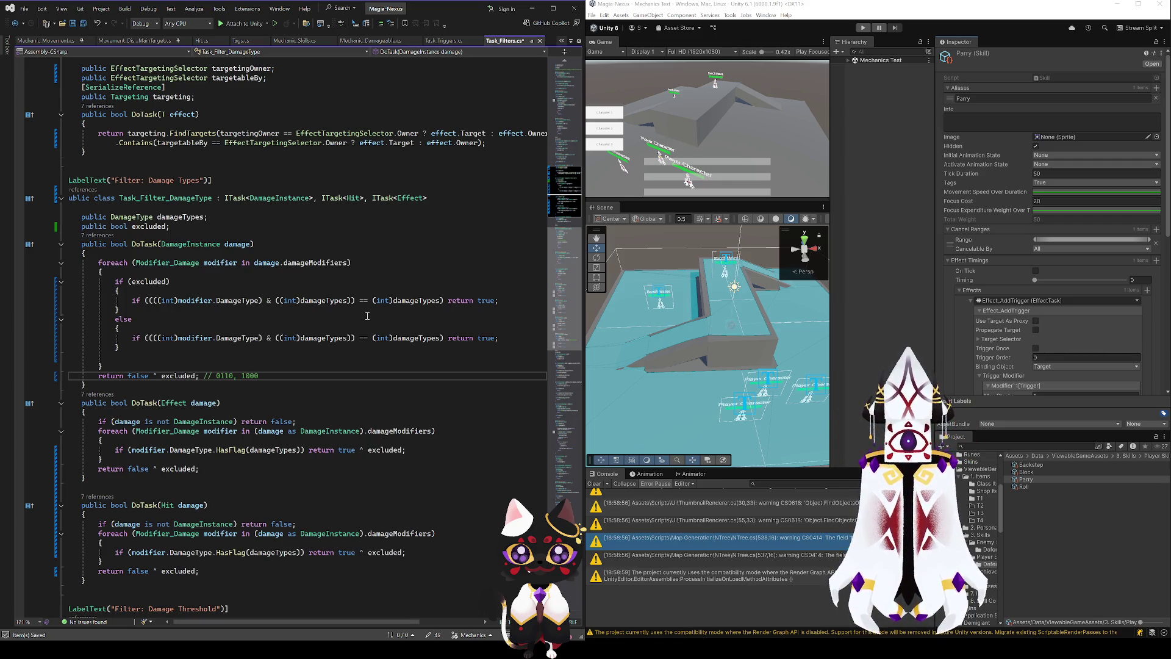
- Finish the comment with '> 0111' and insert '(~' before (int)modifier.DamageType in the excluded condition
type(" -> 0111")
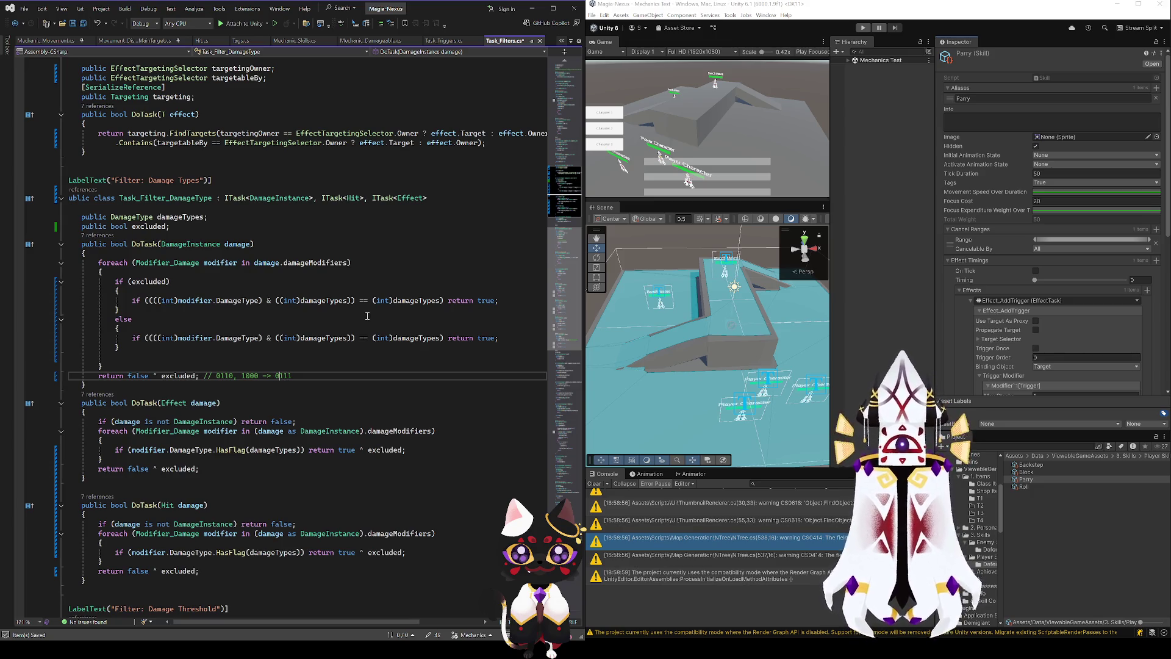
key("End")
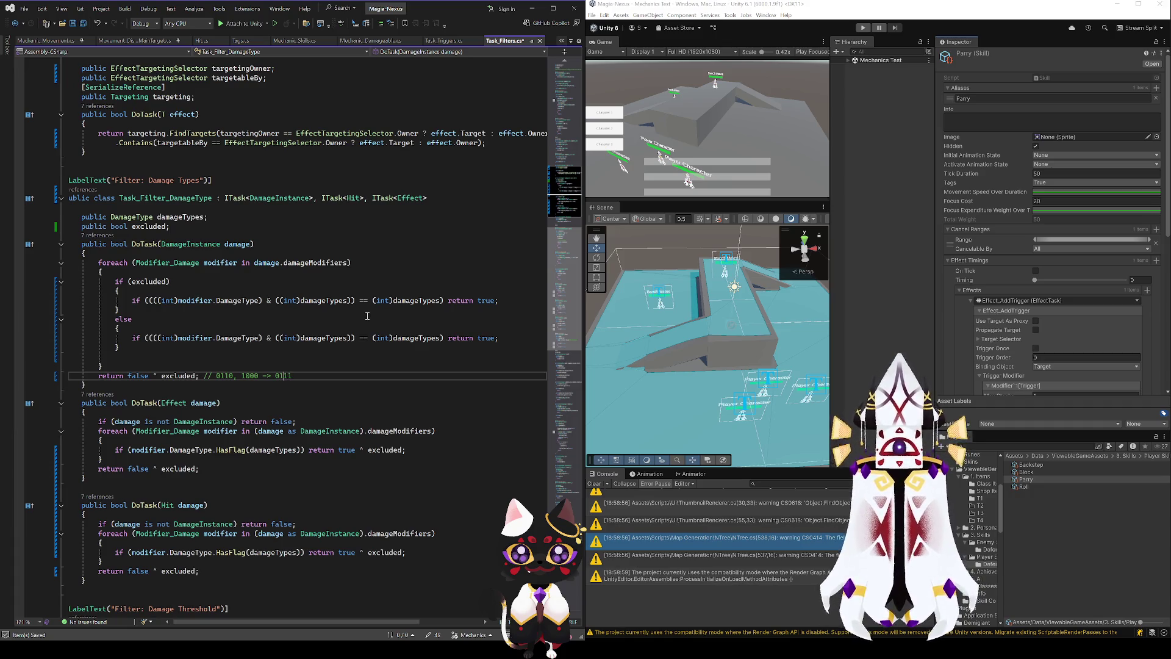
key("Left")
key("Left")
key("Left")
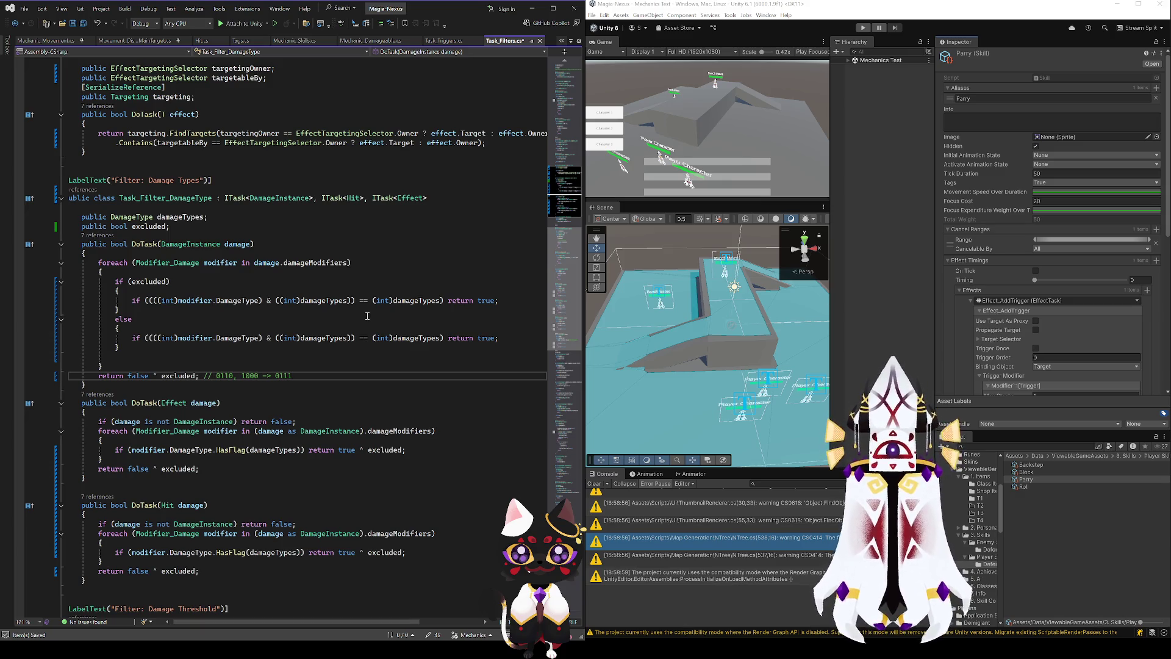
left_click(155, 303)
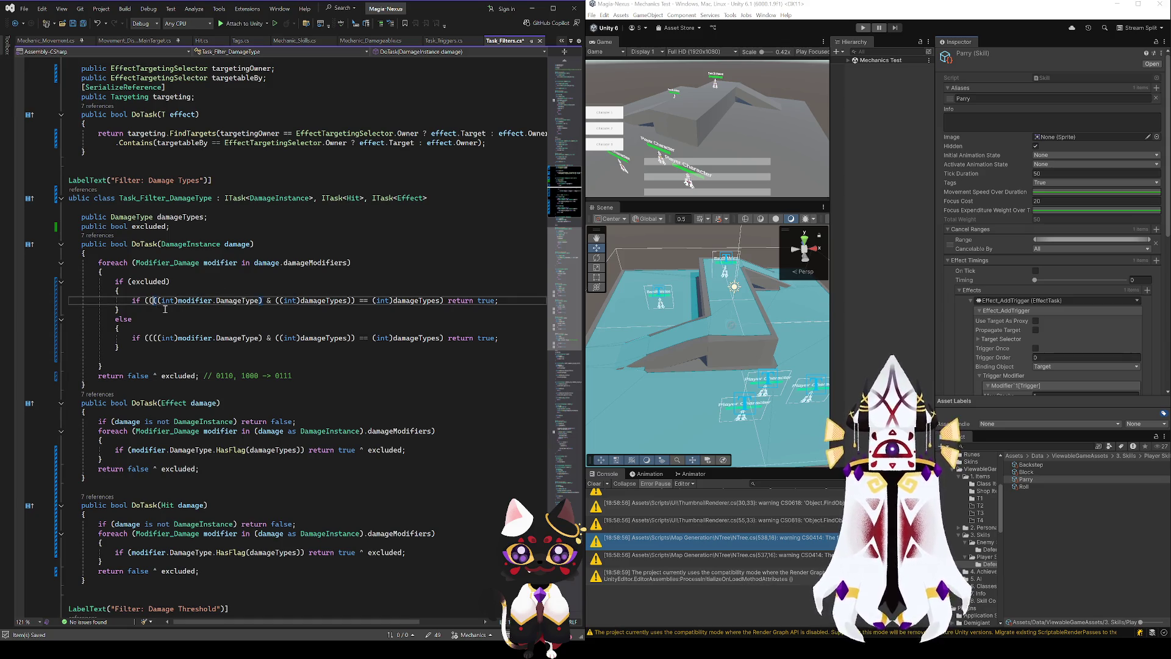
type("(")
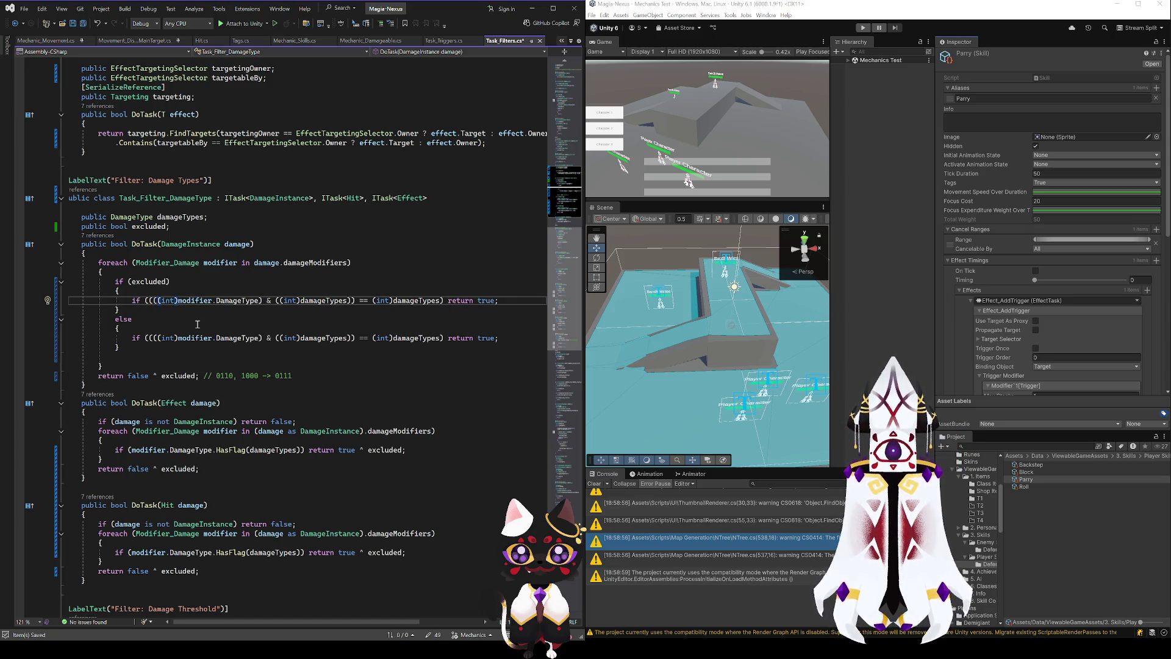
type("~")
- Review the DamageType references, comment values and condition, then select the foreach loop in DoTask(Effect damage)
left_click(249, 302)
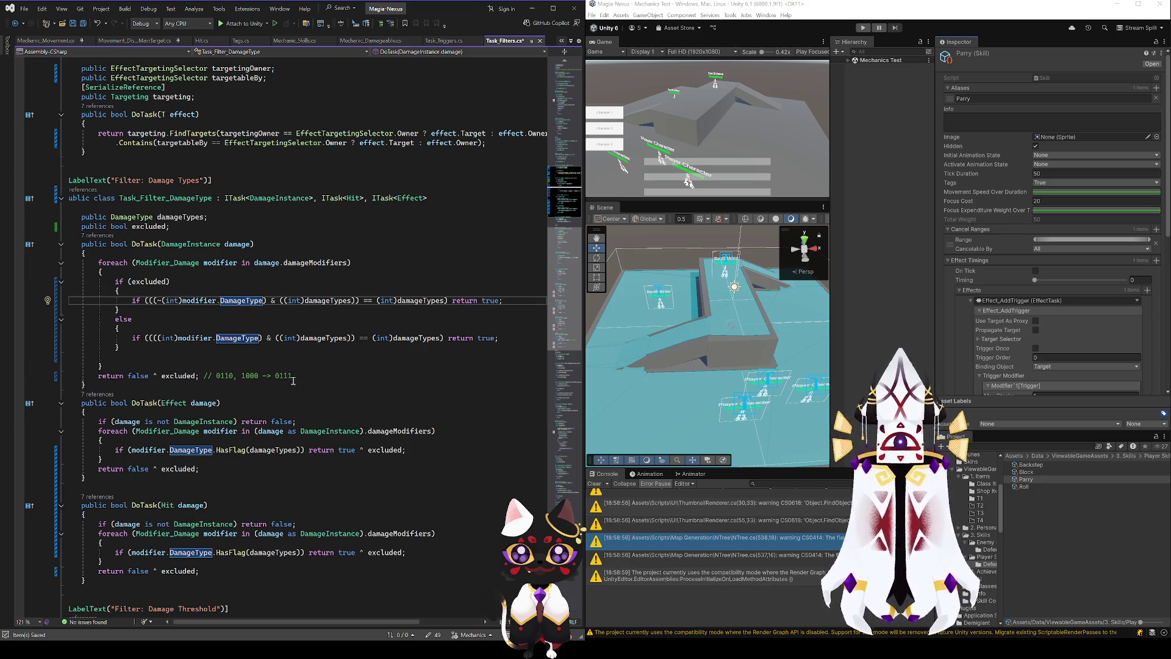
left_click(245, 376)
double_click(246, 376)
double_click(278, 376)
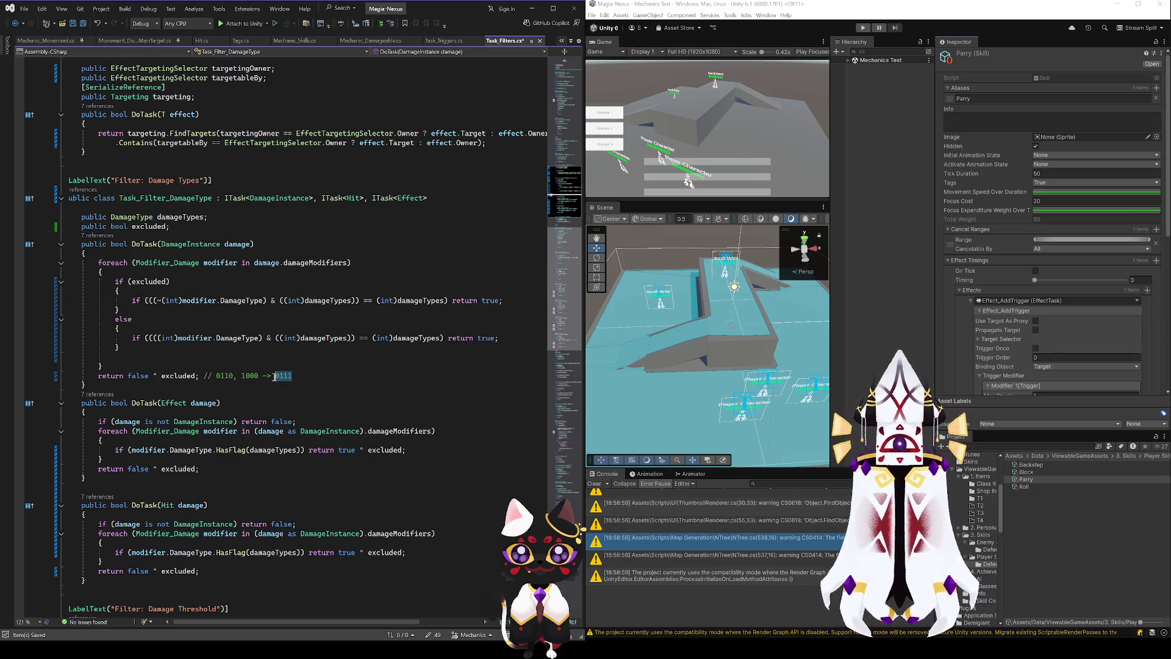
double_click(273, 301)
left_click(294, 376)
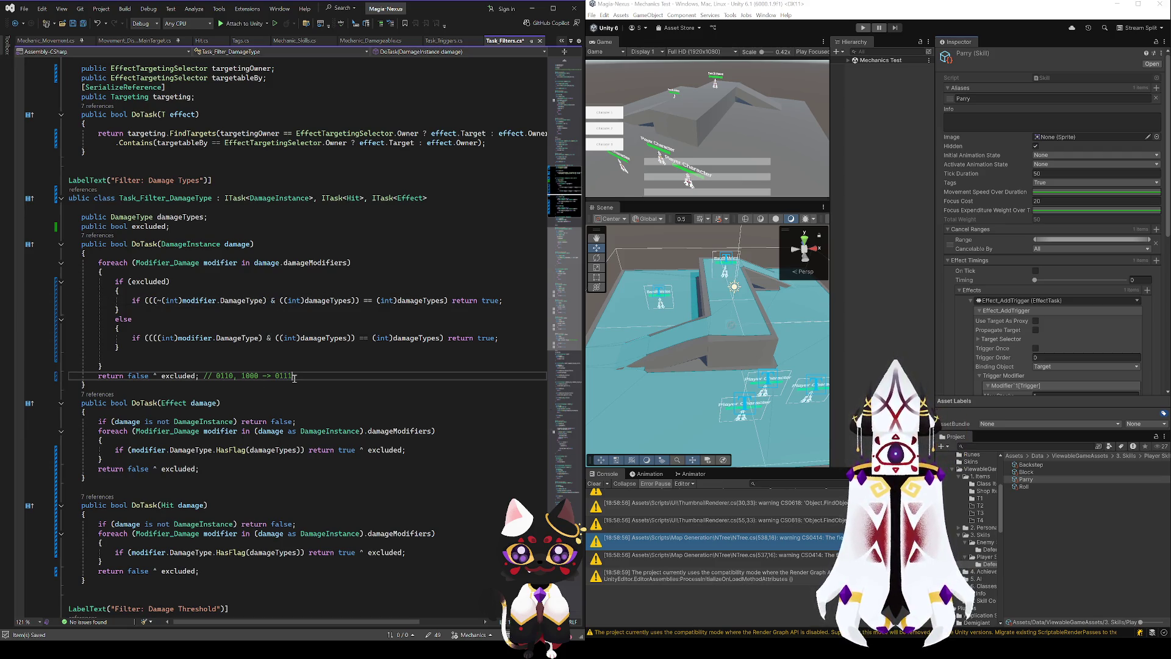
left_click(372, 301)
left_click(419, 300)
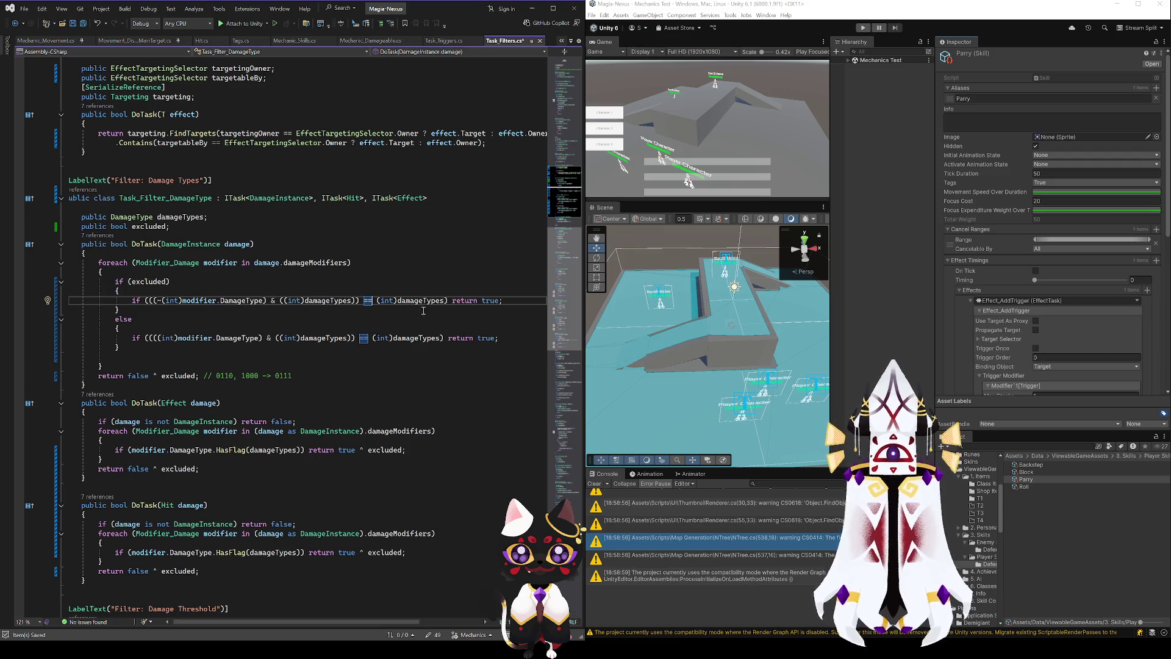
left_click(491, 300)
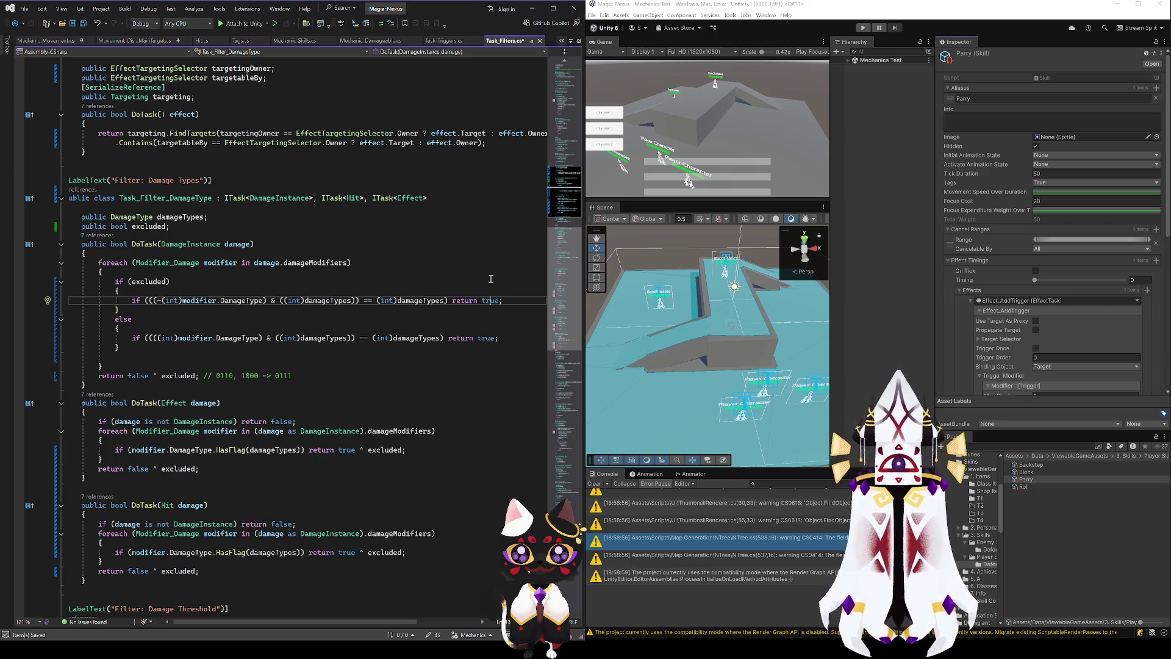
left_click(369, 302)
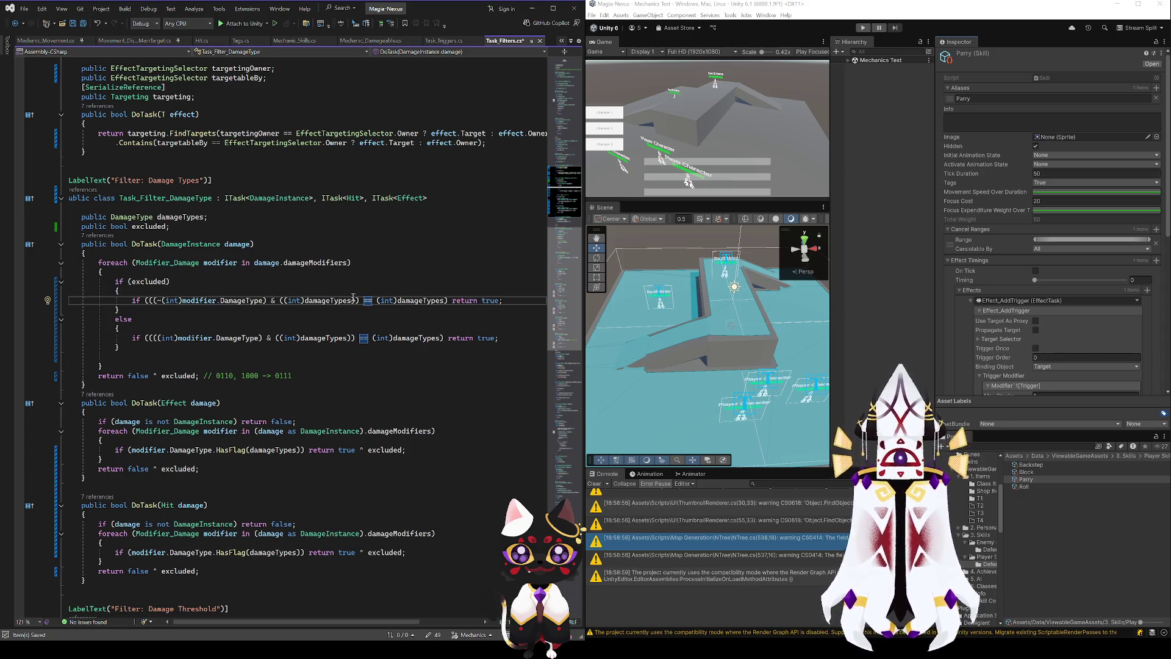
left_click(301, 264)
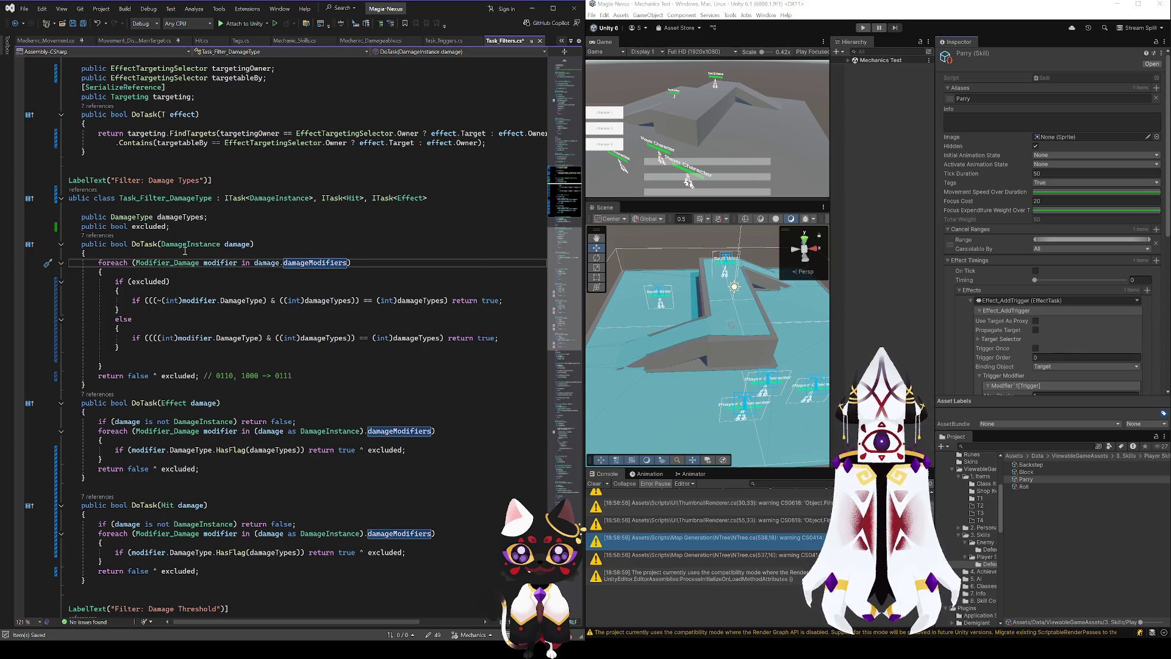
mouse_move(85, 478)
left_mouse_down()
mouse_move(83, 431)
mouse_move(97, 431)
left_mouse_up()
- Replace both foreach loops with 'return DoTask(damage as DamageInstance);' and save
type("return ")
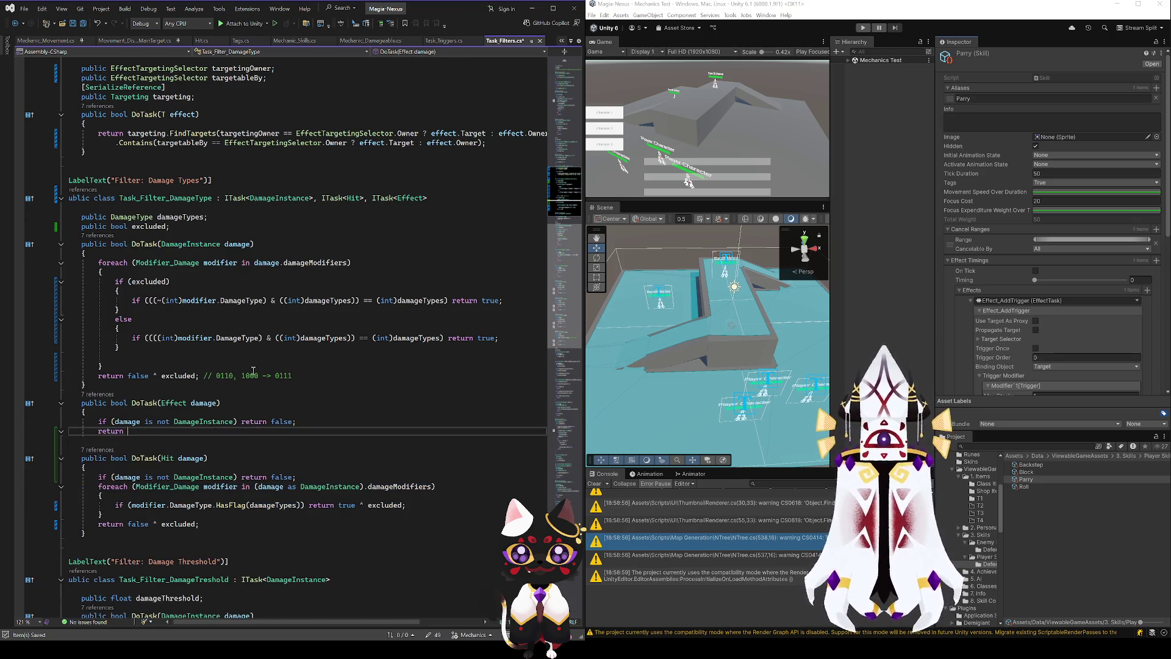
type("DoTask()damage")
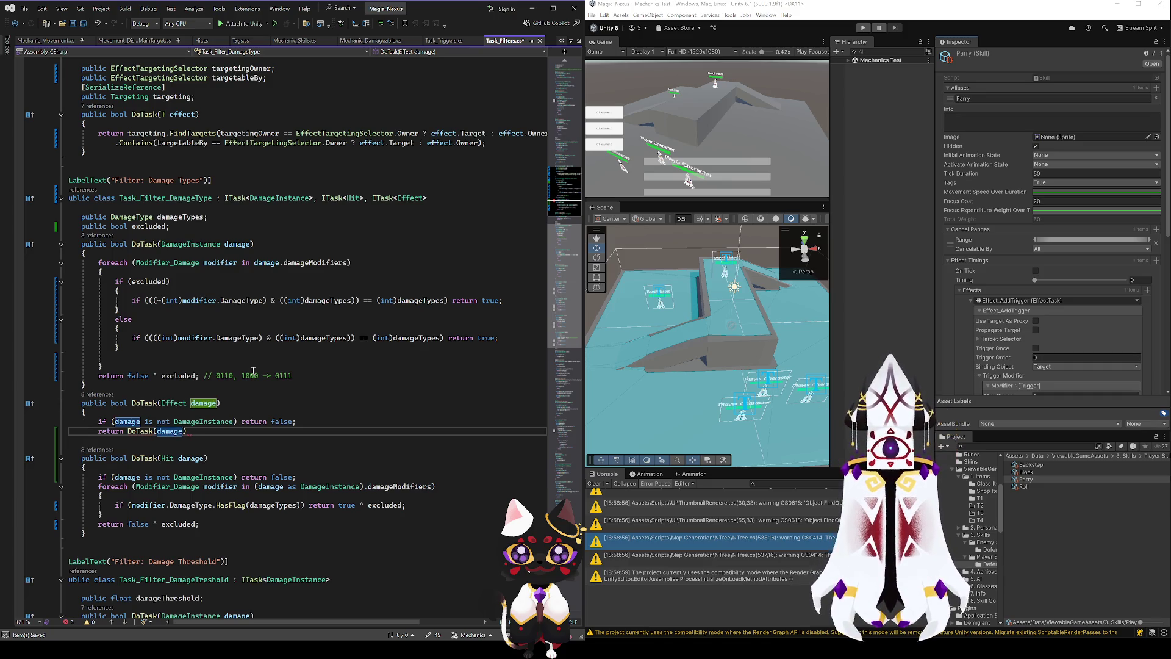
type(" as Dam")
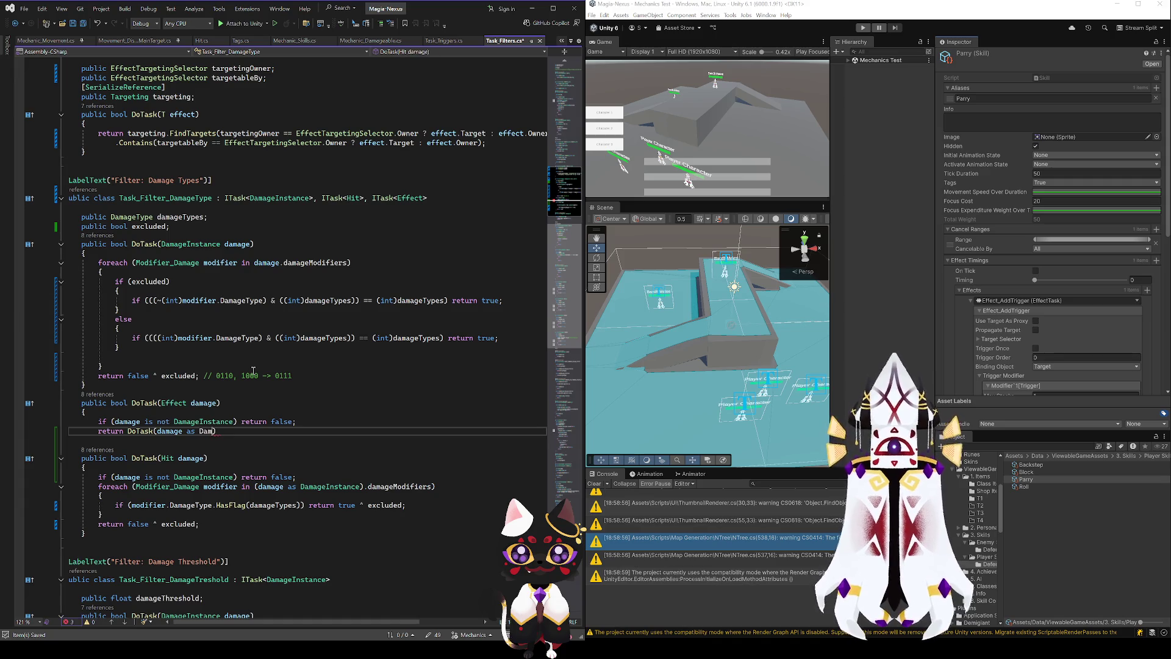
key("Tab")
key("End")
type(";")
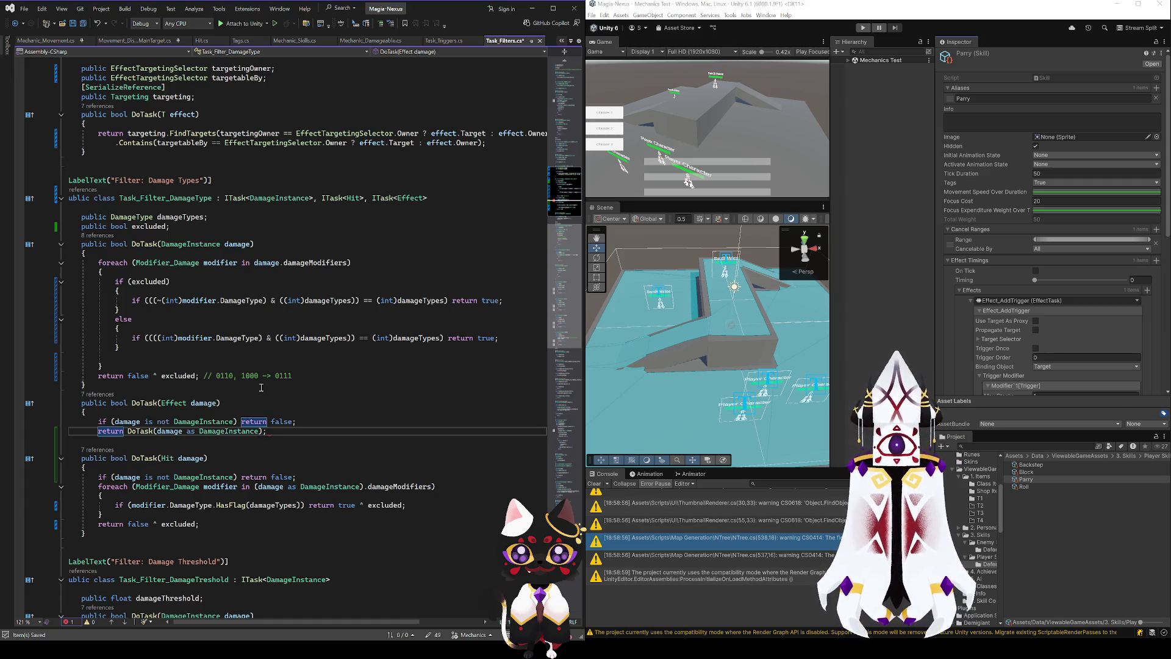
key("shift+Home")
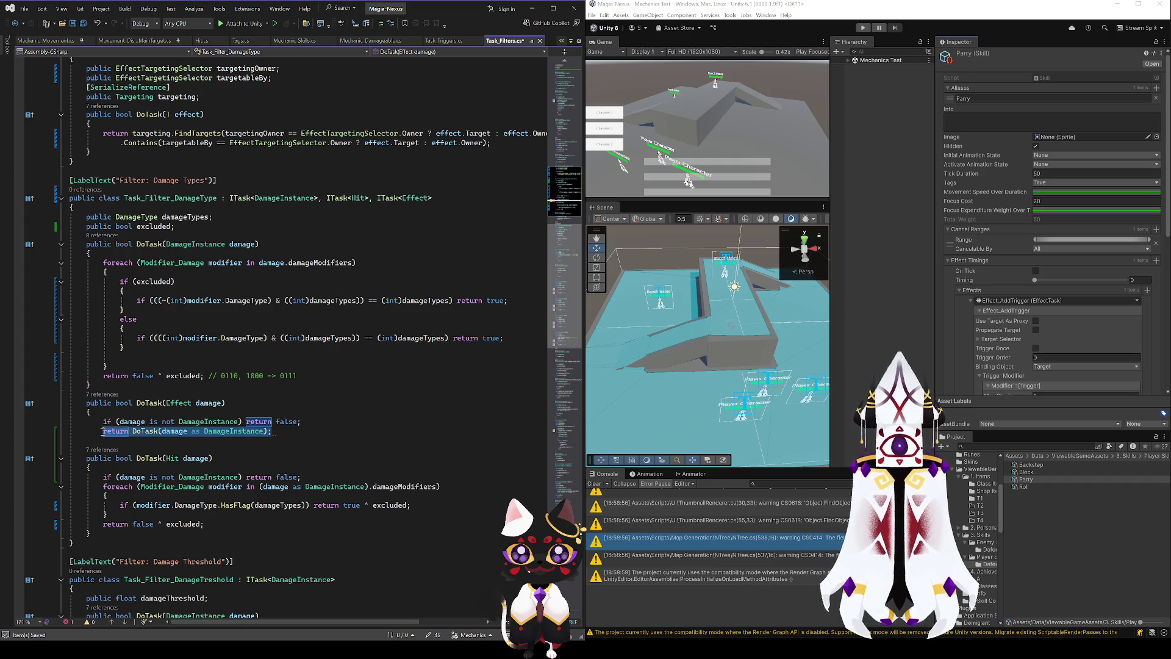
key("ctrl+c")
mouse_move(215, 519)
left_mouse_down()
mouse_move(68, 523)
mouse_move(69, 486)
left_mouse_up()
key("ctrl+v")
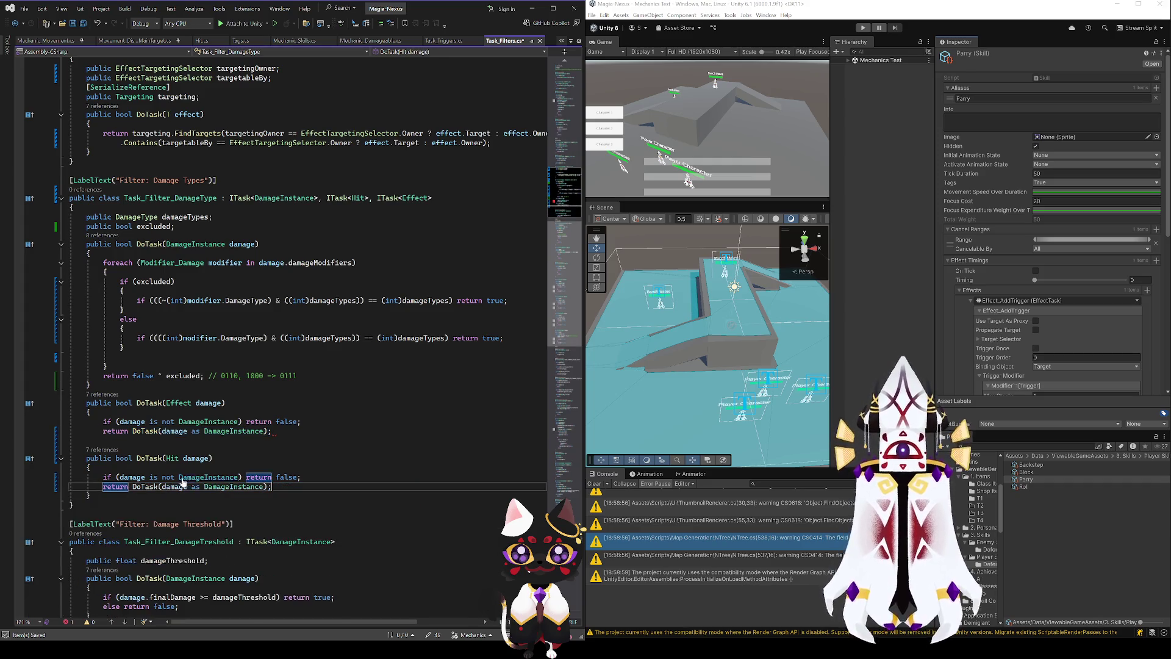
key("ctrl+s")
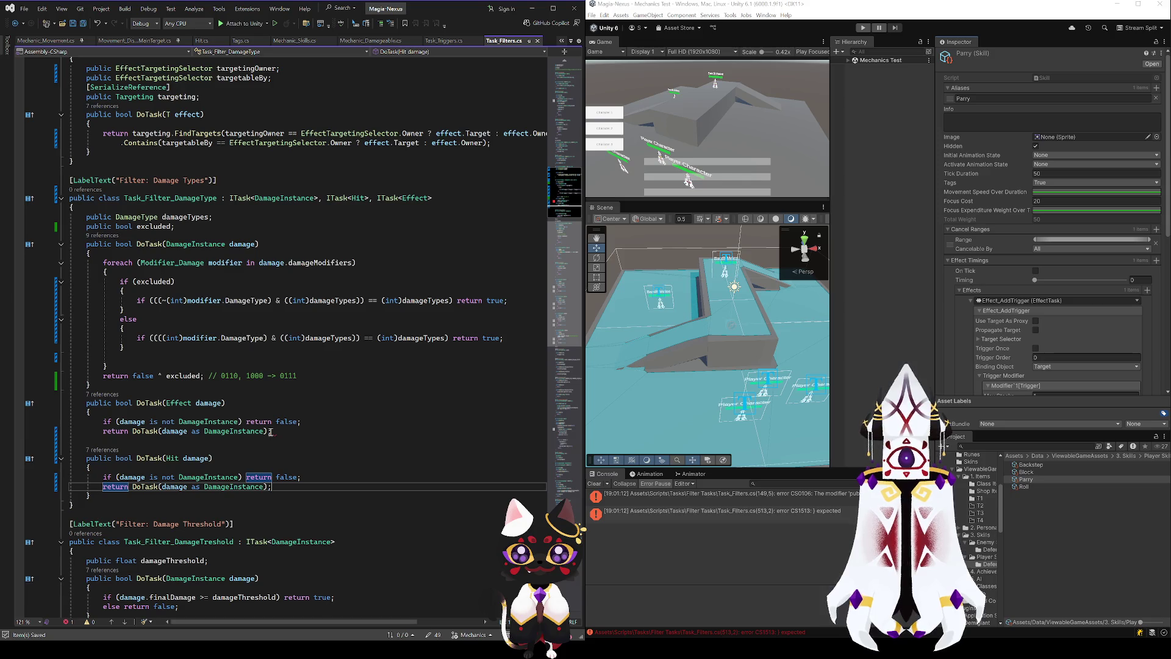
- Add the missing closing brace after the Effect overload's return line and save Task_Filters.cs
left_click(279, 434)
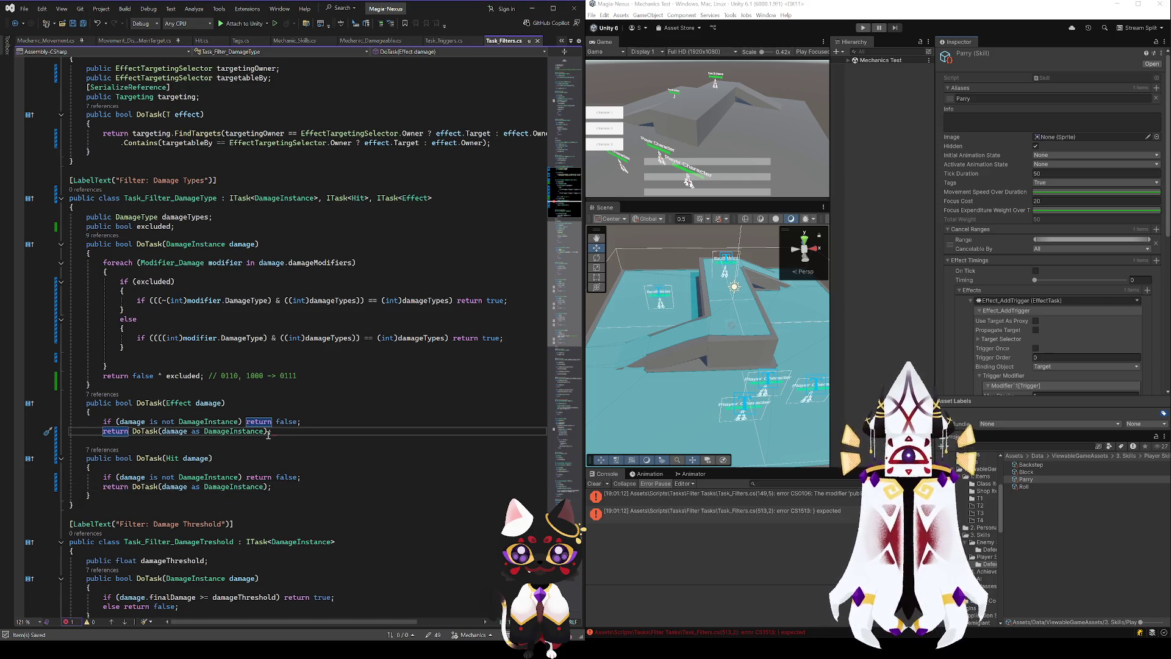
left_click(268, 433)
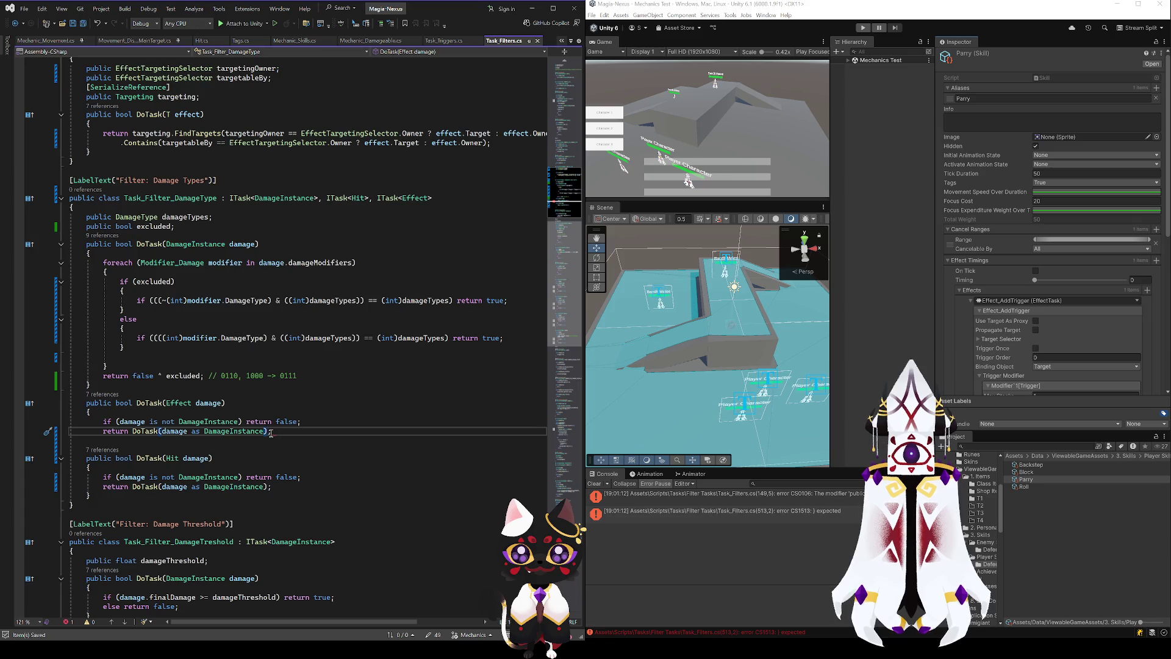
left_click(284, 434)
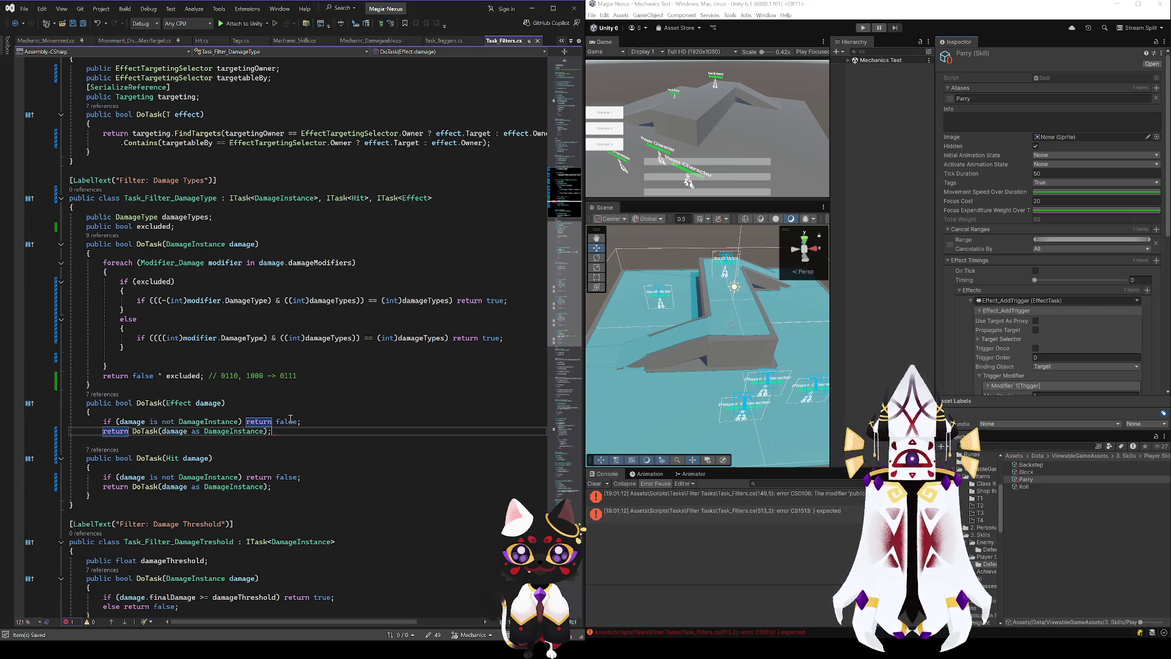
key("Return")
type("}")
key("ctrl+s")
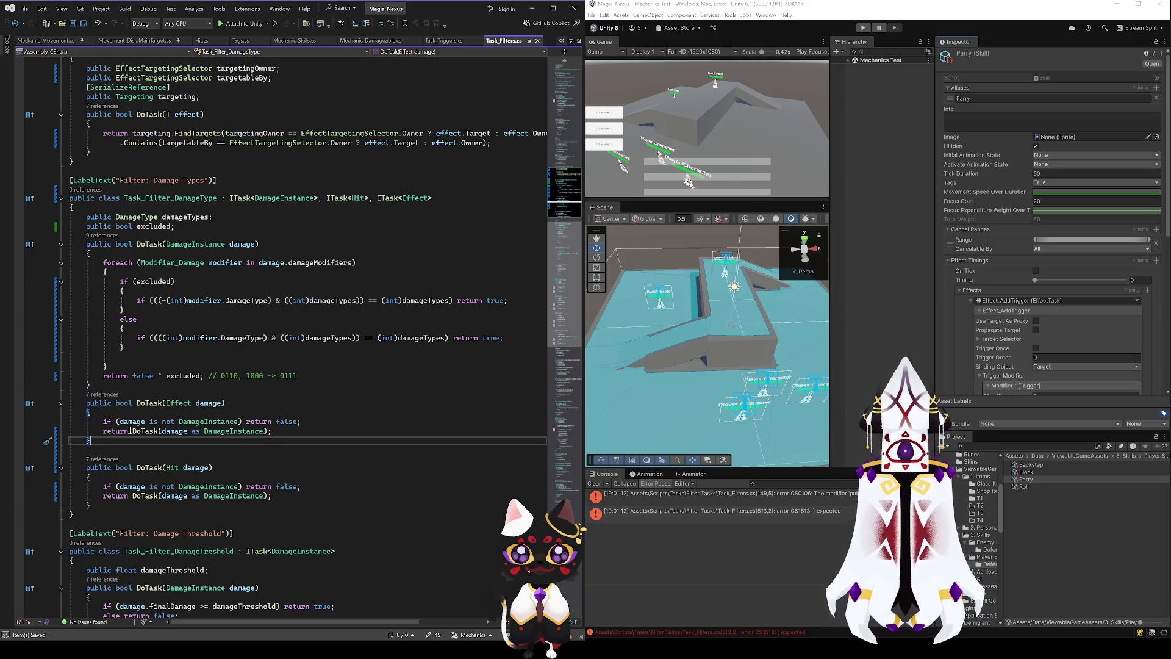
- Inspect the excluded condition, the comment's bit values and the excluded field declaration
left_click(166, 302)
double_click(495, 300)
type("fals")
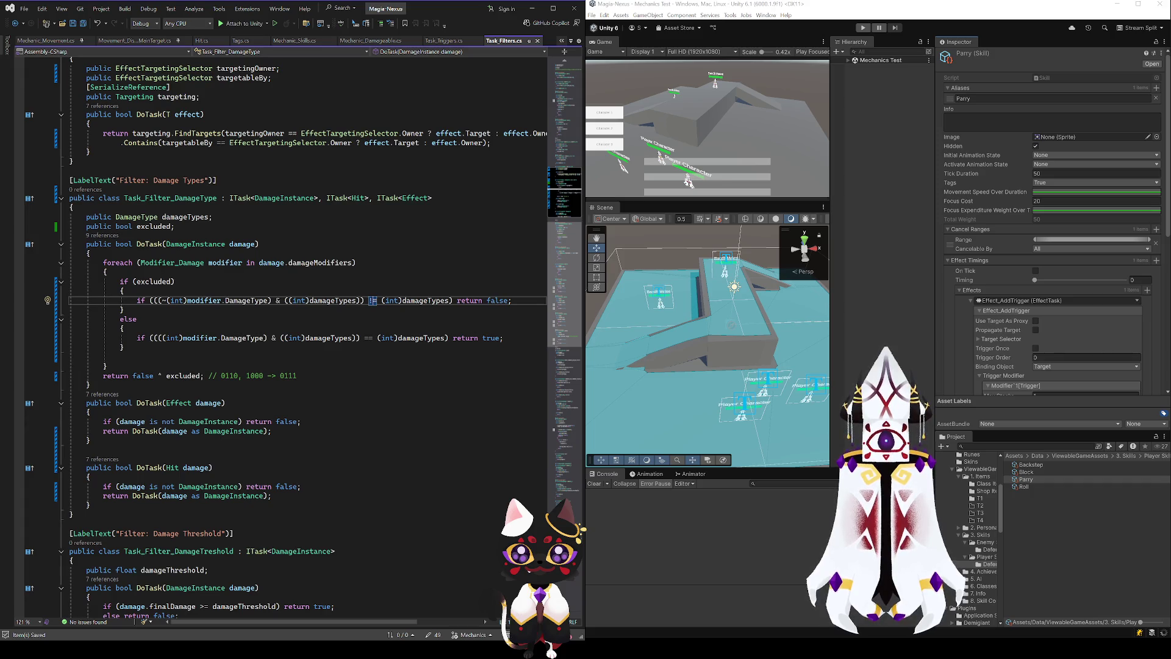
left_click(254, 376)
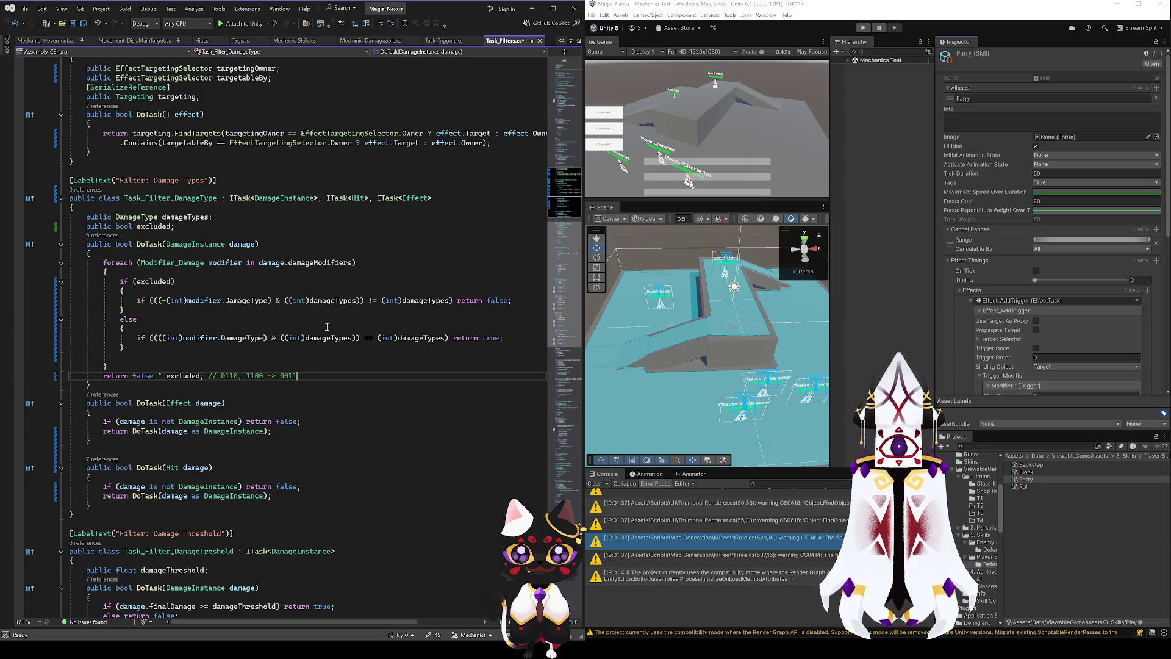
left_click(374, 300)
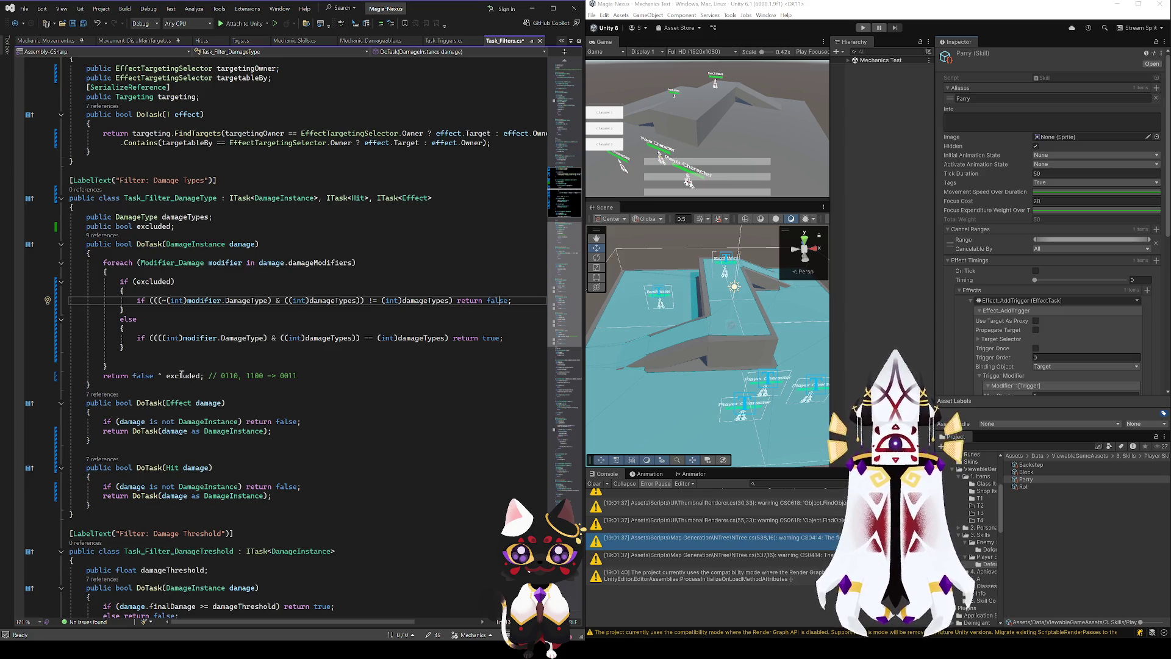
double_click(182, 375)
key("End")
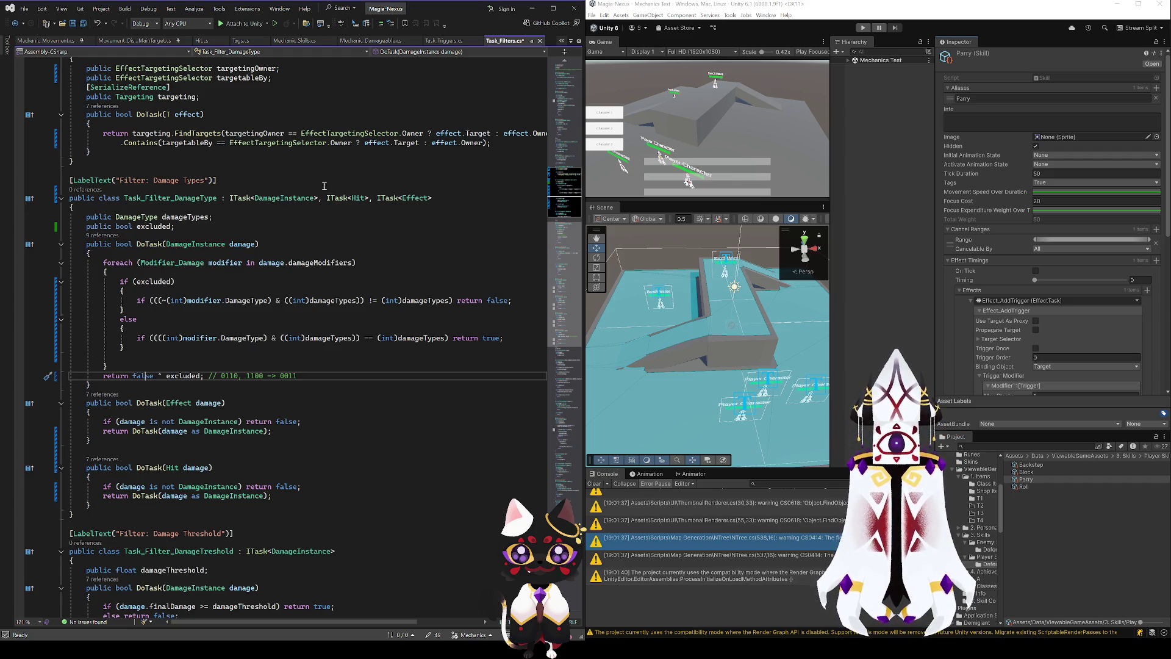
double_click(146, 227)
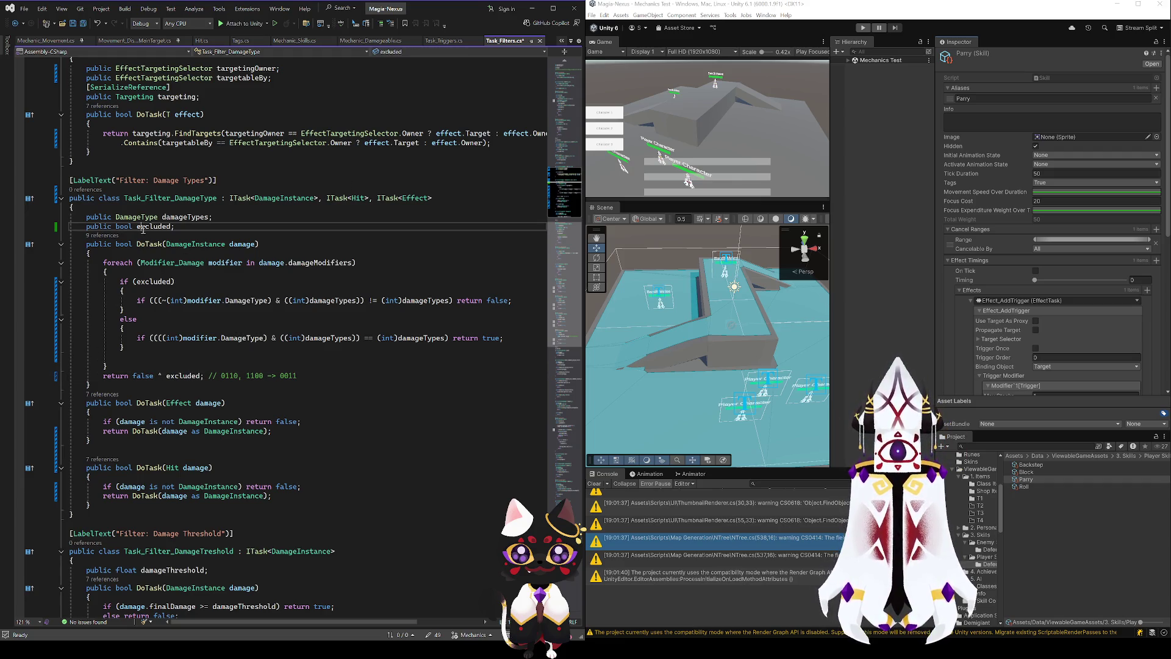
left_click(144, 377)
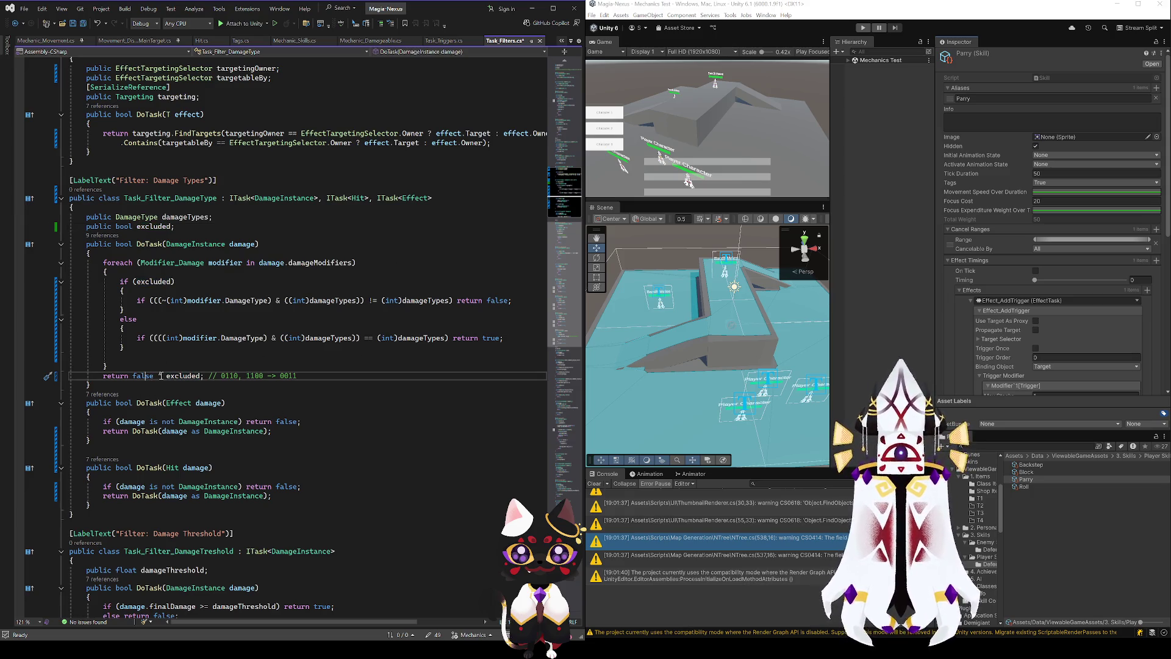
- Delete the bit-pattern comment trailing return false ^ excluded
left_click_drag(313, 378, 207, 377)
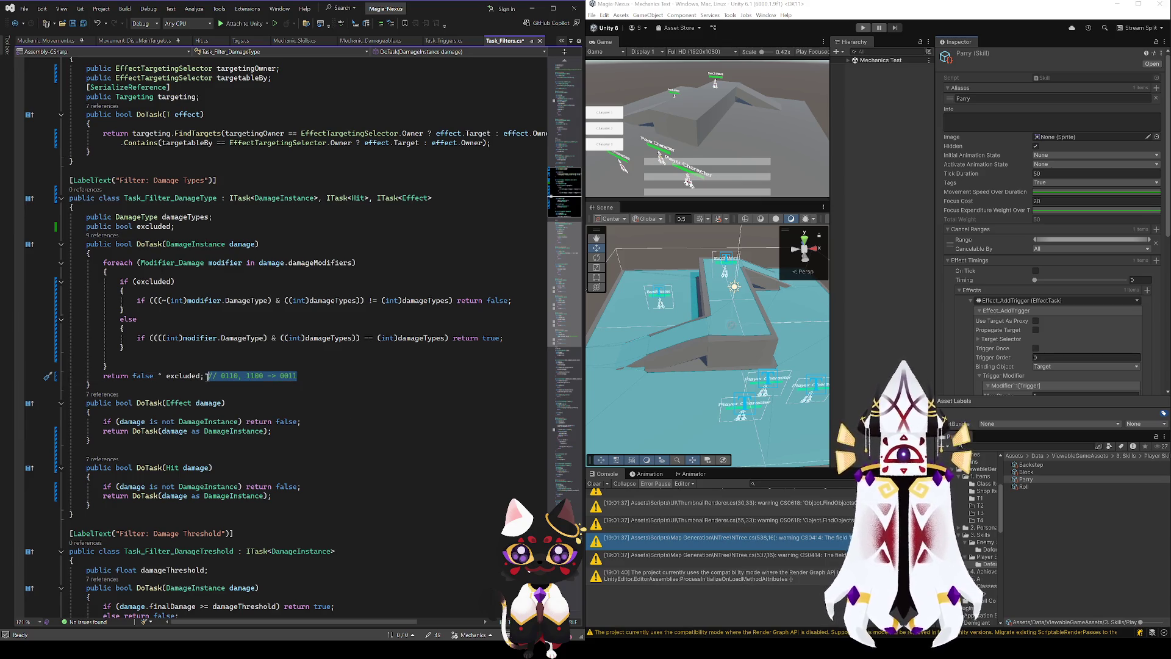
key("BackSpace")
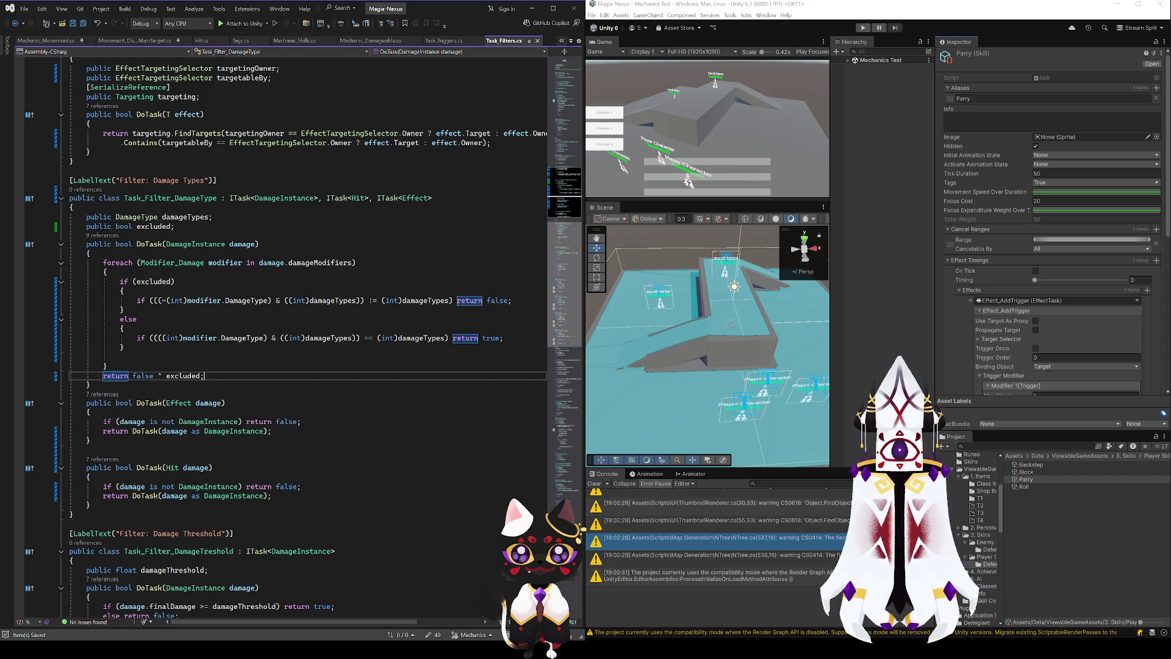
scroll(1050, 244, "down", 10)
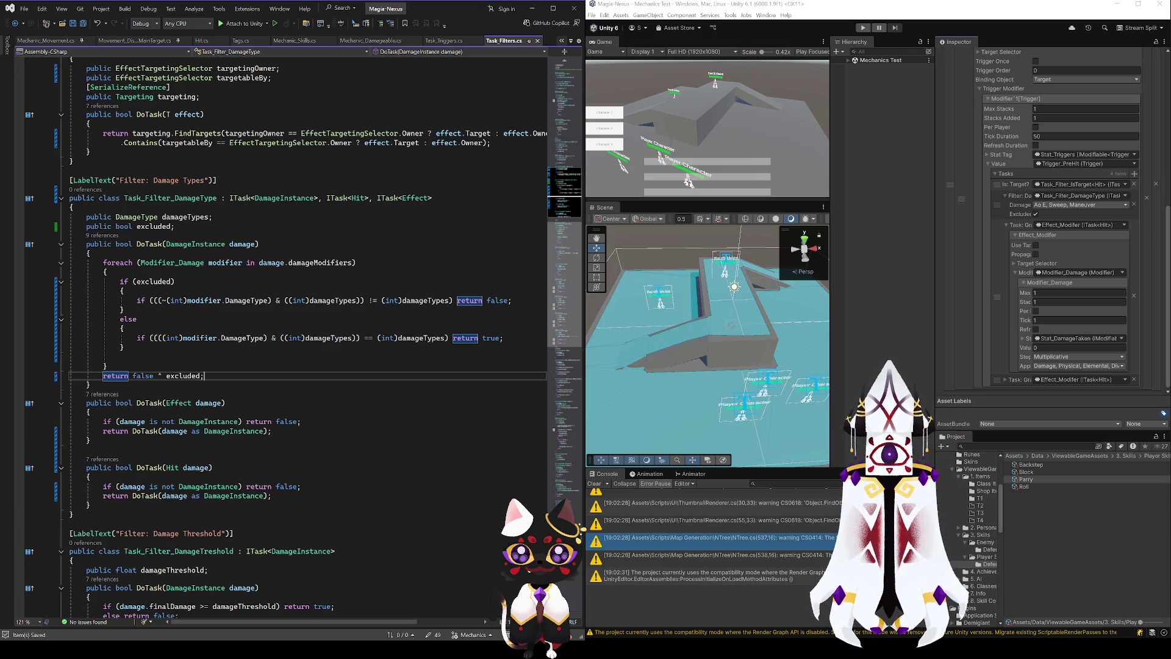
- Look through the Block, Roll and Parry skills and copy Parry's grant-modifier effect
left_click(1027, 479)
left_click(1027, 472)
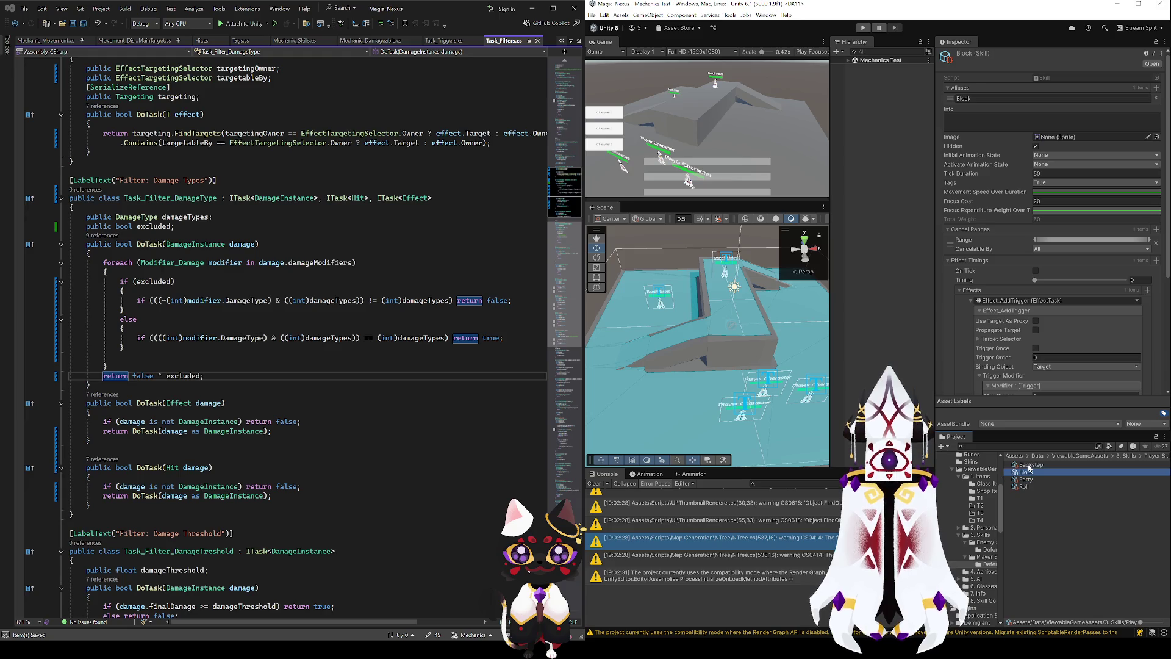
scroll(1001, 333, "down", 3)
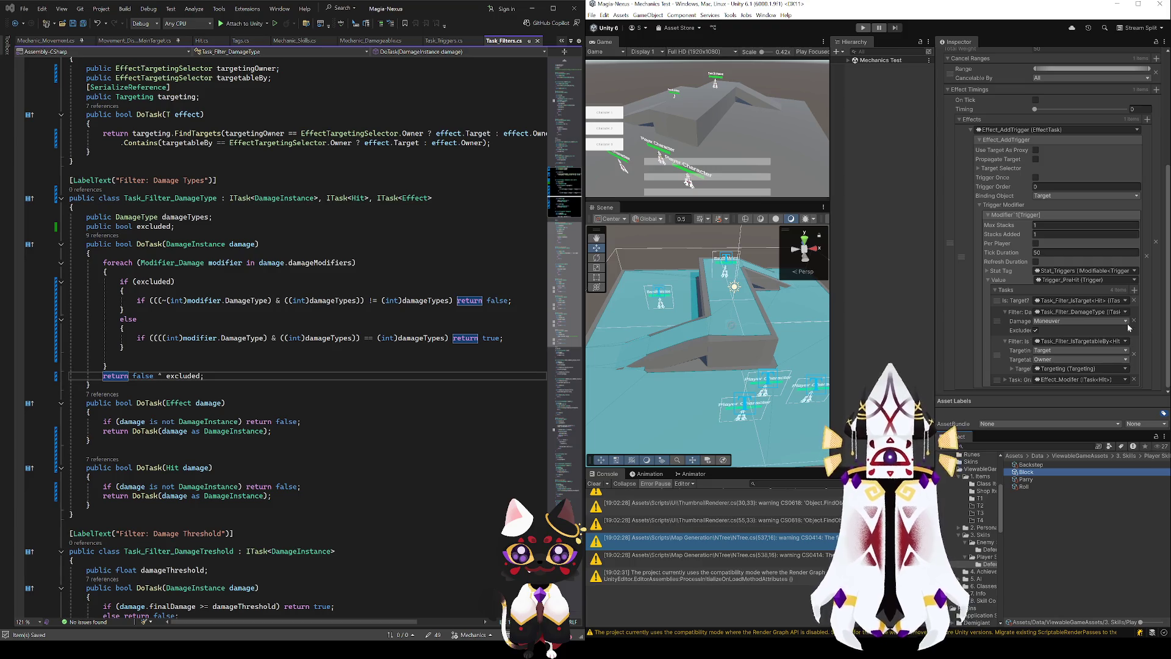
left_click(1025, 487)
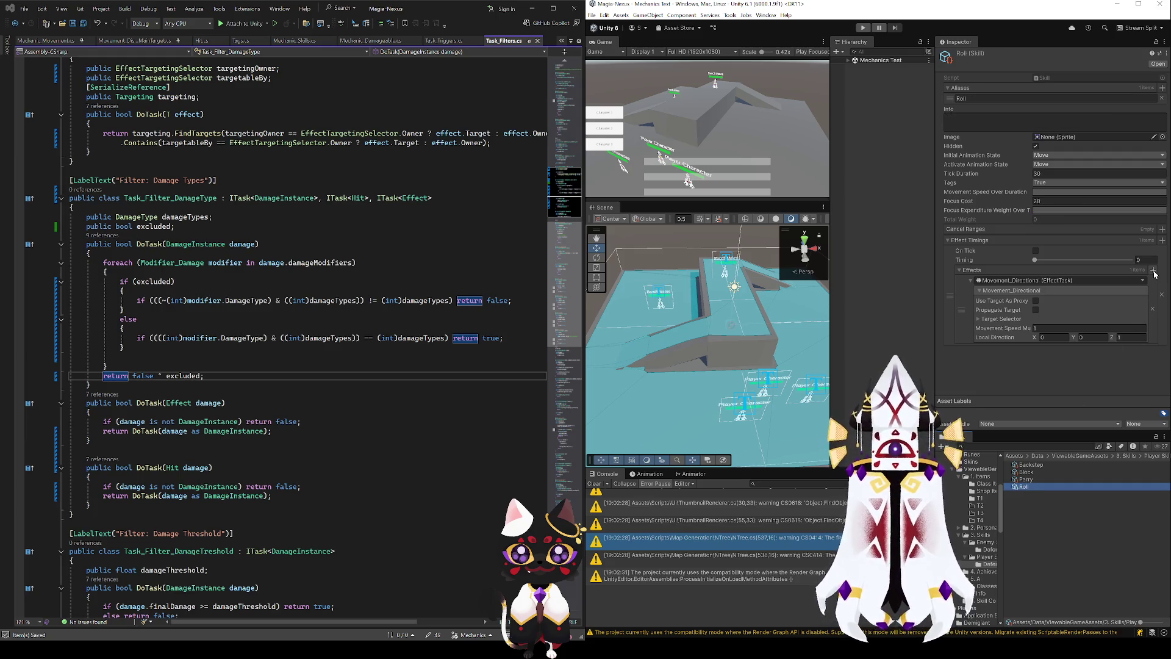
left_click(1032, 479)
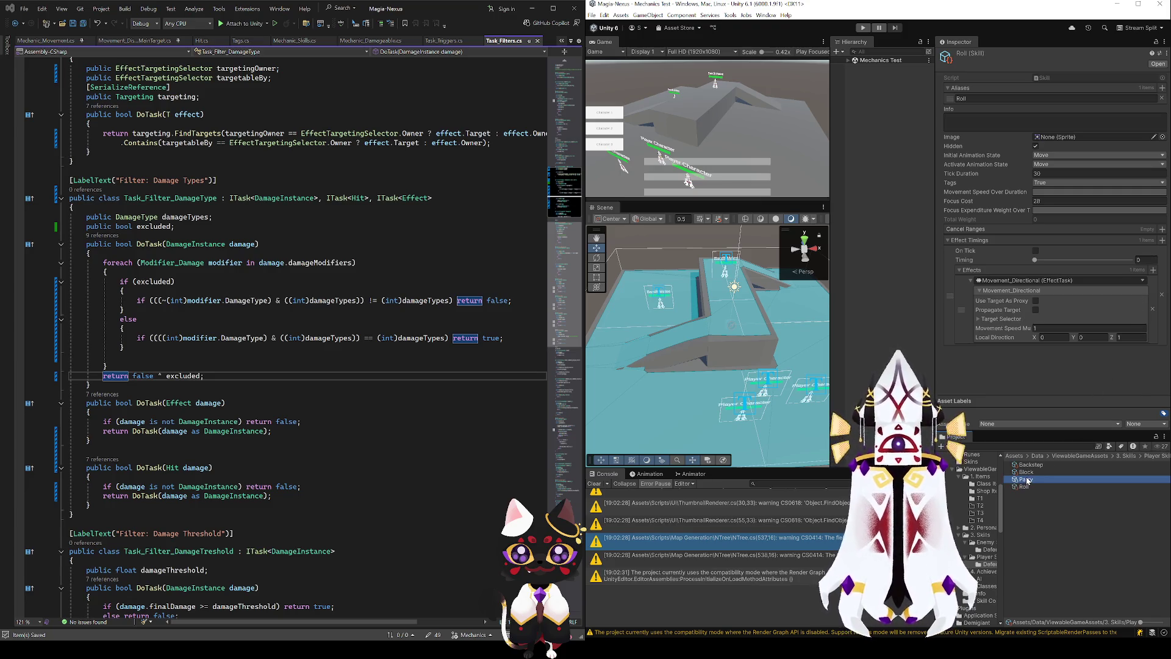
scroll(1013, 358, "down", 10)
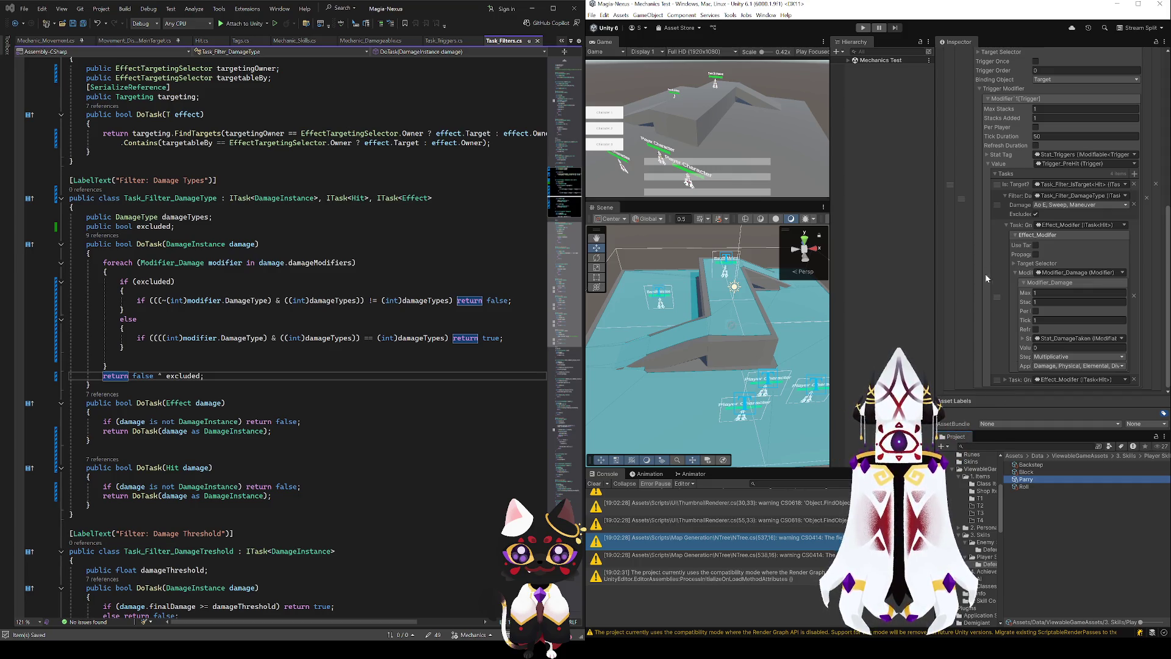
left_click(997, 296)
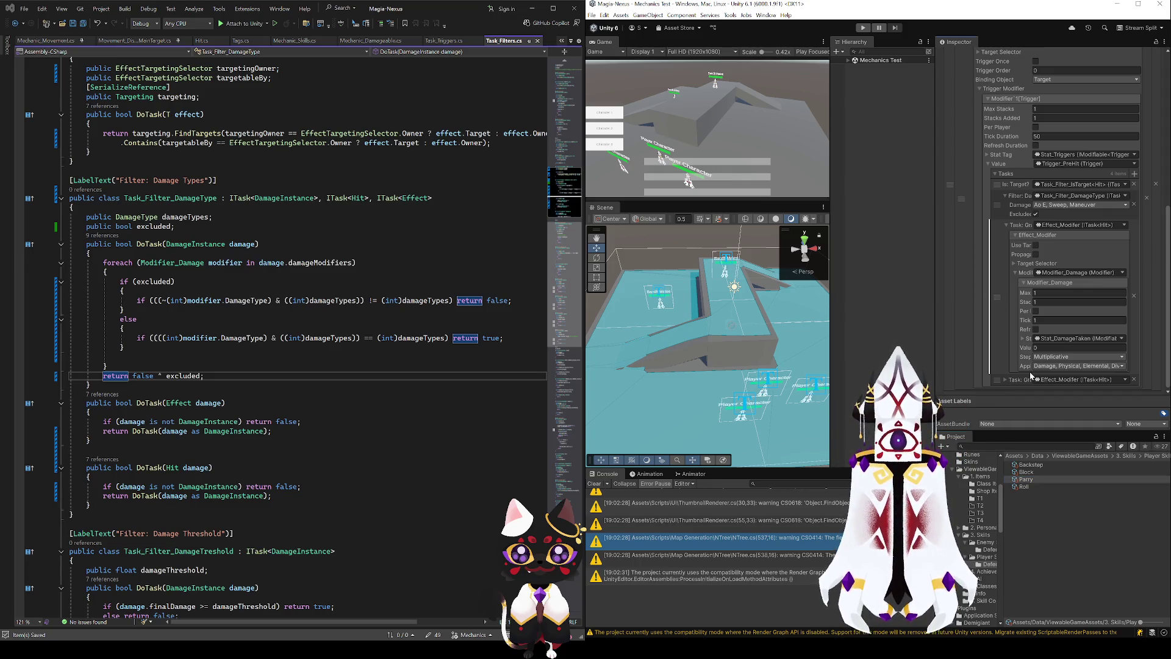
- Paste the grant-modifier effect into Roll's Effects and move Movement_Directional above it
left_click(1024, 486)
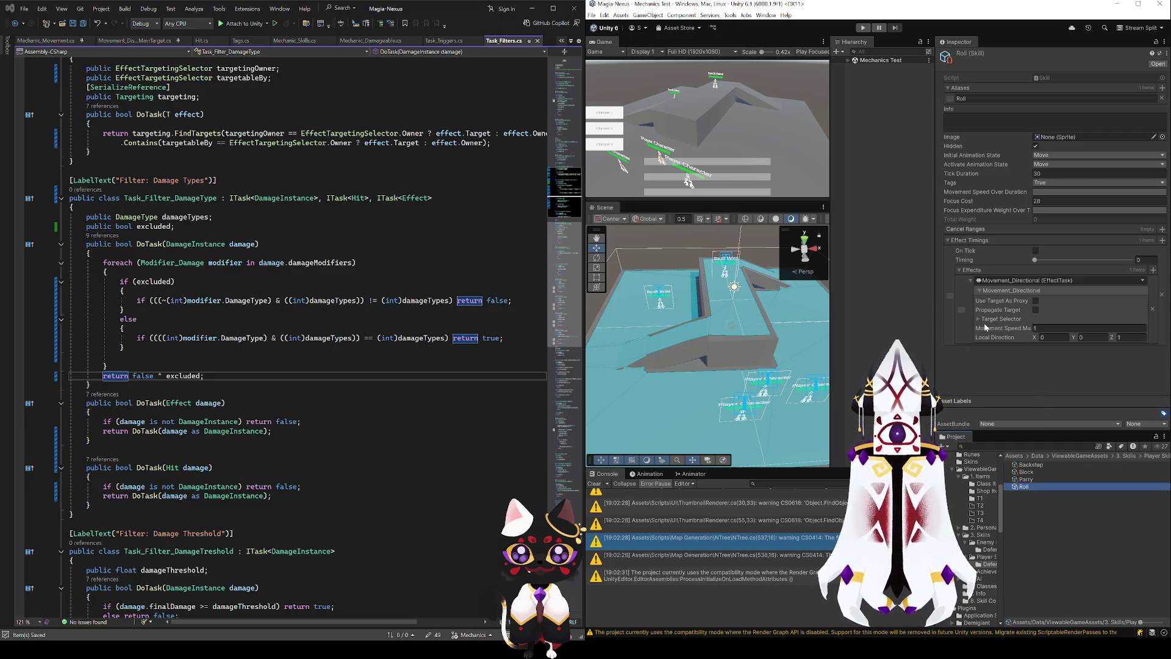
left_click(962, 317)
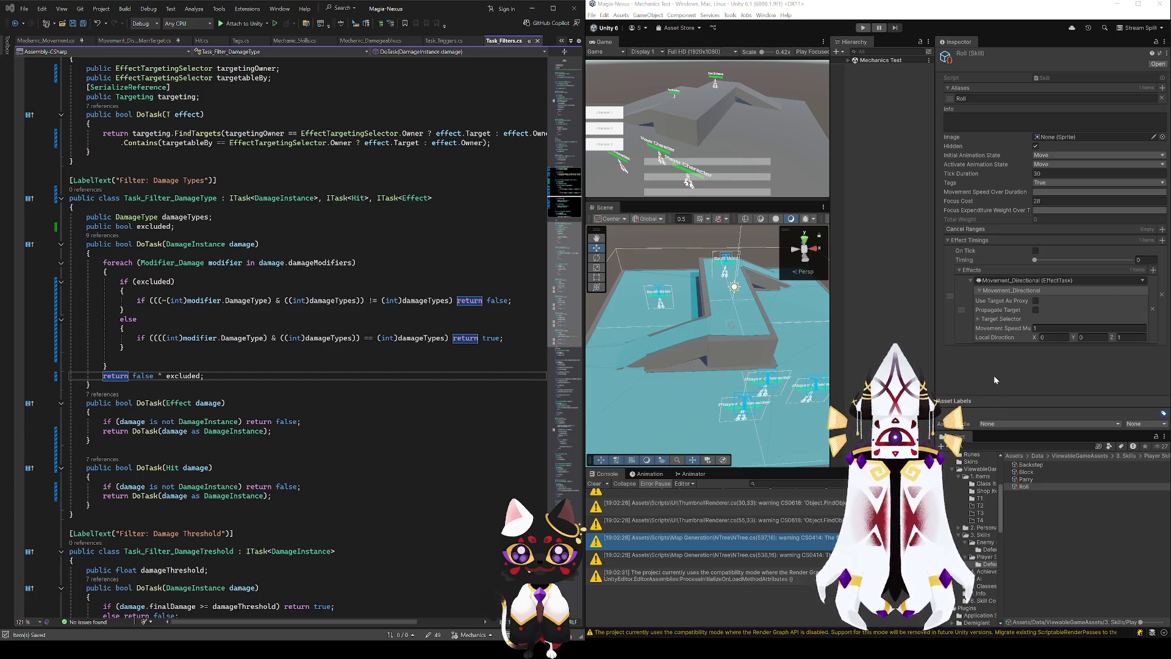
left_click(985, 360)
key("ctrl+v")
scroll(983, 354, "down", 3)
mouse_move(965, 354)
left_mouse_down()
mouse_move(973, 183)
mouse_move(979, 237)
left_mouse_up()
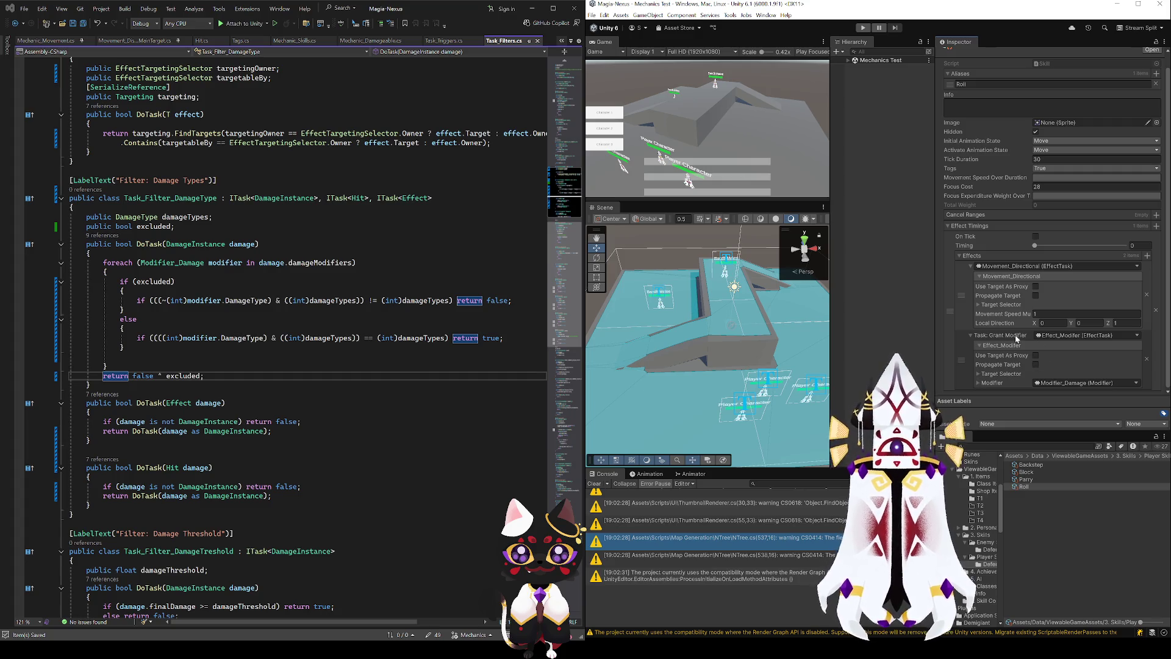
- Expand Roll's pasted Modifier_Damage and set its Tick Duration to 30
left_click(981, 384)
scroll(992, 380, "down", 3)
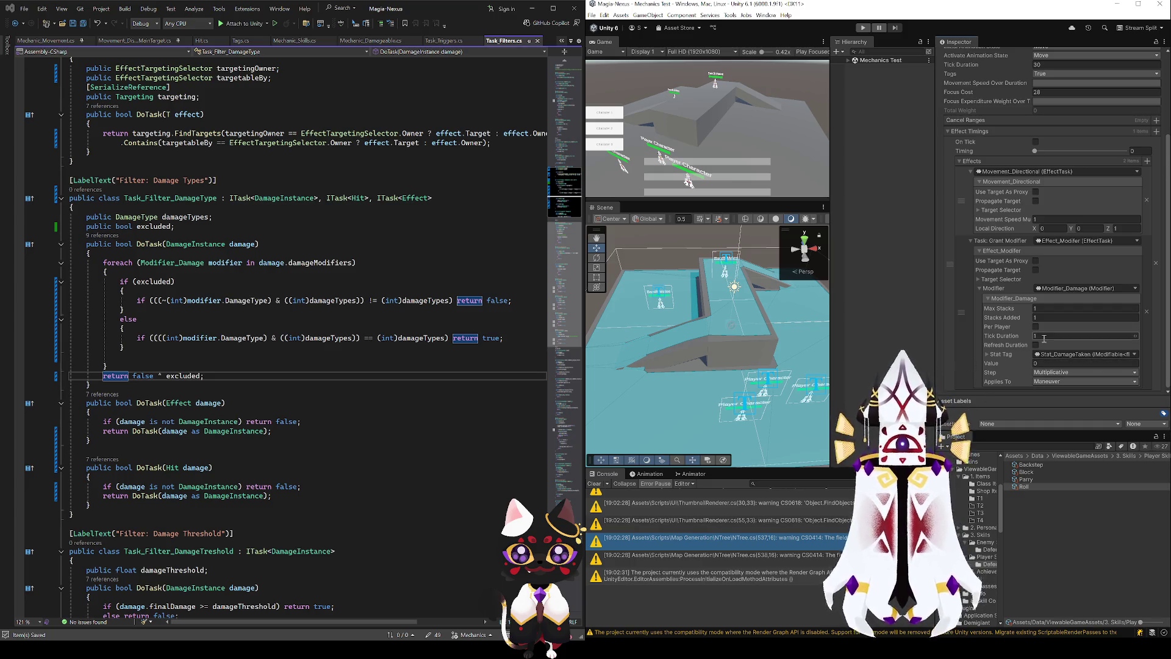
scroll(1044, 338, "up", 2)
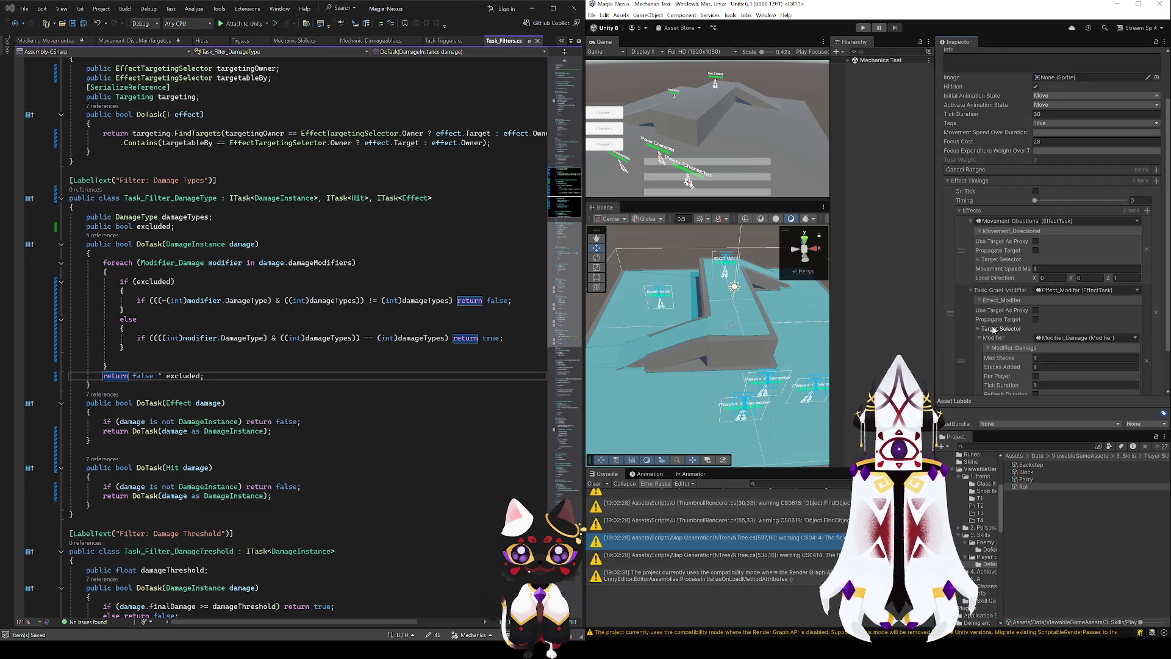
scroll(993, 330, "down", 2)
scroll(993, 330, "up", 2)
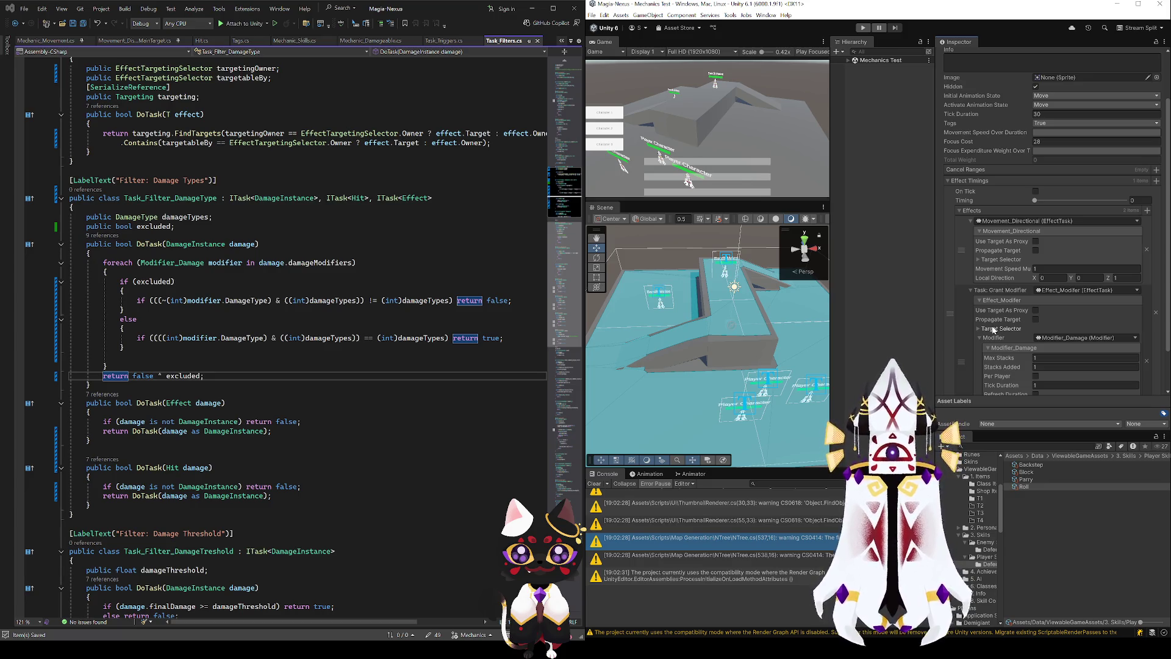
scroll(993, 330, "up", 3)
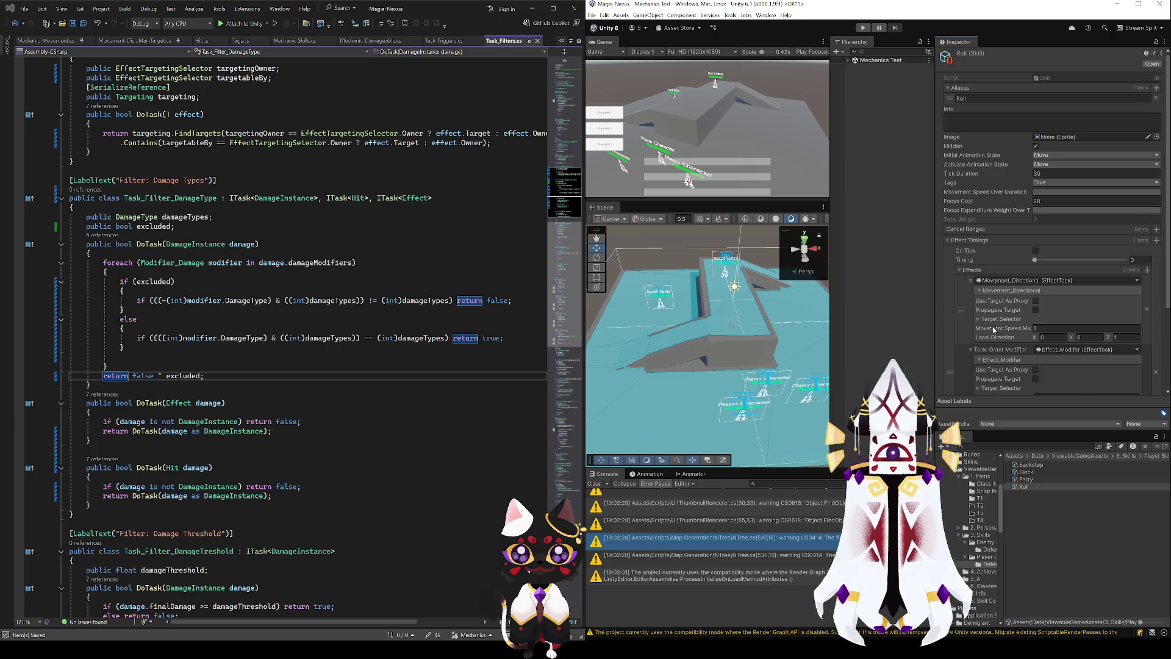
scroll(993, 327, "down", 5)
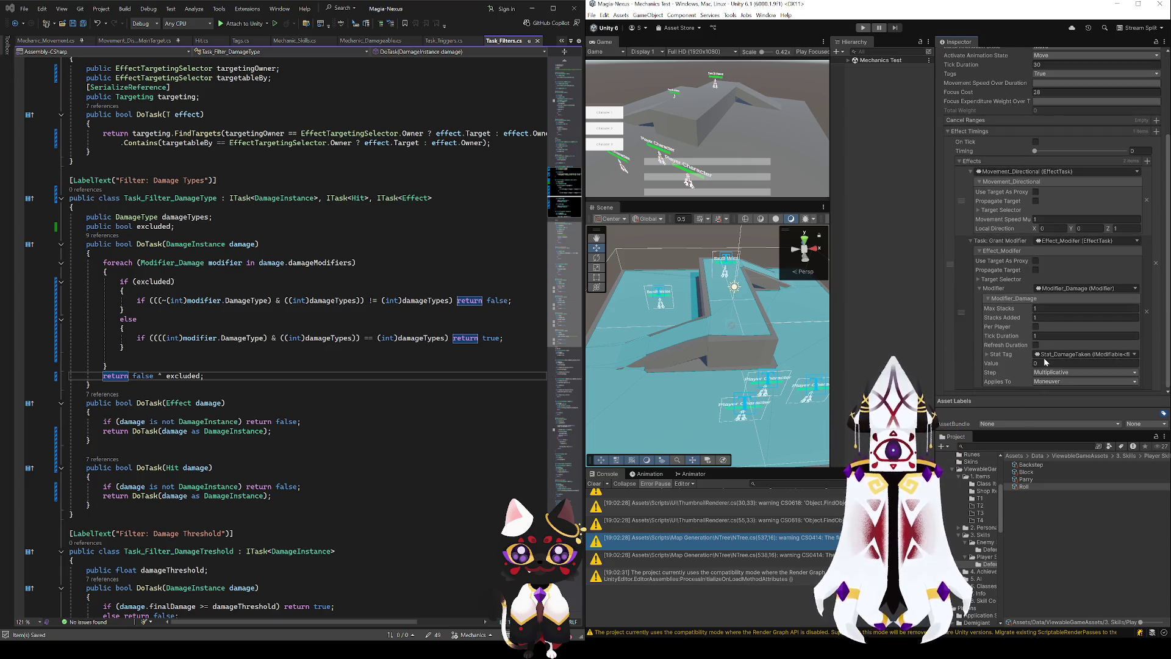
left_click(1045, 336)
type("30")
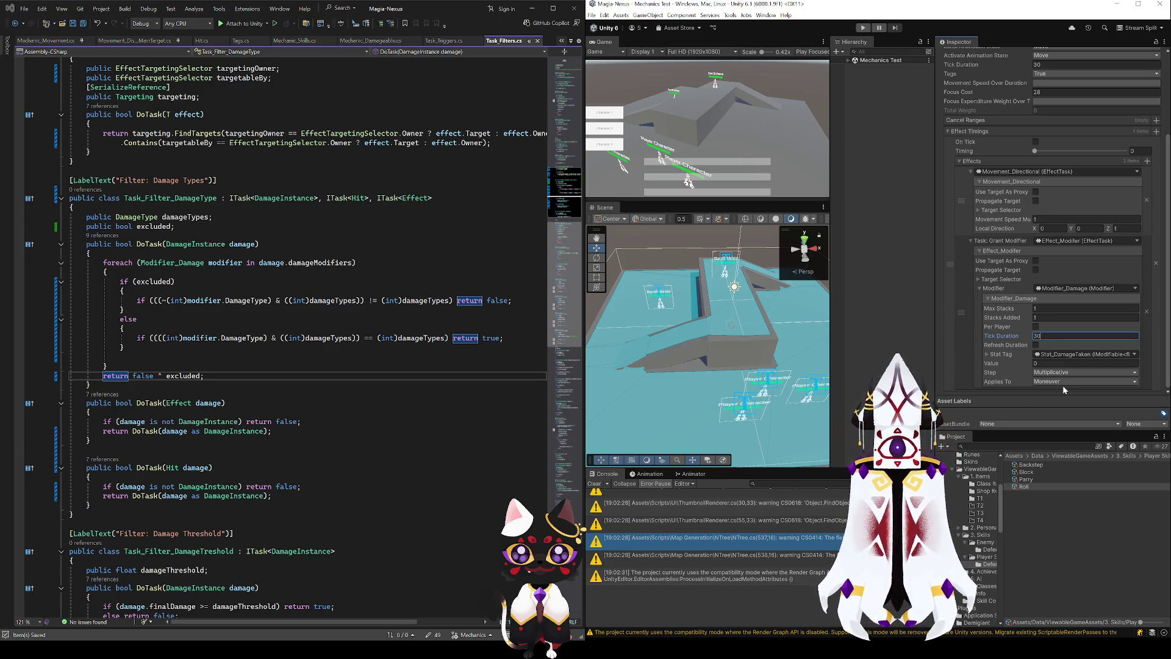
key("Tab")
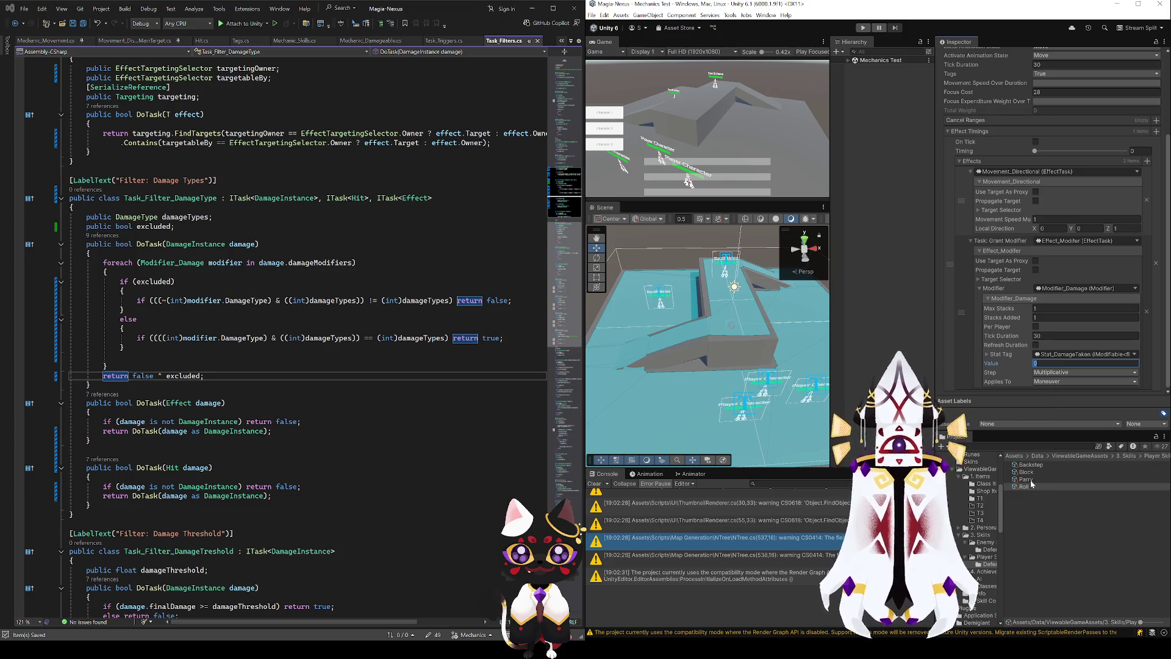
- Expand Block's Task: Grant Modifier down to Modifier_Damage fields, then view the Backstep skill
left_click(1027, 473)
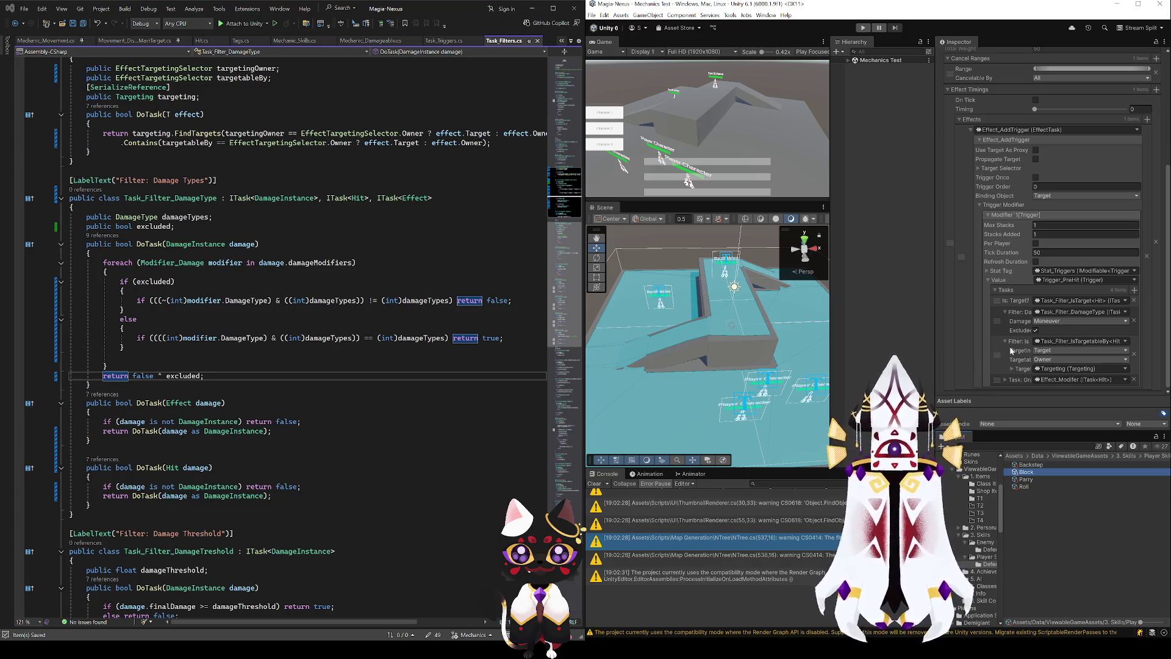
left_click(1005, 379)
scroll(1006, 367, "down", 2)
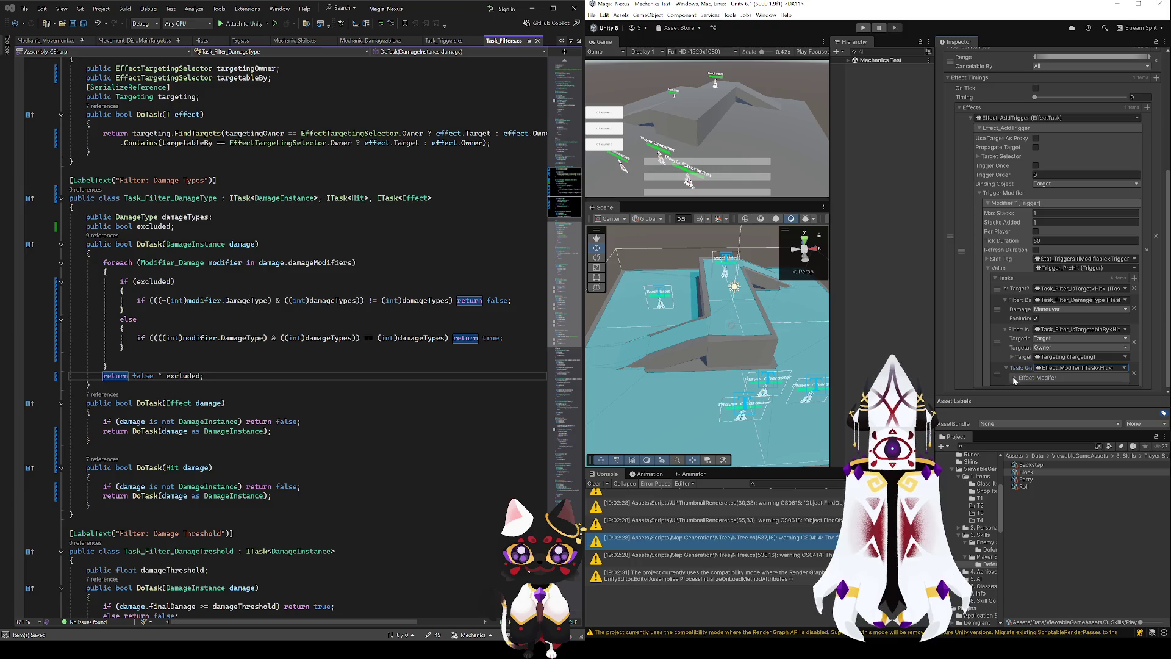
left_click(1013, 375)
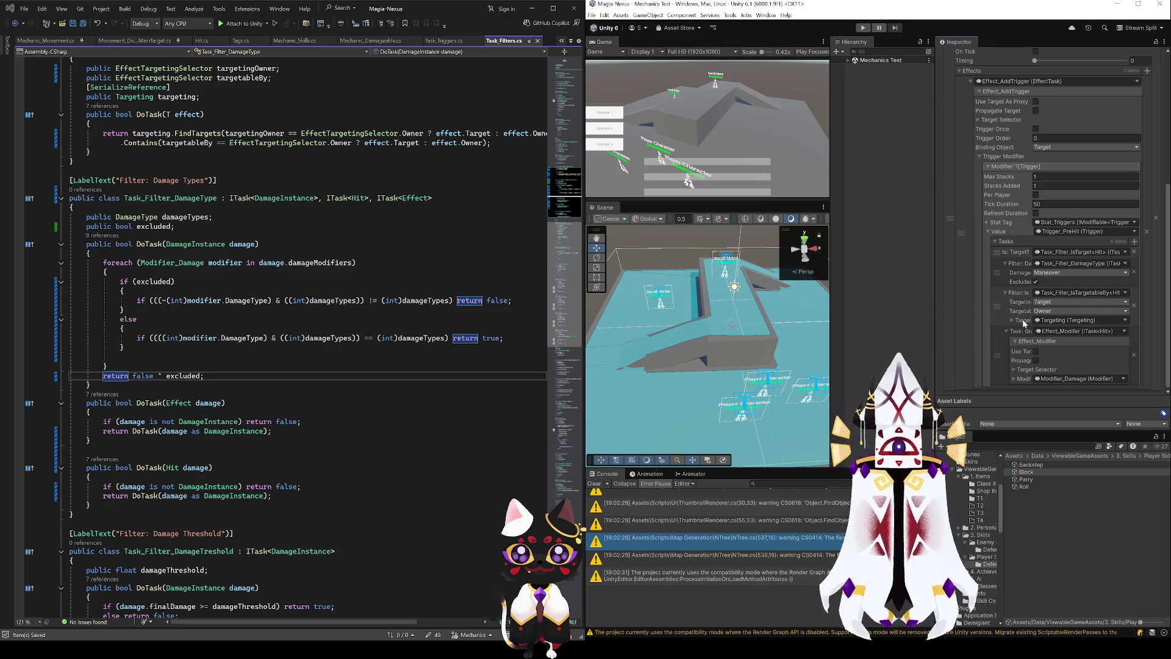
left_click(1015, 379)
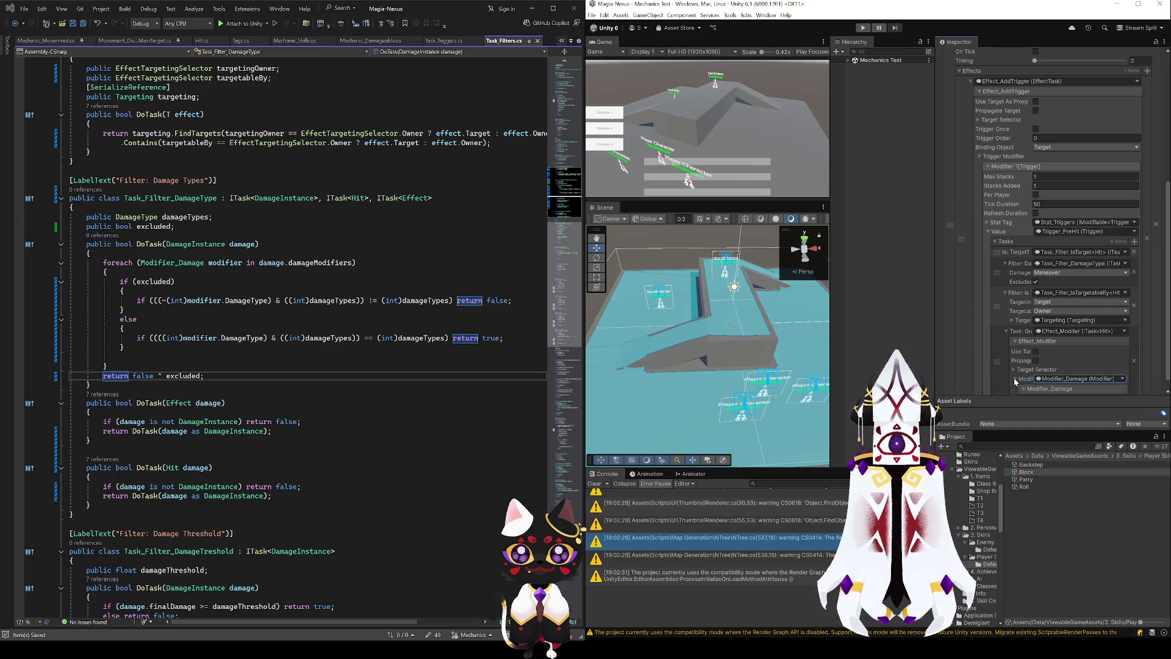
scroll(1015, 381, "down", 1)
left_click(1022, 377)
scroll(1013, 330, "down", 3)
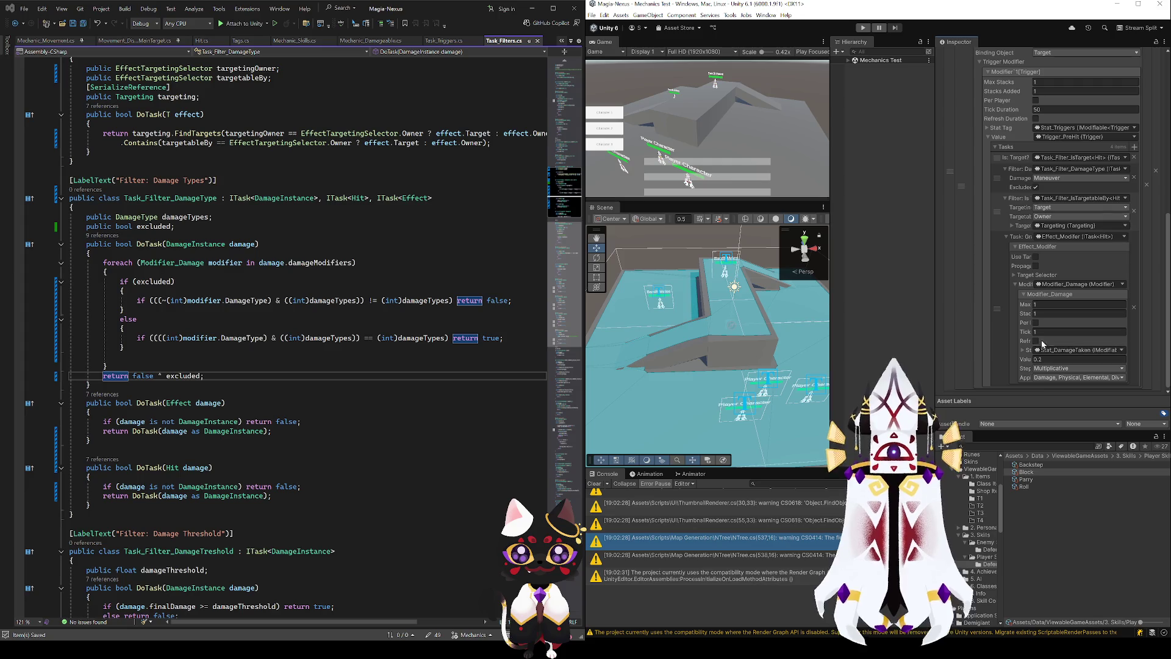
scroll(1016, 288, "up", 3)
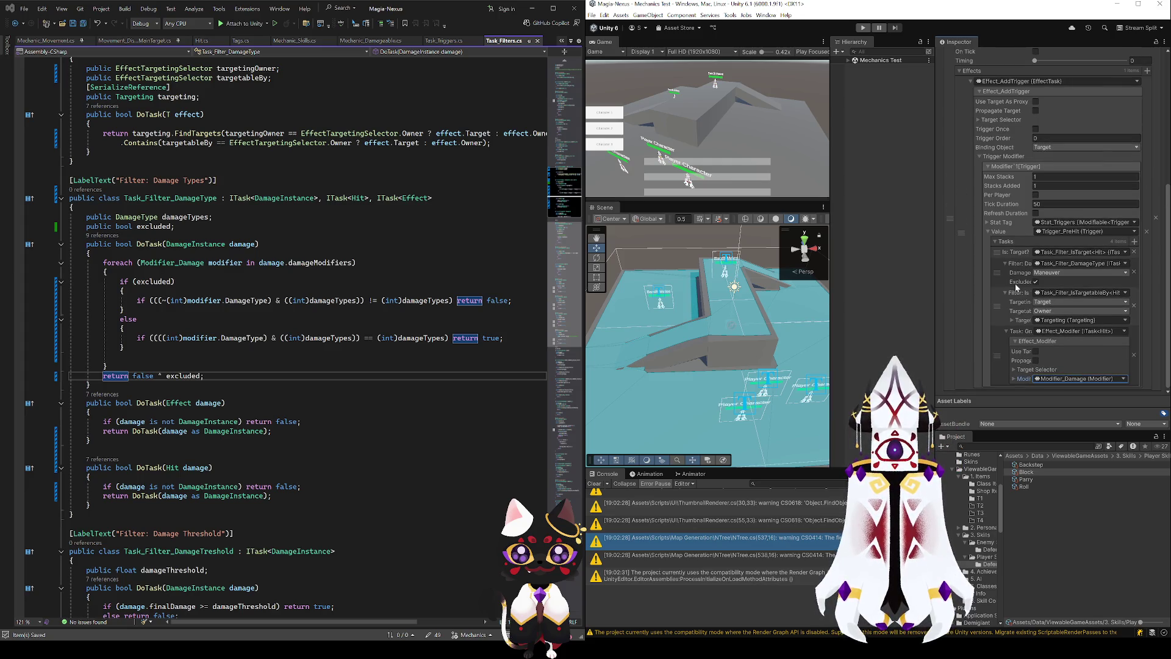
left_click(1012, 378)
scroll(1012, 378, "down", 3)
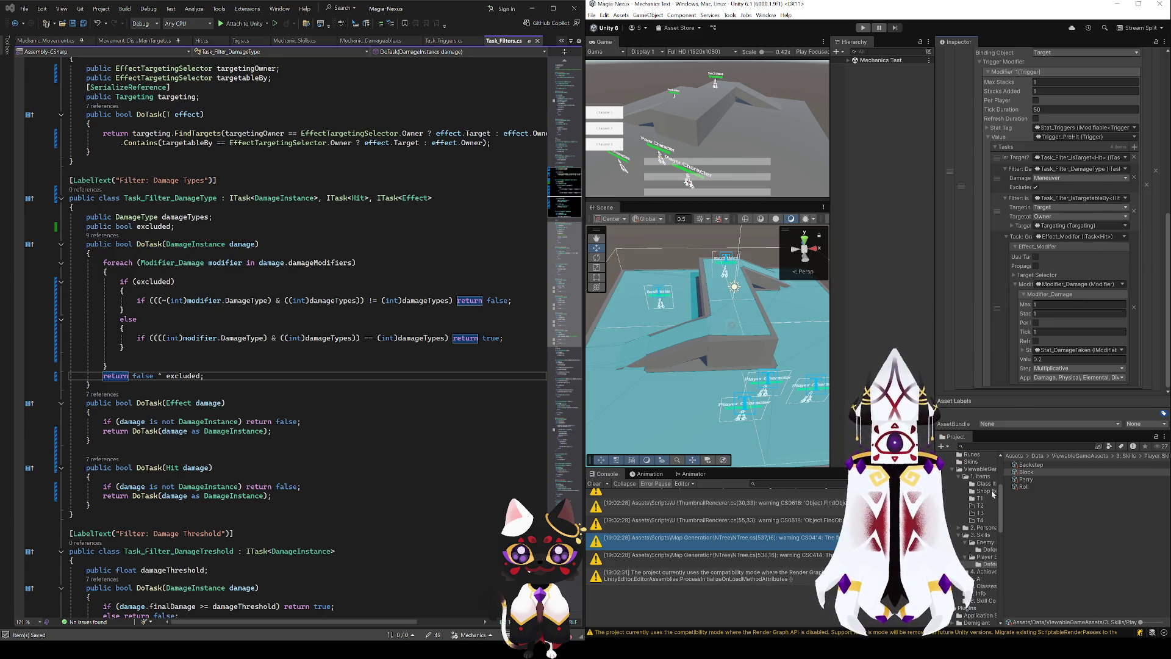
left_click(1026, 465)
- Review the Parry skill's settings, then switch to the Skill Interaction canvas in Obsidian
left_click(1027, 481)
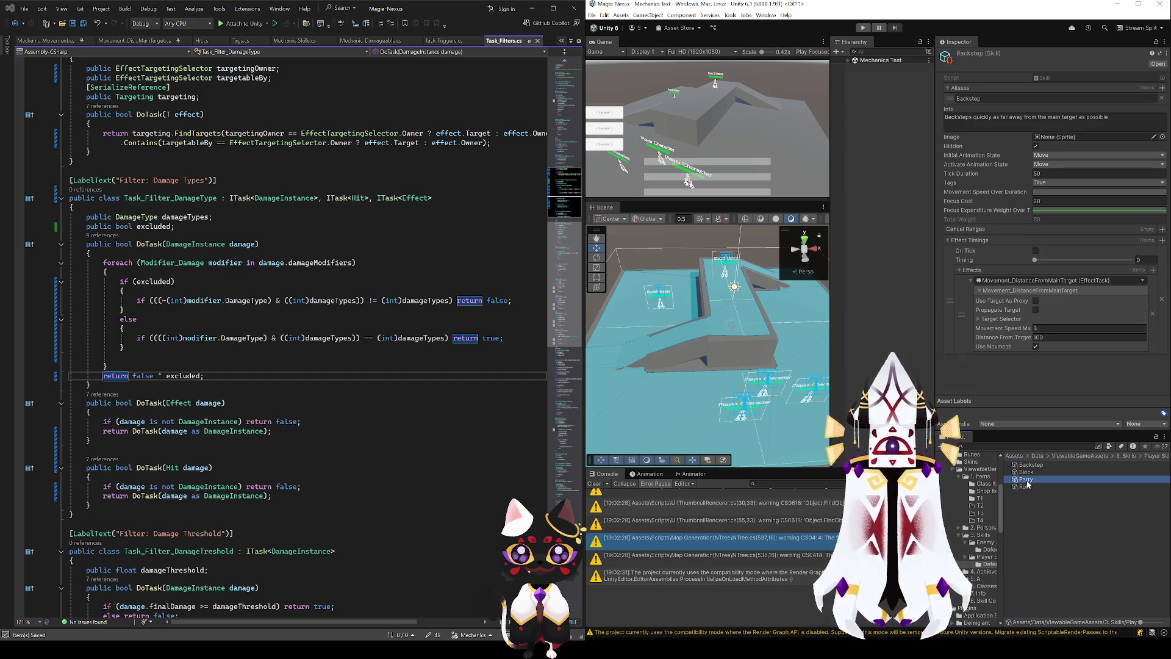
scroll(997, 358, "down", 10)
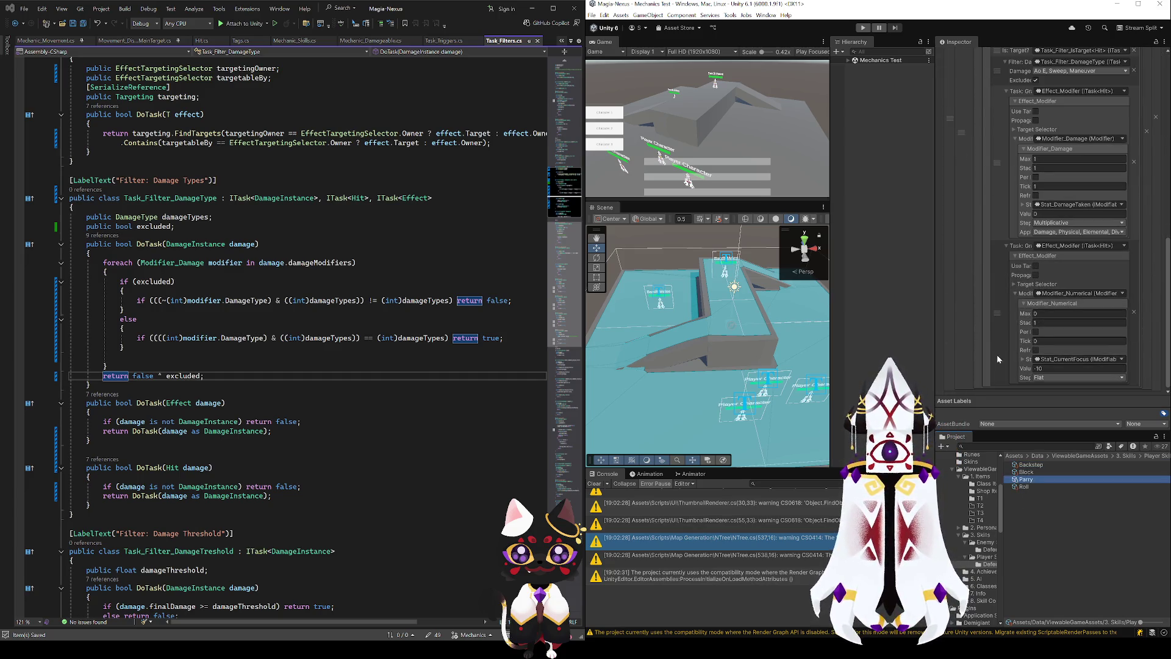
scroll(1000, 343, "up", 2)
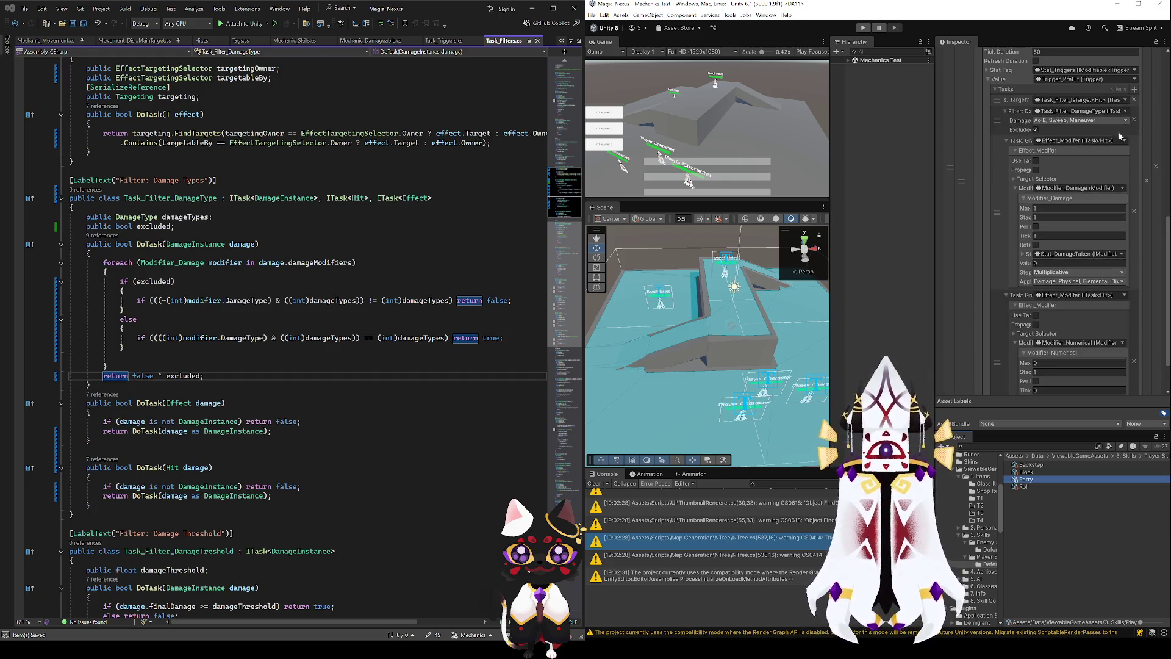
scroll(1124, 131, "down", 2)
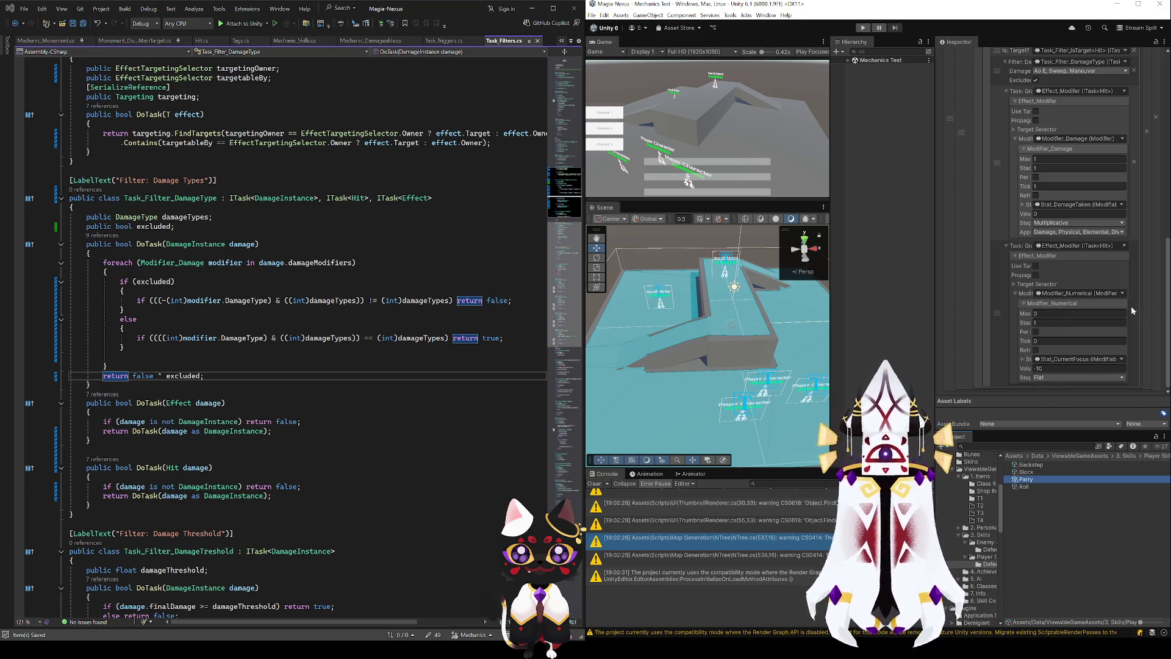
scroll(1121, 247, "up", 2)
left_click(1072, 287)
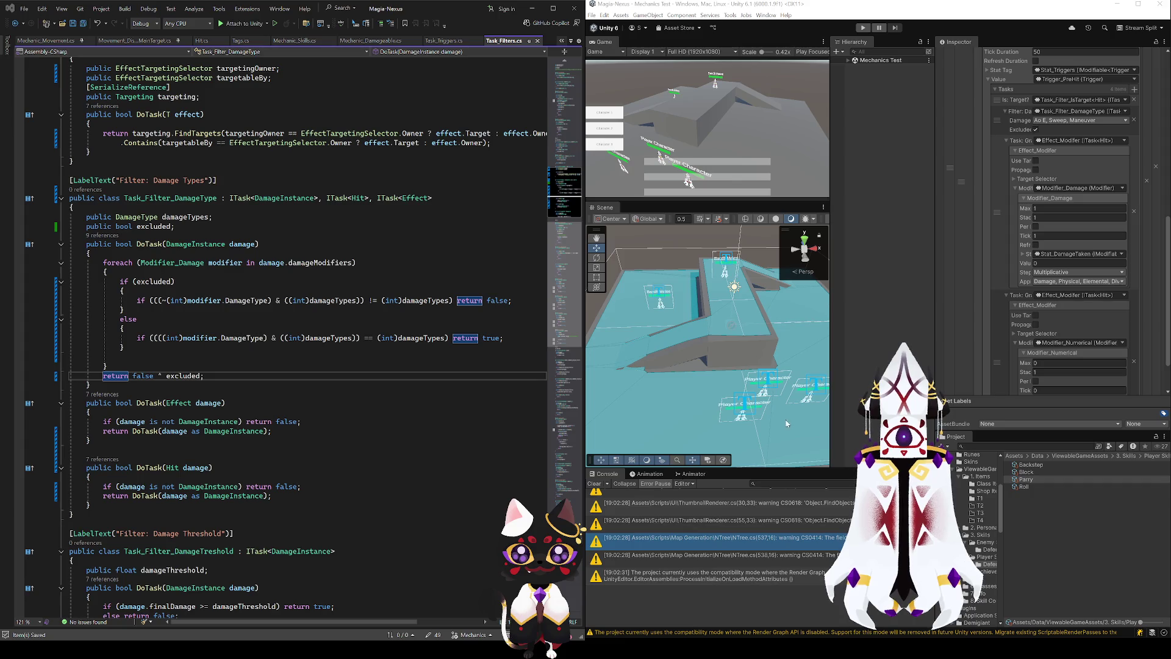
key("alt+Tab")
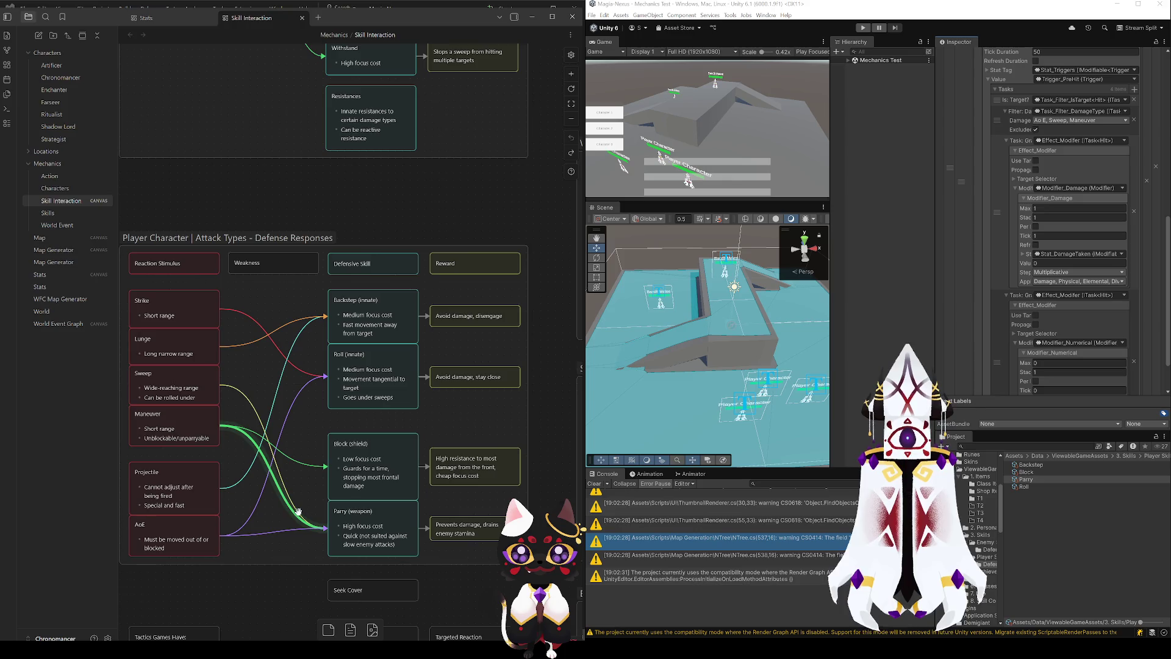
left_click(996, 319)
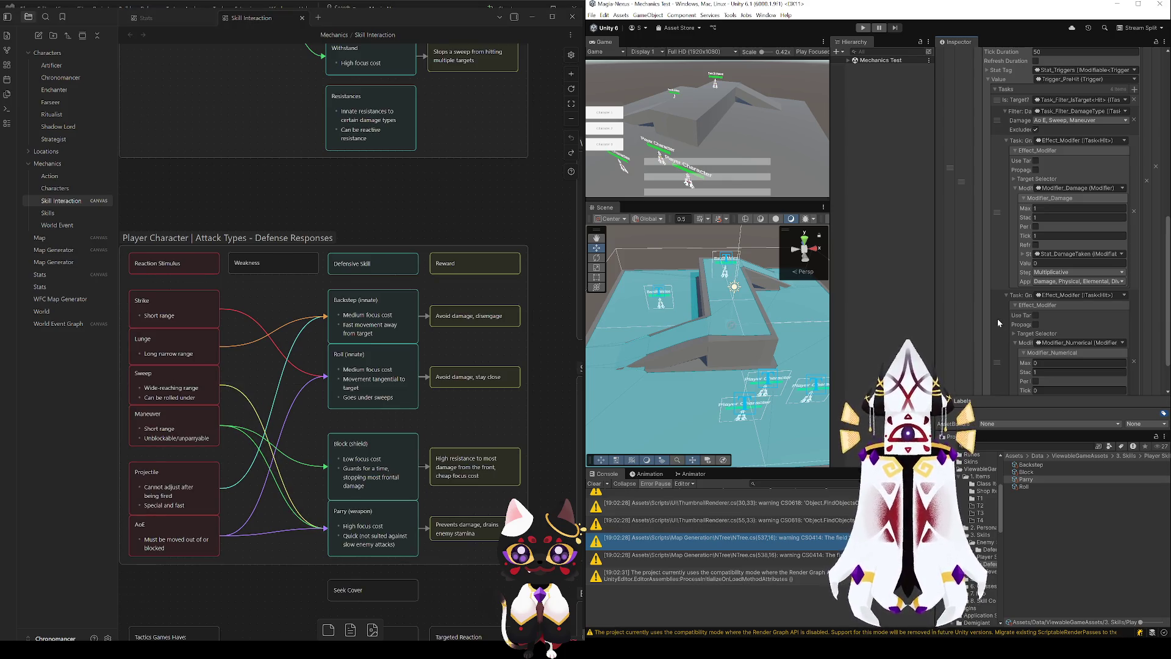
scroll(1002, 308, "up", 3)
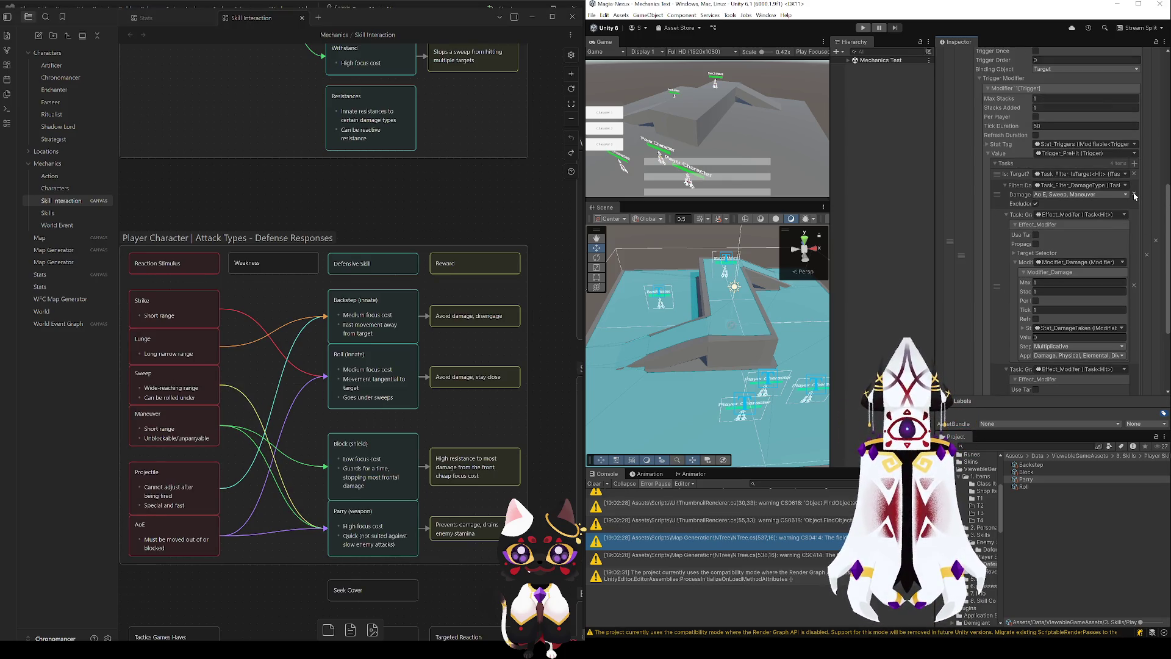
scroll(1003, 279, "down", 2)
scroll(1003, 279, "down", 1)
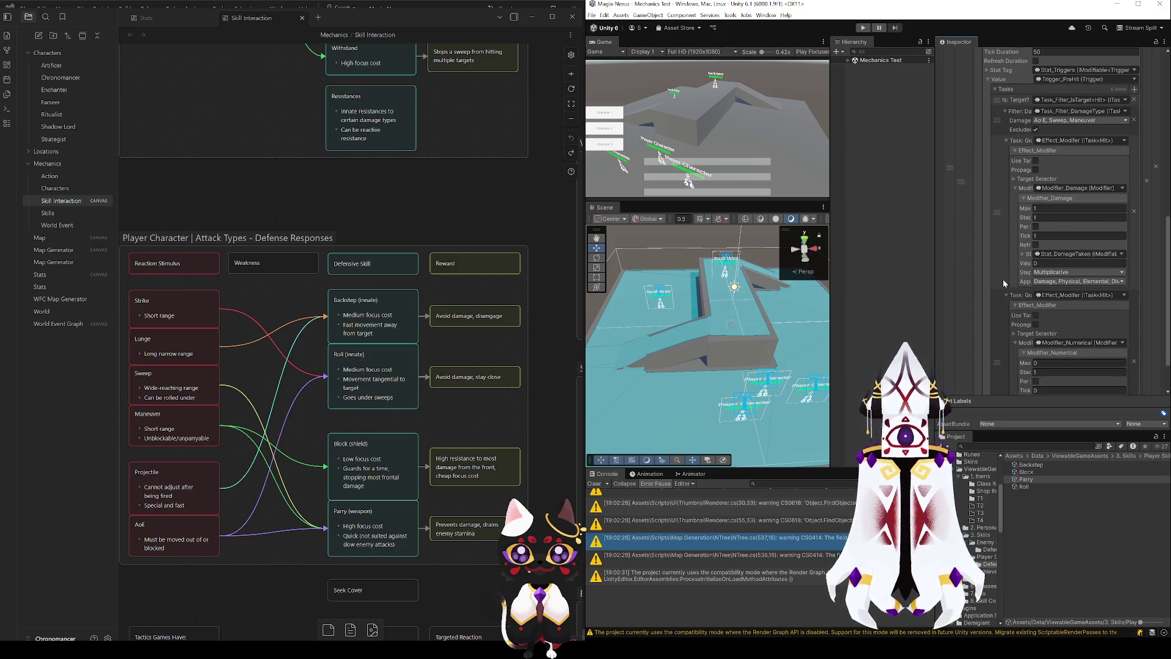
scroll(1017, 269, "up", 2)
scroll(1009, 277, "up", 2)
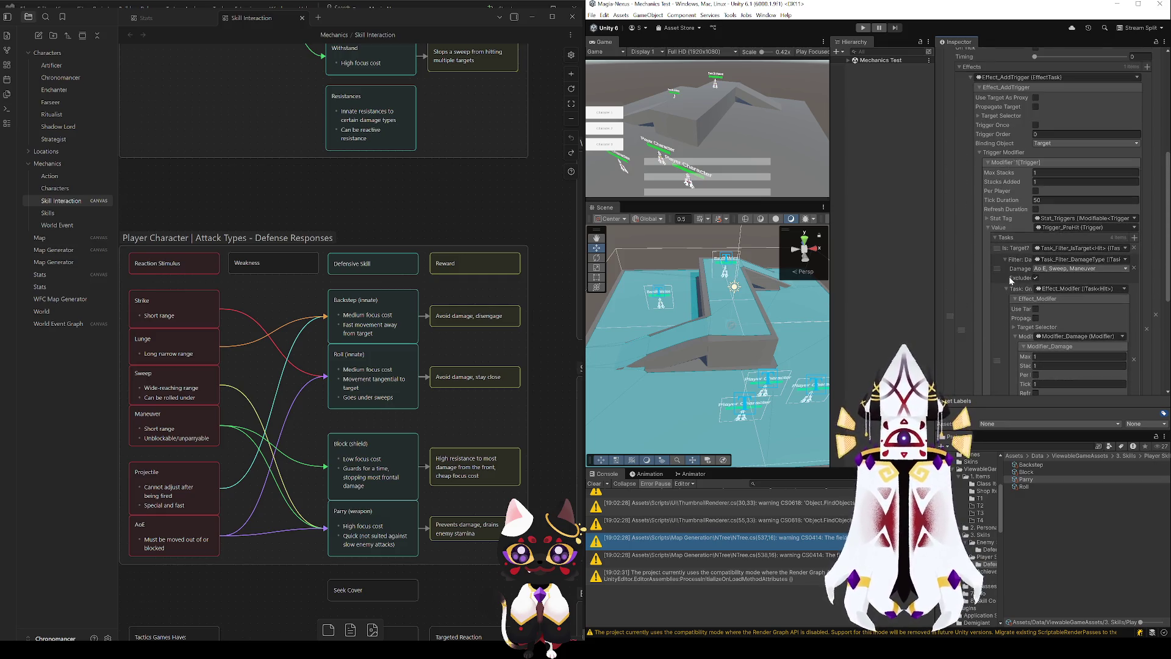
scroll(1011, 279, "up", 2)
scroll(1010, 280, "up", 1)
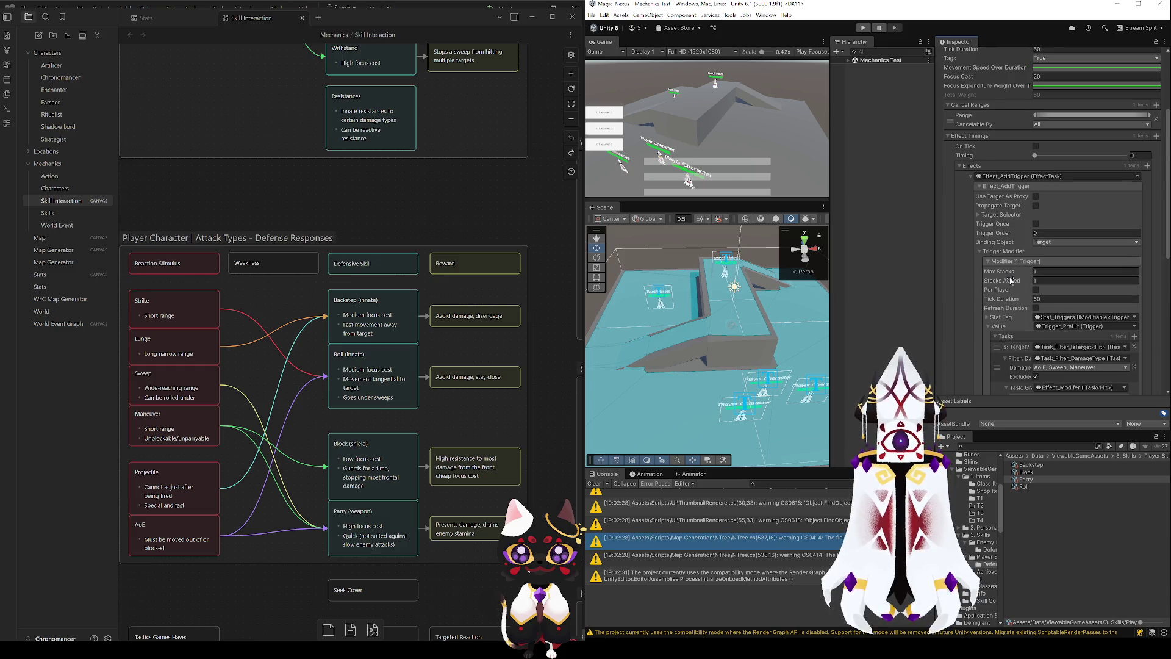
scroll(1011, 280, "up", 2)
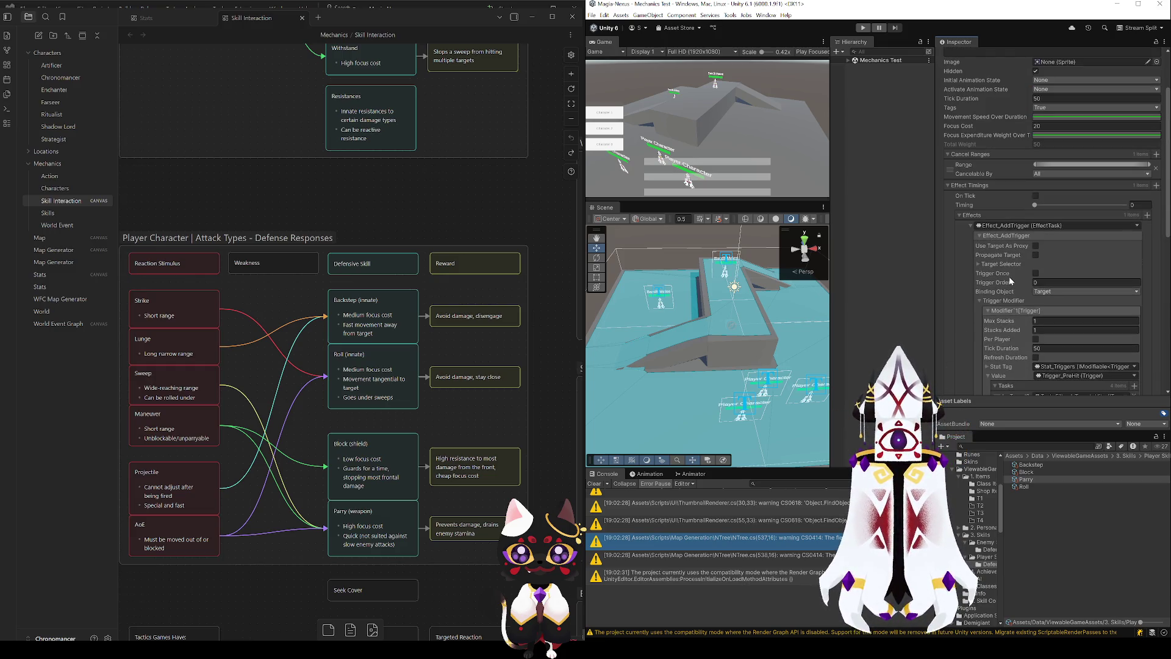
scroll(1010, 281, "down", 10)
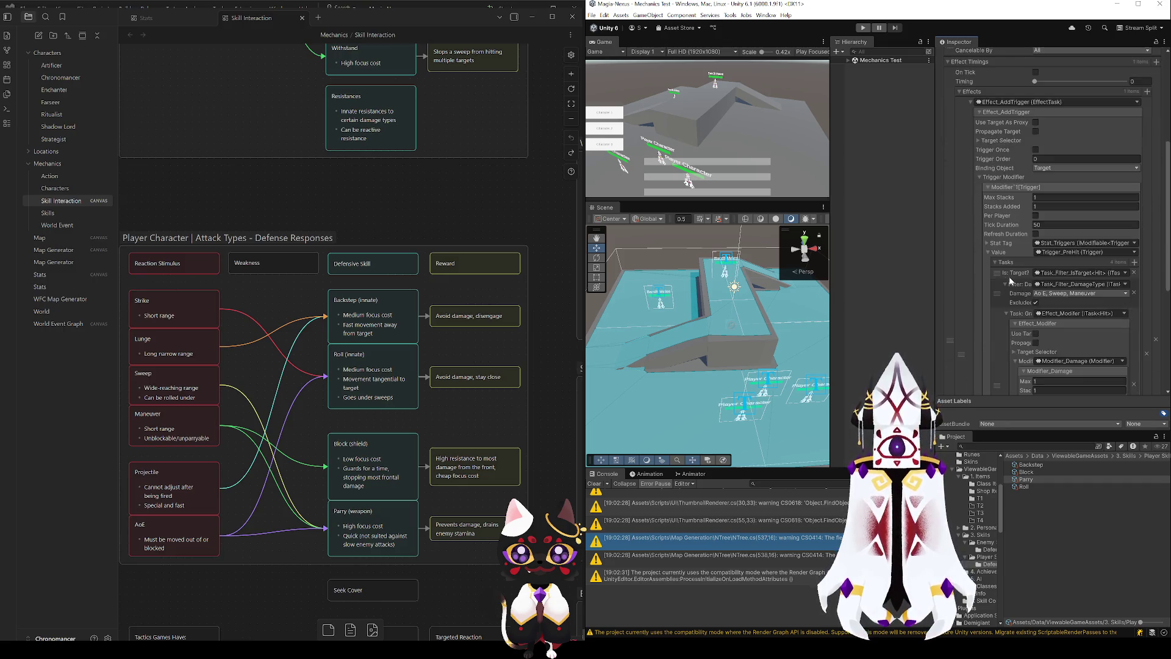
left_click(1043, 266)
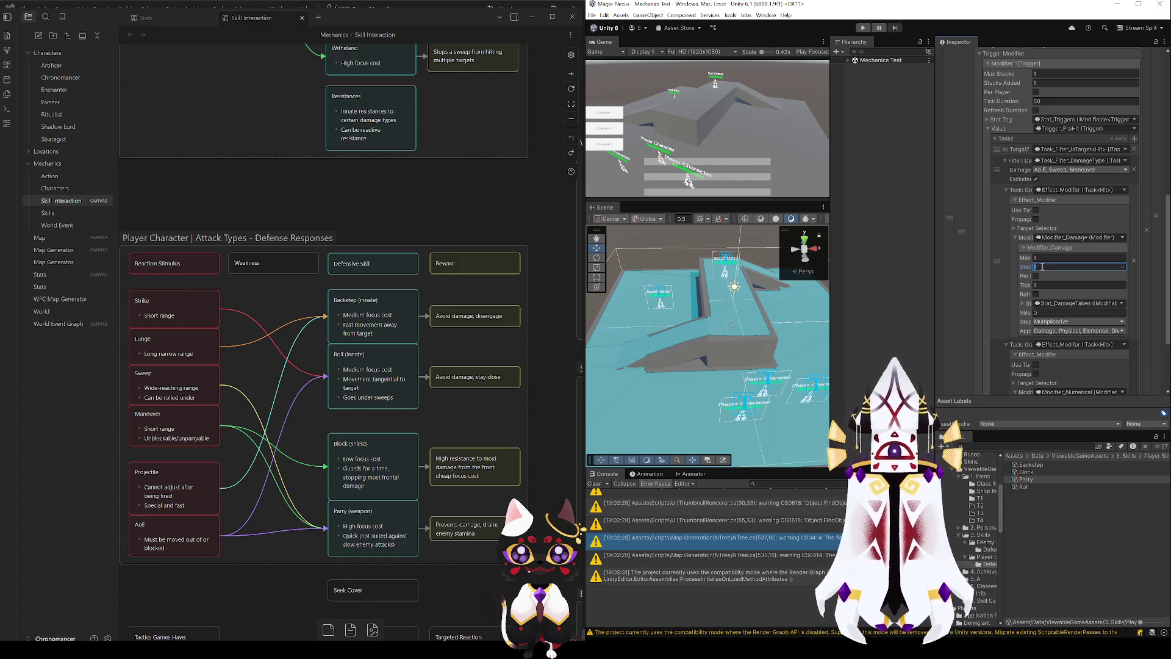
scroll(1003, 291, "up", 9)
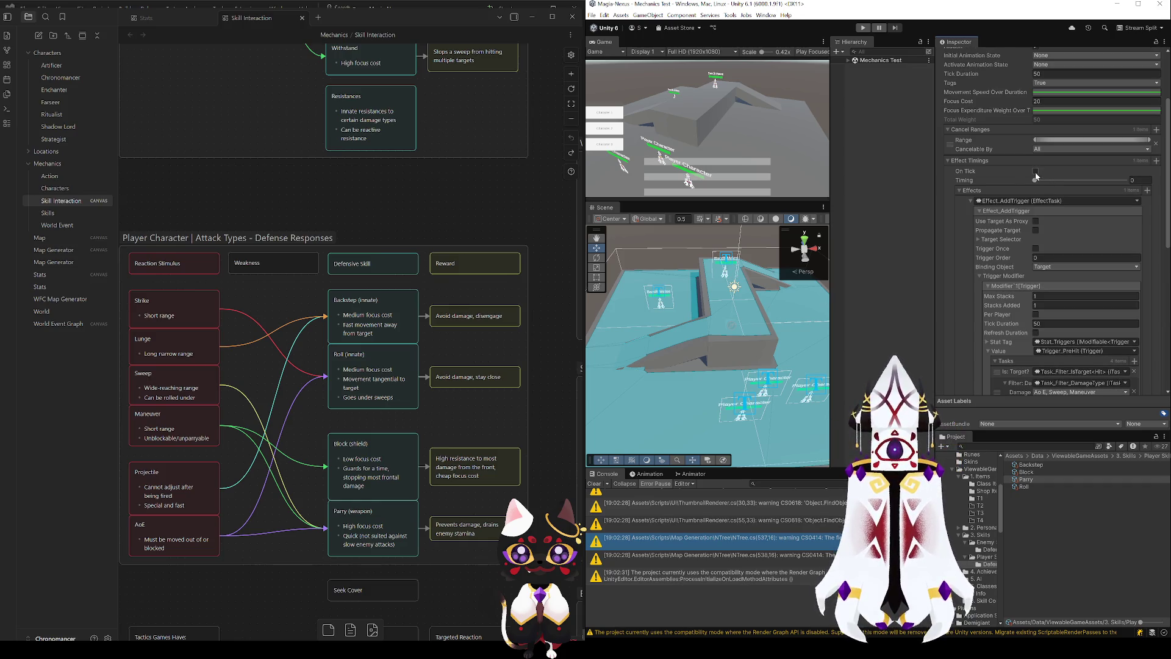
- Enable On Tick for Parry's effect and set Trigger Modifier Tick Duration to 1
left_click(1035, 172)
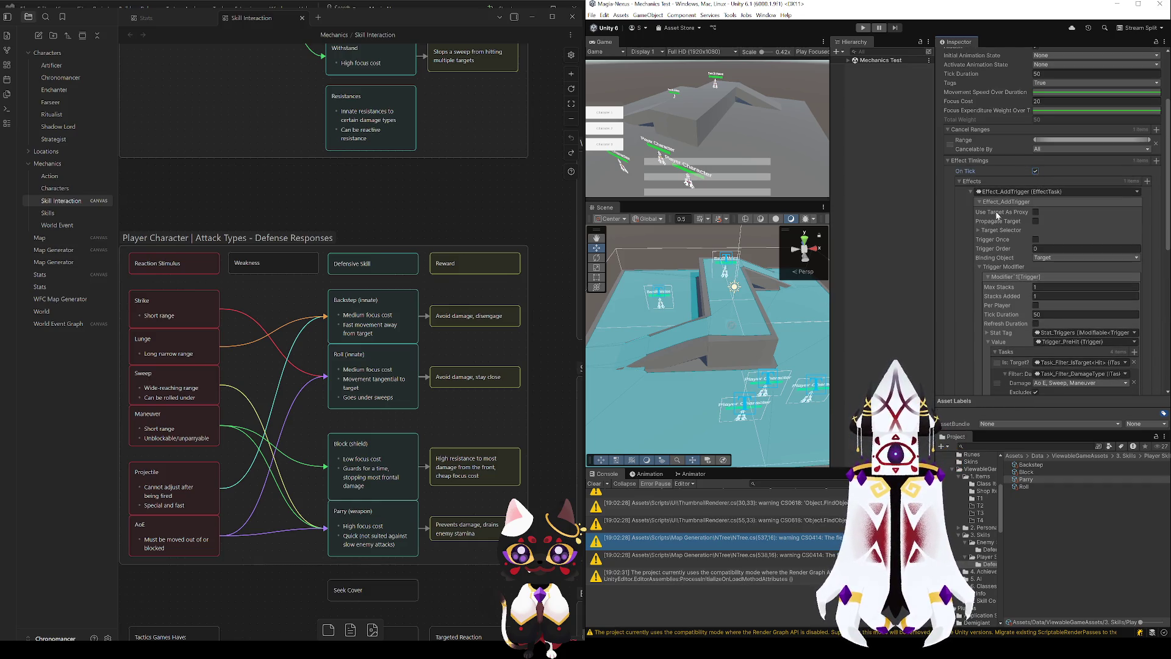
scroll(995, 117, "down", 9)
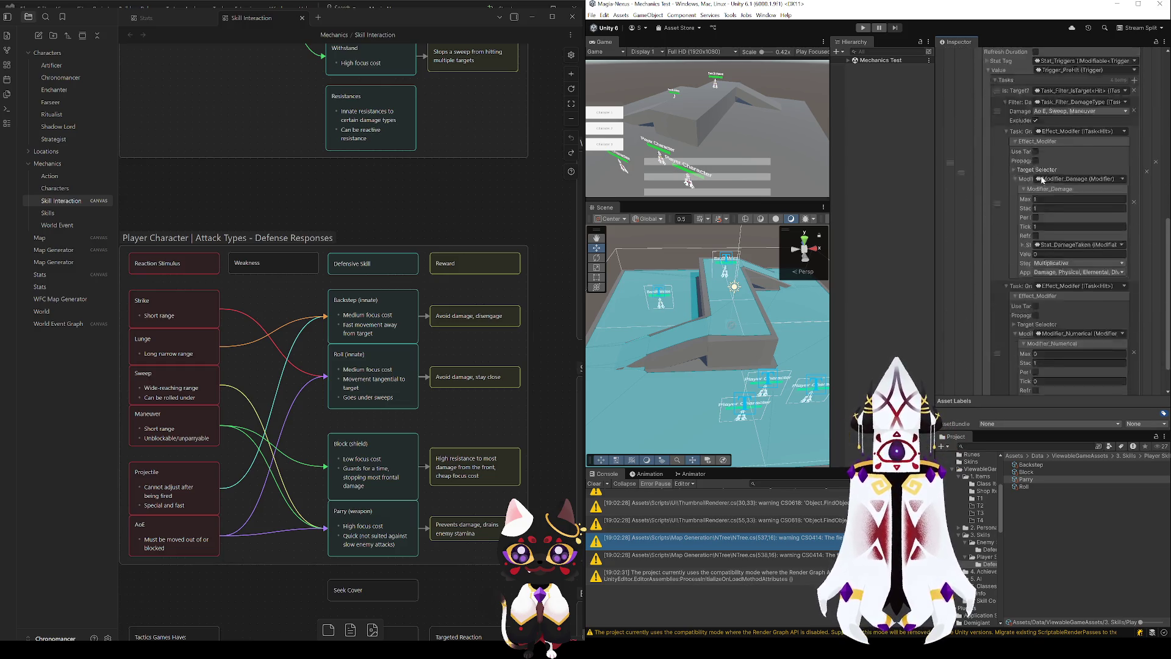
scroll(1004, 244, "down", 4)
scroll(999, 314, "up", 4)
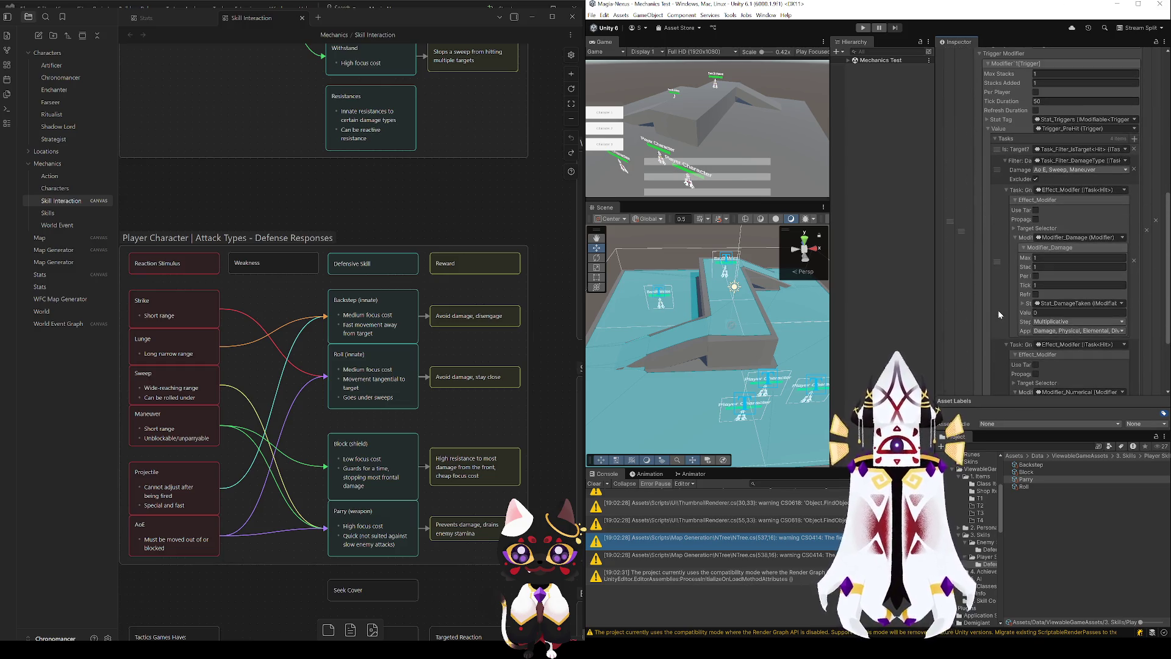
scroll(1002, 258, "up", 2)
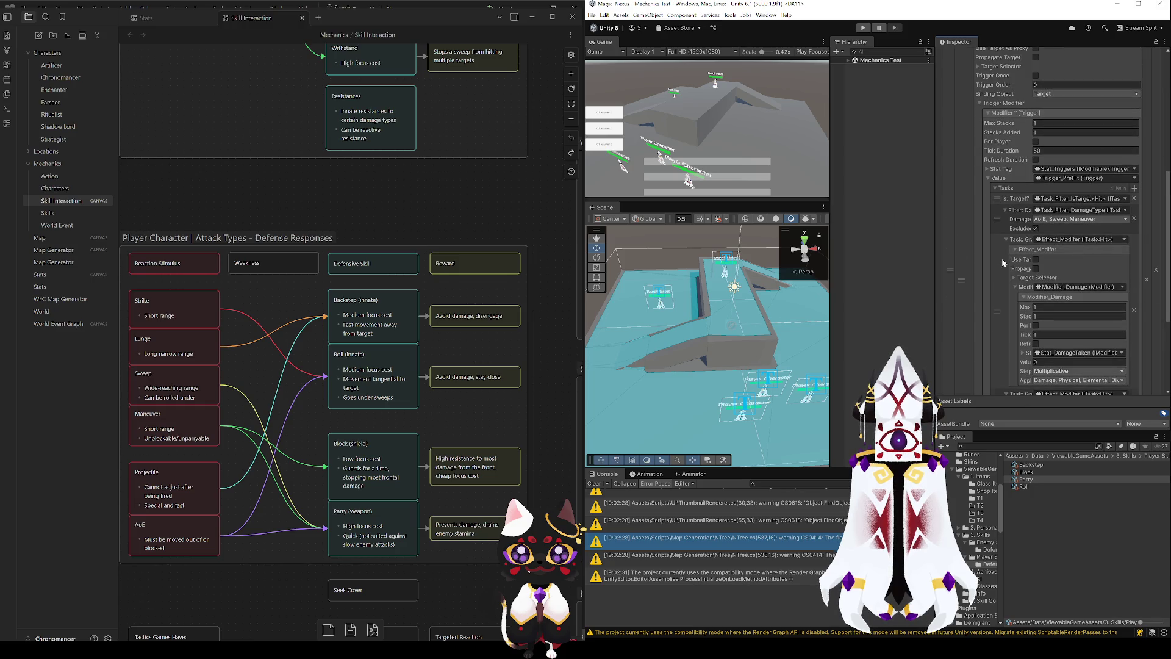
scroll(1002, 258, "down", 6)
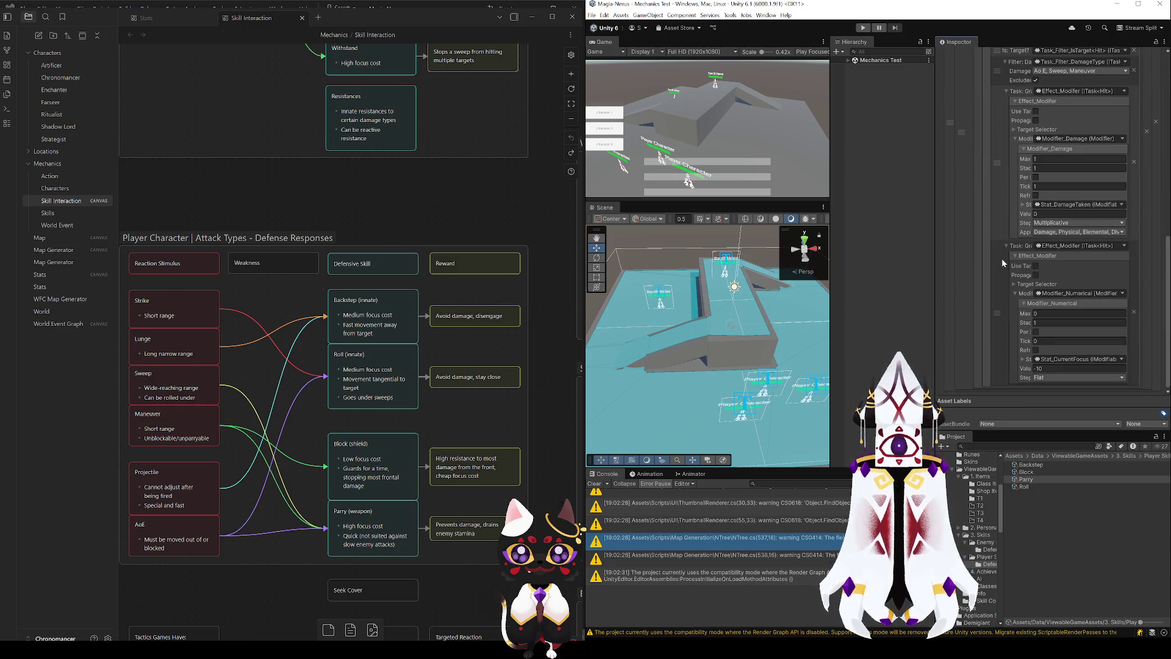
scroll(1002, 258, "up", 3)
scroll(1002, 258, "up", 2)
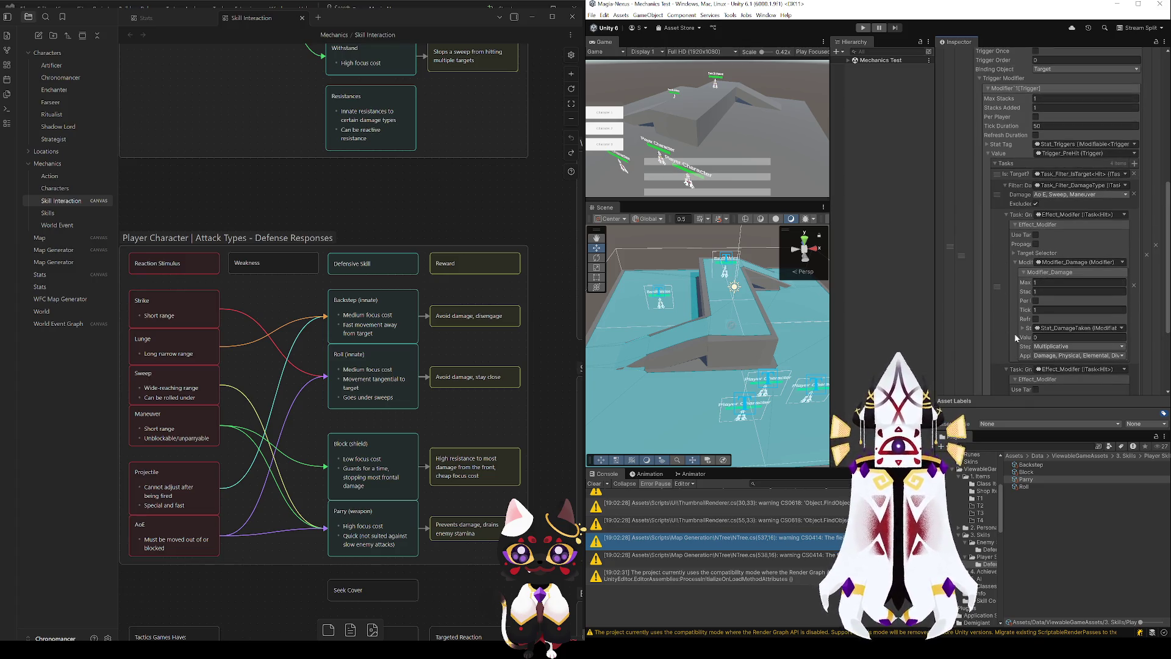
scroll(1015, 243, "up", 3)
scroll(1016, 243, "up", 3)
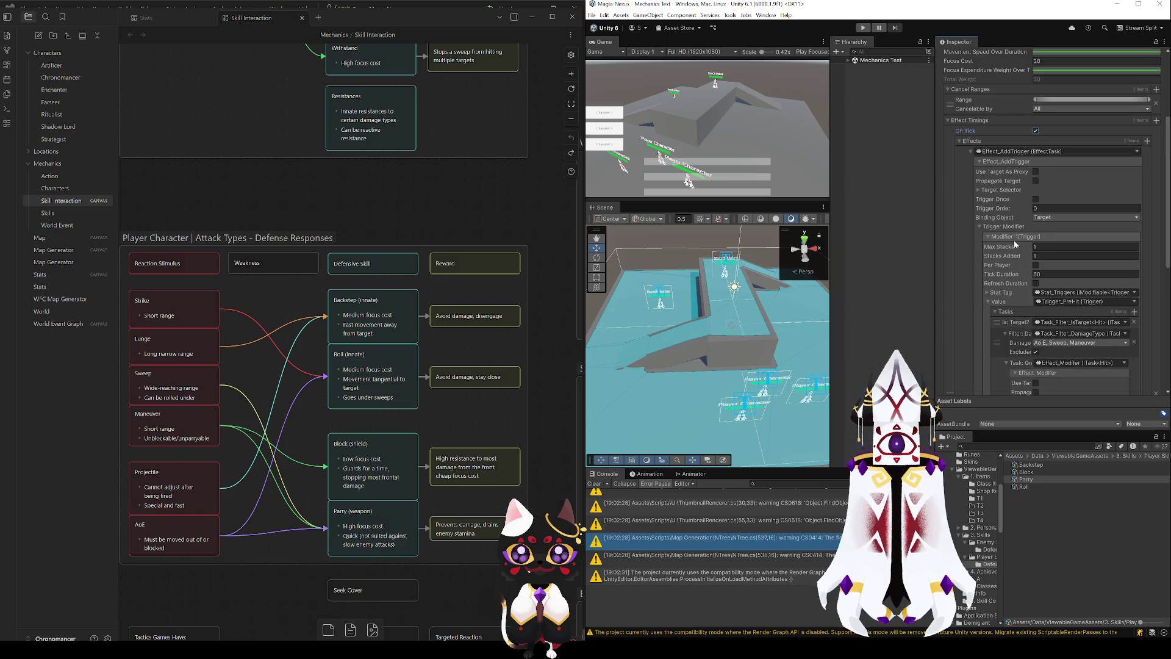
left_click(1045, 274)
type("1")
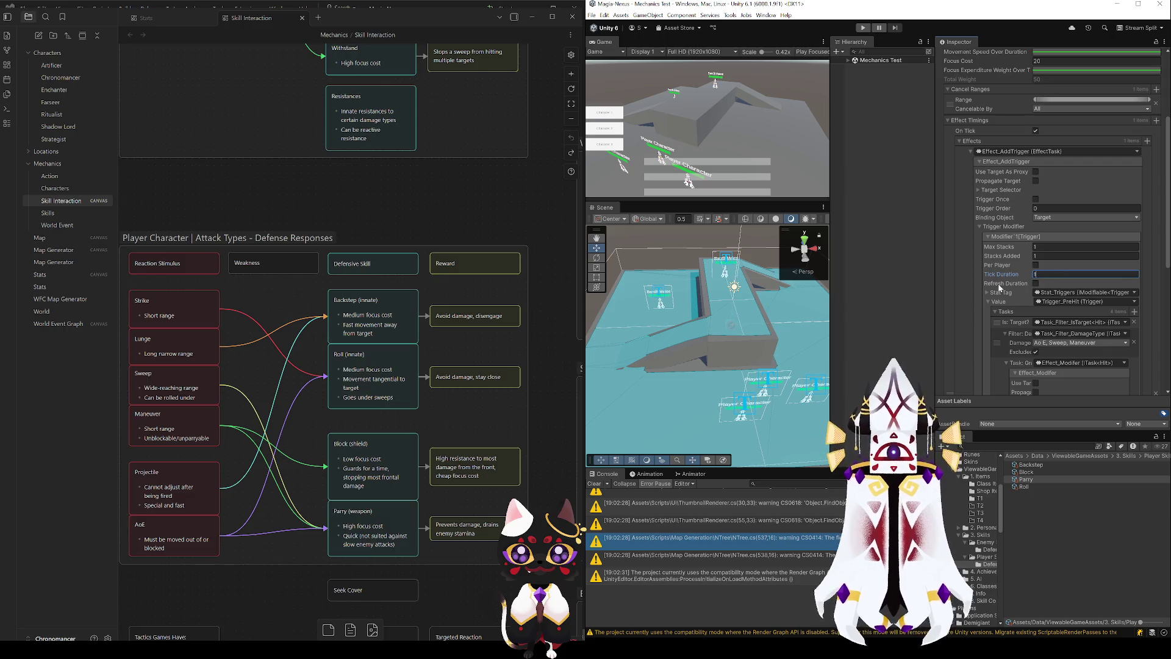
left_click(1051, 256)
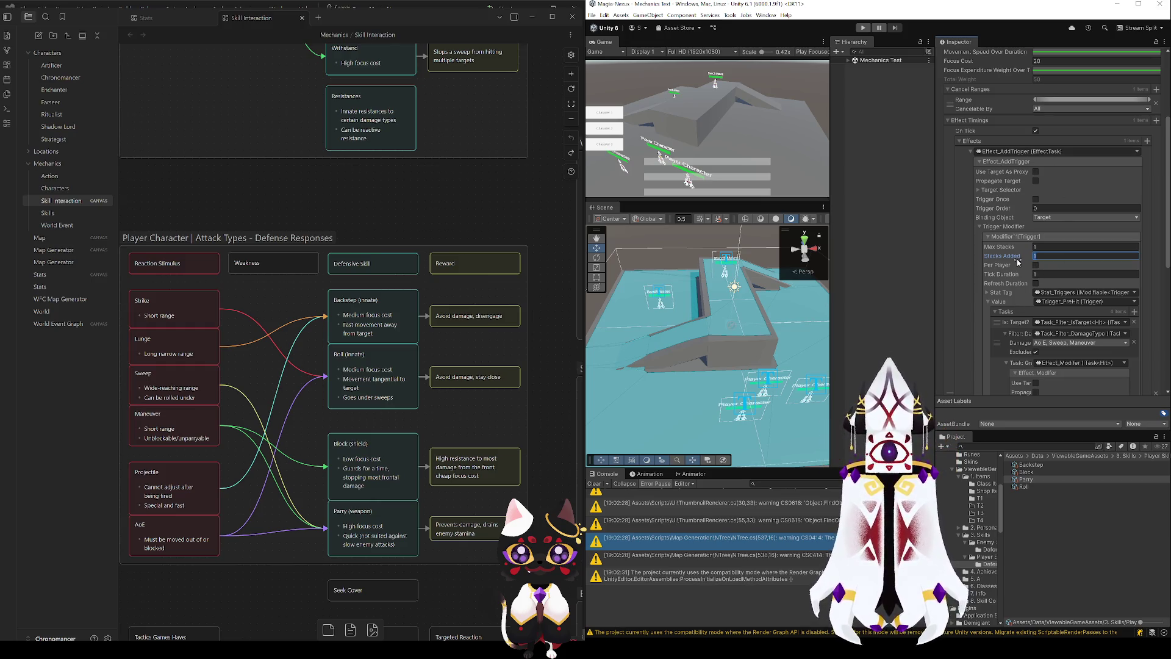
- Toggle On Tick off and back on, then return to Visual Studio
scroll(1020, 247, "up", 3)
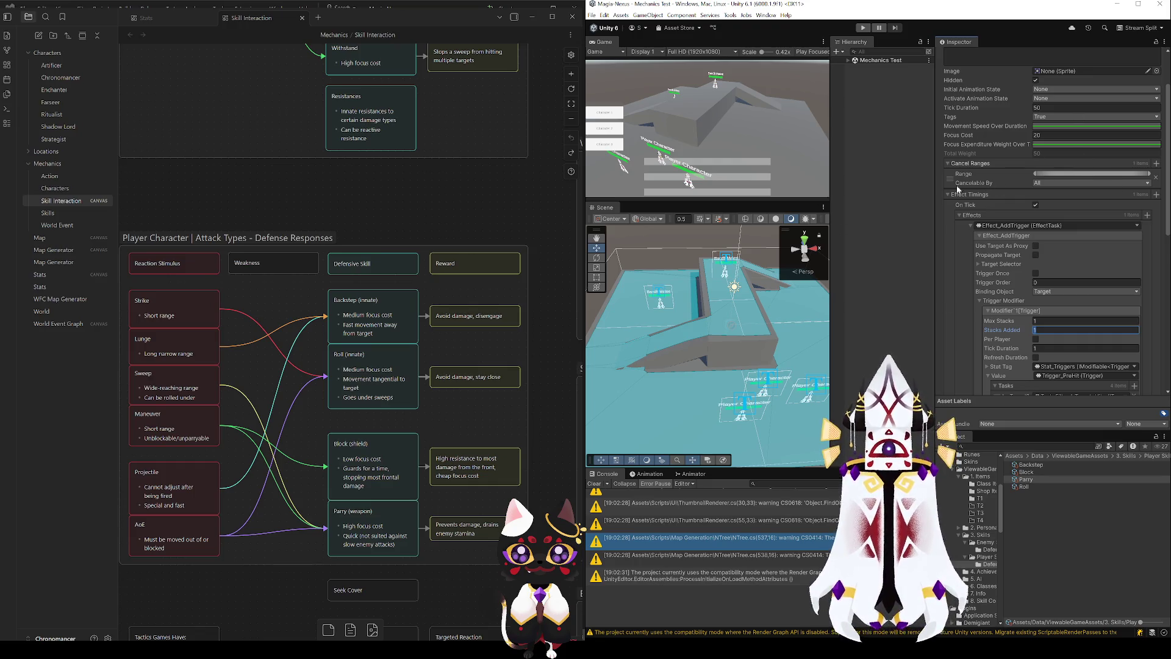
scroll(976, 294, "down", 4)
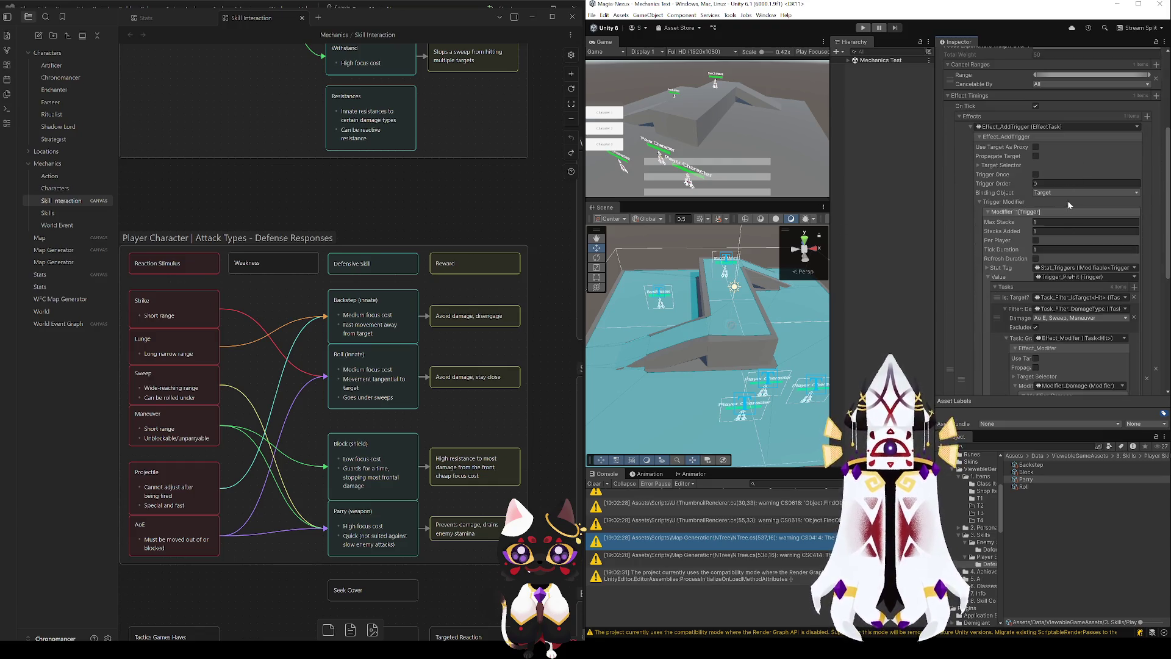
scroll(1093, 274, "up", 3)
scroll(1060, 283, "up", 2)
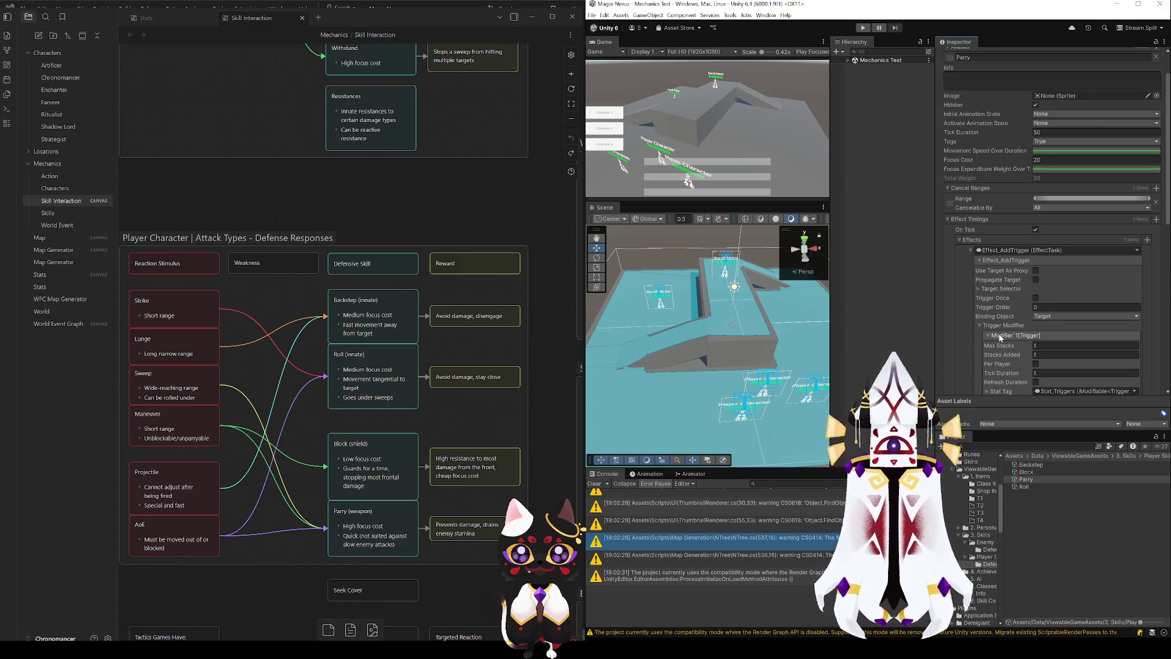
left_click(1036, 230)
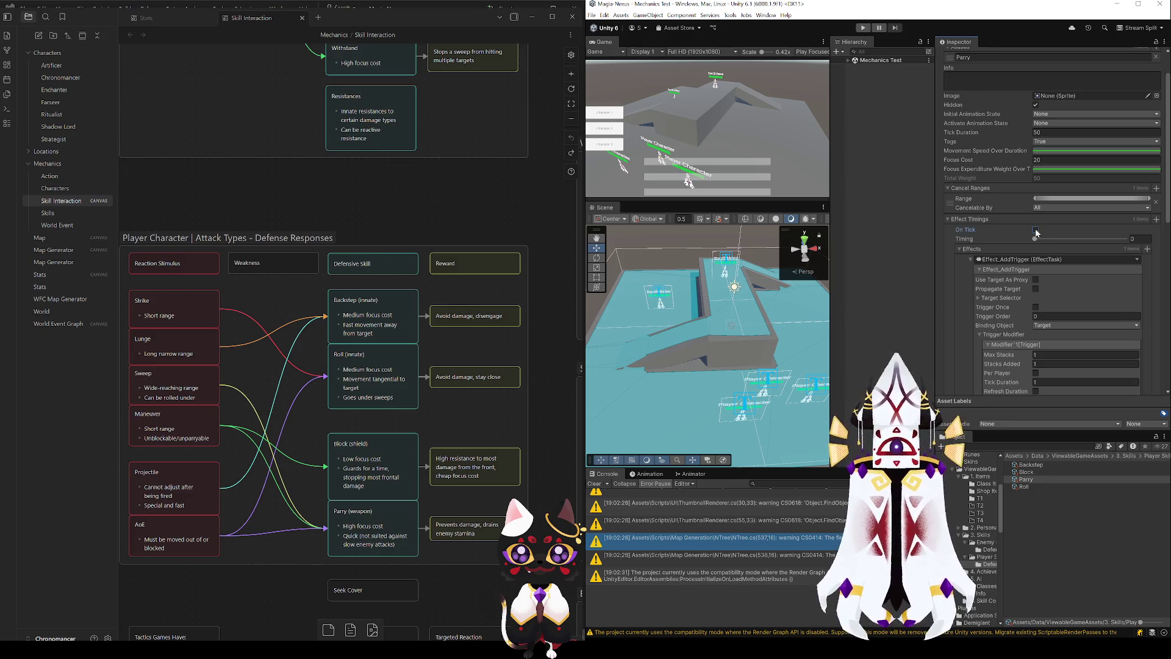
left_click(1036, 231)
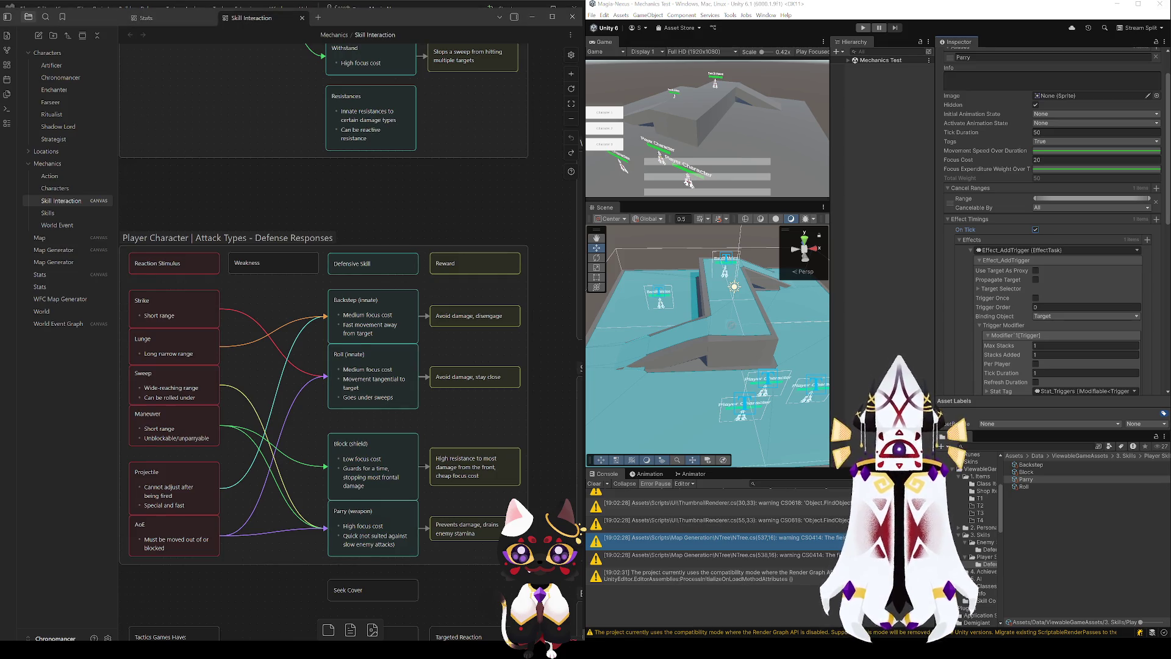
key("alt+Tab")
left_click(573, 45)
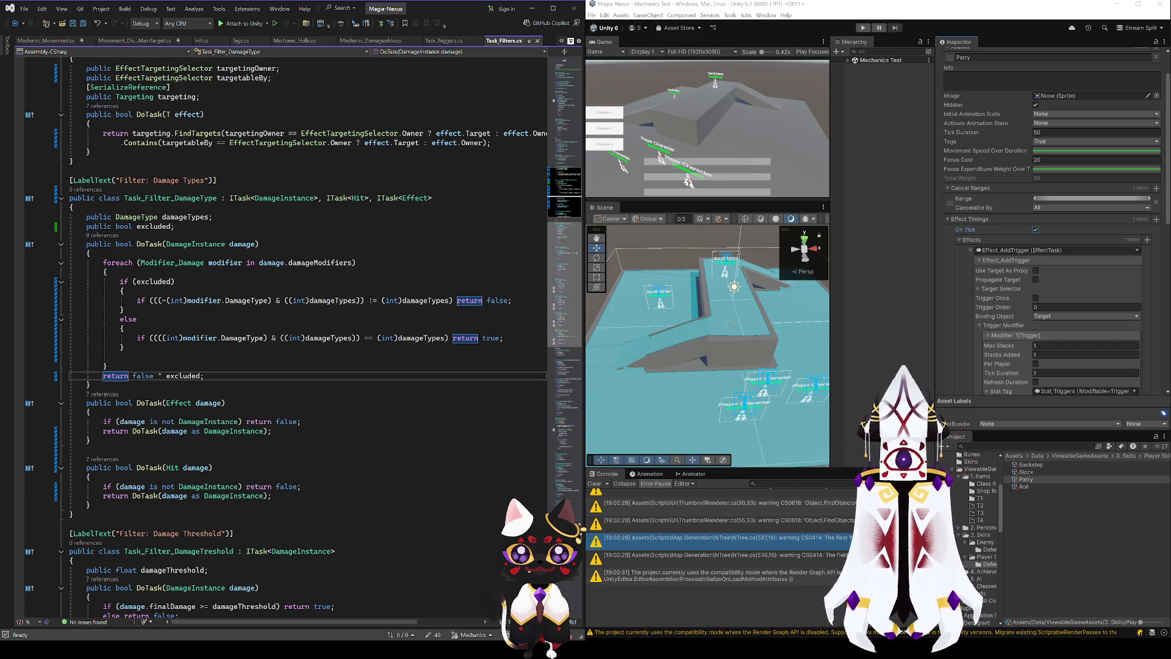
- Duplicate the timing field as timingRange, hidden with the condition "@!onTick"
scroll(270, 393, "up", 15)
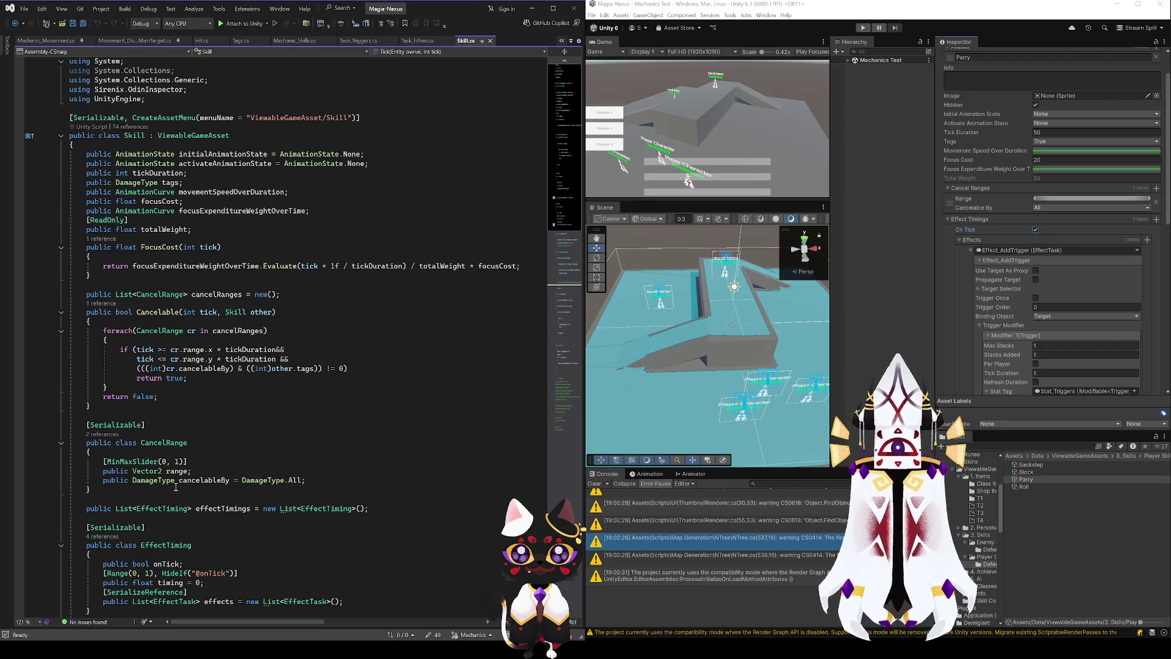
scroll(215, 472, "down", 4)
left_click_drag(220, 479, 103, 460)
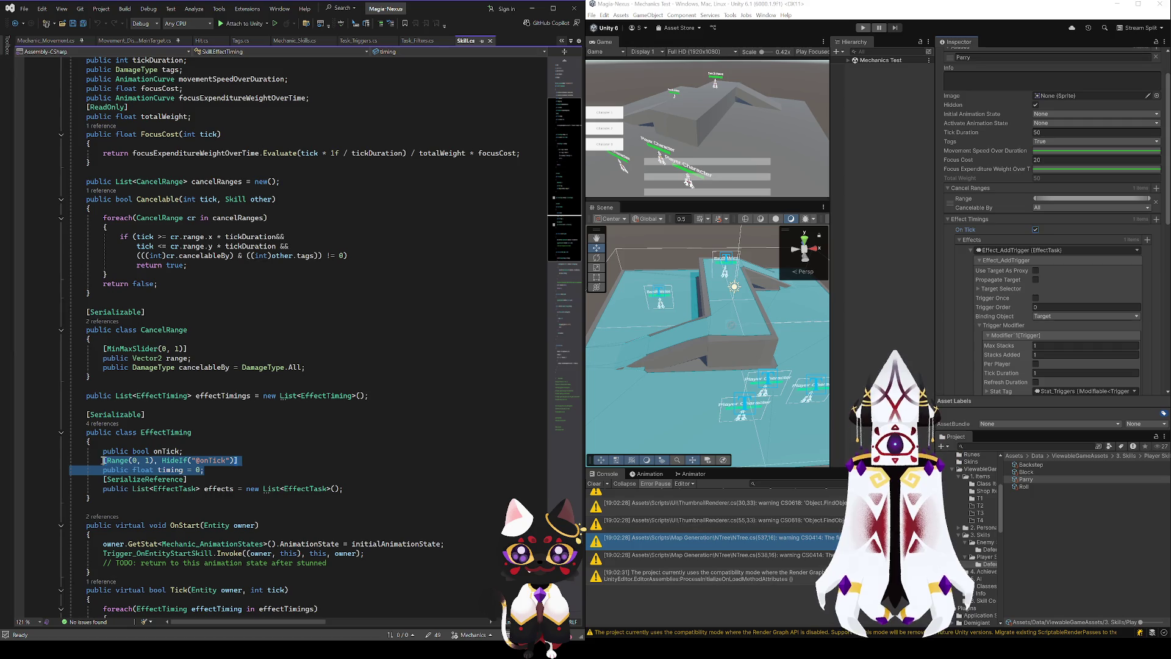
key("ctrl+c")
left_click(220, 470)
key("Return")
key("ctrl+v")
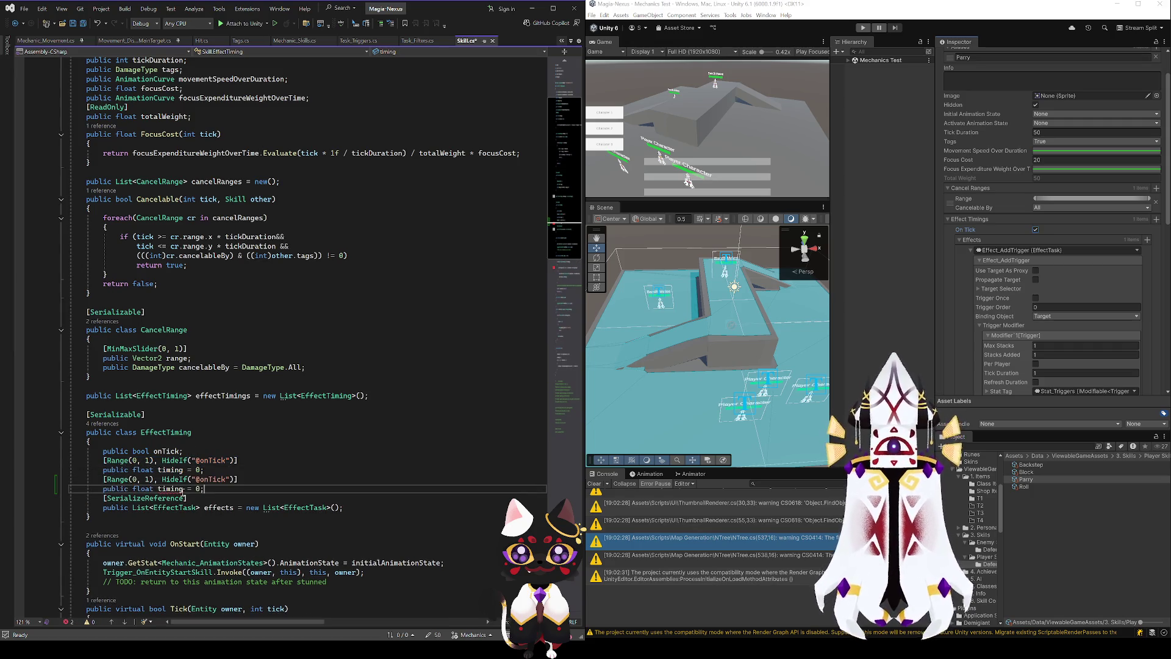
type("Range")
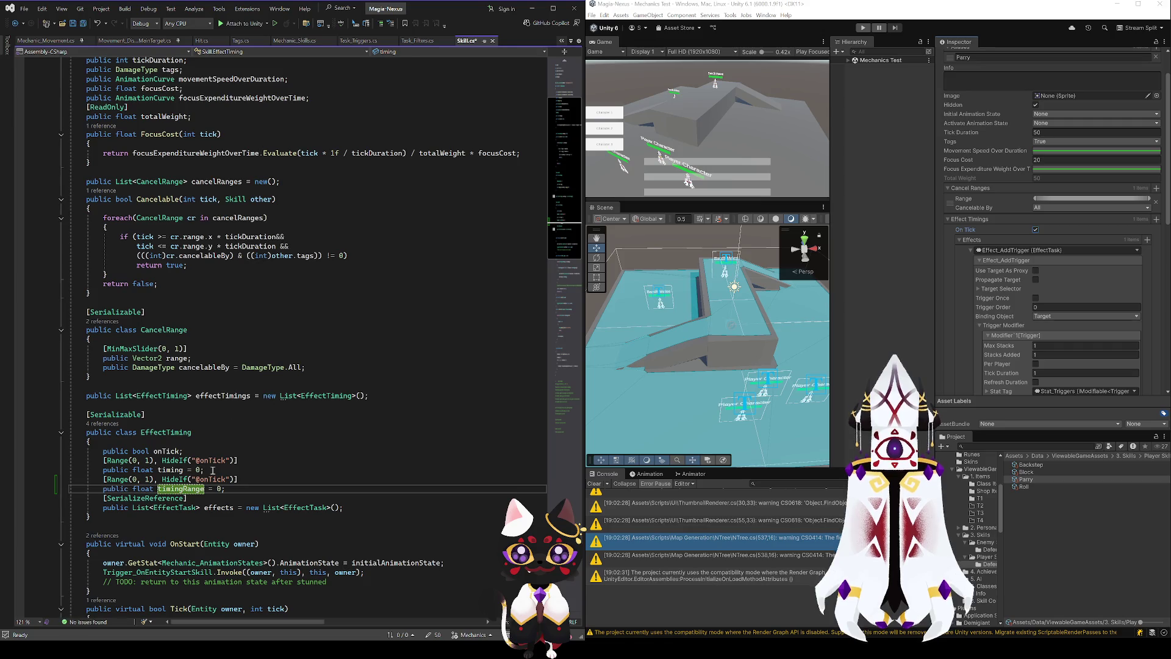
left_click(224, 480)
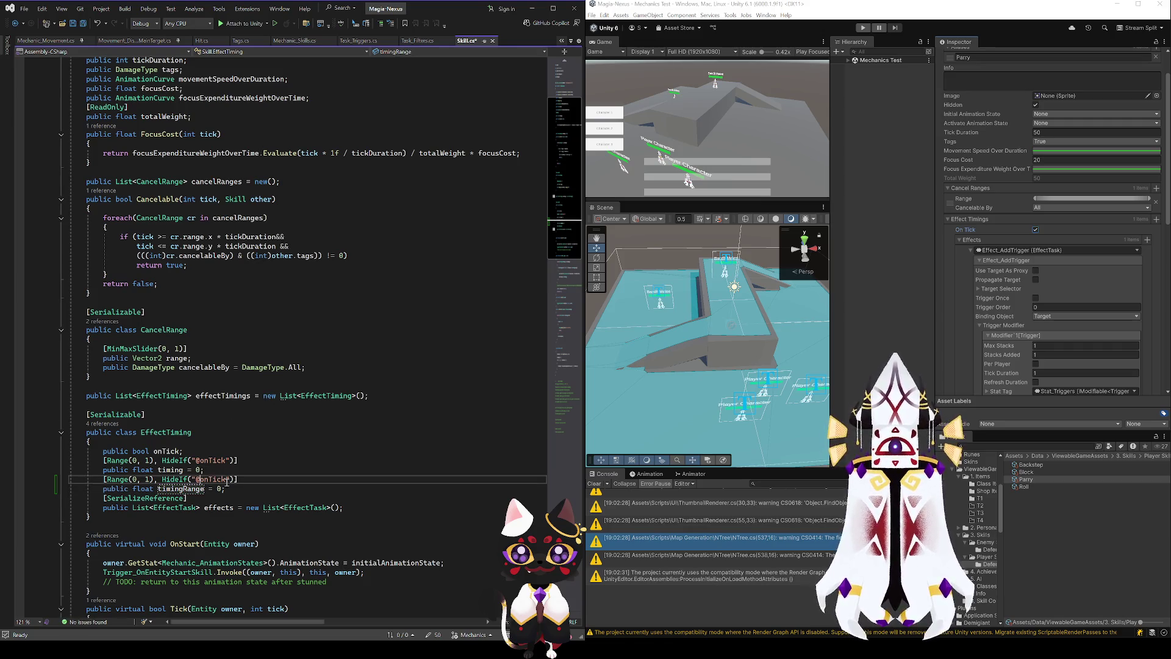
key("ctrl+Left")
key("ctrl+Left")
type("!")
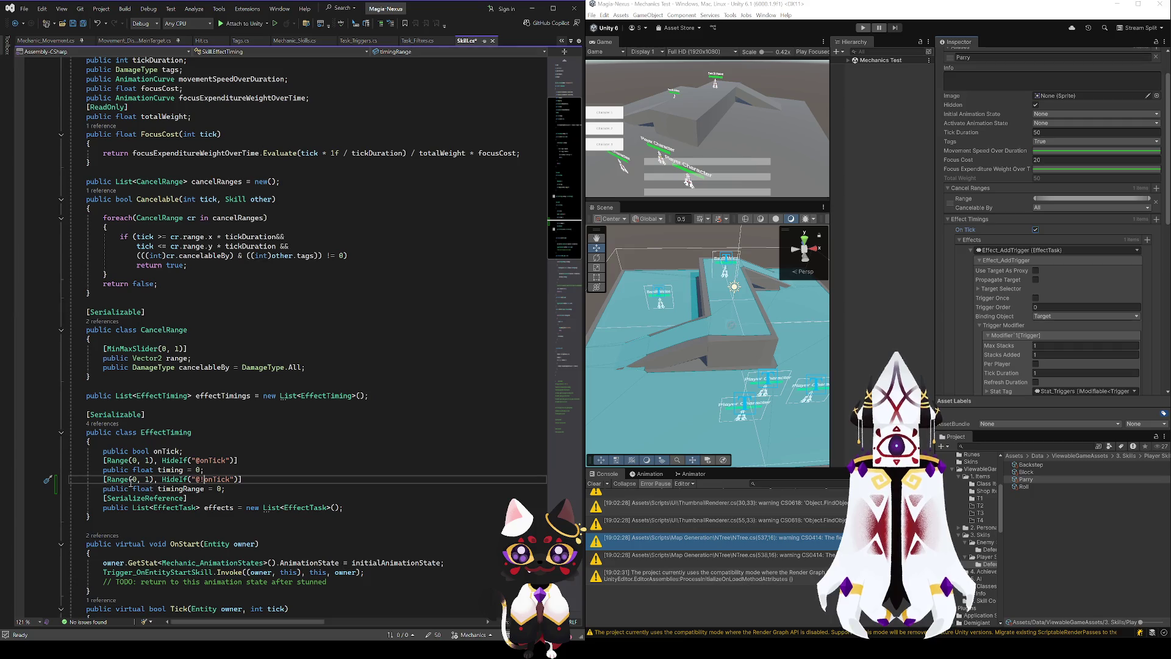
- Replace timingRange's Range attribute with MinMaxSlider and save
scroll(153, 480, "up", 4)
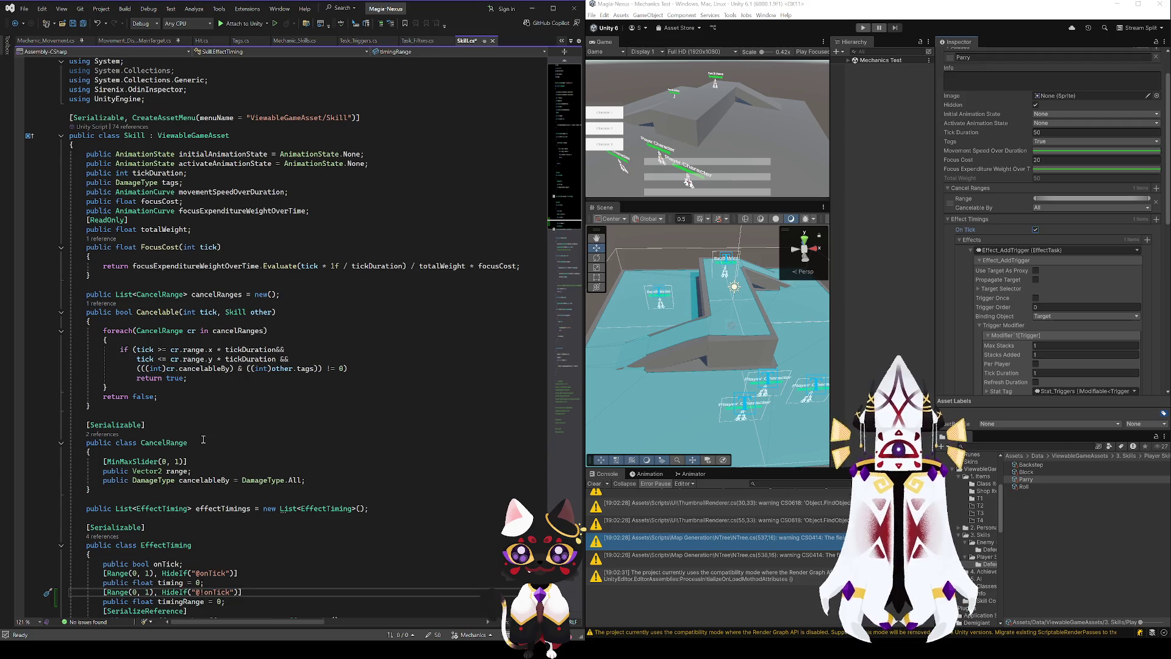
scroll(204, 440, "down", 5)
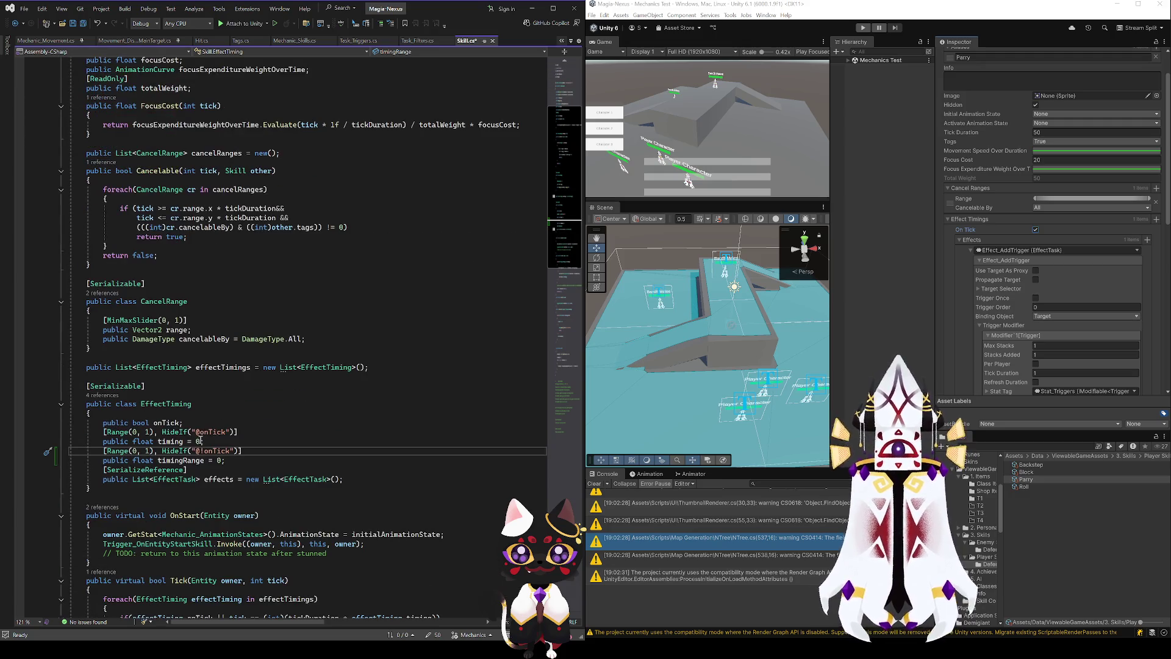
left_click(189, 321)
left_click_drag(107, 320, 185, 320)
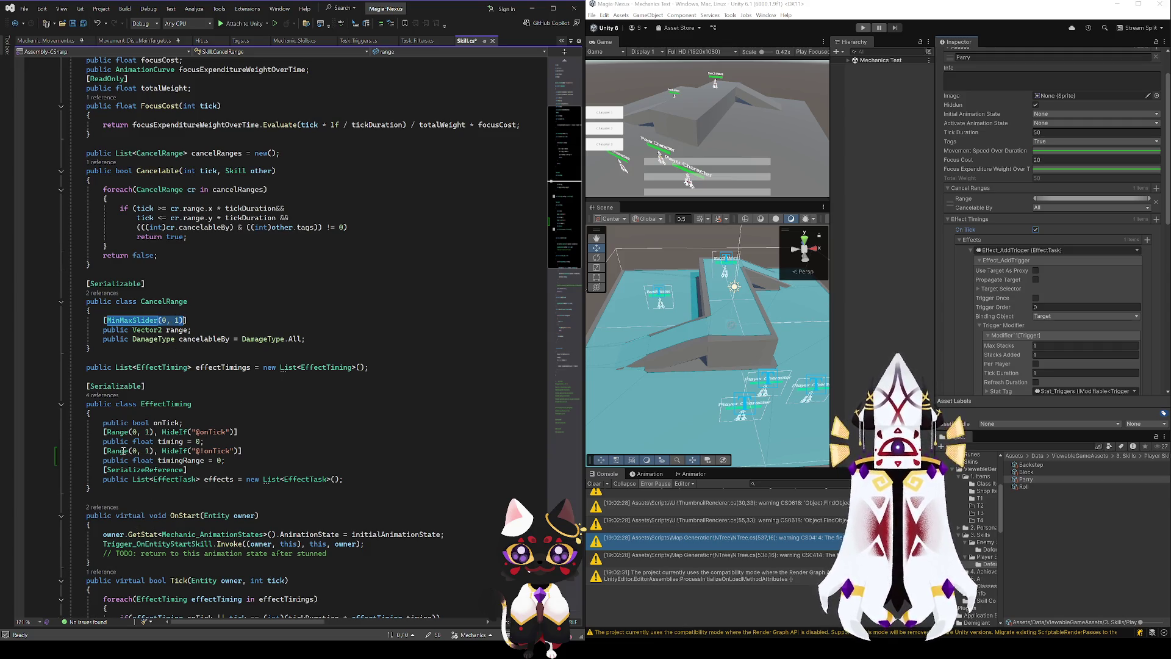
left_click(153, 450)
type("MinMaxSlider")
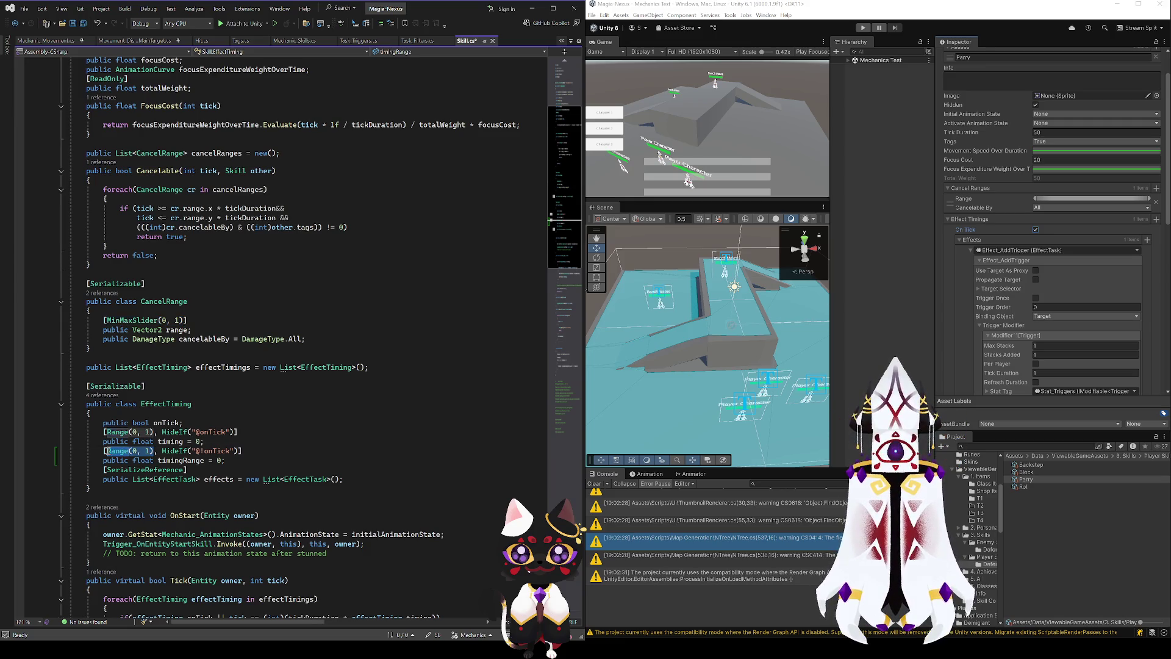
key("ctrl+s")
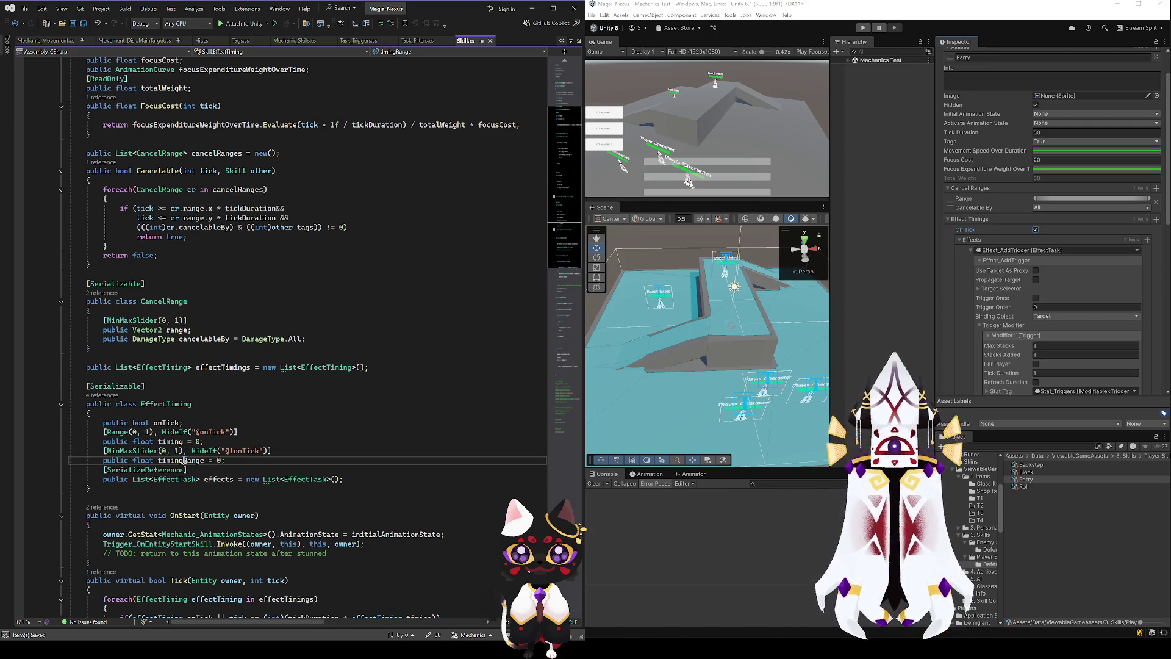
- Change timingRange from float with 0 default to Vector2 and save Skill.cs
left_click(142, 461)
double_click(142, 461)
type("Vector2")
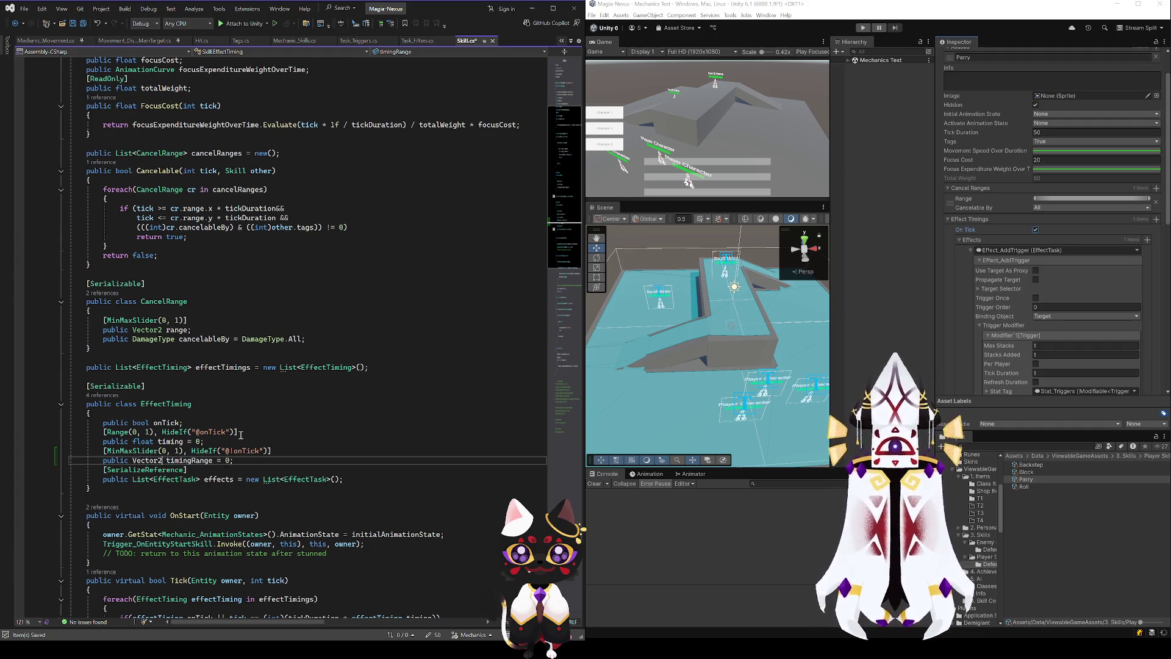
key("BackSpace")
key("BackSpace")
key("BackSpace")
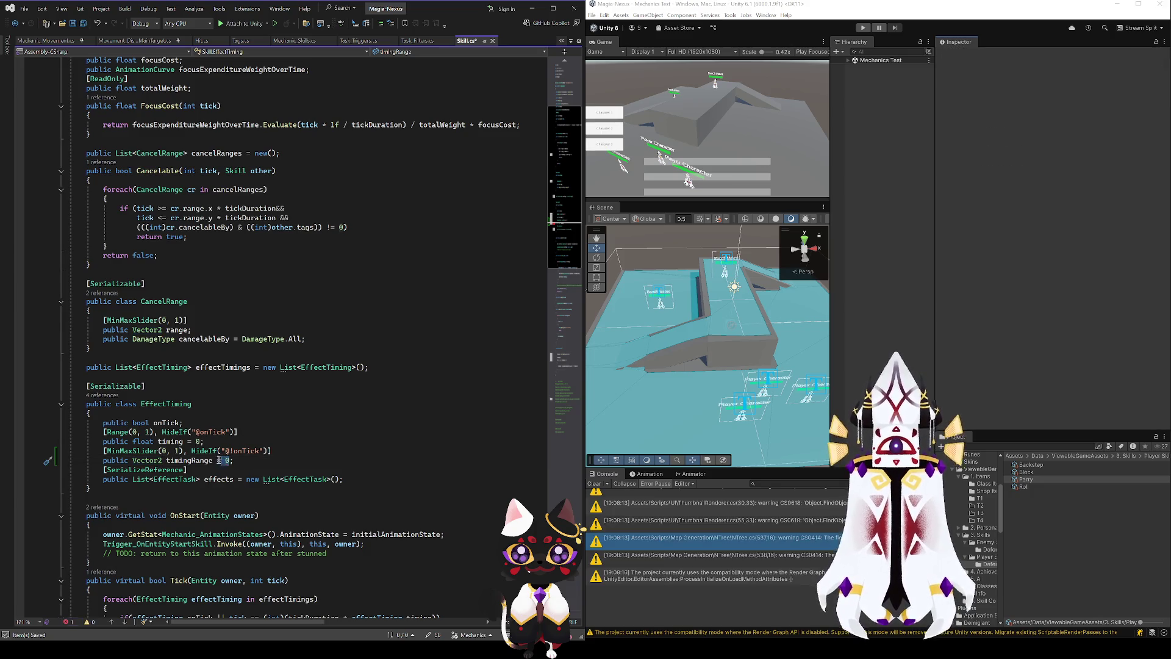
key("ctrl+s")
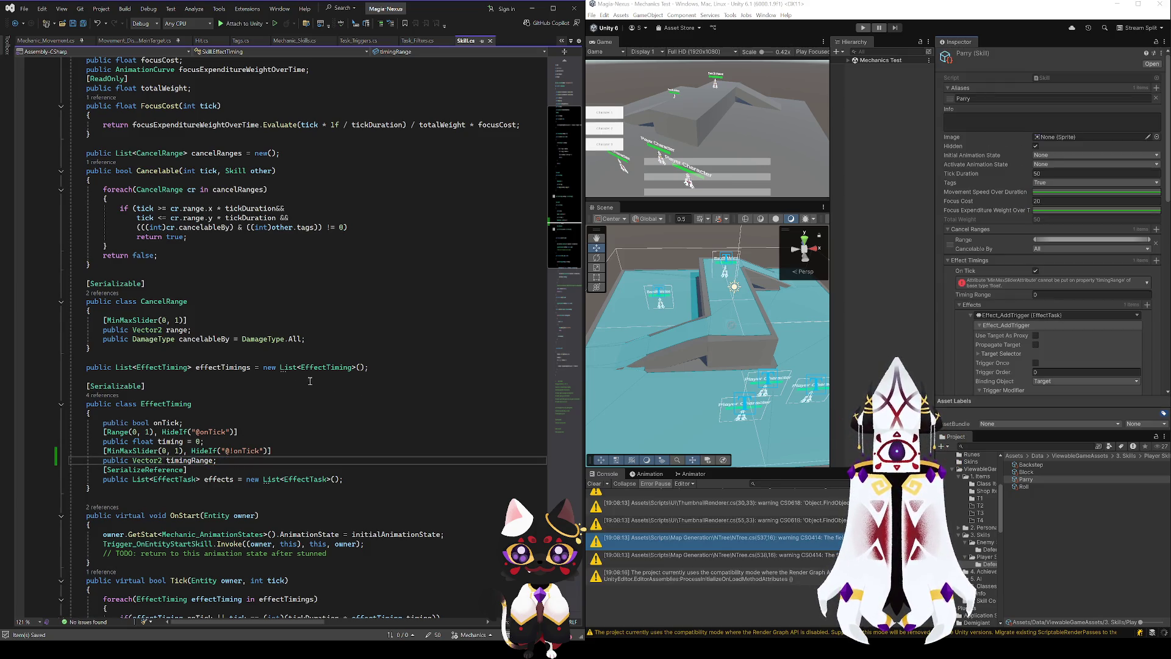
scroll(280, 449, "down", 2)
scroll(279, 449, "down", 12)
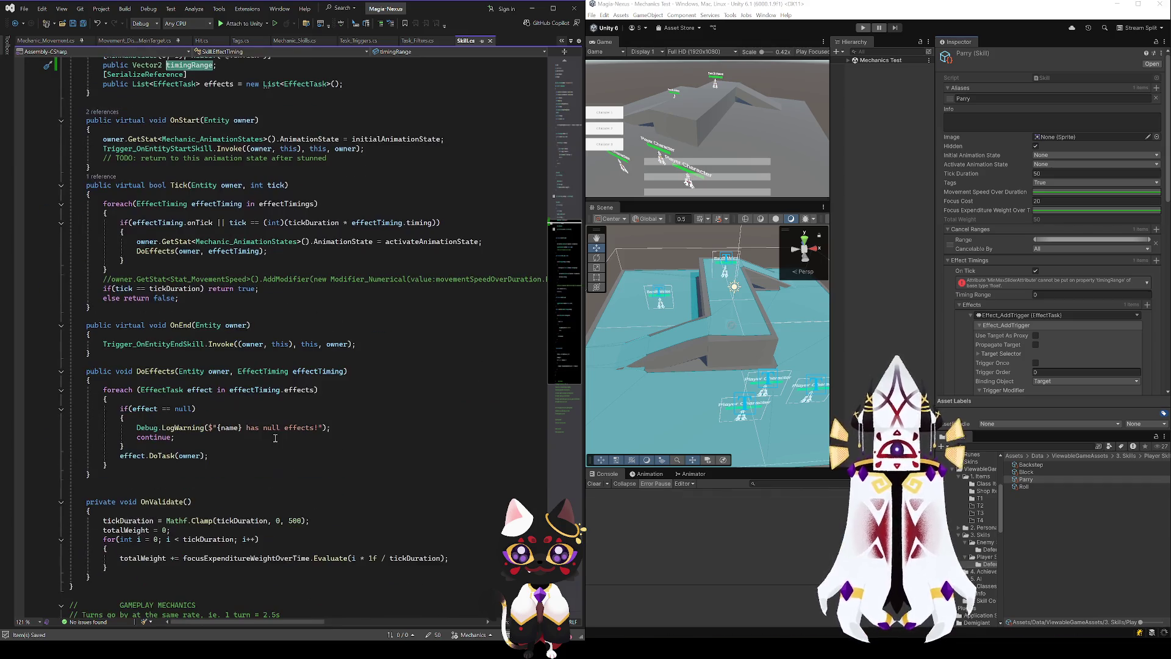
scroll(223, 446, "up", 4)
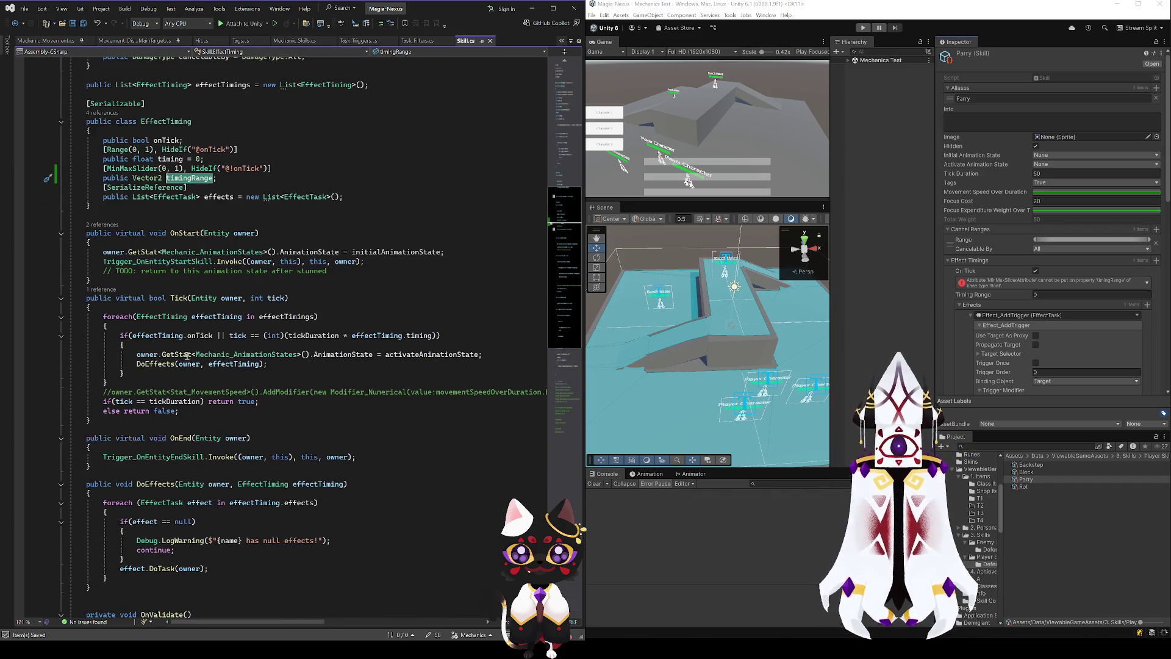
- Wrap the onTick check in parentheses and append '&& timingRange.x' to the Tick condition
left_click(199, 335)
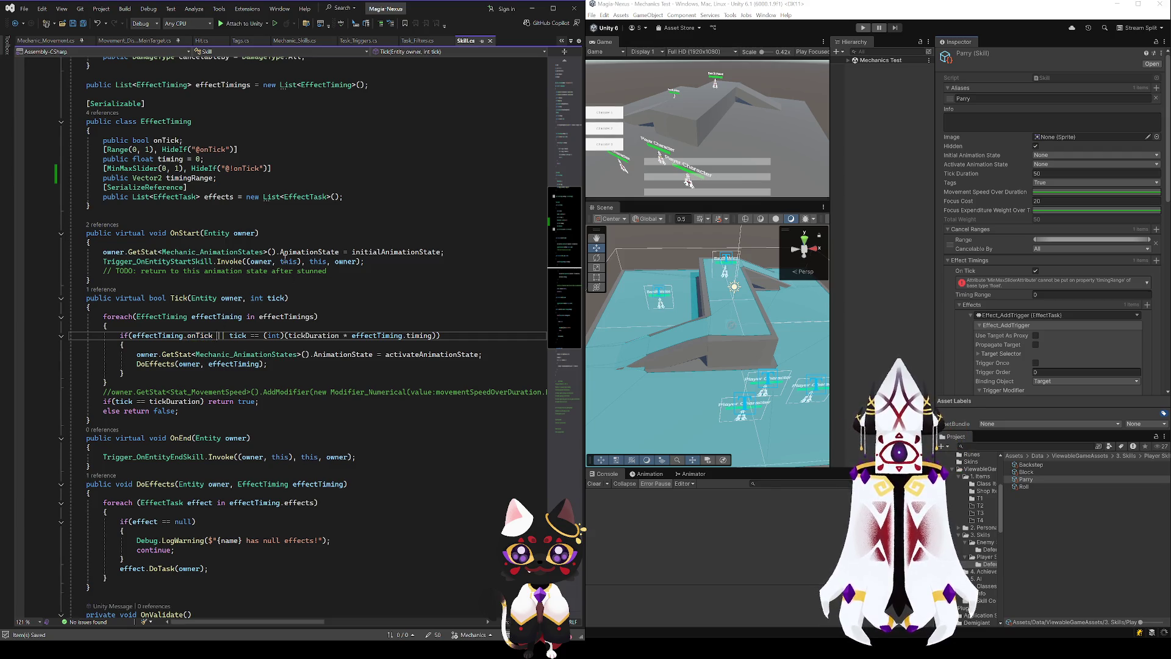
type(")")
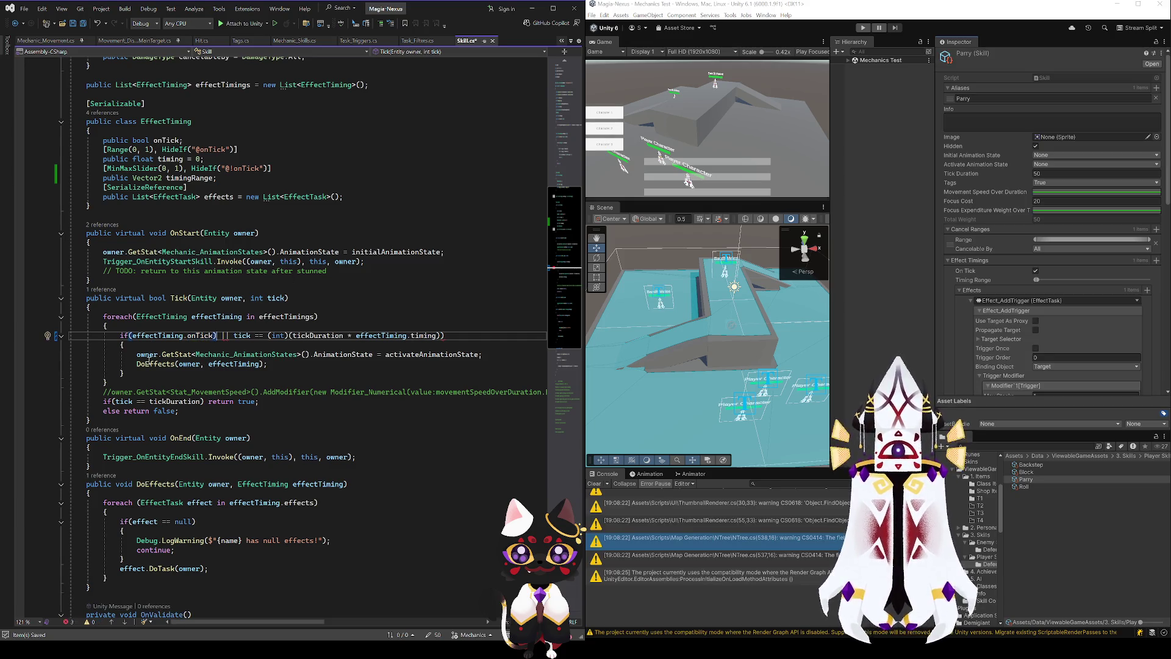
left_click(131, 336)
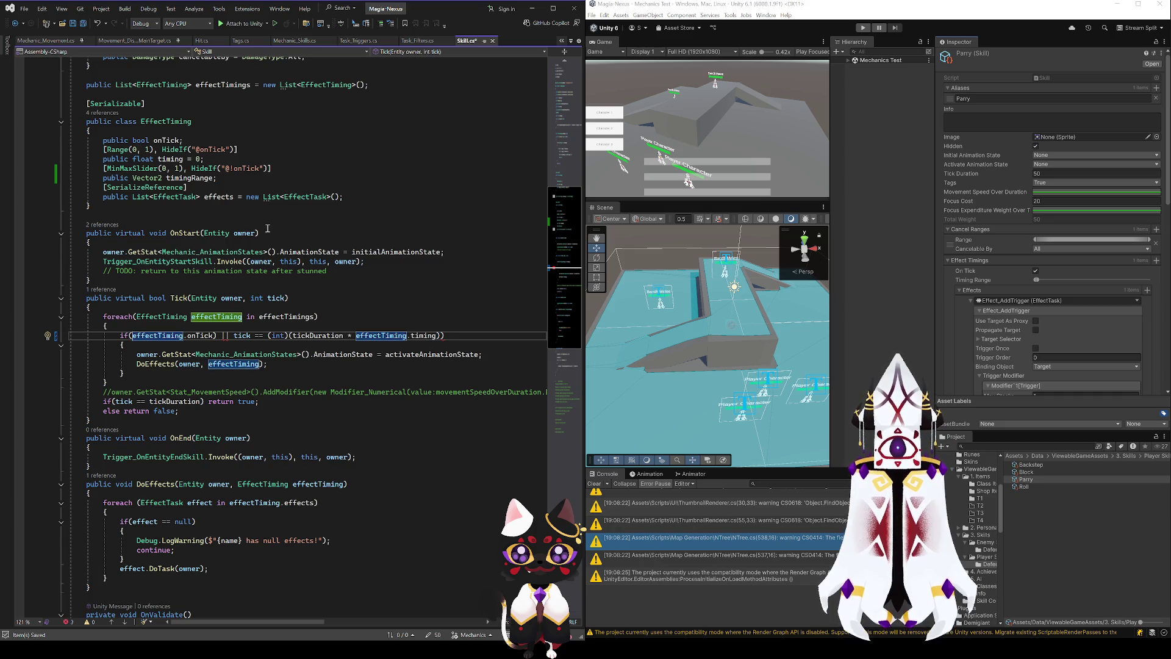
type("(")
key("ctrl+Right")
key("ctrl+Right")
key("ctrl+Right")
type("&& timingRange")
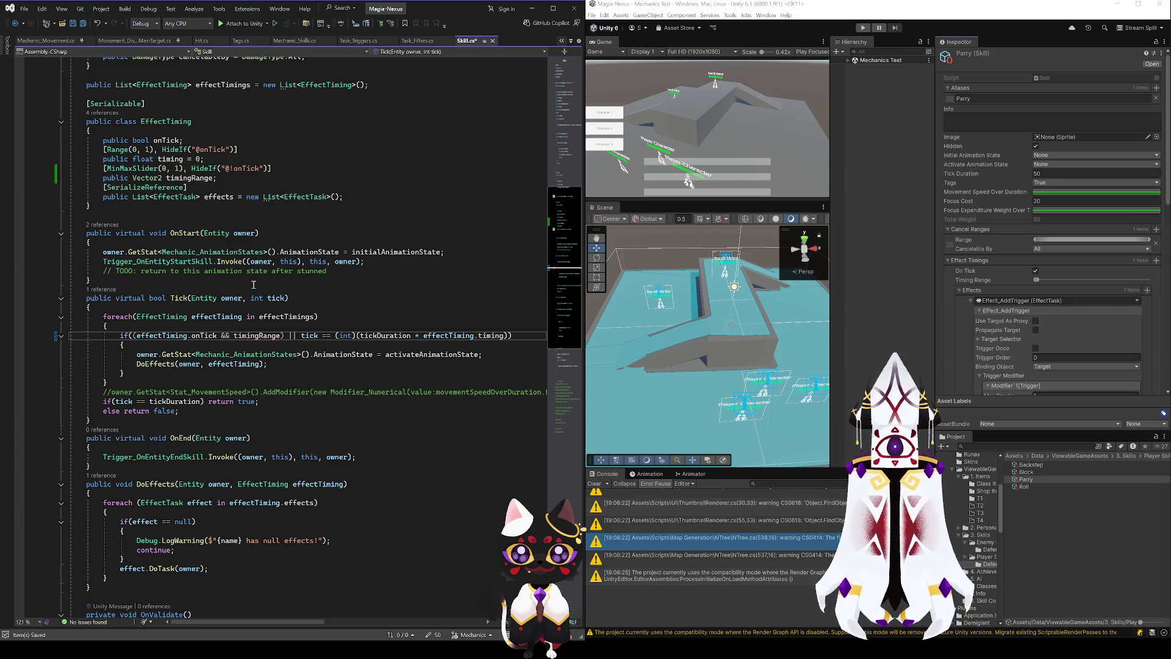
type(".x")
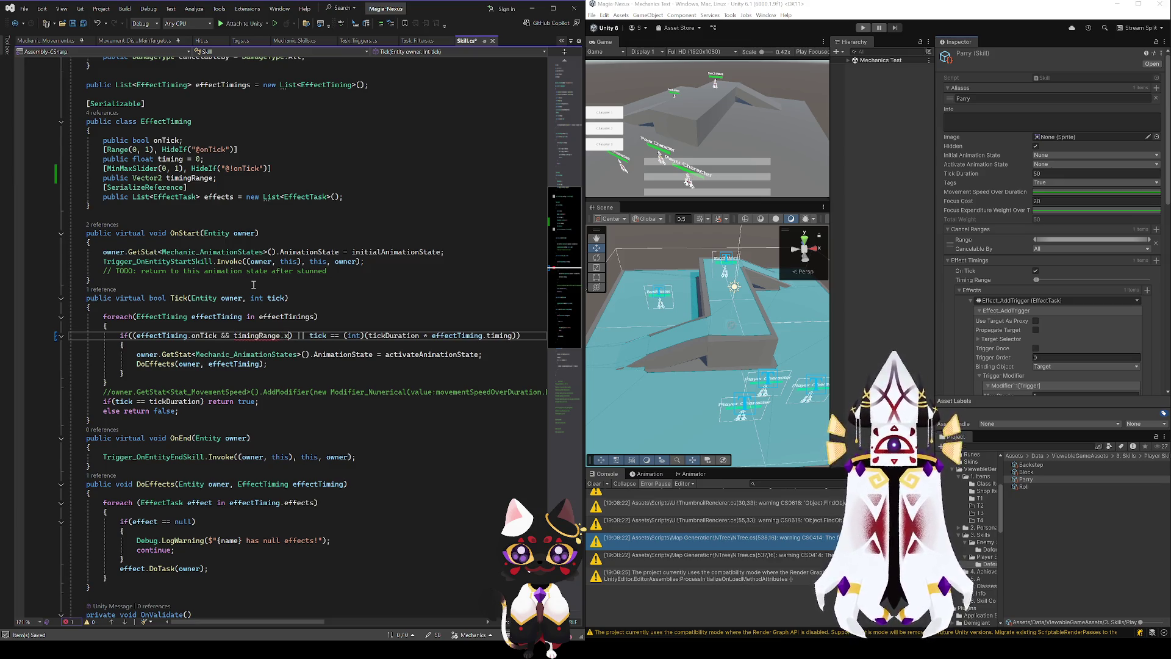
- Prefix timingRange with 'effectTiming.' and add a '>' after timingRange.x
double_click(232, 315)
key("ctrl+c")
left_click(234, 335)
key("ctrl+v")
type(".")
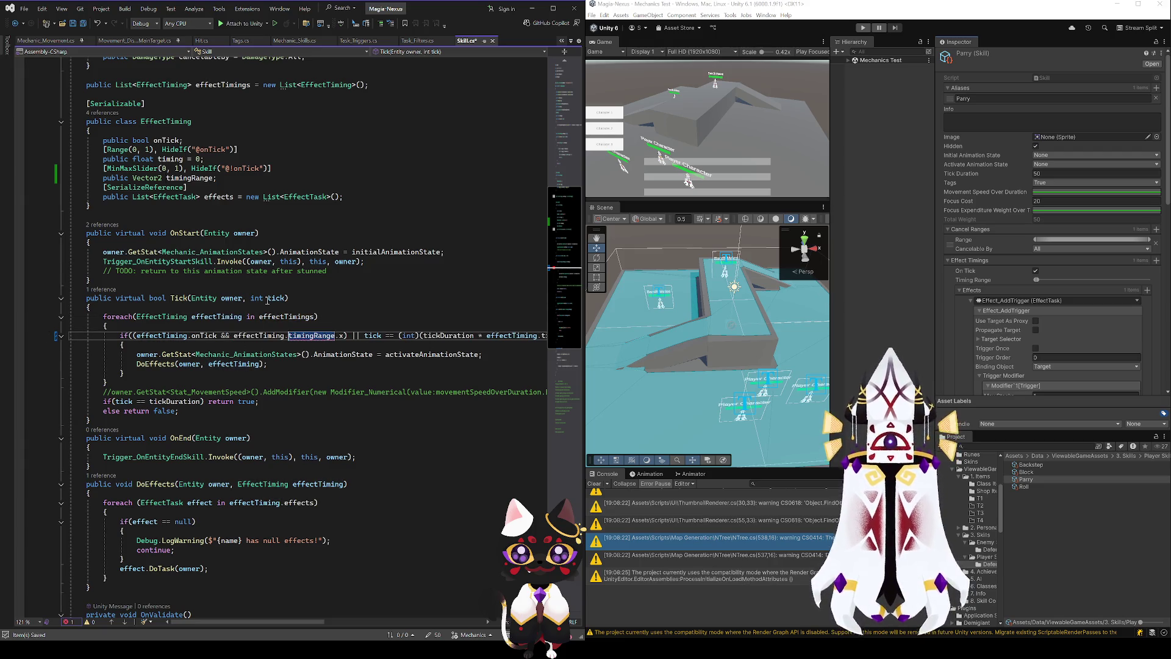
key("ctrl+Right")
key("ctrl+Right")
key("ctrl+Right")
type(">")
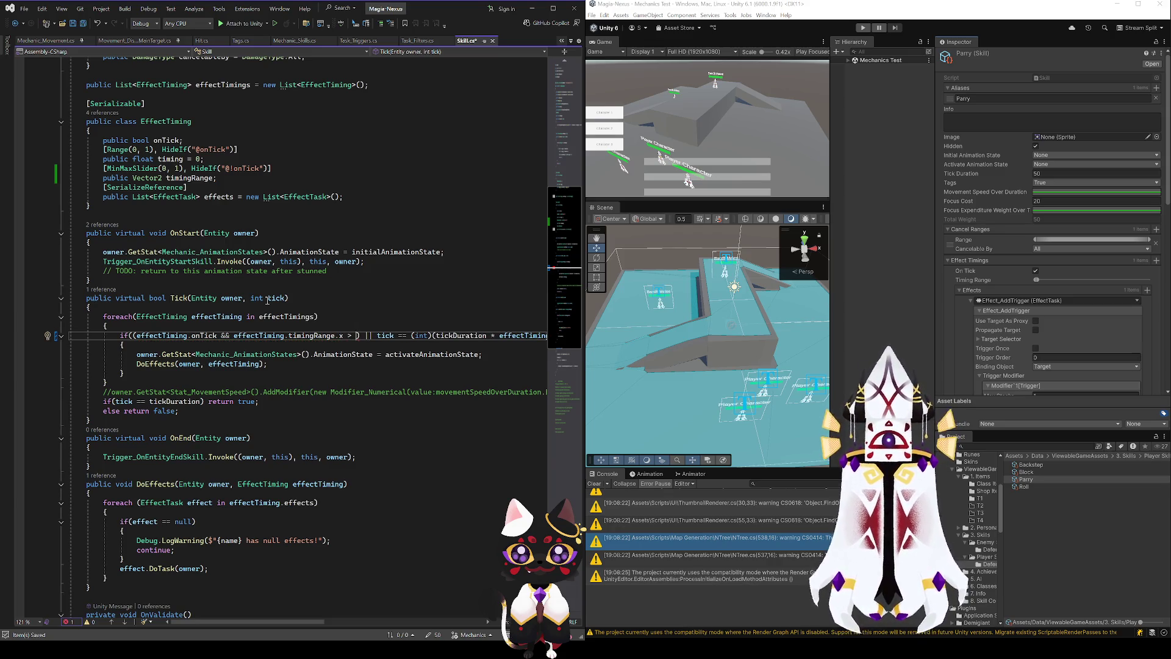
- Copy the 'tick == (int)(tickDuration * effectTiming.timing)' comparison and paste it after the '>'
scroll(276, 311, "up", 5)
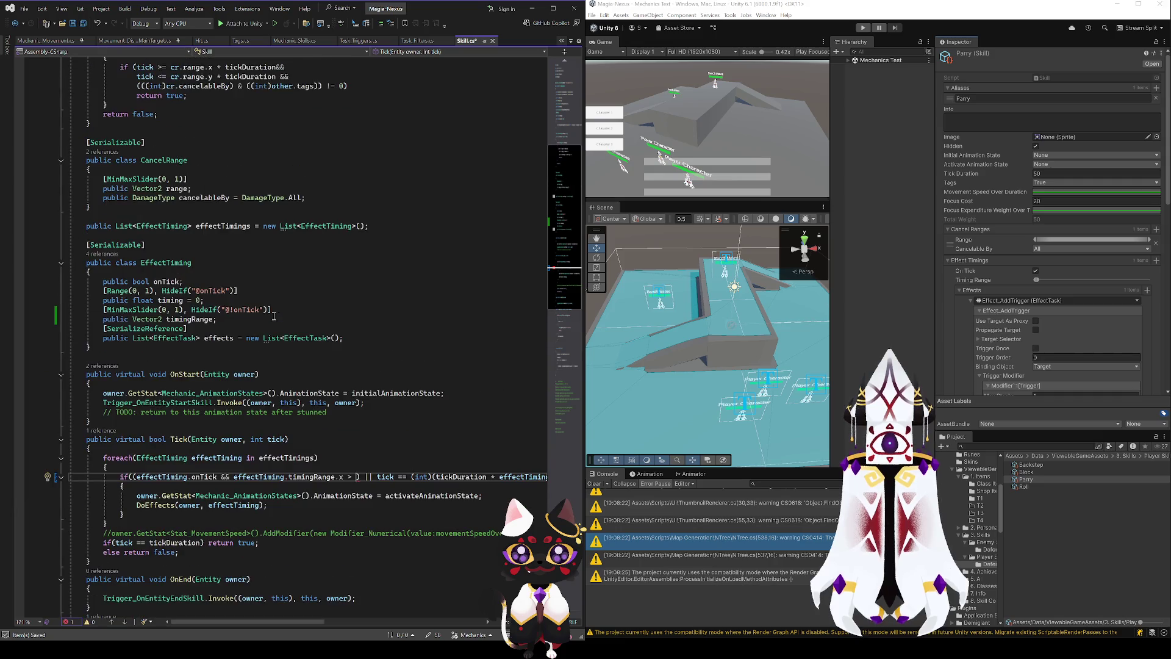
left_click(173, 299)
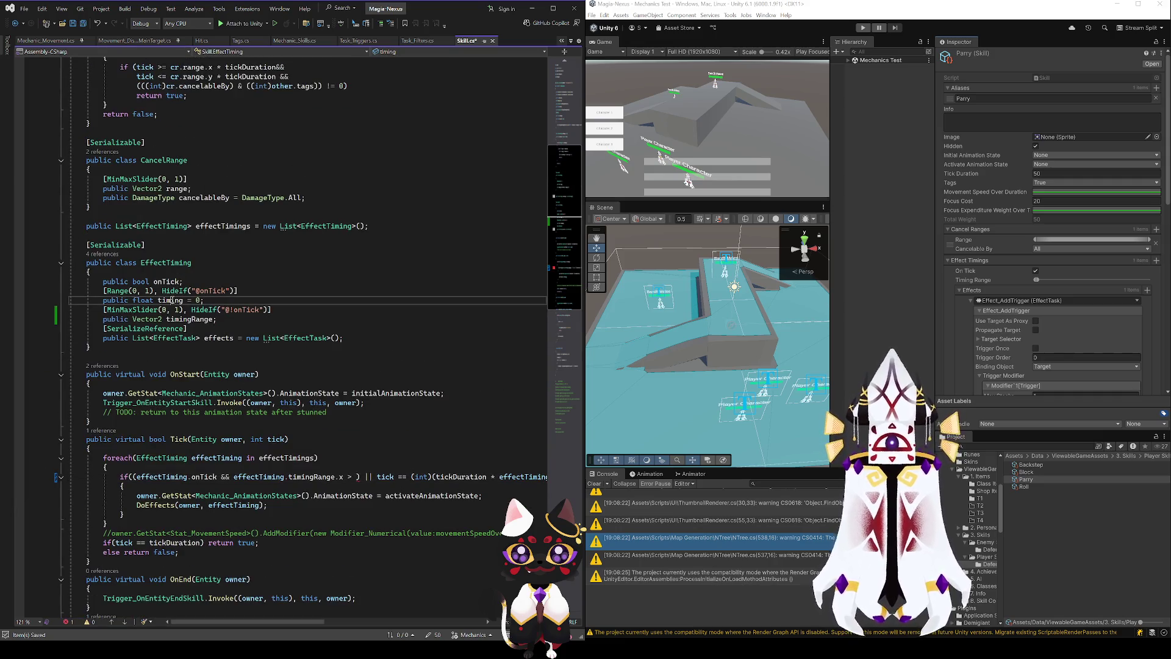
mouse_move(230, 623)
left_mouse_down()
mouse_move(265, 623)
mouse_move(240, 622)
left_mouse_up()
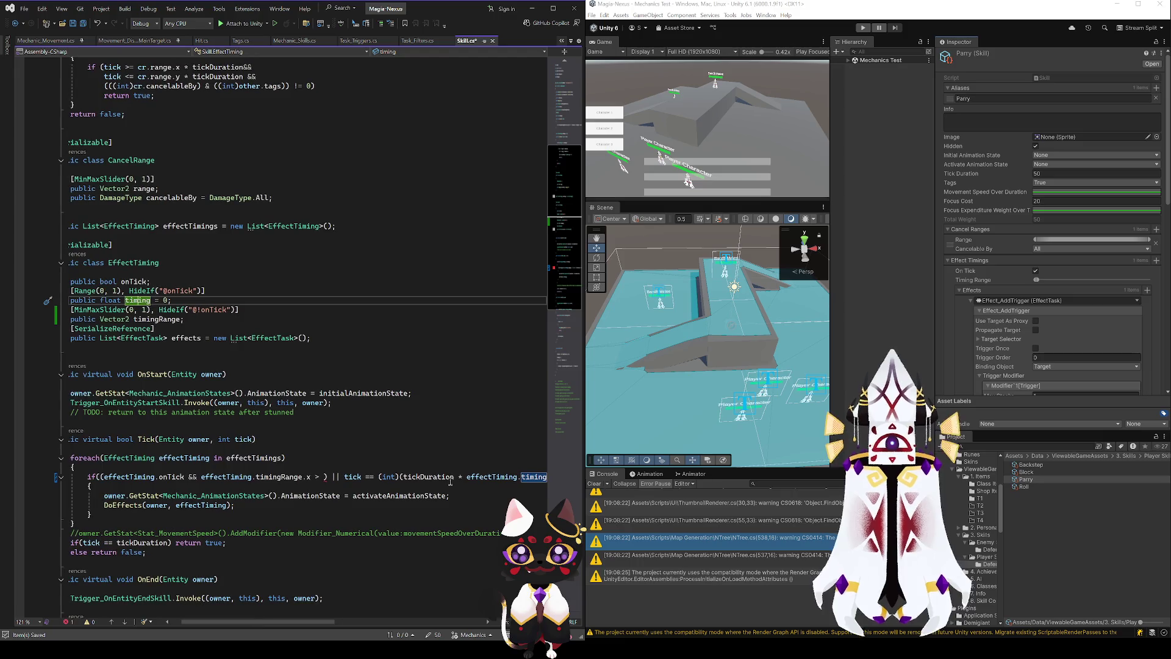
left_click(428, 477)
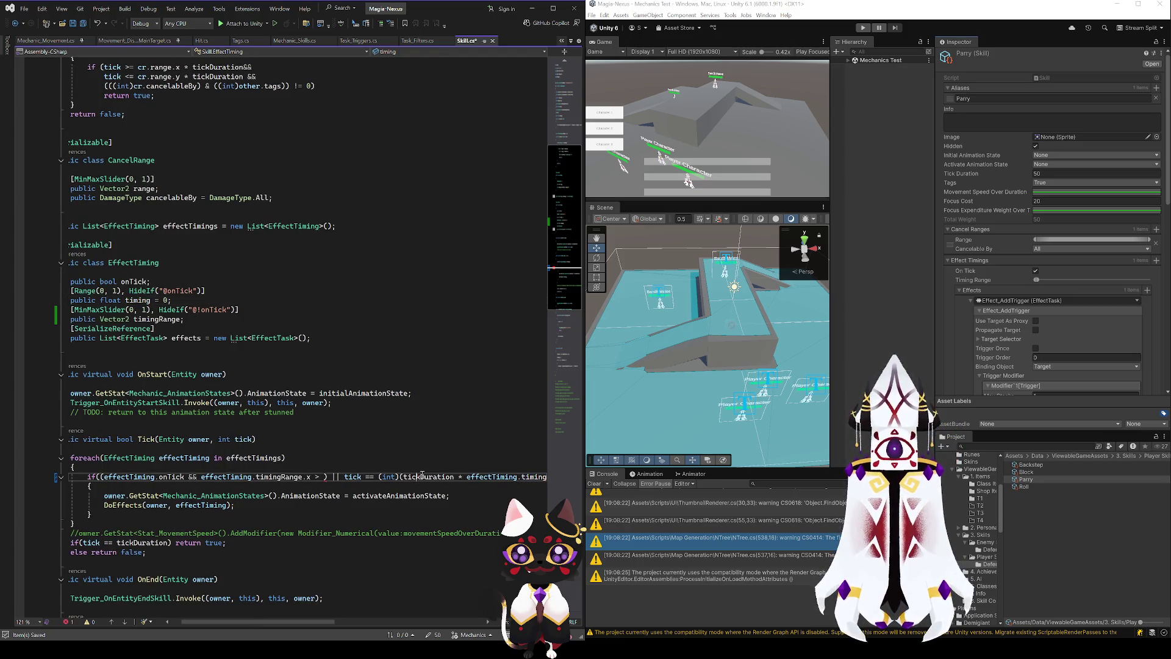
double_click(418, 477)
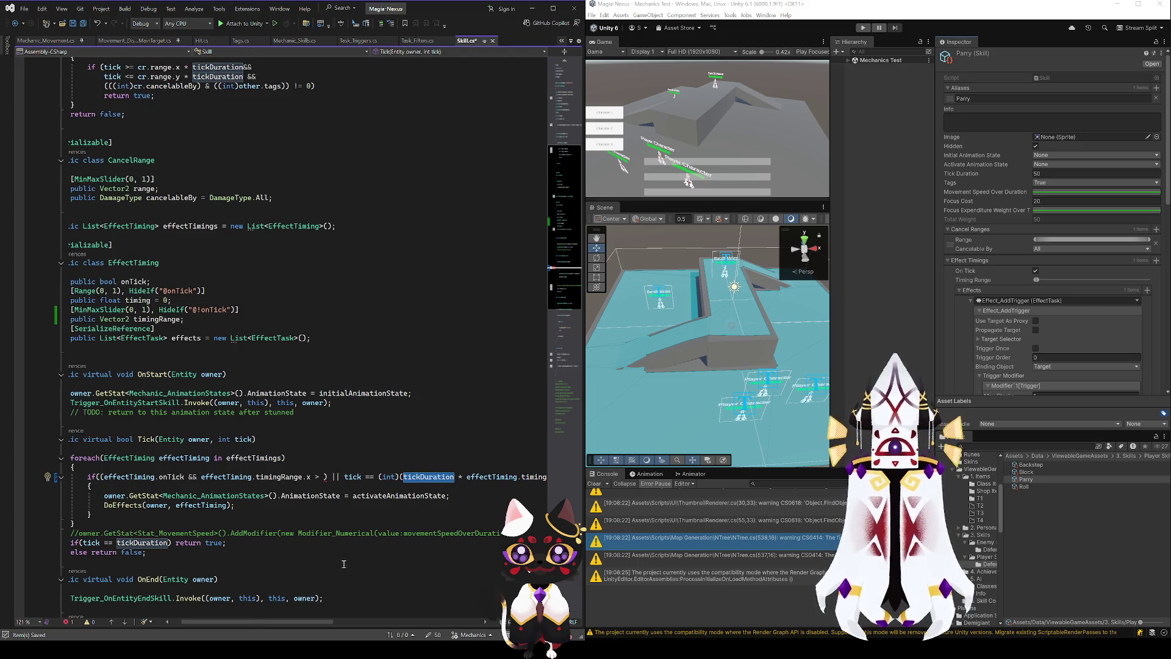
key("Right")
key("Delete")
key("End")
type(")")
left_click_drag(348, 477, 554, 479)
key("ctrl+c")
left_click_drag(312, 478, 191, 478)
key("ctrl+v")
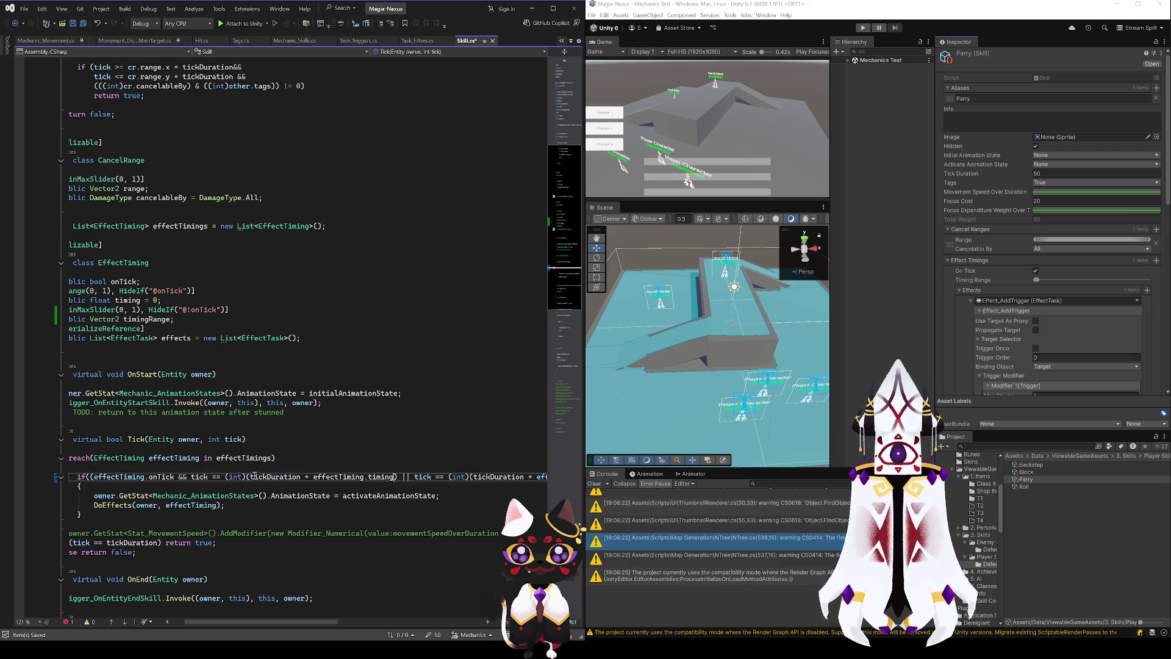
- Move the second tick check onto its own line and wrap the first tick check in parentheses
left_click(402, 477)
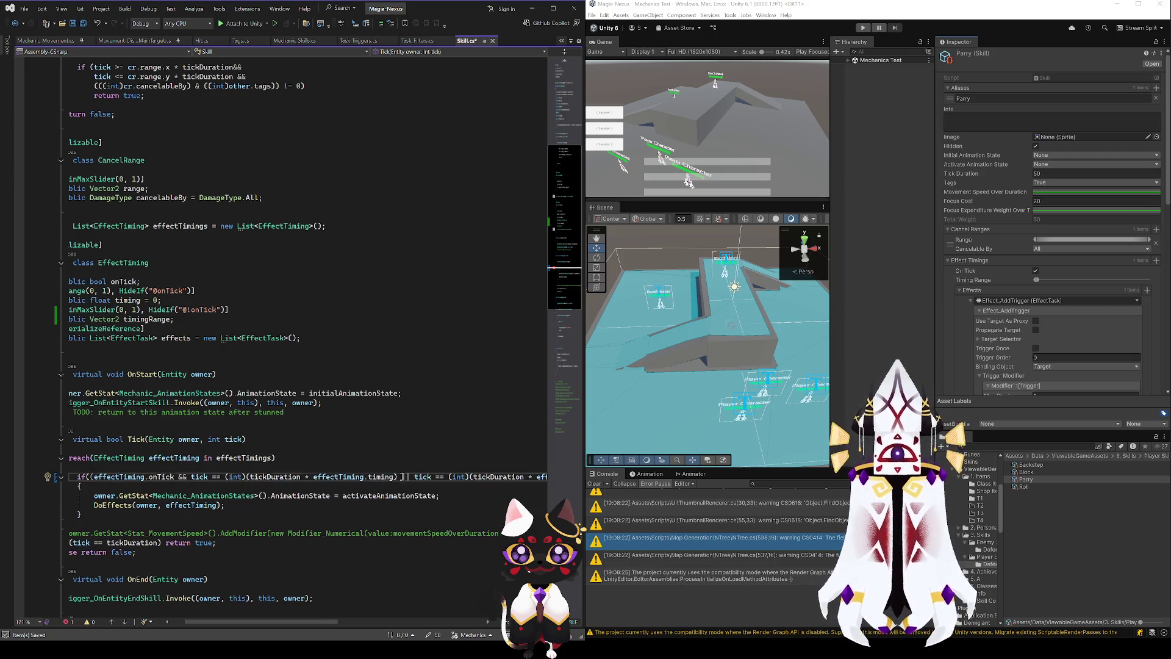
key("Return")
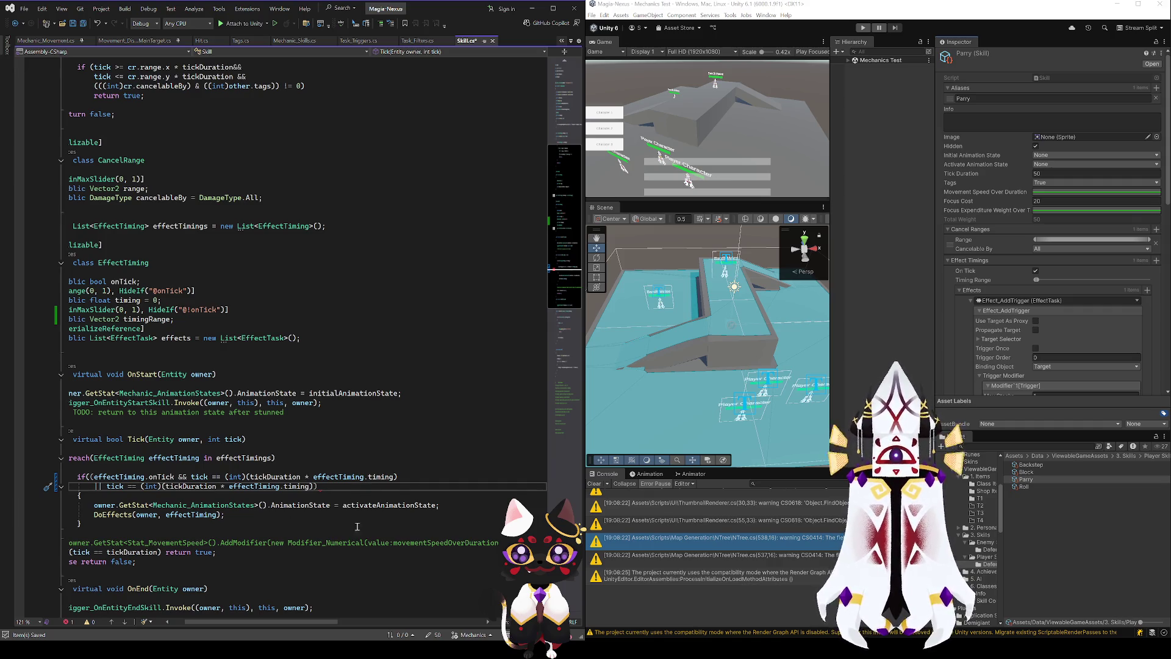
left_click(417, 476)
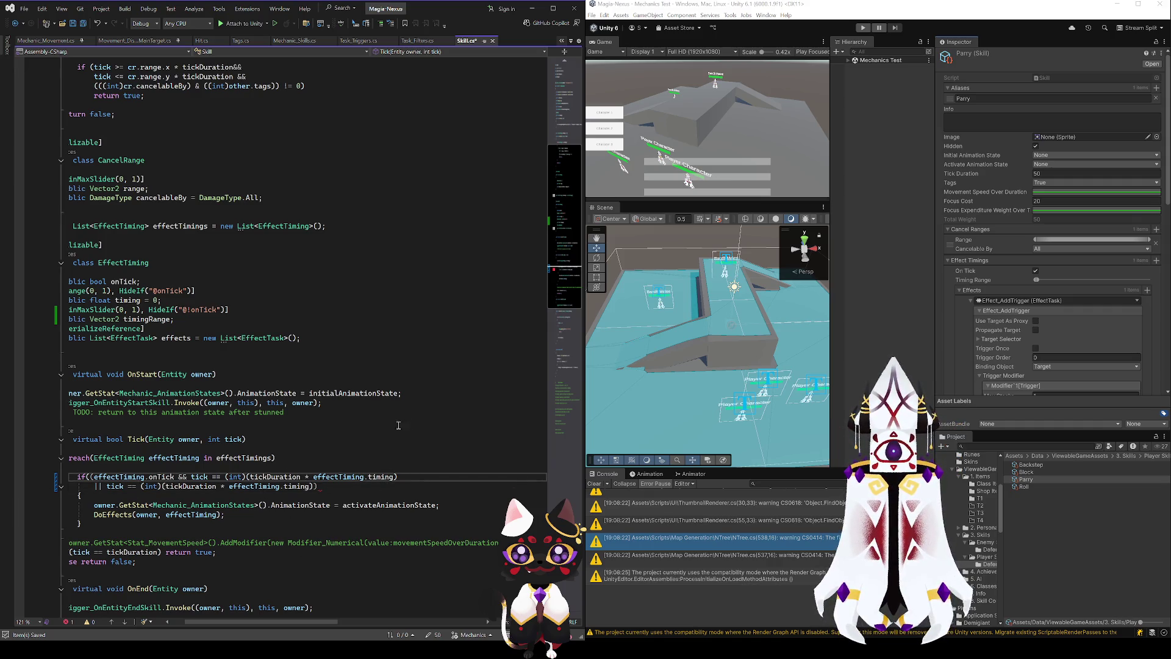
left_click(191, 477)
type("(")
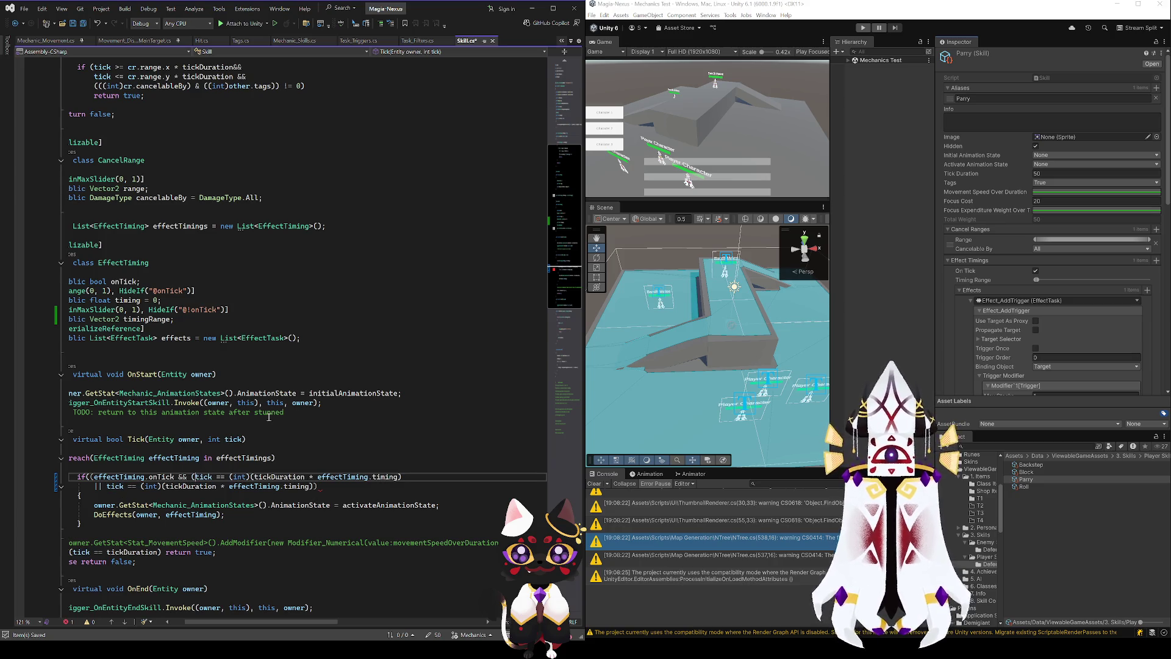
left_click(422, 476)
type(")")
key("Tab")
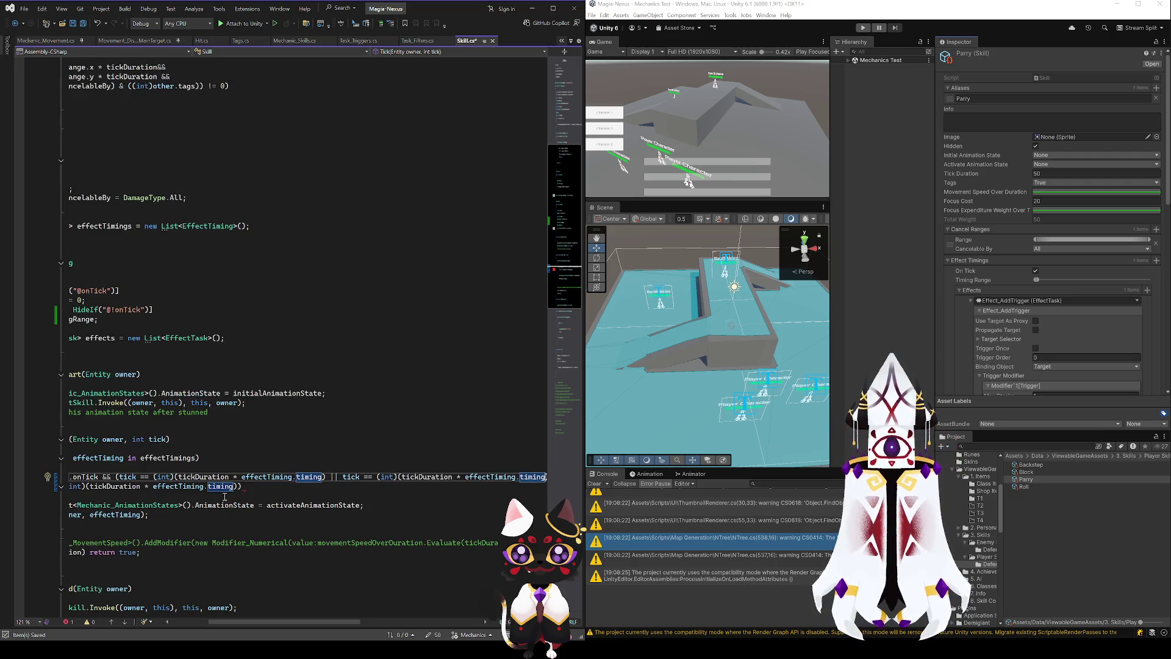
key("ctrl+z")
key("ctrl+z")
key("ctrl+z")
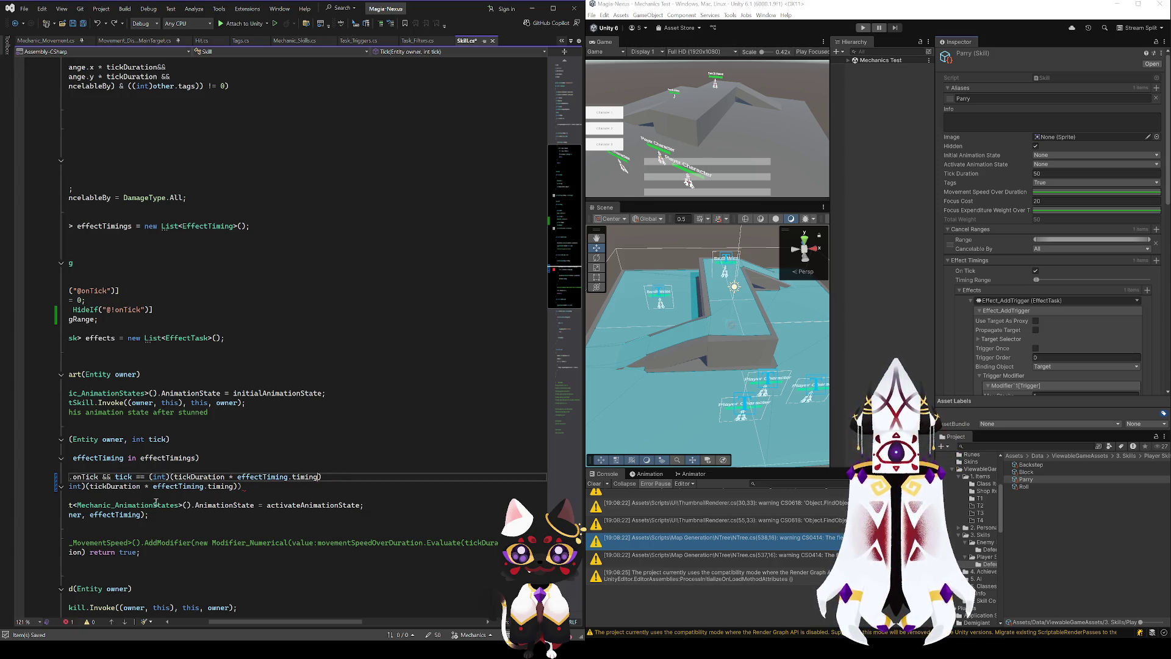
- Make the condition 'tick >= …timingRange.x && tick <= …timingRange.y' and save Skill.cs
double_click(140, 476)
type(">=")
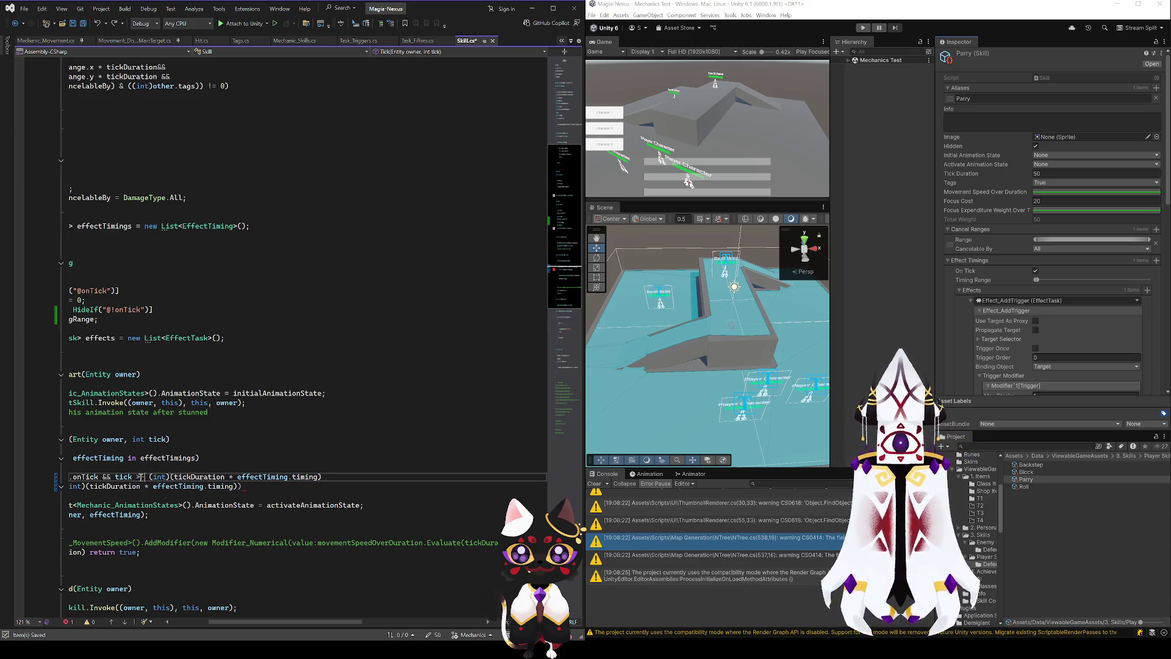
key("End")
key("Left")
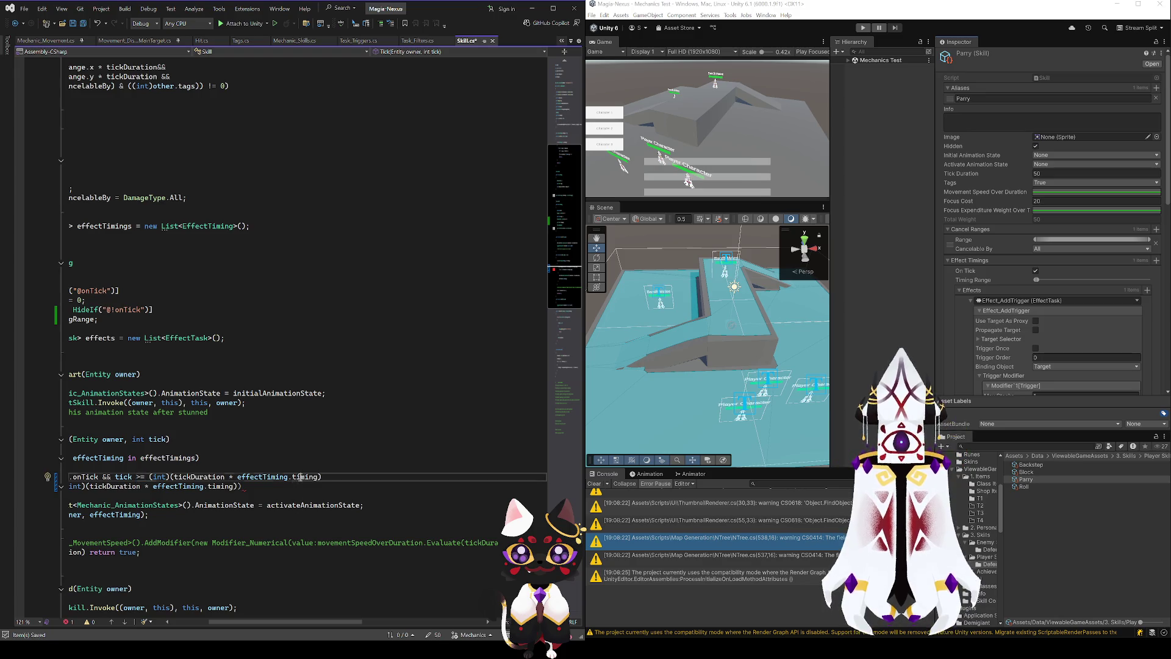
type("Range")
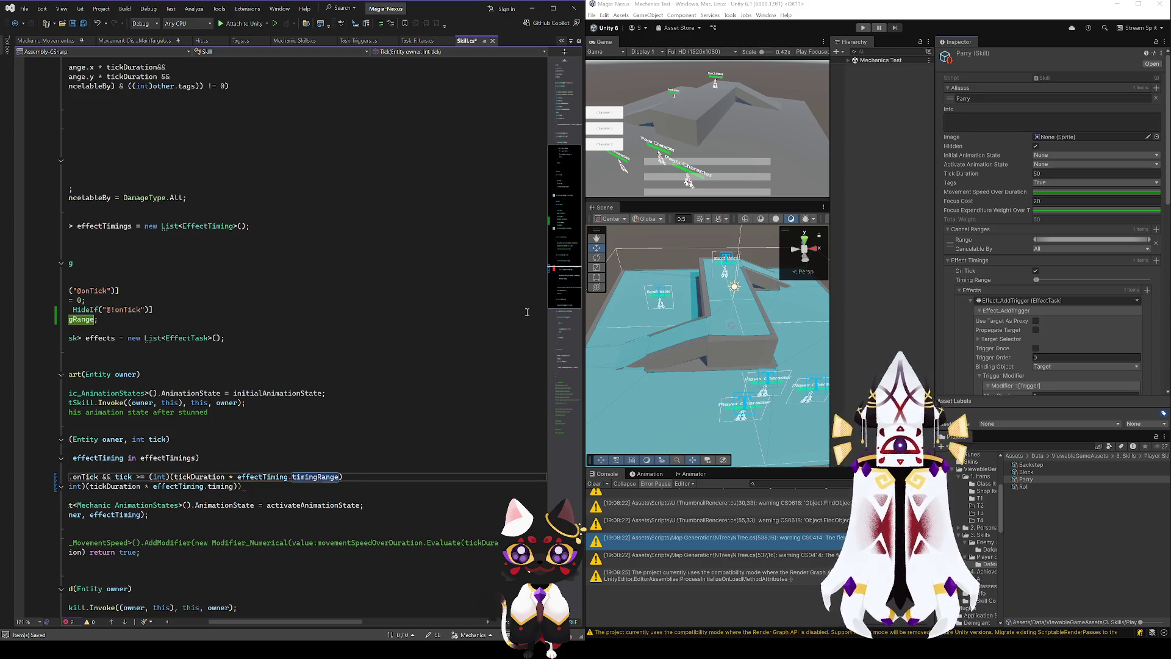
type(".x &&")
key("ctrl+v")
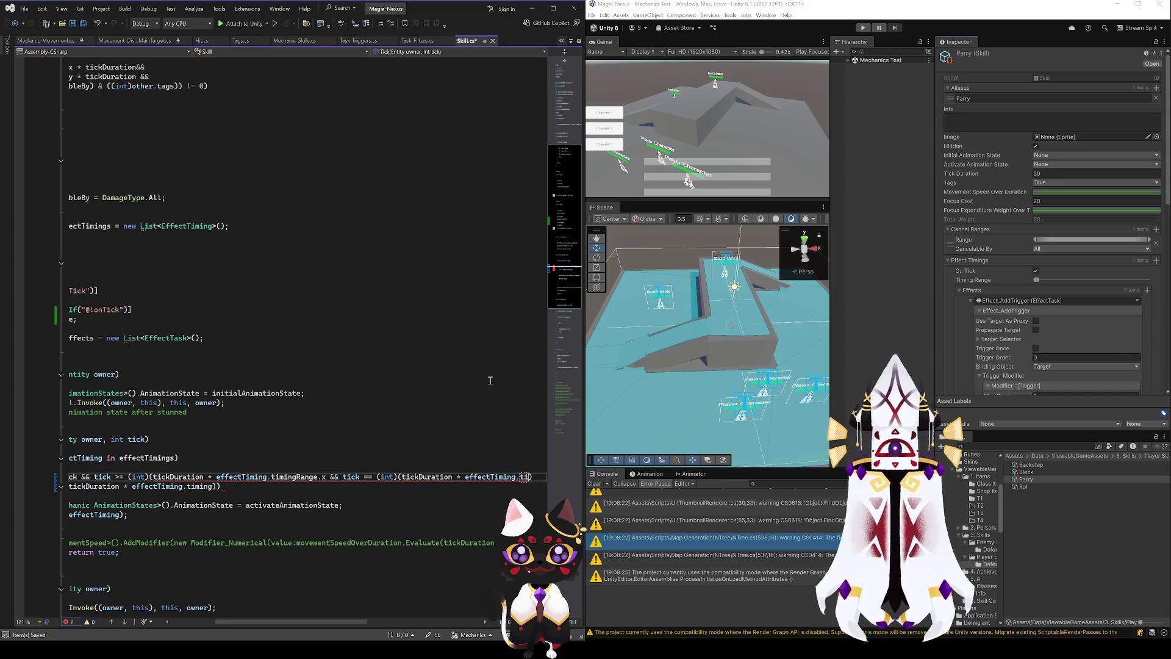
type("Range.y")
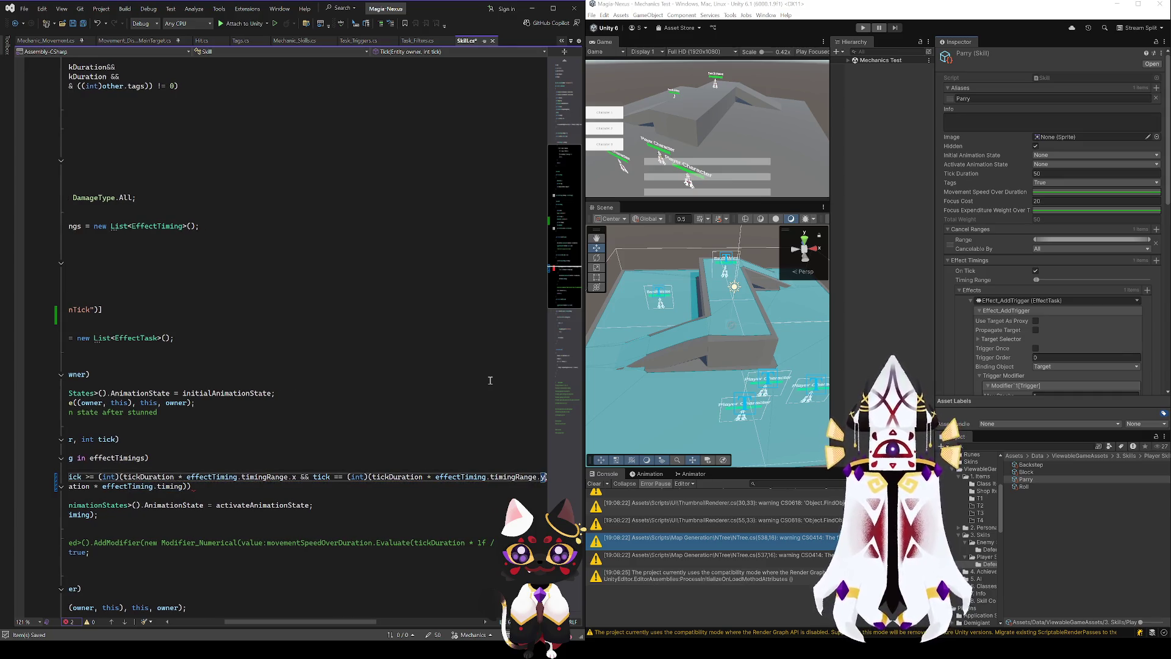
double_click(340, 475)
type("<=")
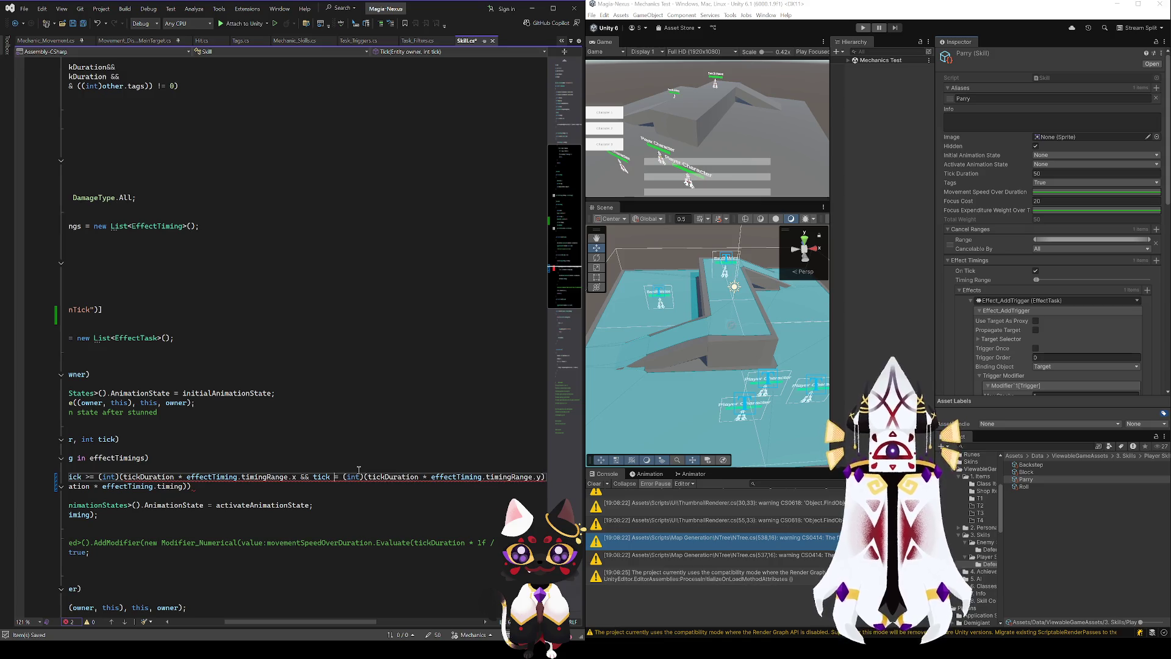
key("ctrl+s")
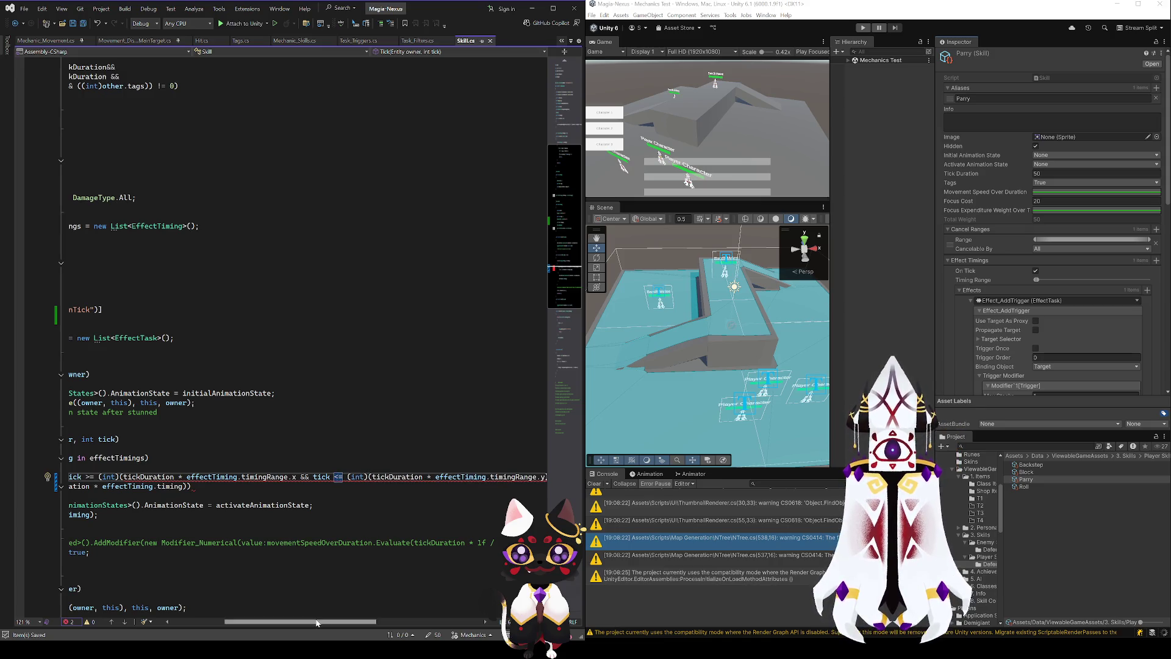
scroll(341, 621, "right", 3)
left_click(437, 478)
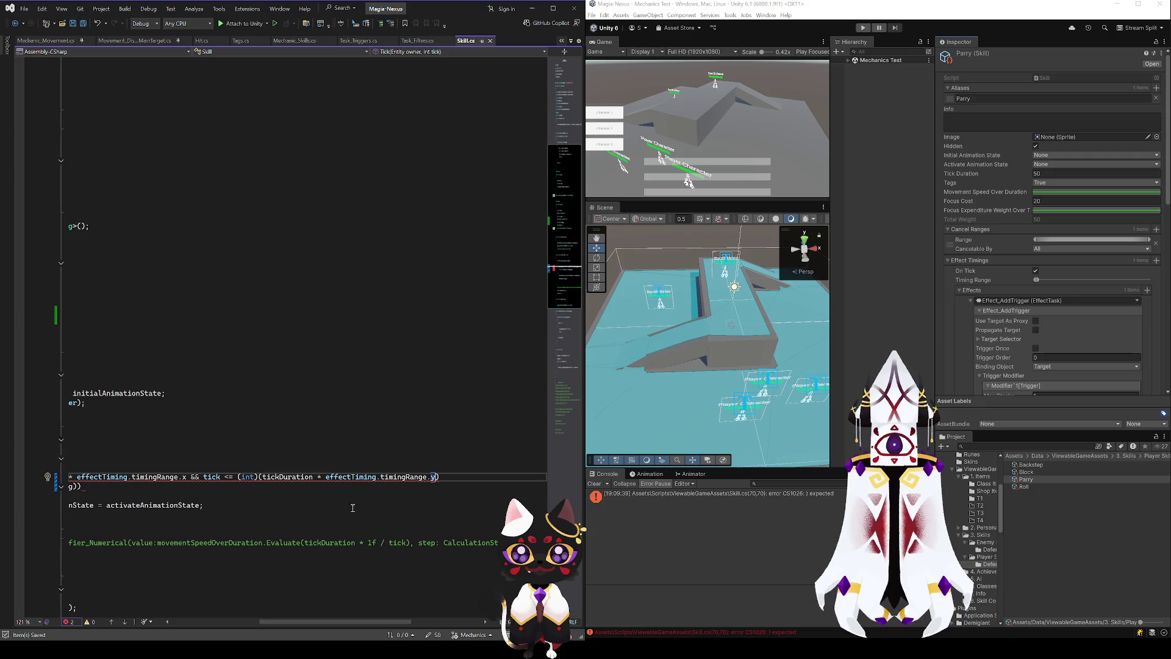
- Add a closing parenthesis at the end of the Tick condition and an opening one at its start
left_click(200, 478)
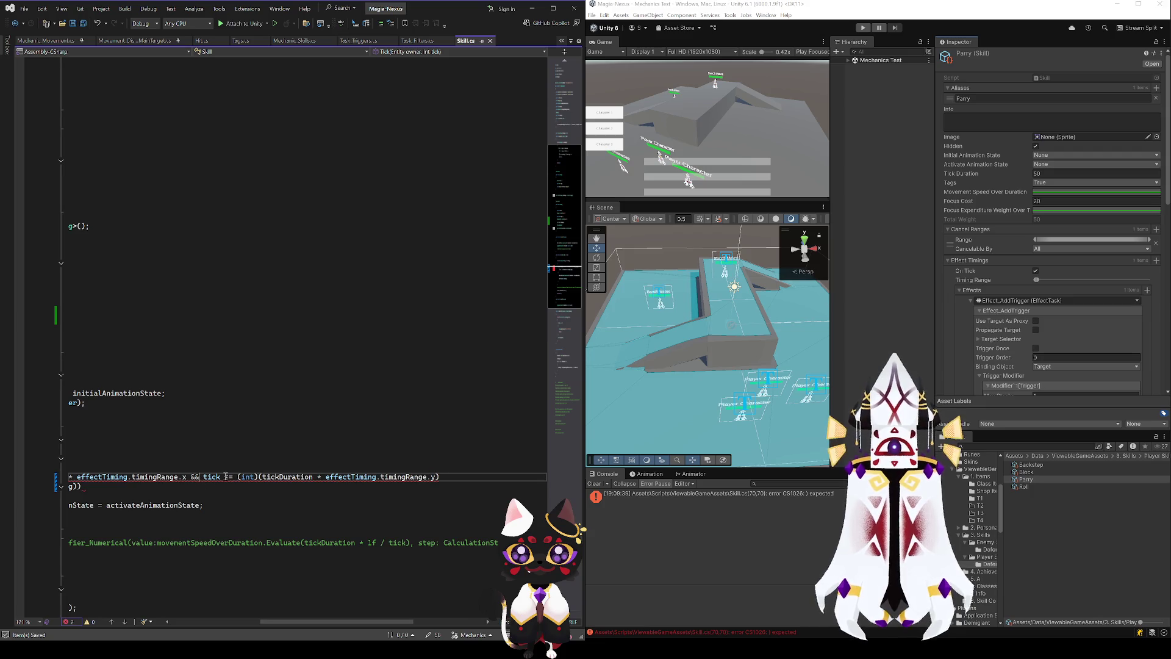
left_click(438, 481)
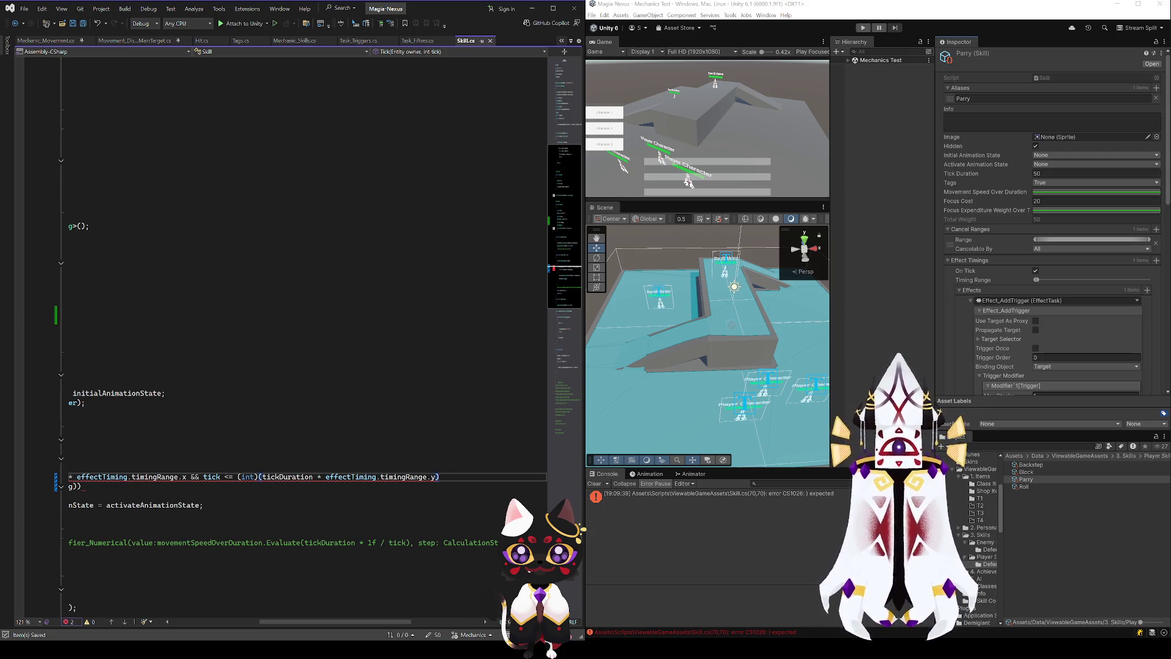
left_click_drag(319, 622, 219, 623)
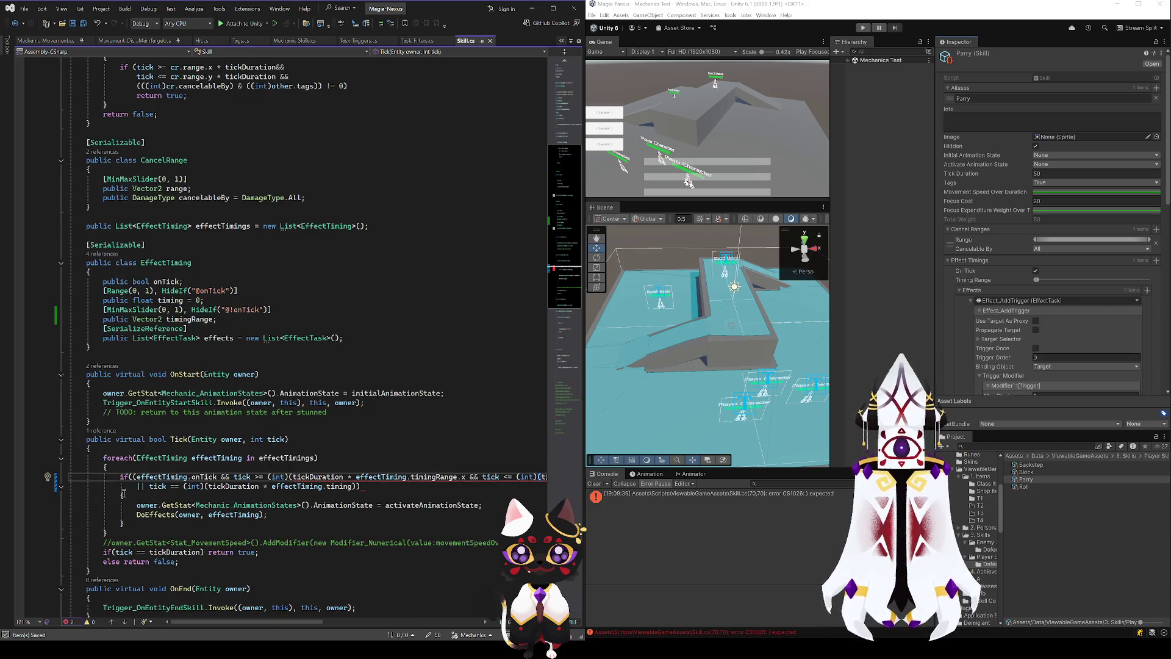
left_click(134, 477)
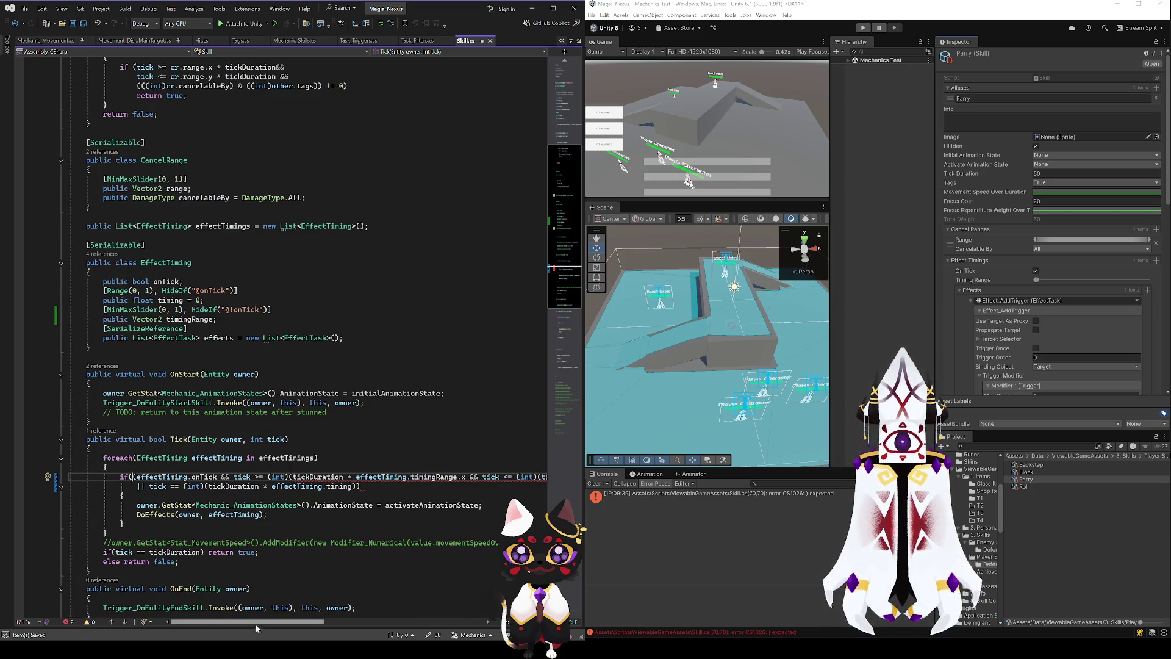
key("End")
type(")")
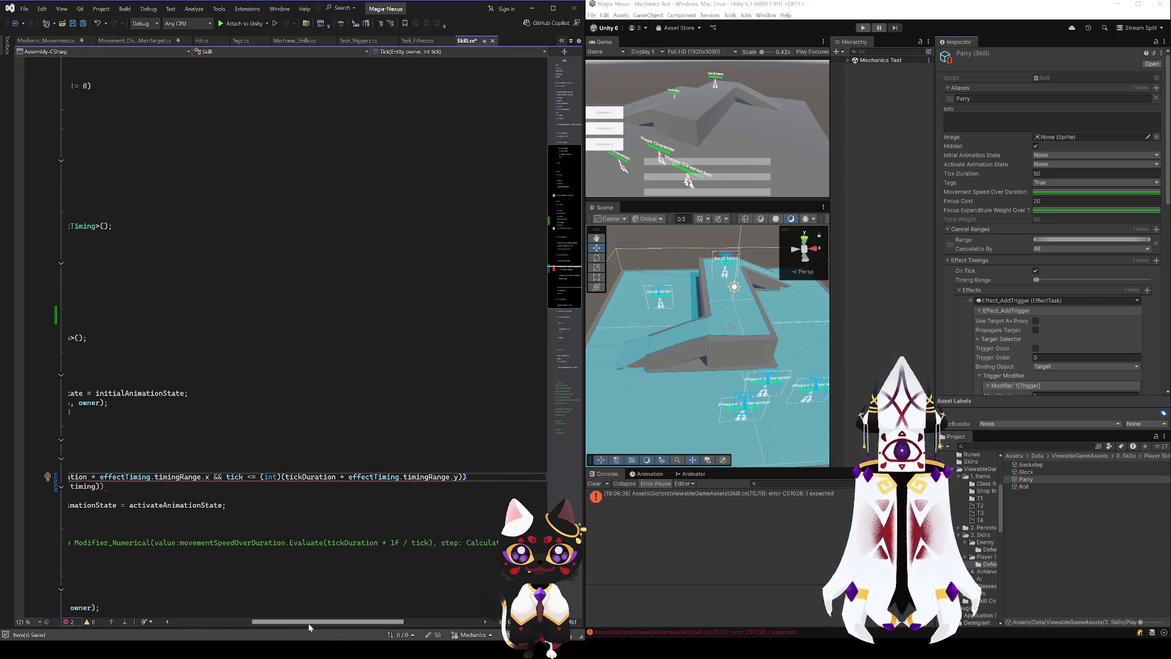
left_click_drag(309, 624, 231, 618)
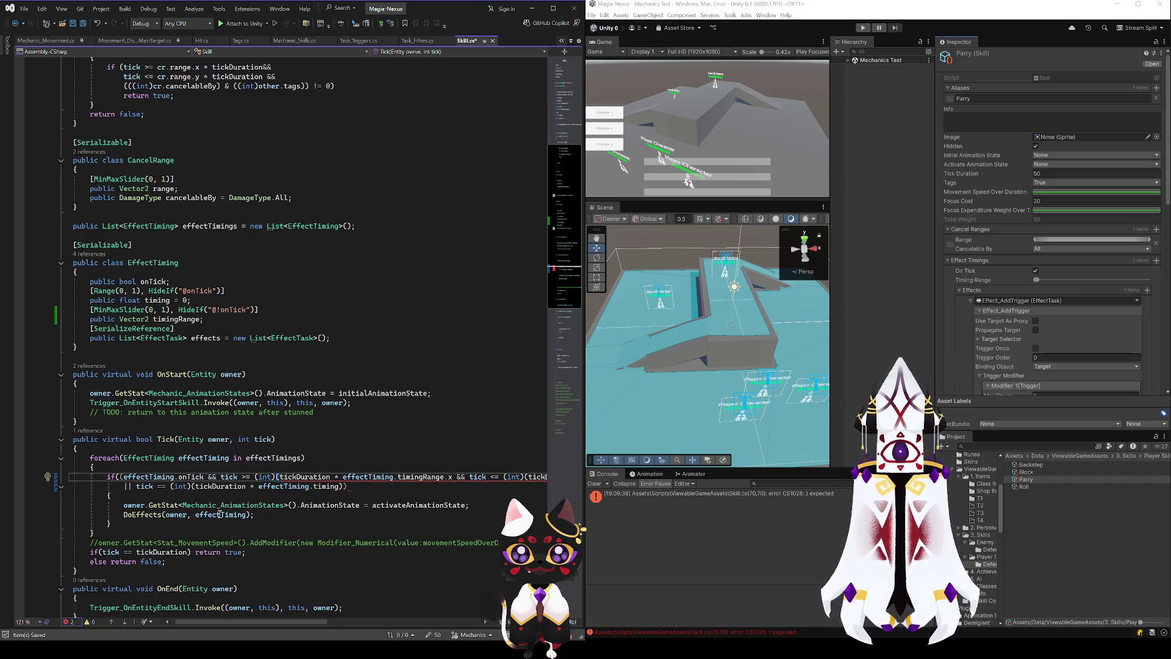
left_click(124, 476)
type("(")
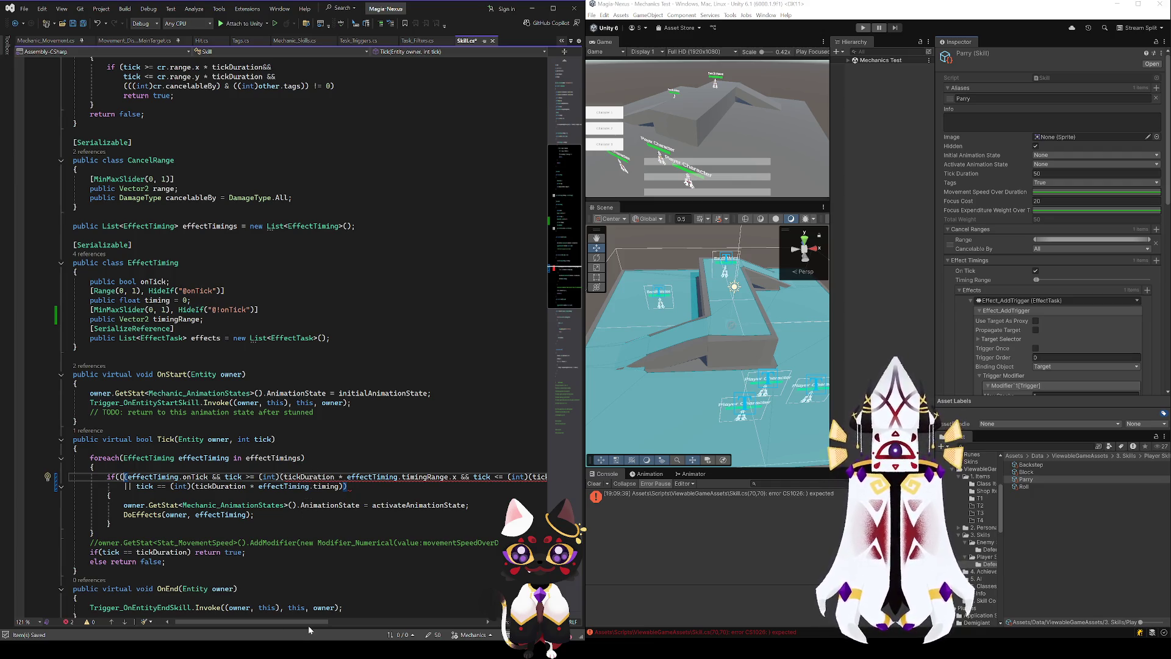
- Add parentheses around the timingRange.x and tick comparisons, closing them at the condition's end
scroll(290, 626, "right", 2)
scroll(289, 626, "right", 1)
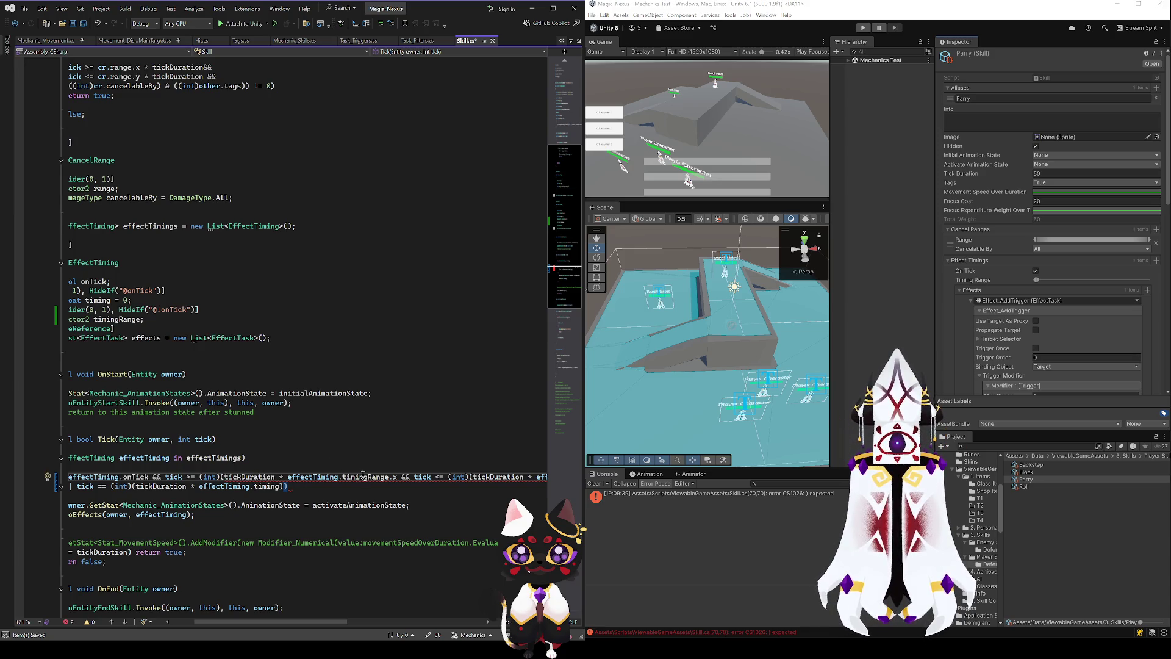
scroll(398, 476, "right", 7)
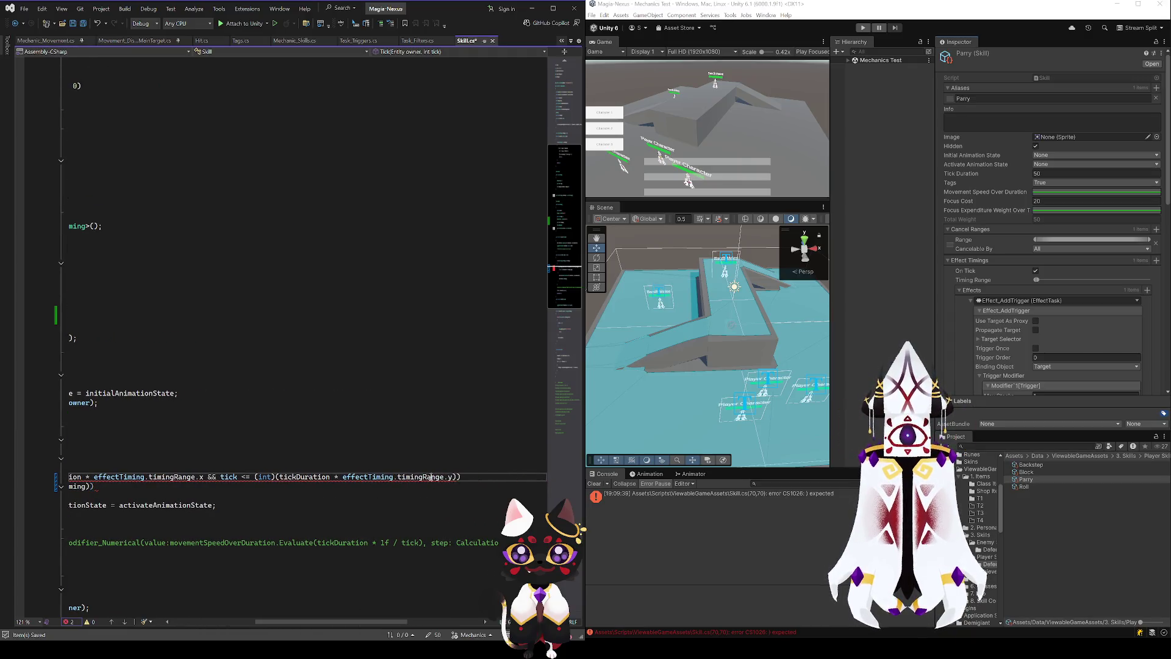
left_click_drag(342, 622, 296, 622)
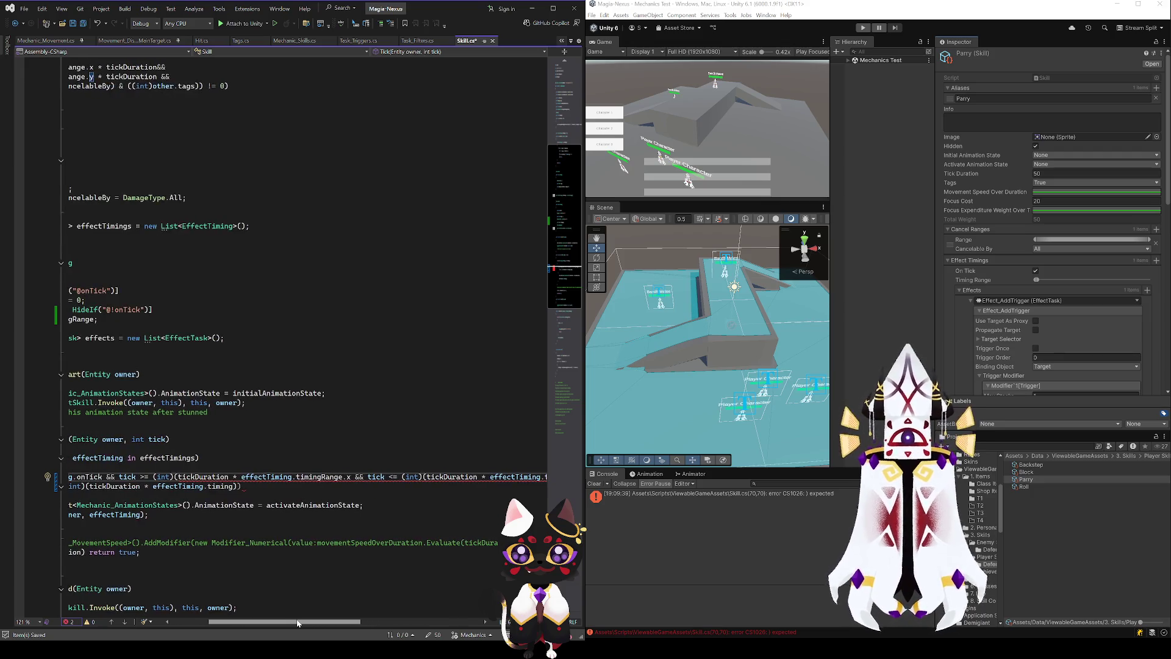
left_click(350, 477)
type(")")
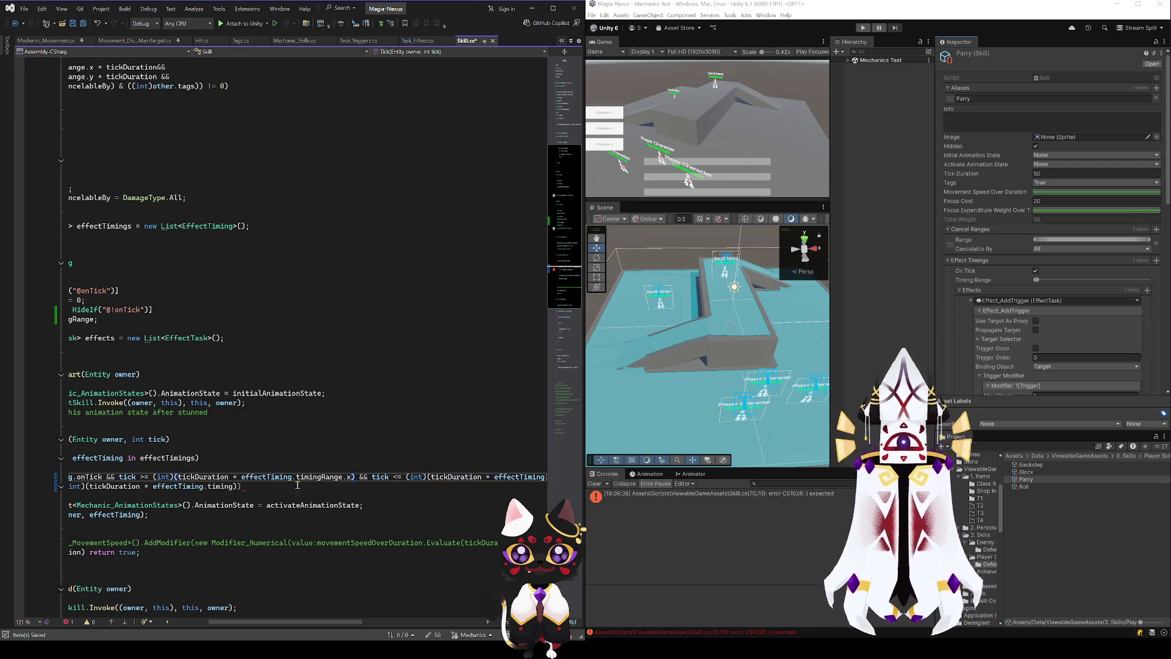
type("(")
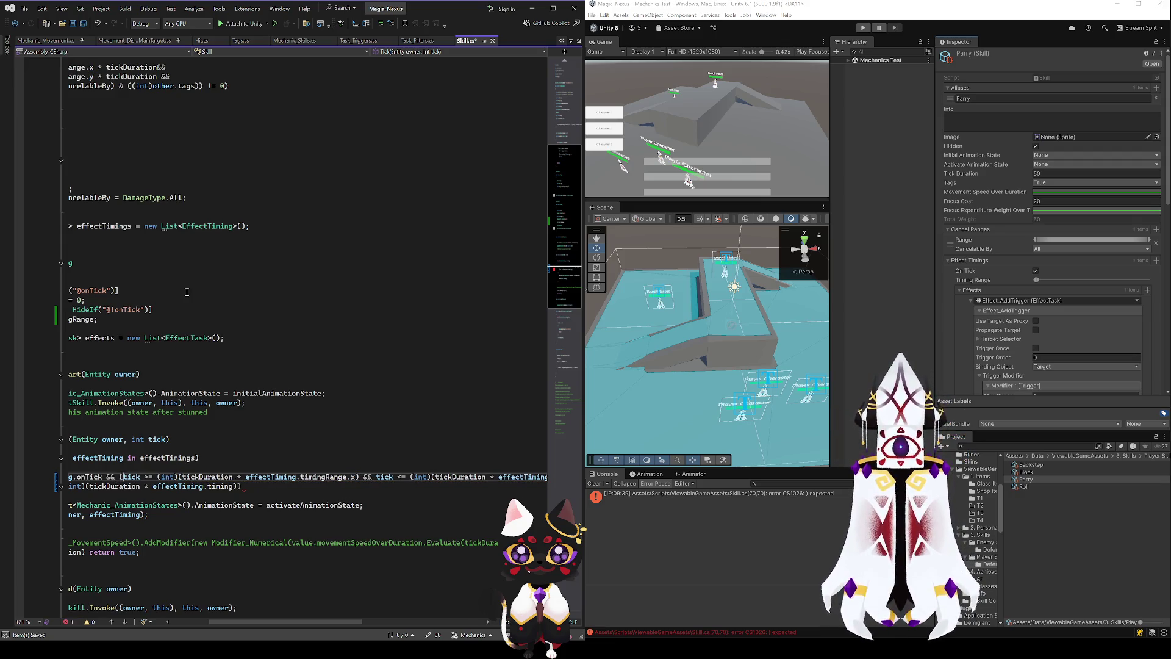
left_click_drag(298, 622, 321, 622)
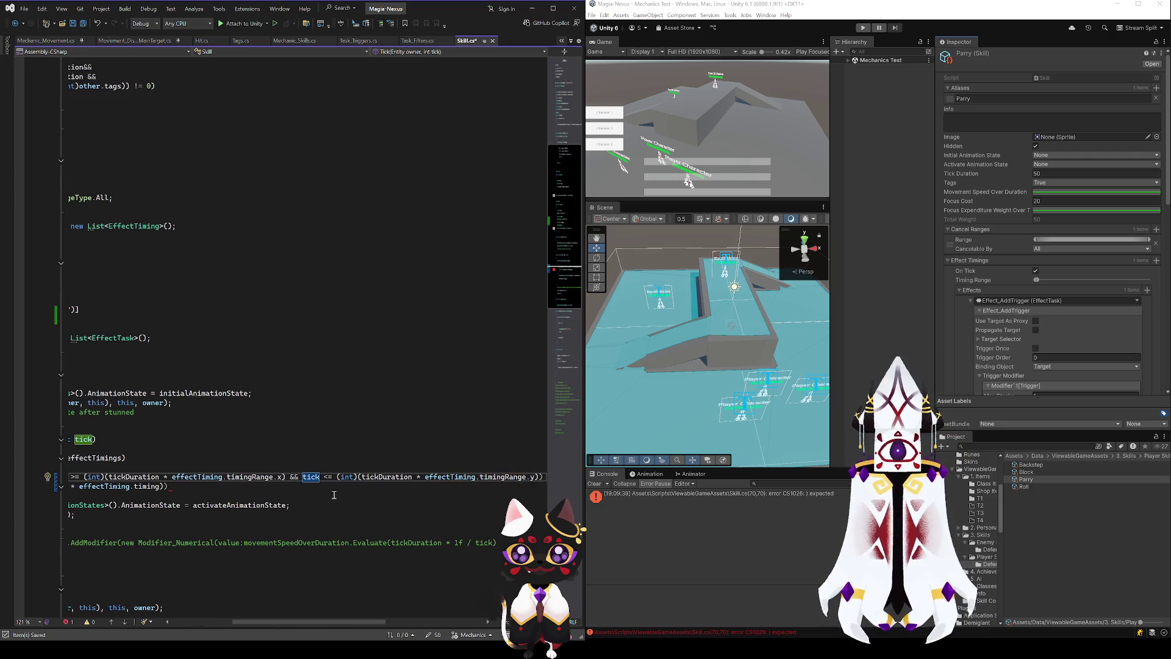
key("shift+Up")
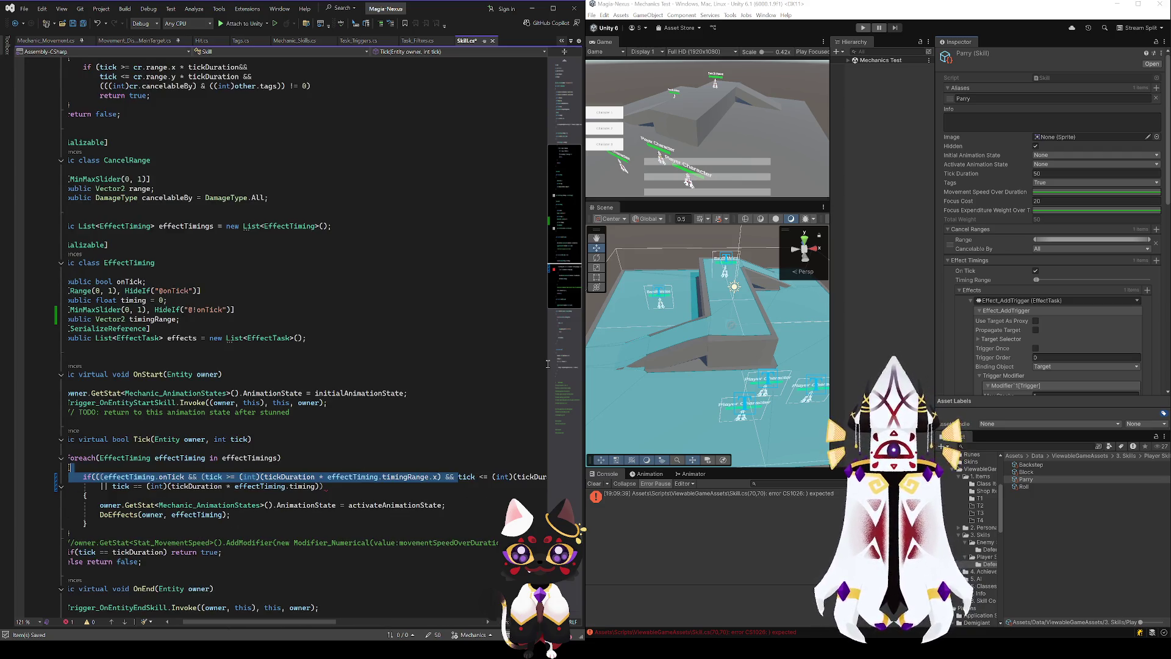
key("shift+Down")
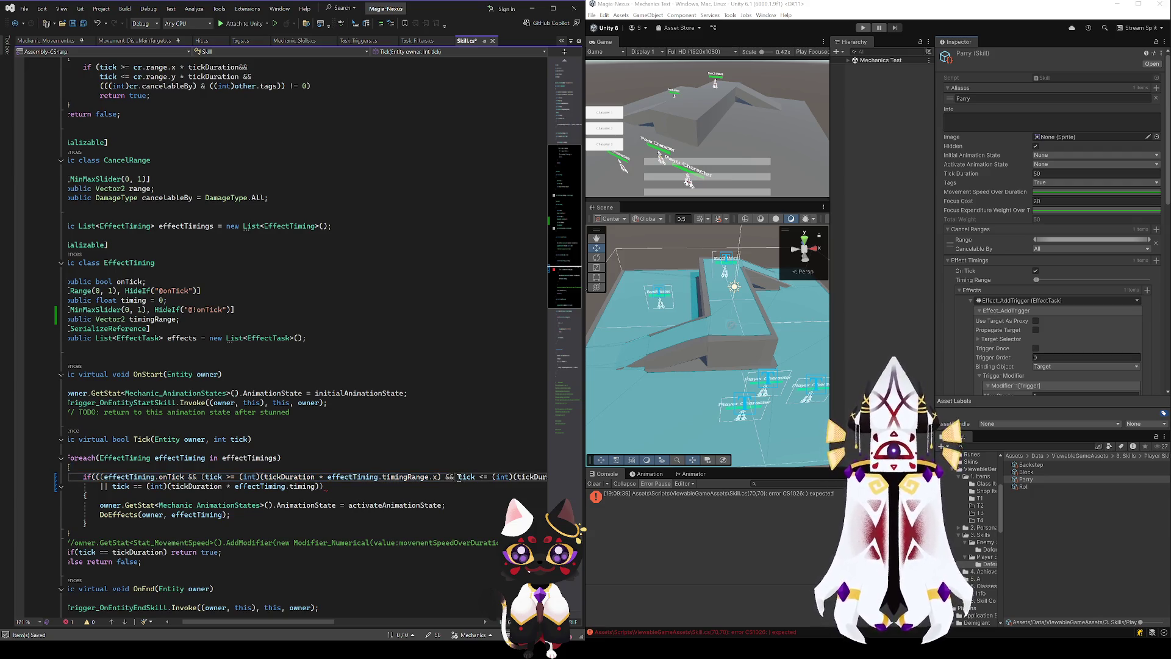
type("(")
left_click_drag(258, 622, 349, 621)
left_click(416, 476)
type(")")
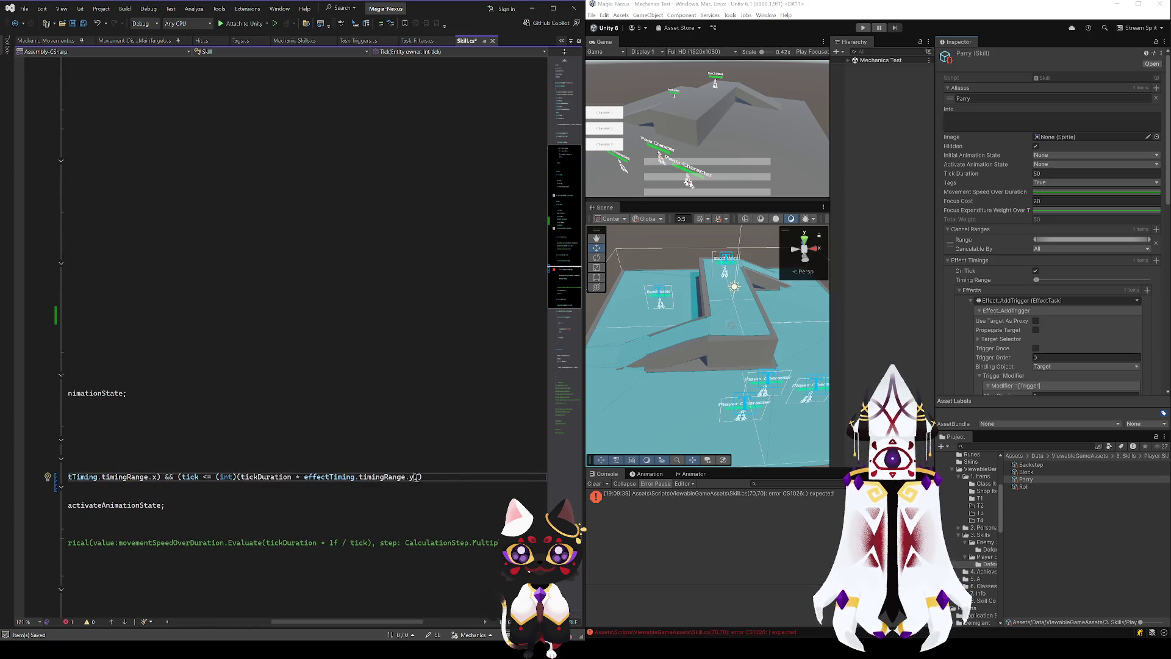
type(")")
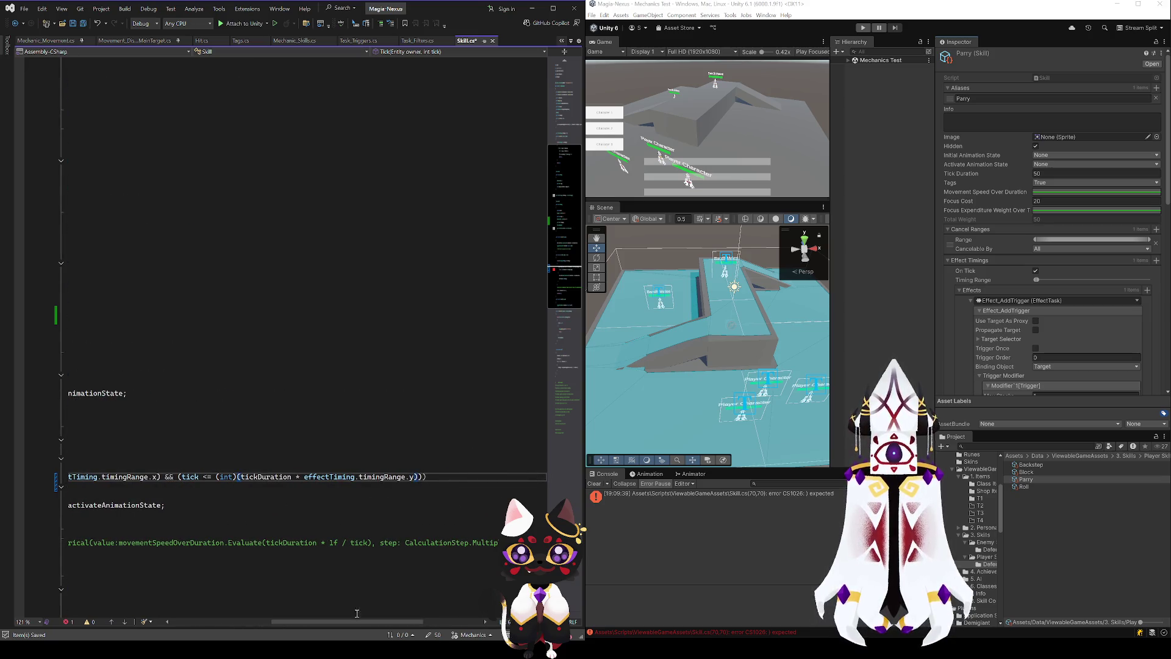
left_click_drag(358, 622, 257, 622)
- Close the second condition line with ')' and remove the extra opening parenthesis after 'if'
left_click(190, 467)
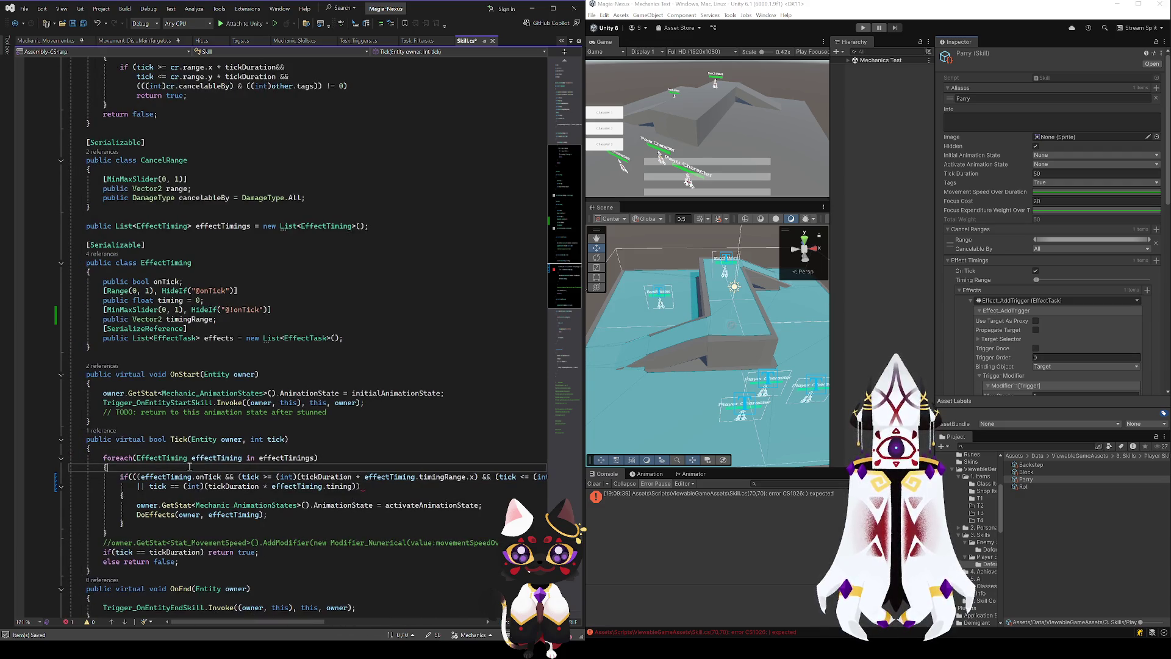
left_click(375, 487)
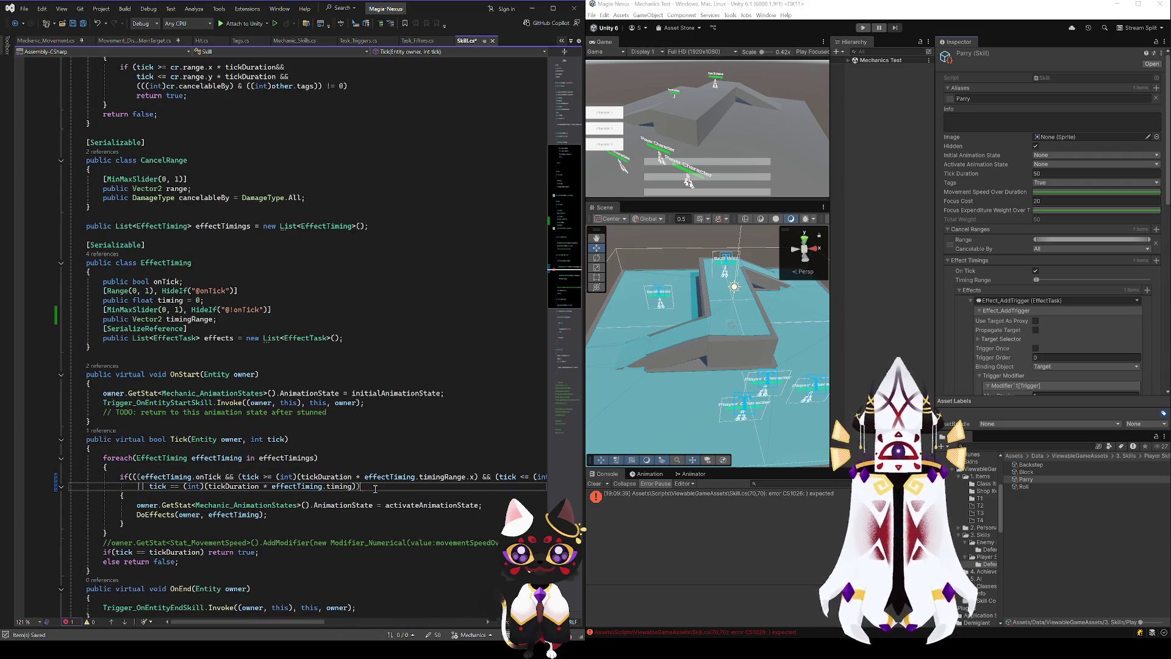
type(")")
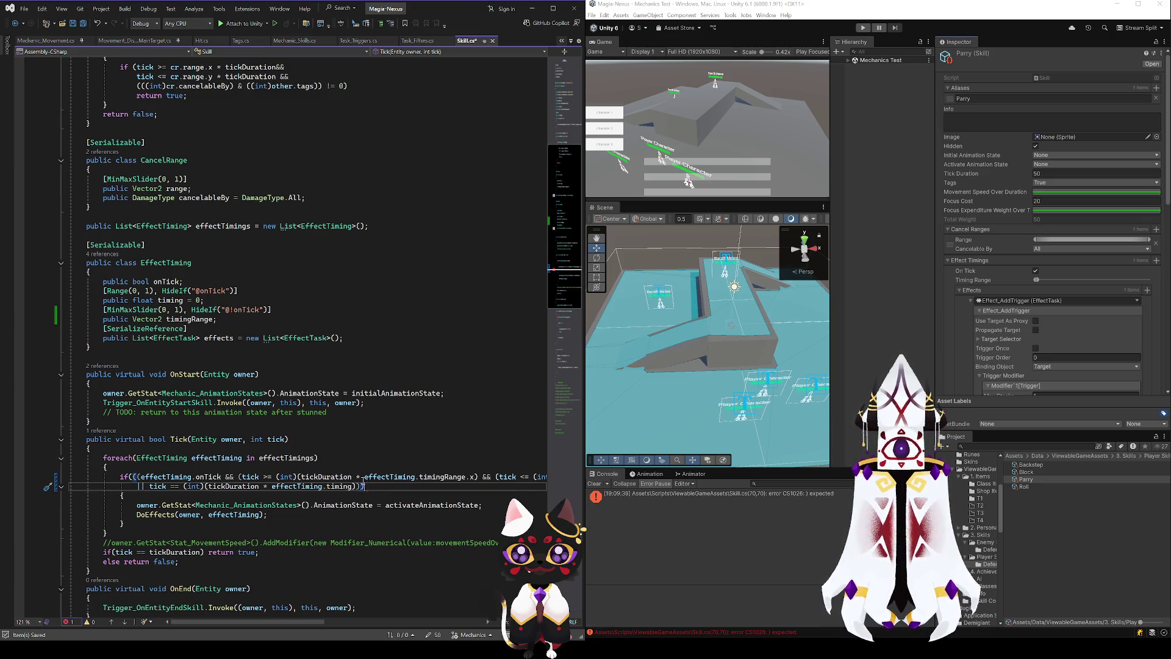
key("Down")
left_click(135, 478)
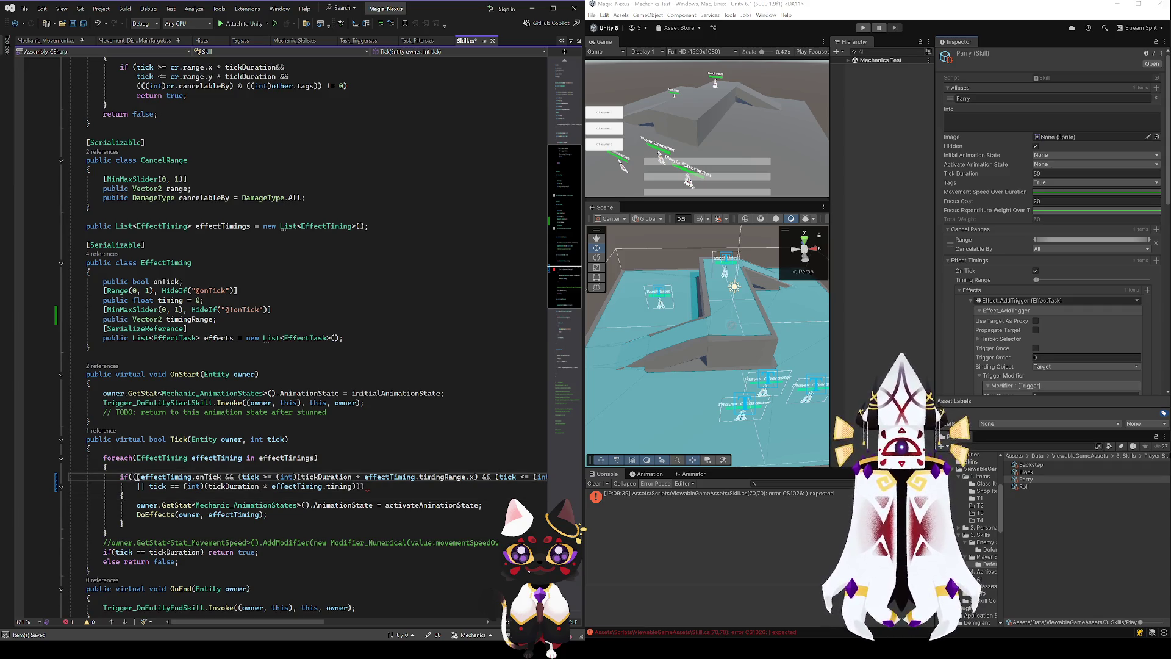
key("BackSpace")
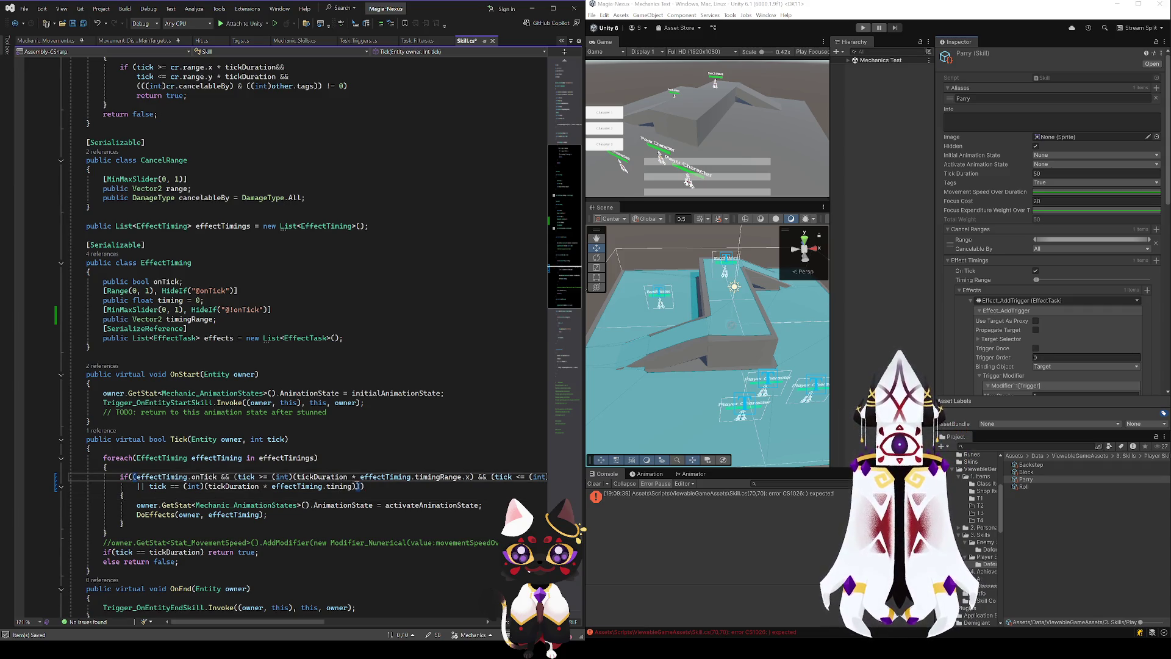
scroll(447, 486, "right", 5)
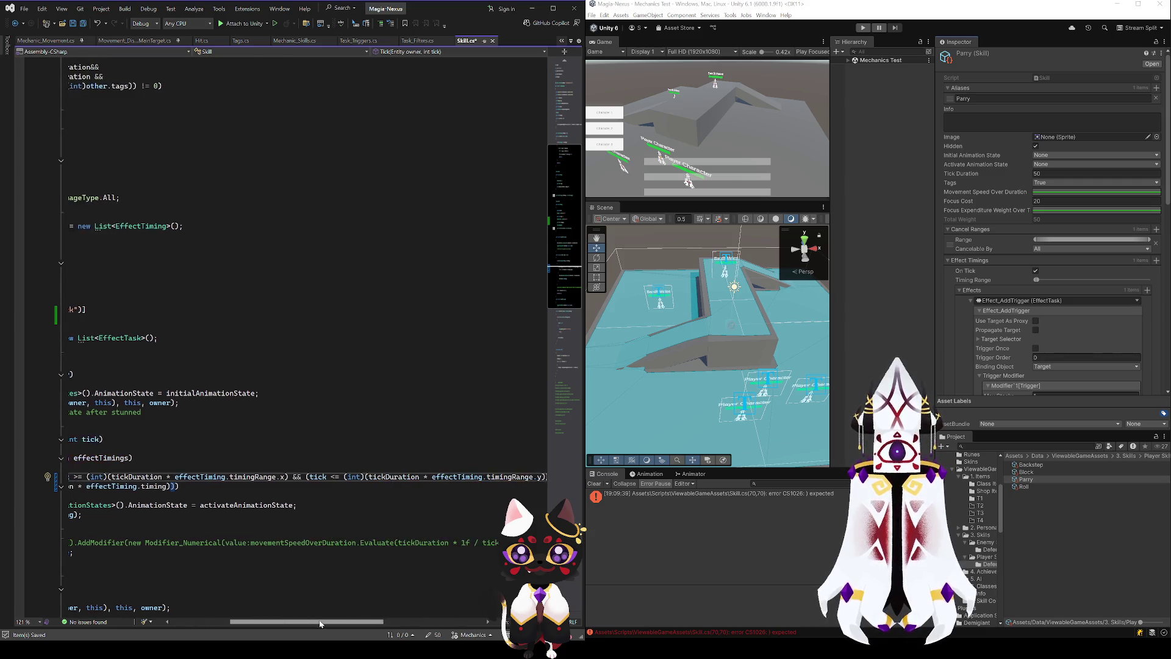
left_click_drag(378, 621, 272, 621)
scroll(304, 612, "right", 2)
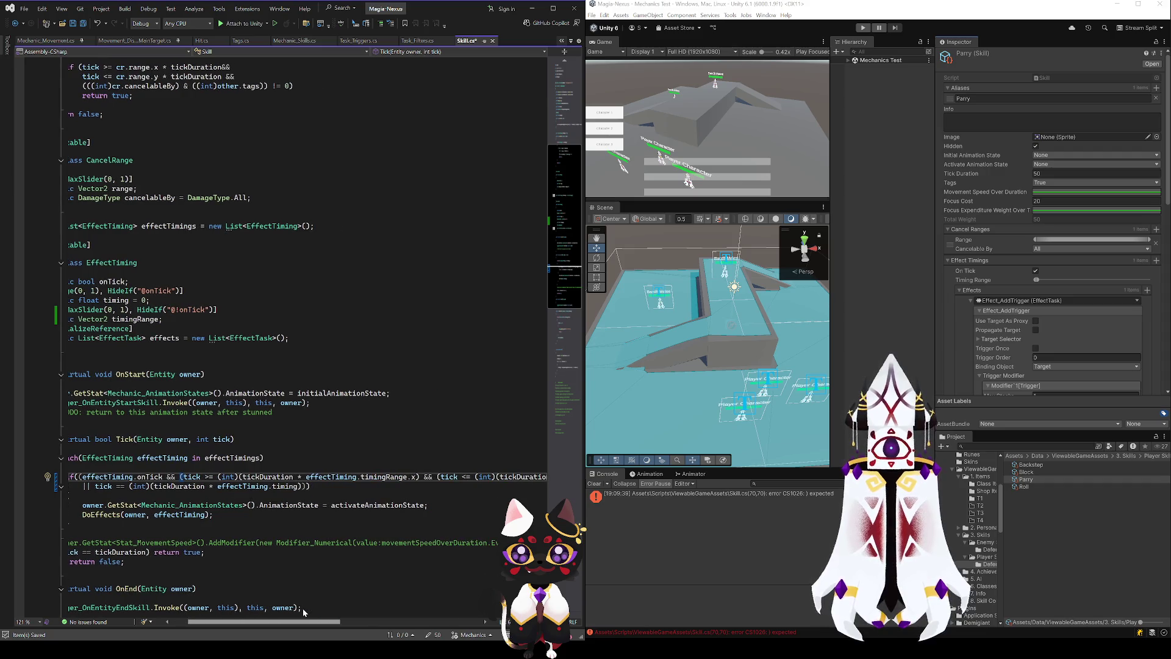
scroll(304, 612, "right", 4)
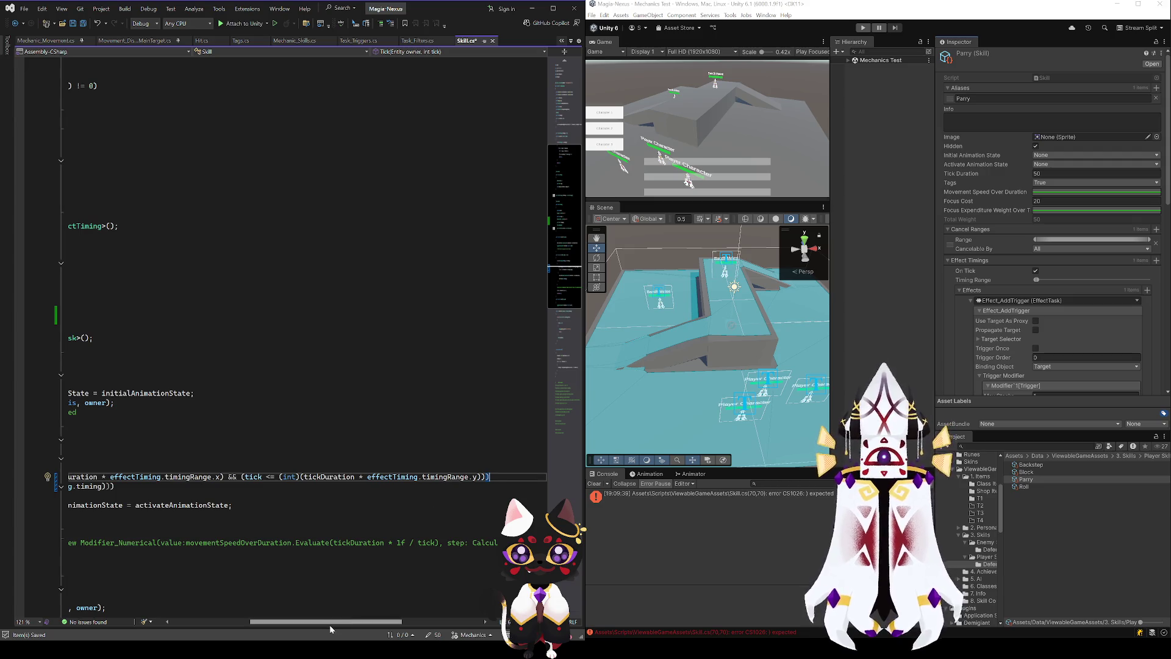
left_click_drag(329, 624, 250, 624)
- Re-add the parenthesis before the first tick comparison and break the condition after onTick
left_click(236, 476)
key("BackSpace")
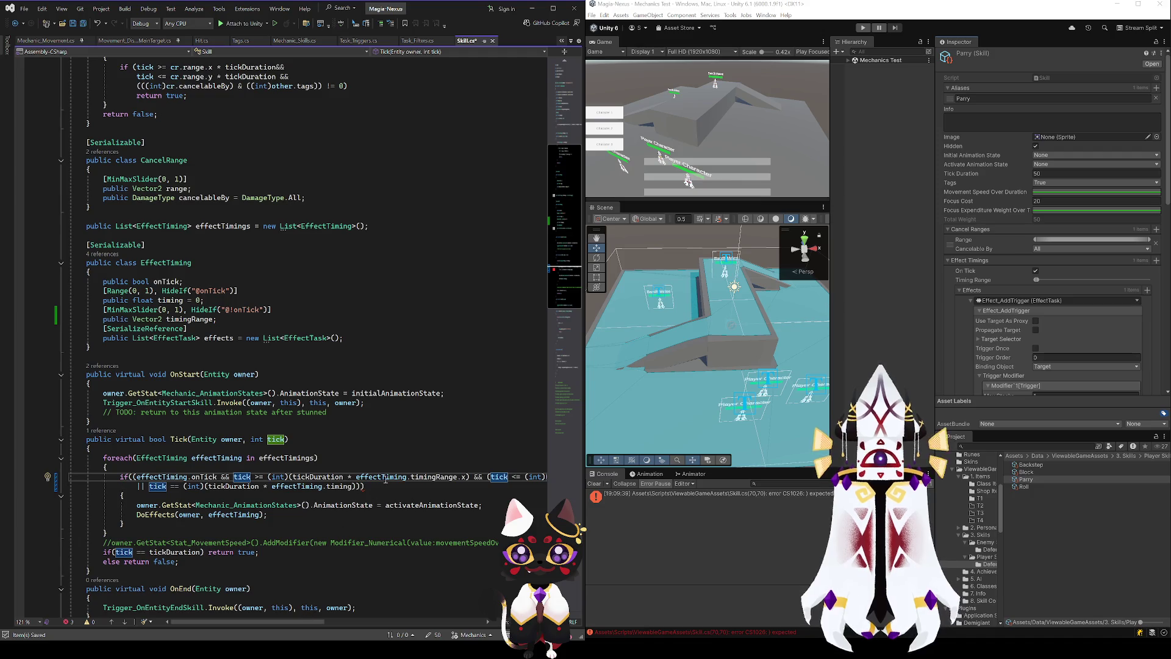
type("(")
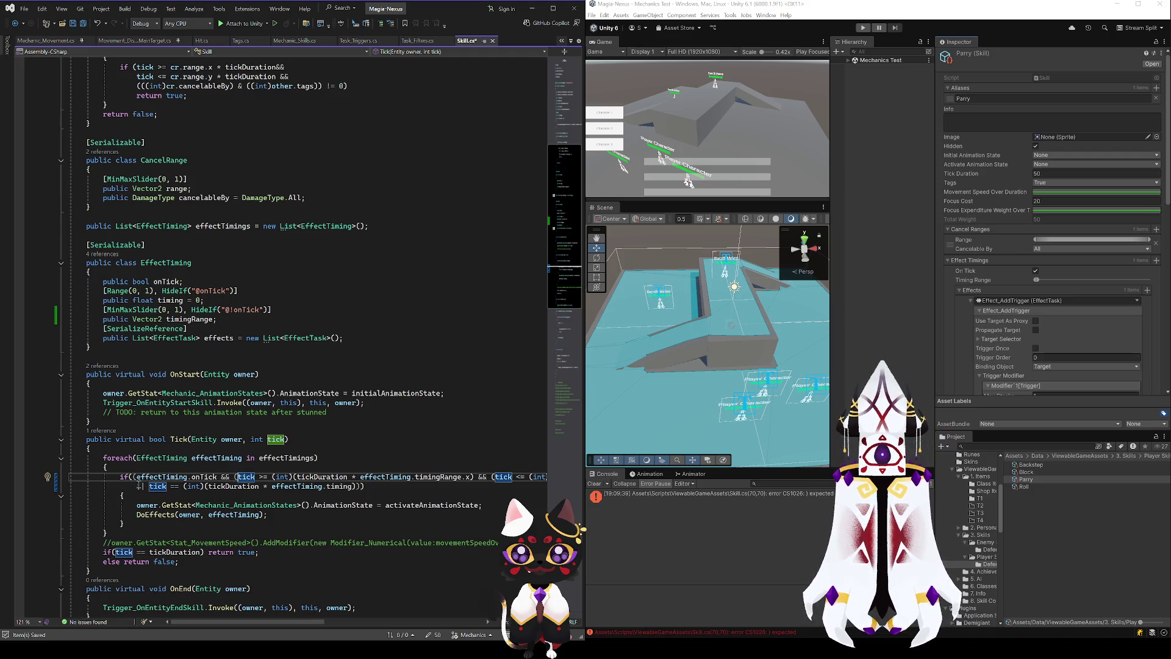
left_click(135, 476)
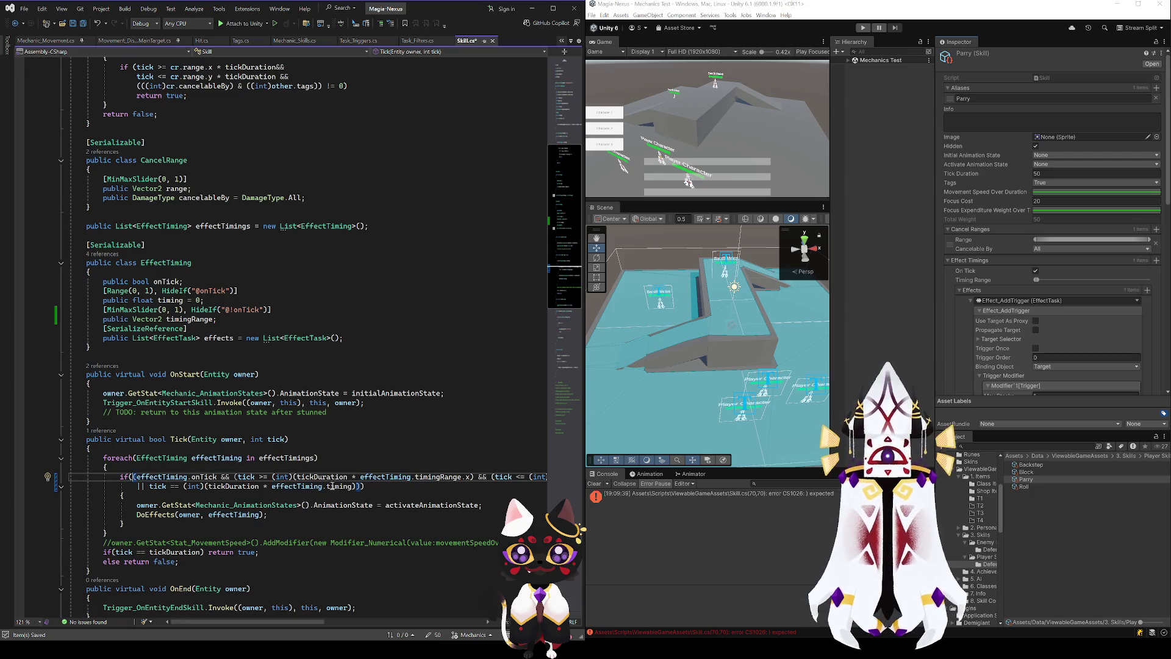
left_click(221, 477)
key("Return")
- Put the 'tick <=' upper-bound check on its own line and strip the stray parentheses
left_click(393, 486)
key("Return")
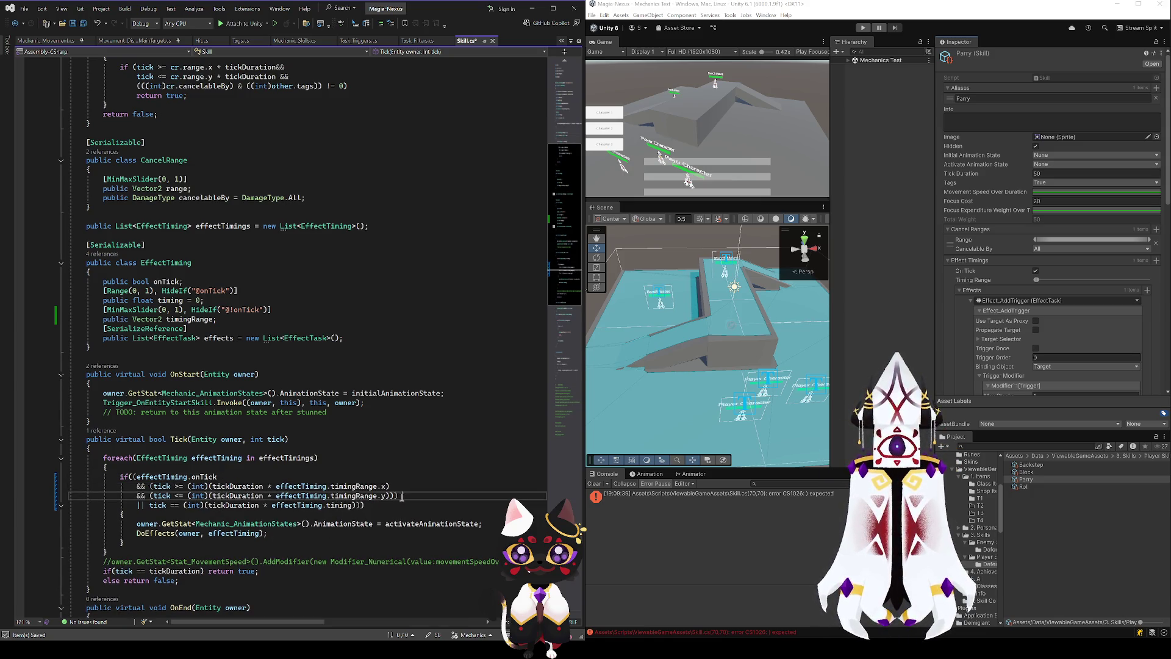
left_click(134, 476)
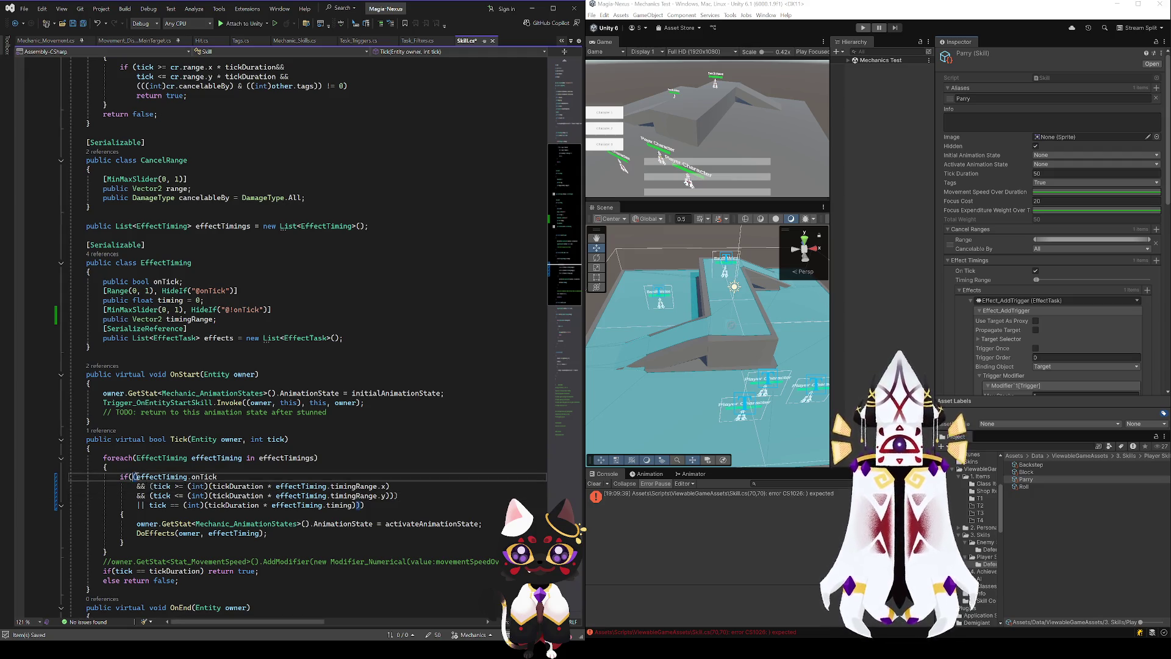
left_click(397, 495)
key("BackSpace")
key("BackSpace")
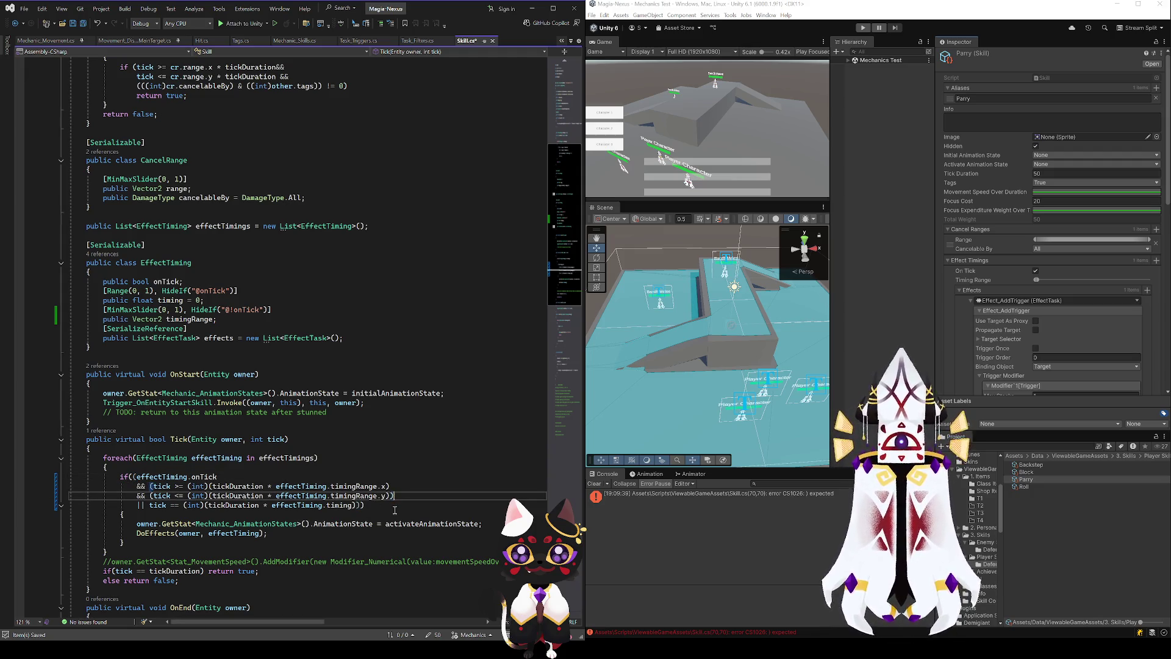
key("Up")
key("BackSpace")
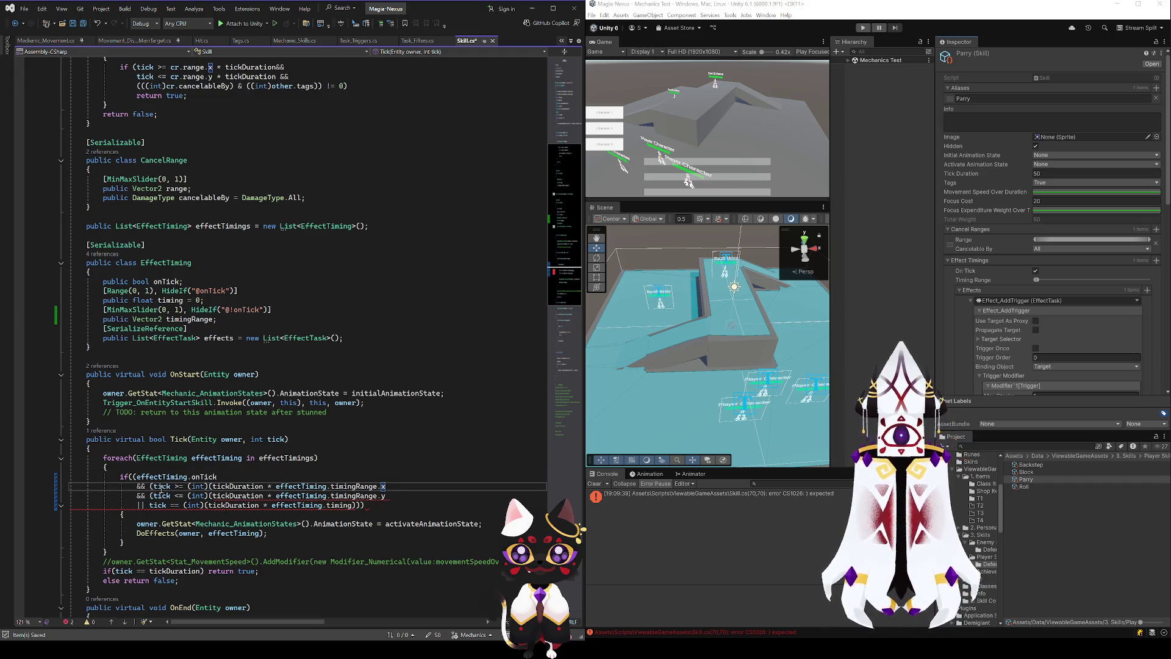
key("Home")
key("Right")
key("Right")
key("Right")
key("BackSpace")
key("Down")
key("Delete")
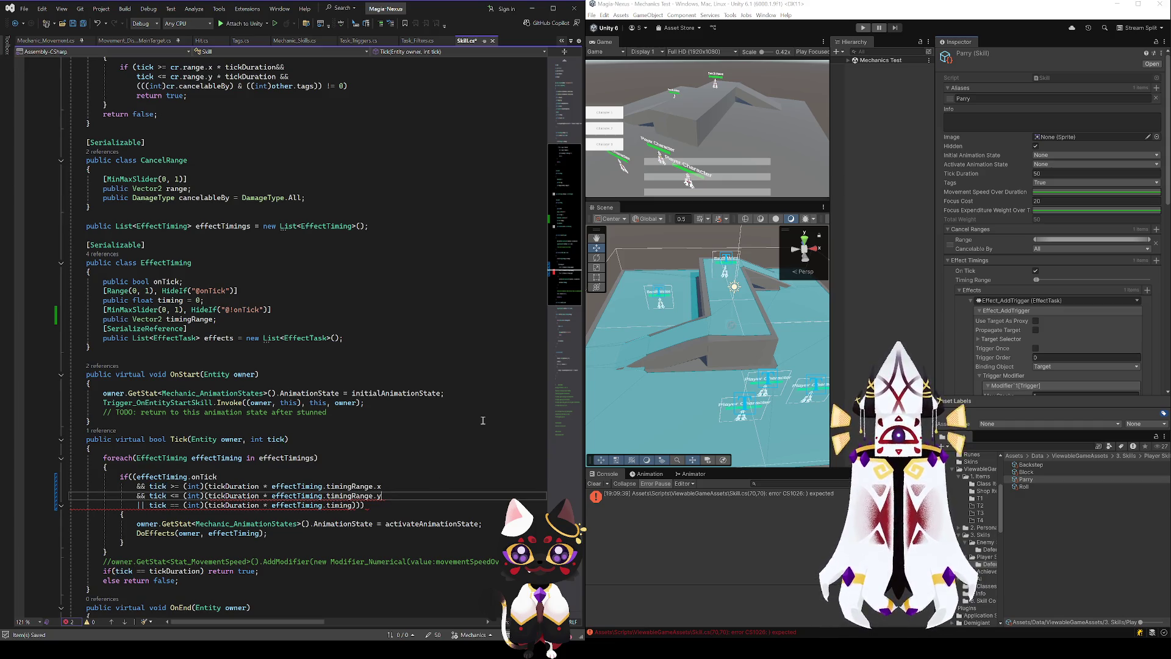
- Restore the '(int)' casts and bracket the lower-bound, upper-bound and exact-timing checks
type("(")
key("Up")
type("(int")
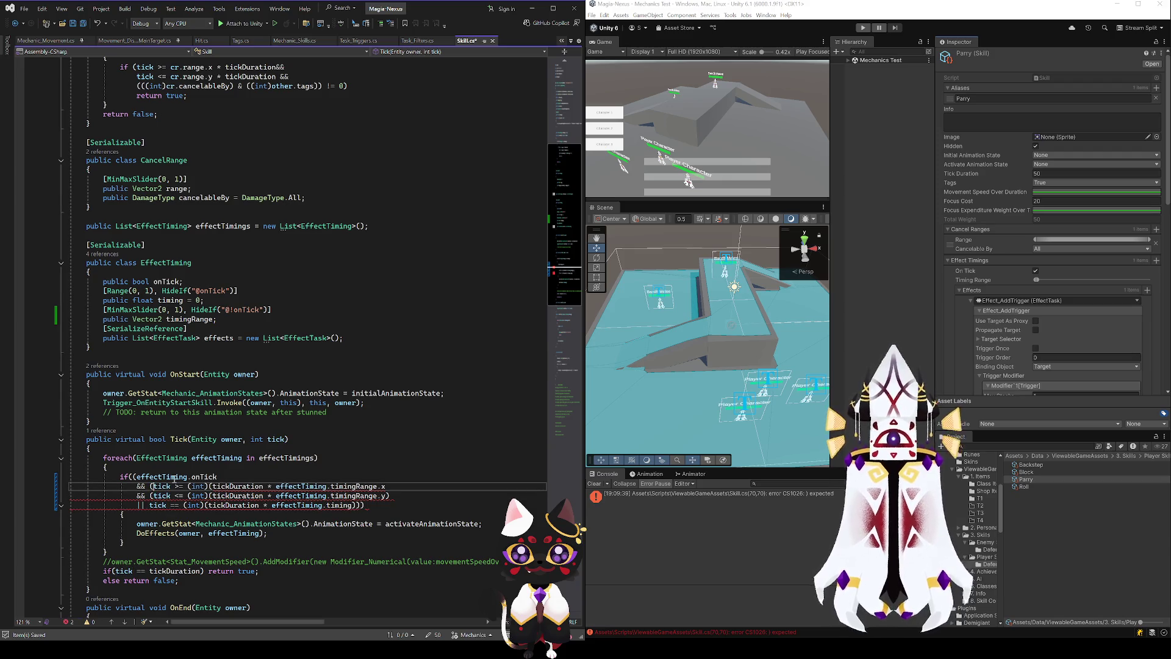
type(")")
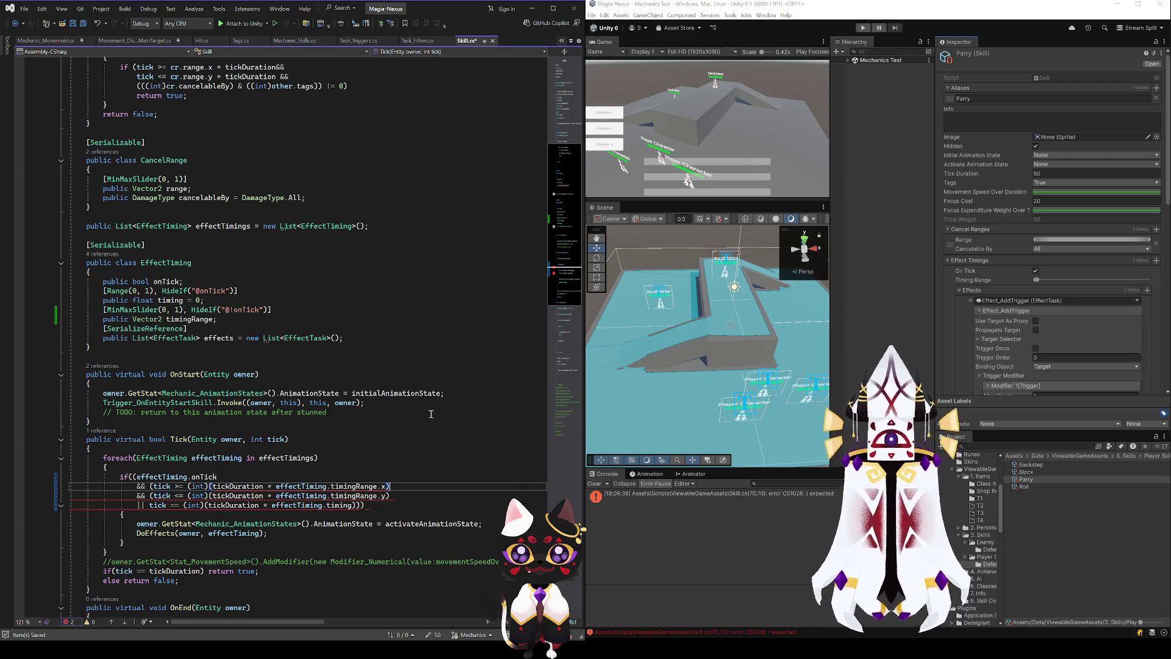
left_click(399, 495)
type(")")
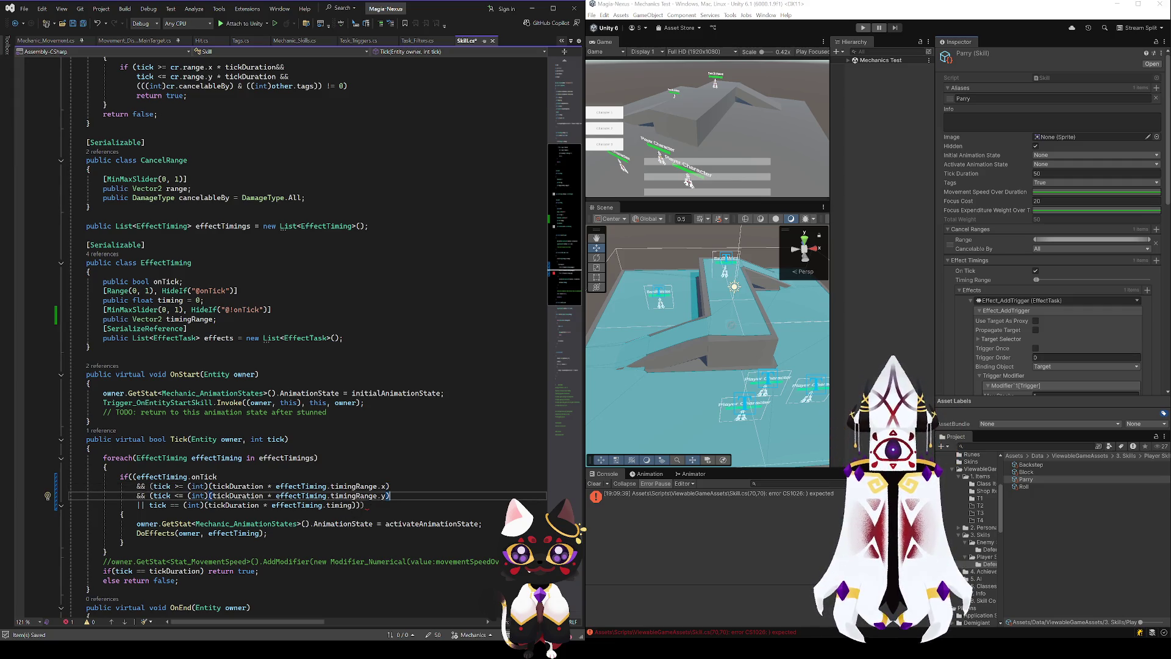
left_click(137, 476)
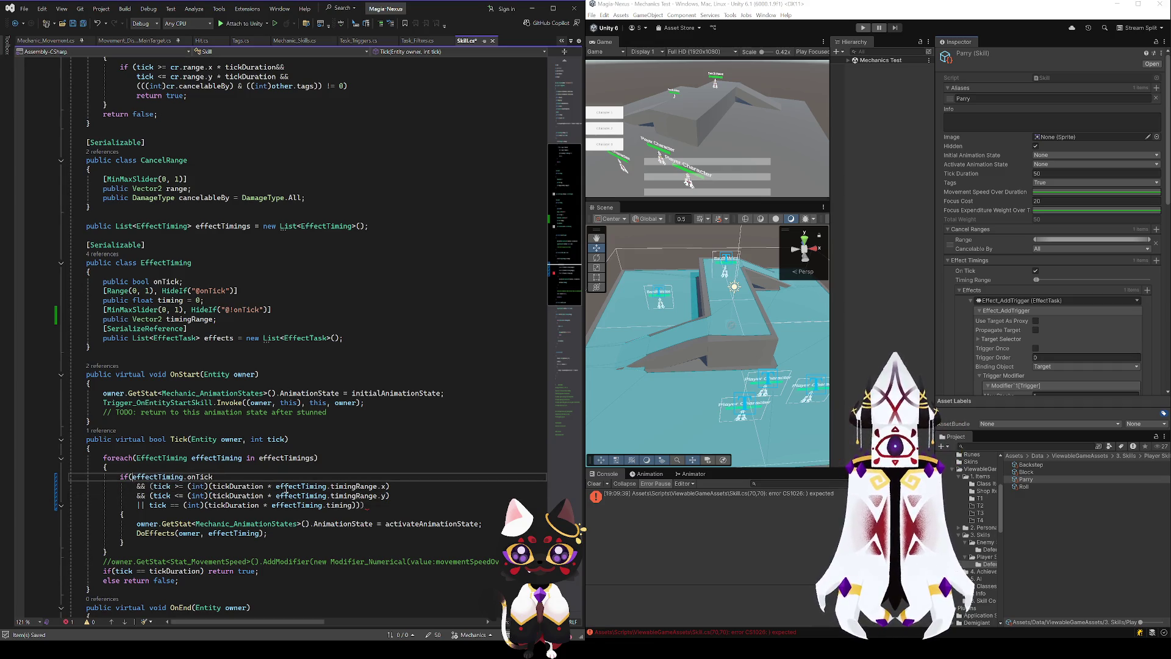
left_click(365, 506)
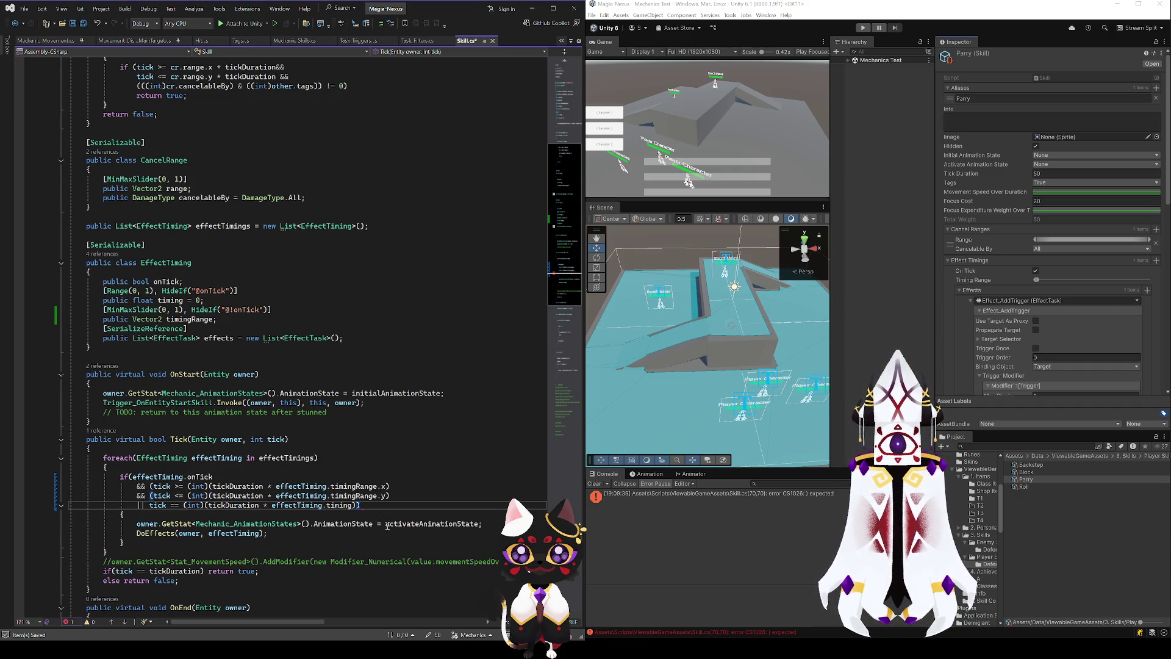
left_click(151, 505)
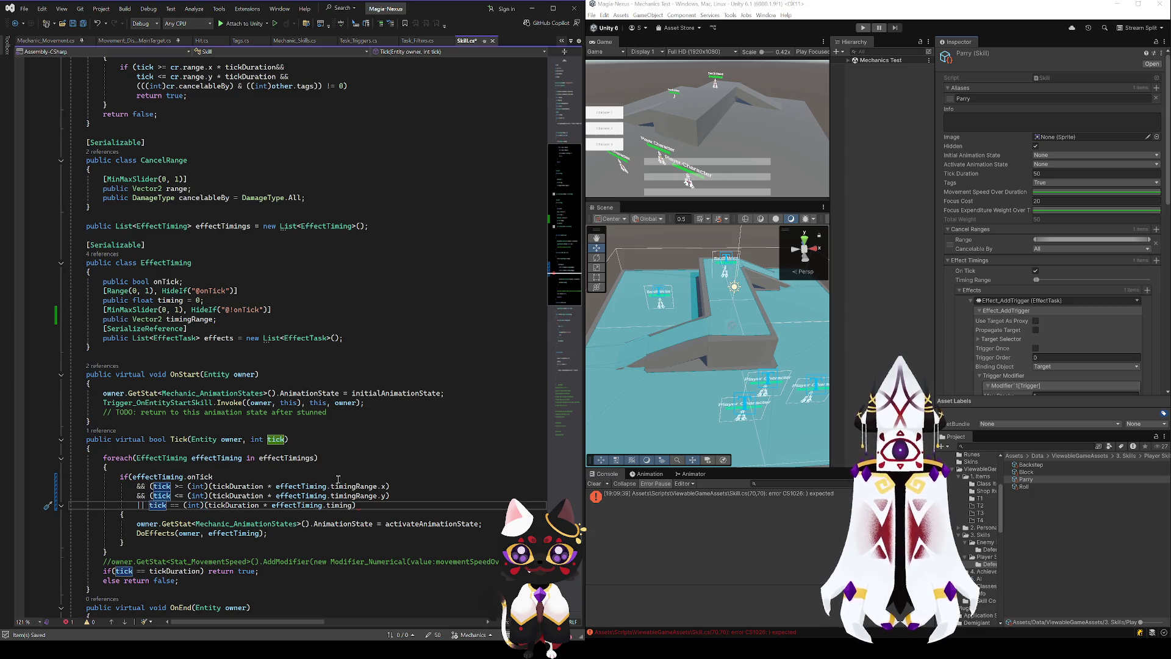
type("(")
left_click(370, 505)
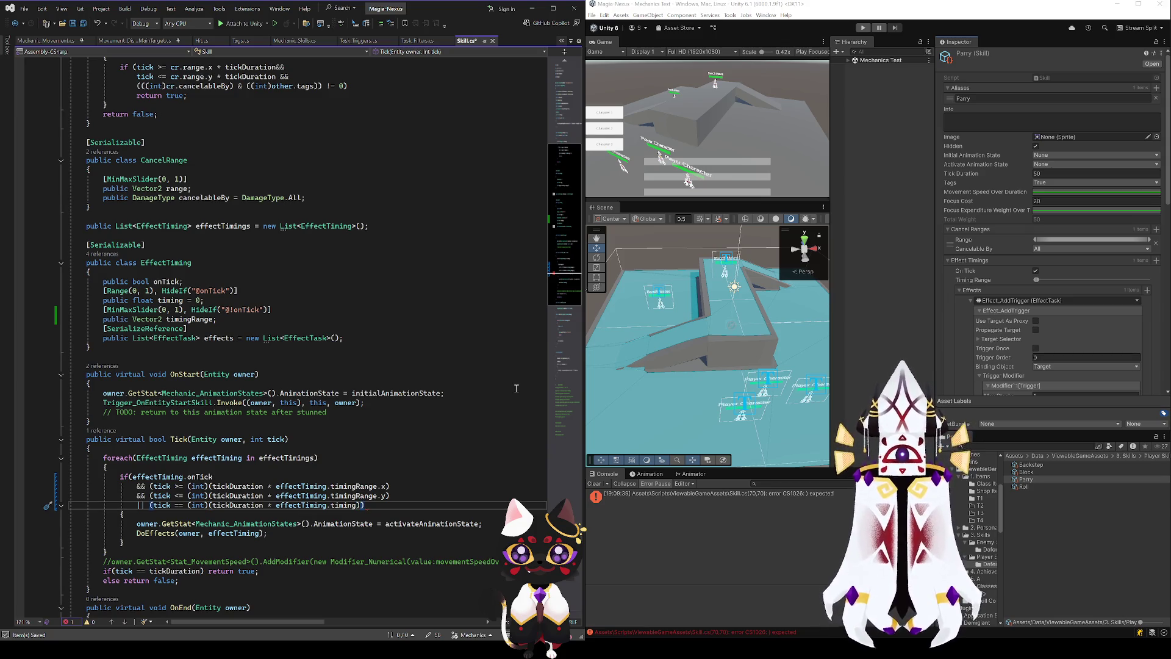
- Add the final opening parenthesis after 'if', close the exact-timing line, and save Skill.cs
left_click(211, 495)
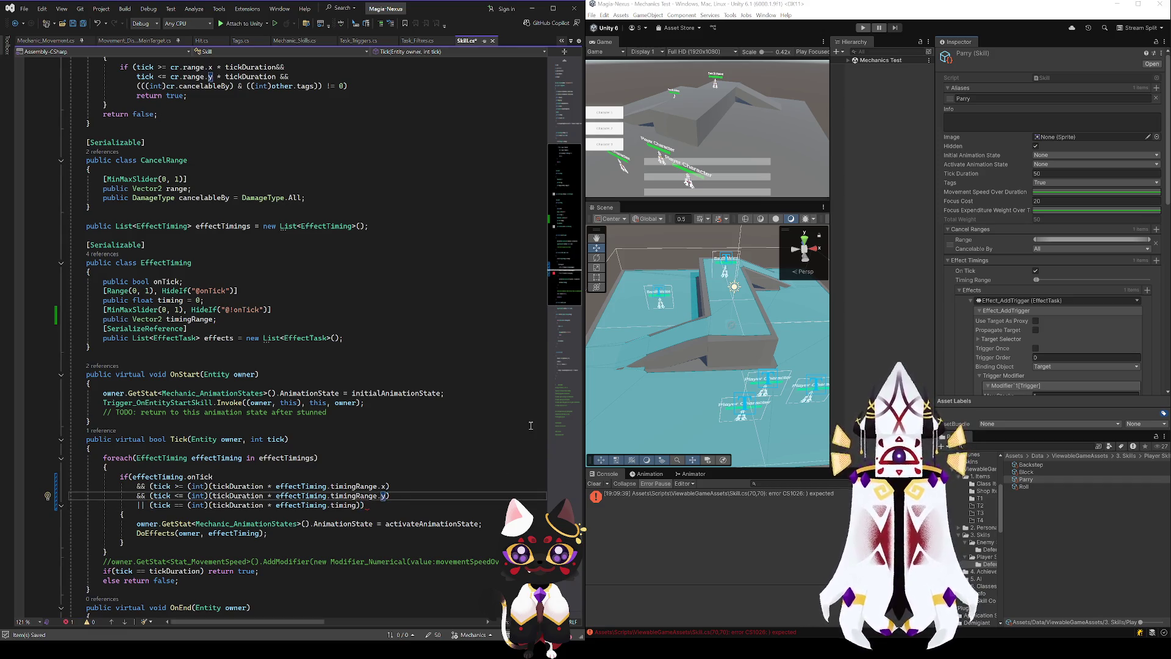
type(")")
key("Up")
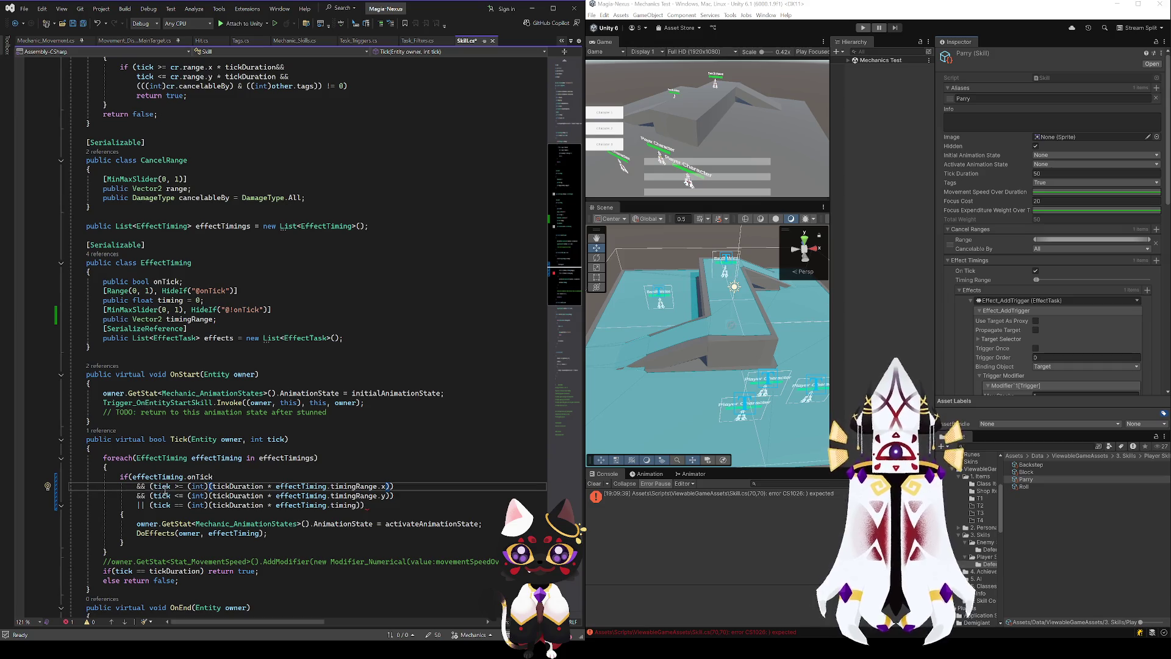
key("Down")
key("Down")
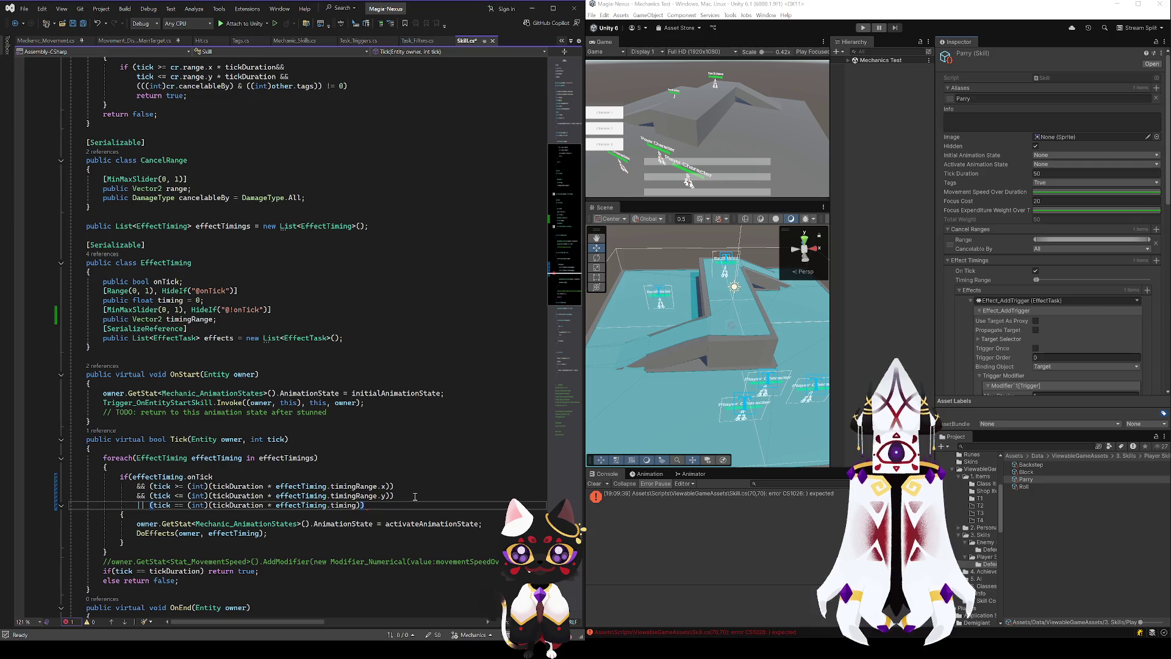
left_click(136, 476)
type("(")
left_click(396, 496)
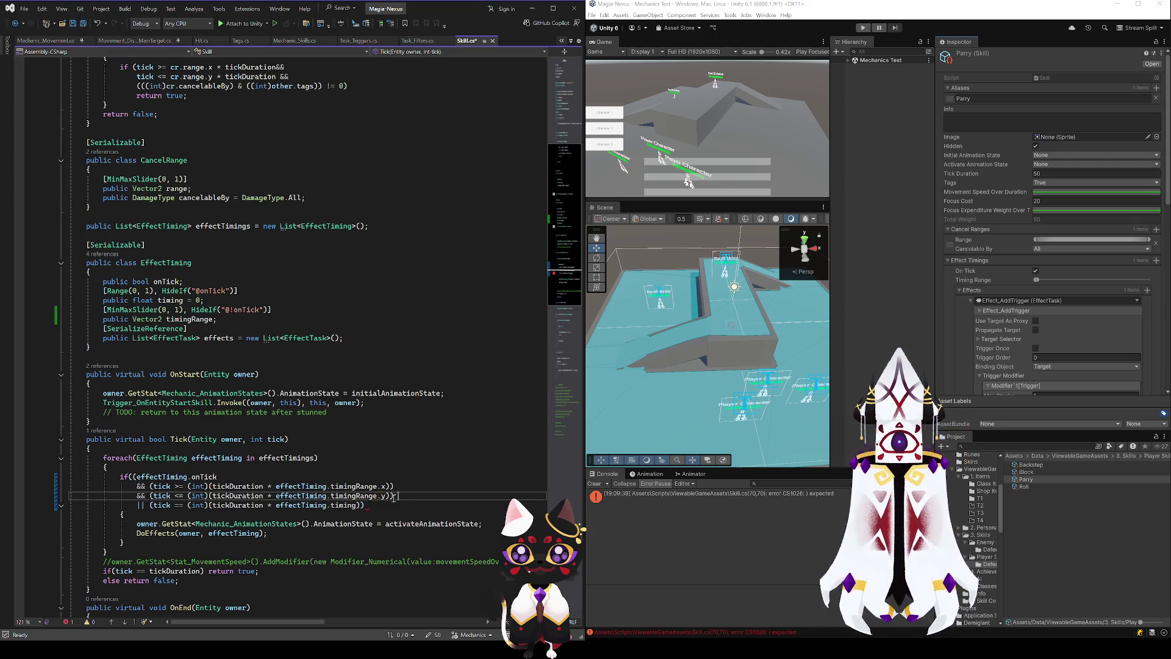
type(")")
left_click(417, 506)
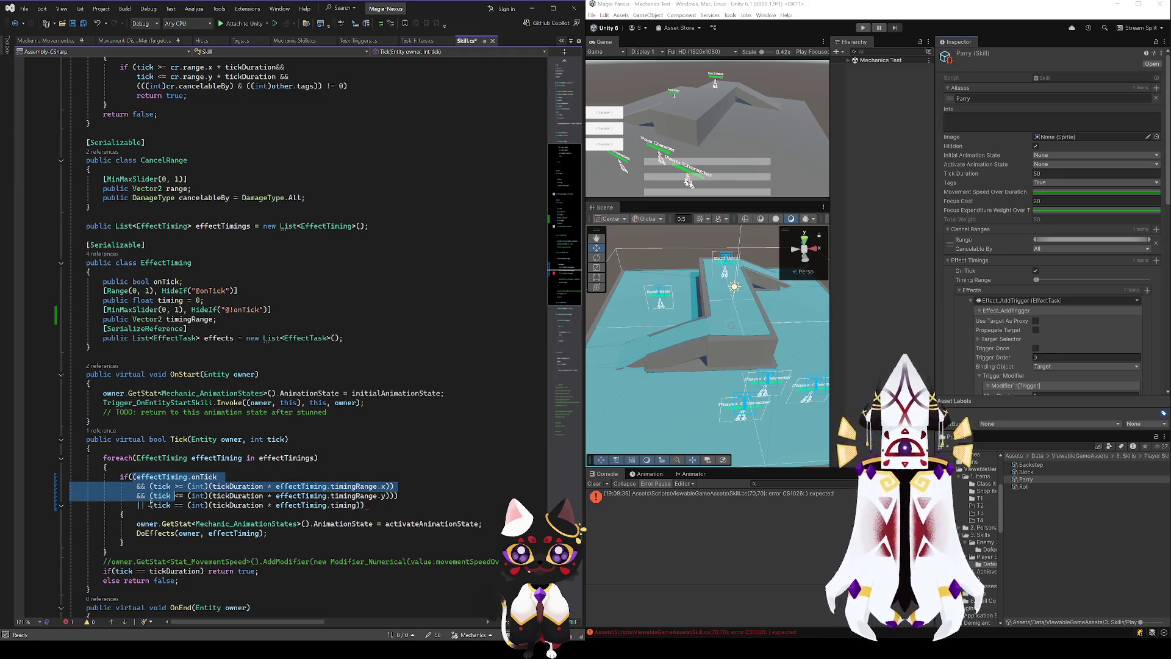
left_click_drag(136, 505, 162, 506)
left_click(388, 508)
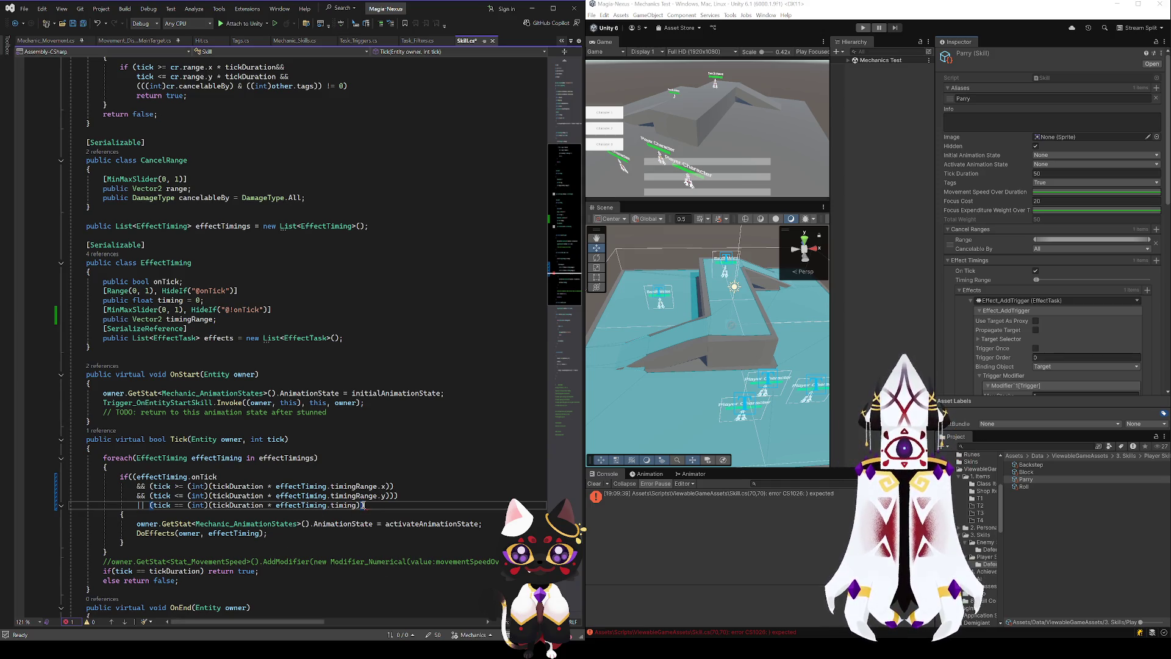
type(")")
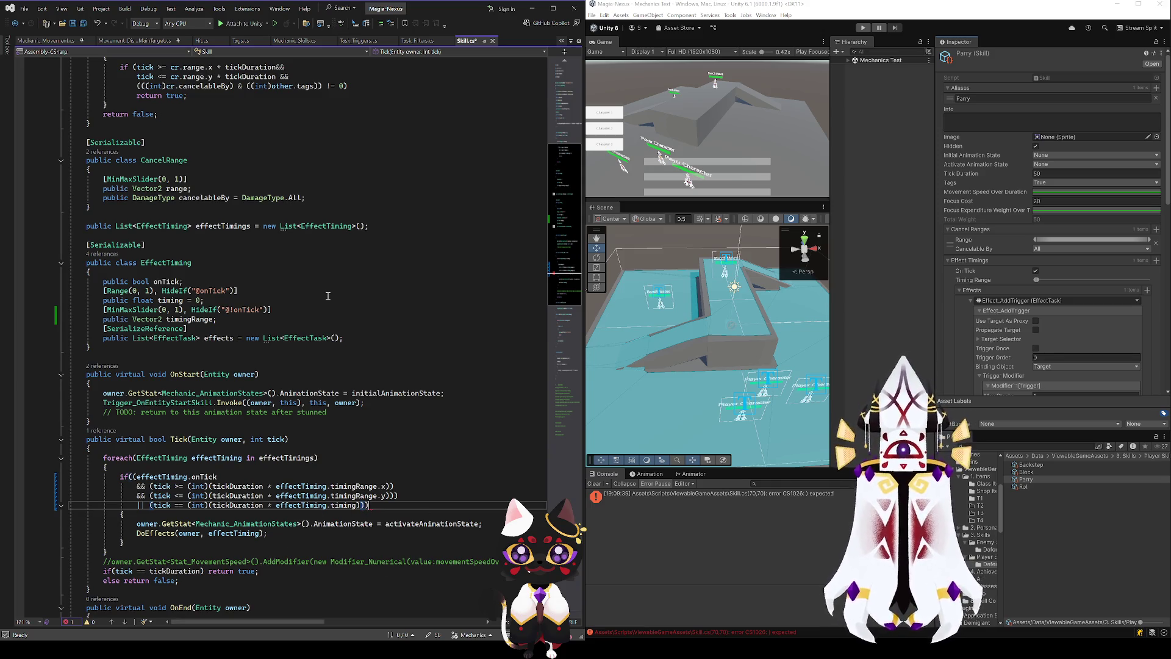
key("ctrl+s")
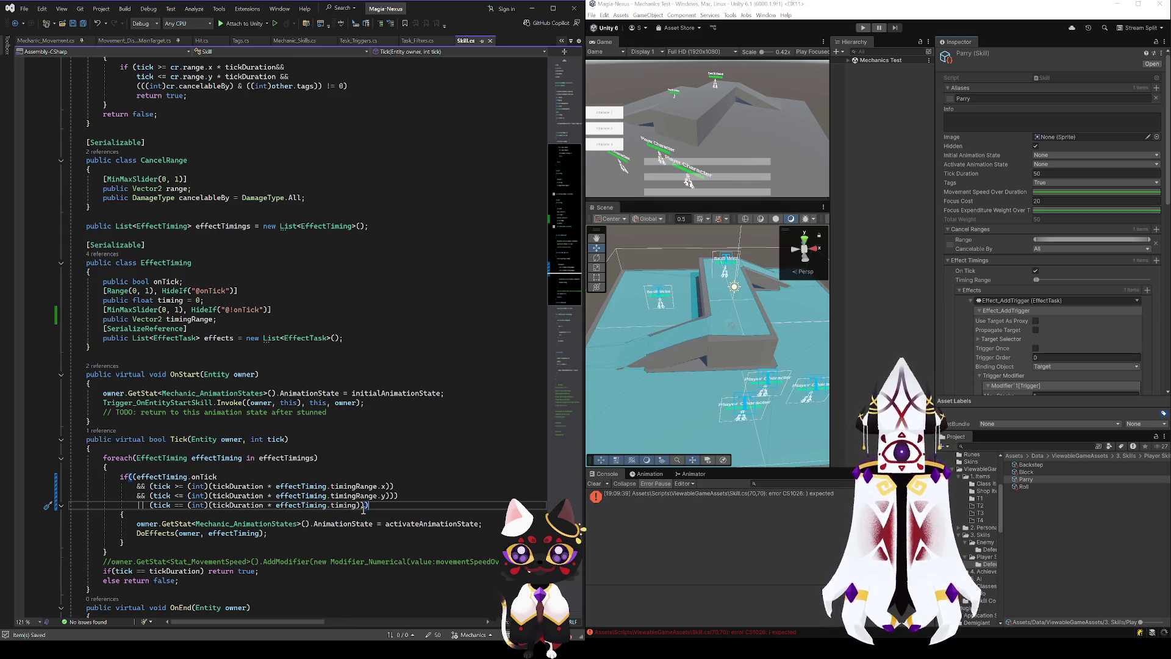
left_click(404, 496)
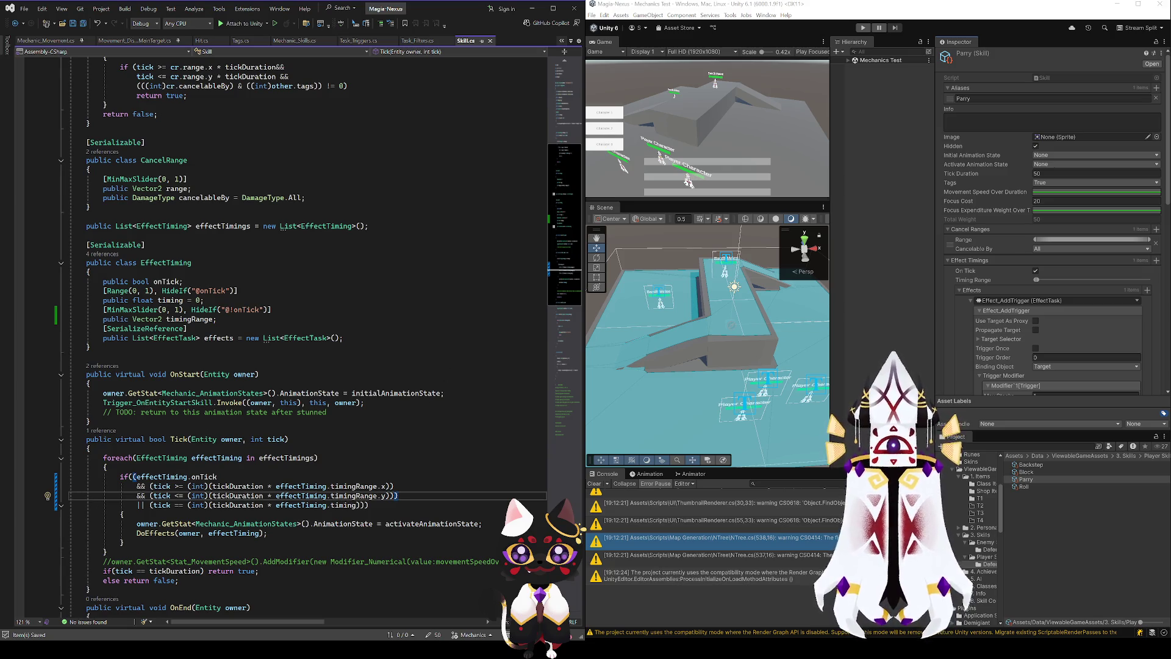
scroll(965, 320, "down", 5)
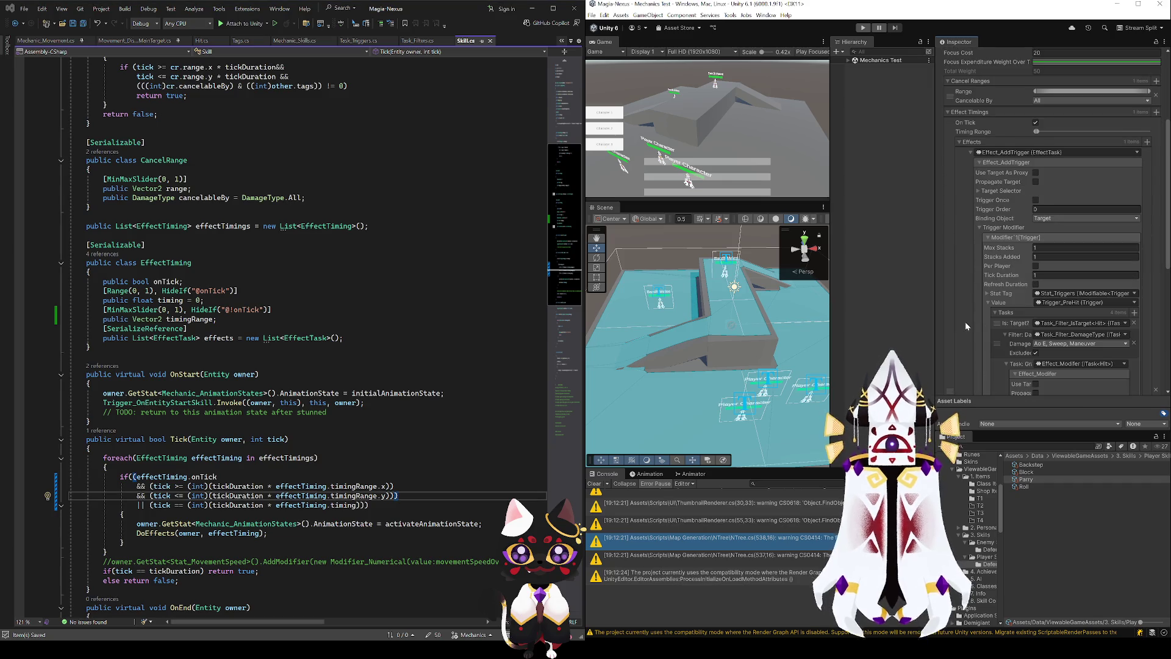
scroll(965, 321, "up", 3)
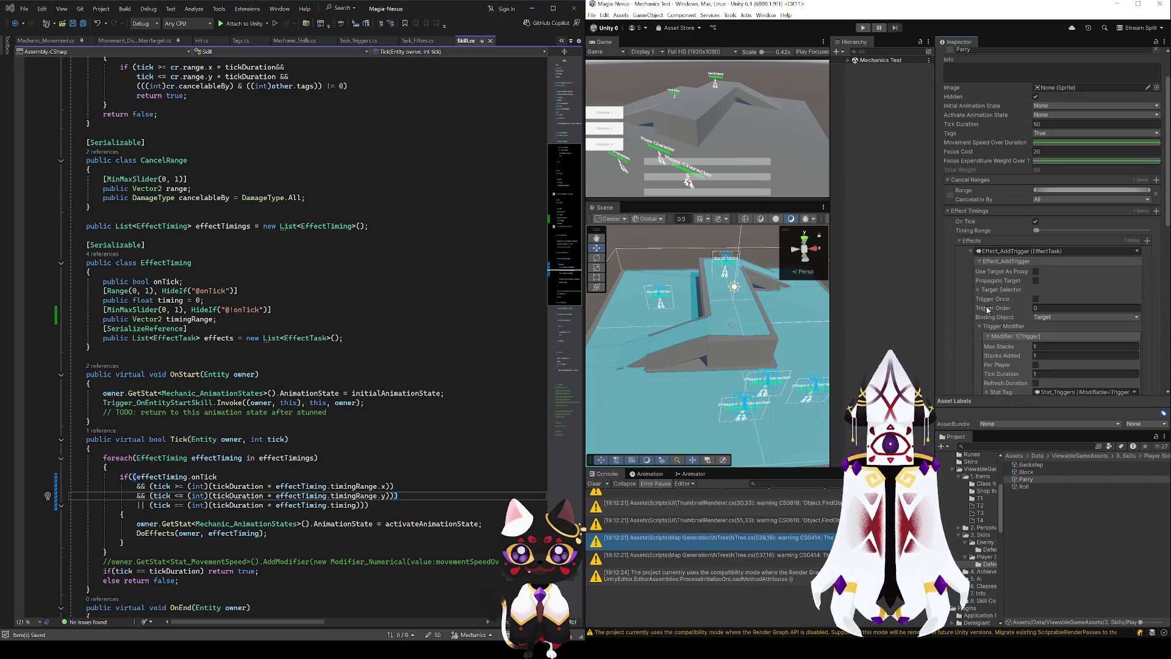
scroll(988, 309, "up", 2)
mouse_move(1035, 286)
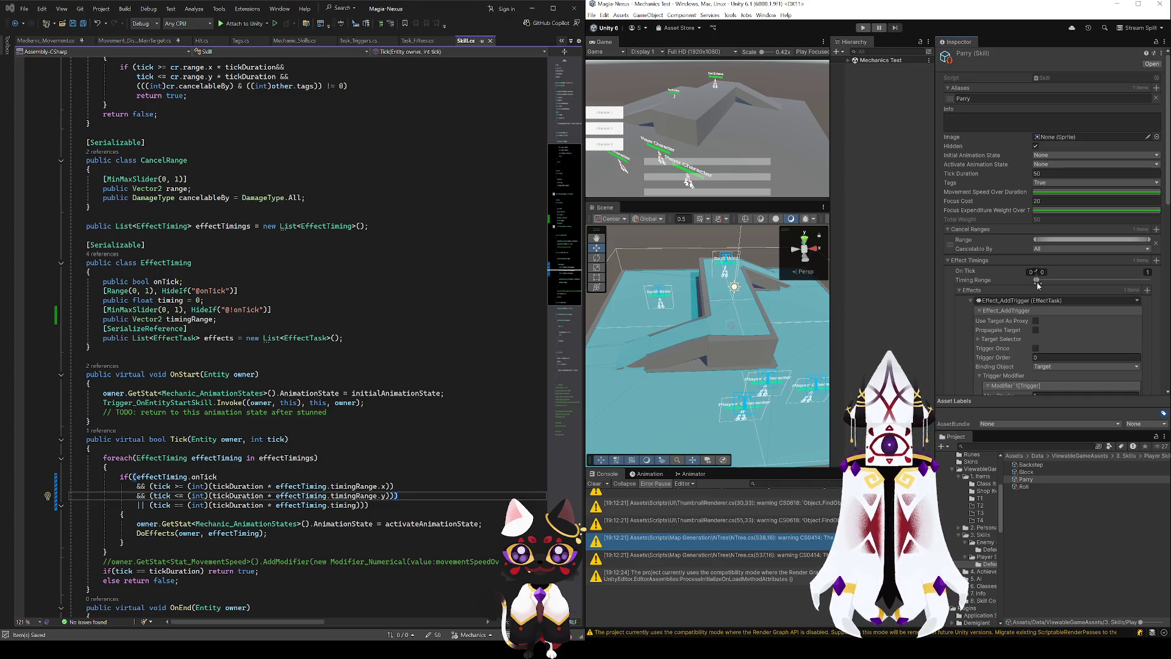
scroll(305, 335, "up", 4)
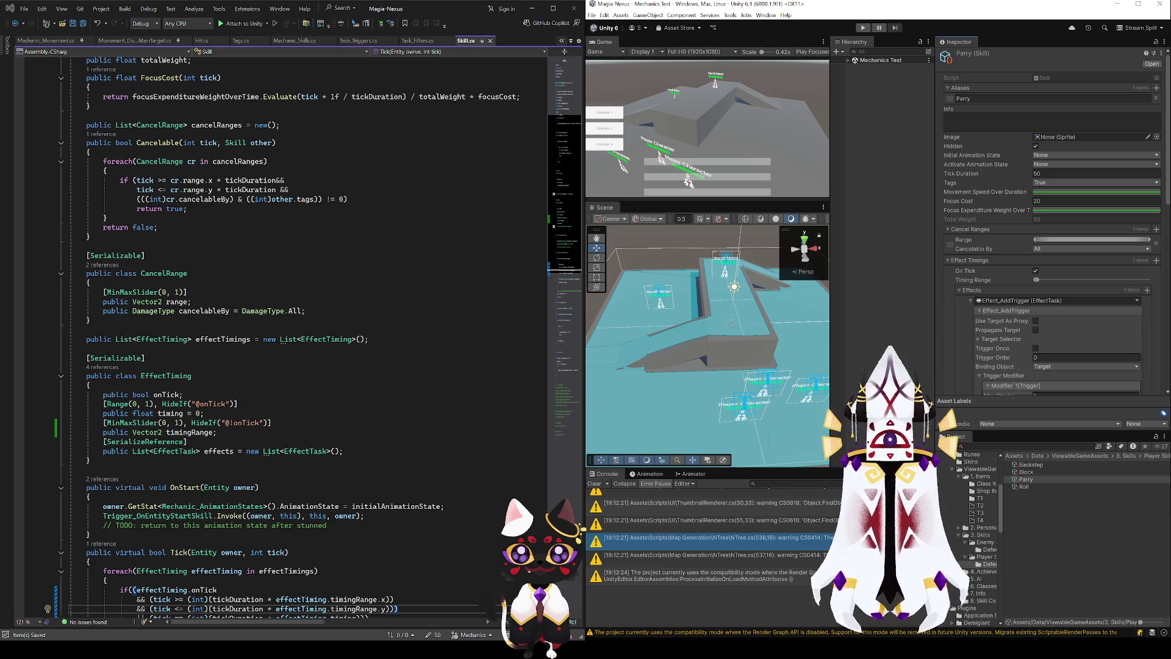
- Default timingRange to new Vector2(0, 1) in Skill.cs, then widen Parry's Timing Range slider in Unity
left_click(177, 302)
left_click(215, 432)
type("= Vecto")
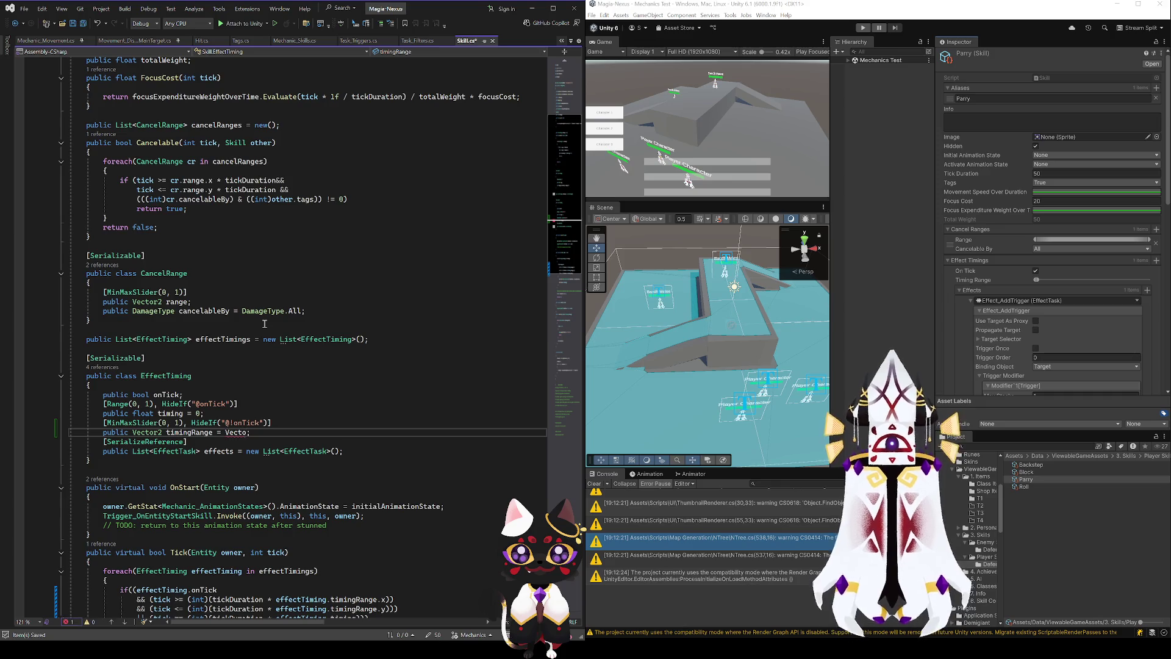
key("BackSpace")
key("BackSpace")
key("BackSpace")
type("n")
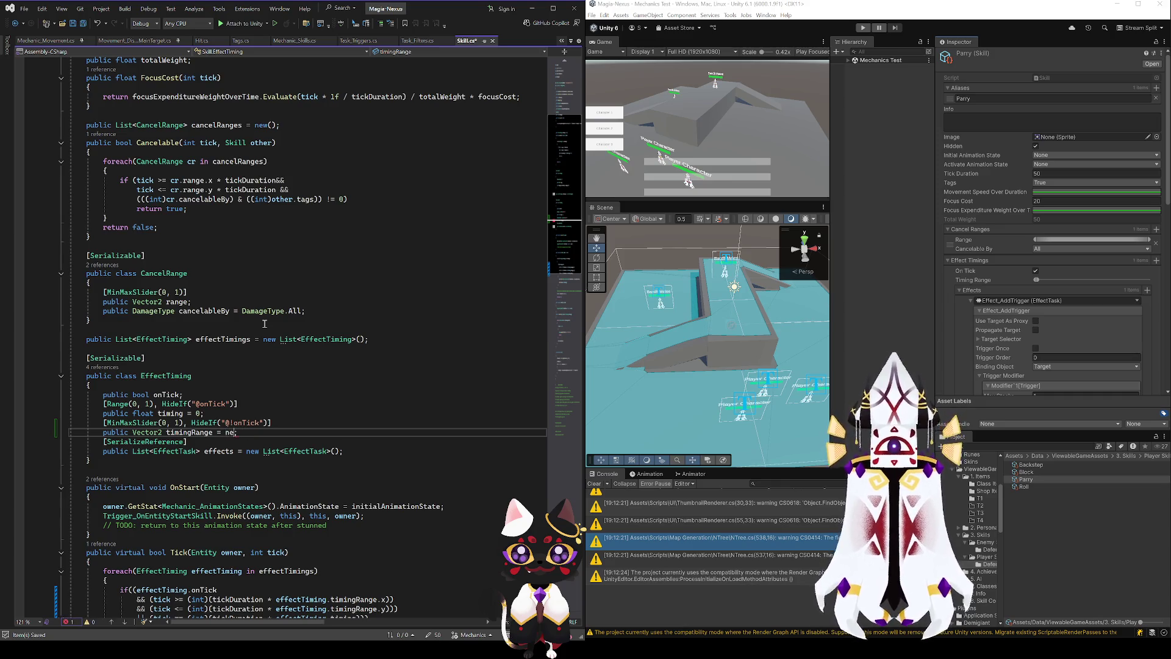
type("ew Vector2()")
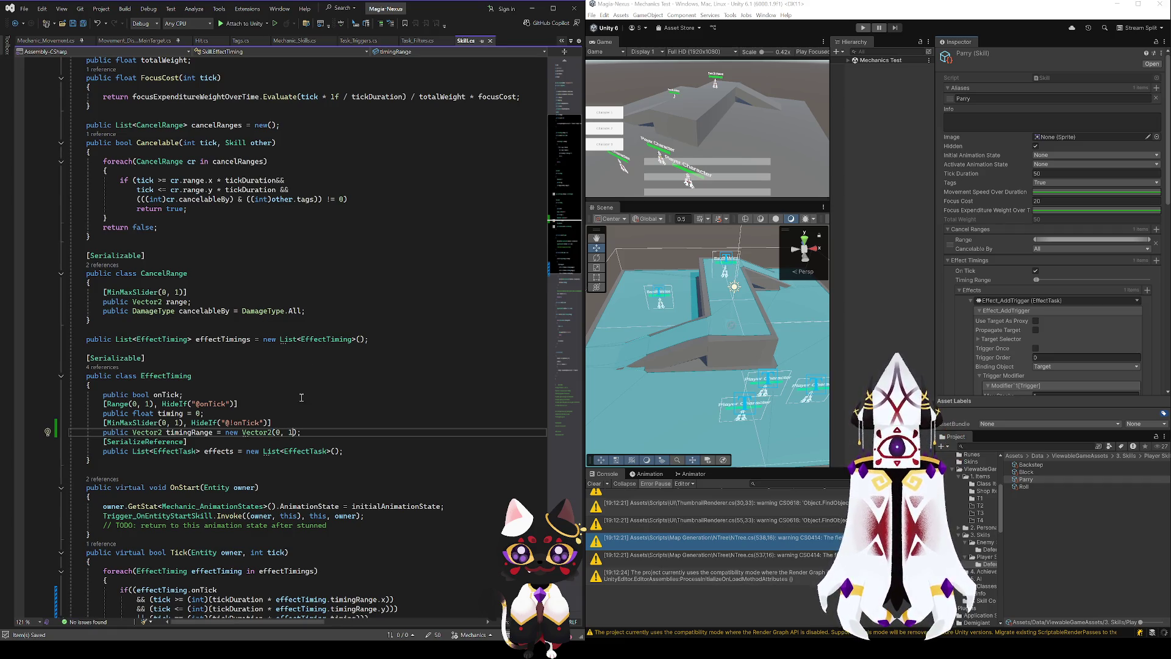
left_click(329, 414)
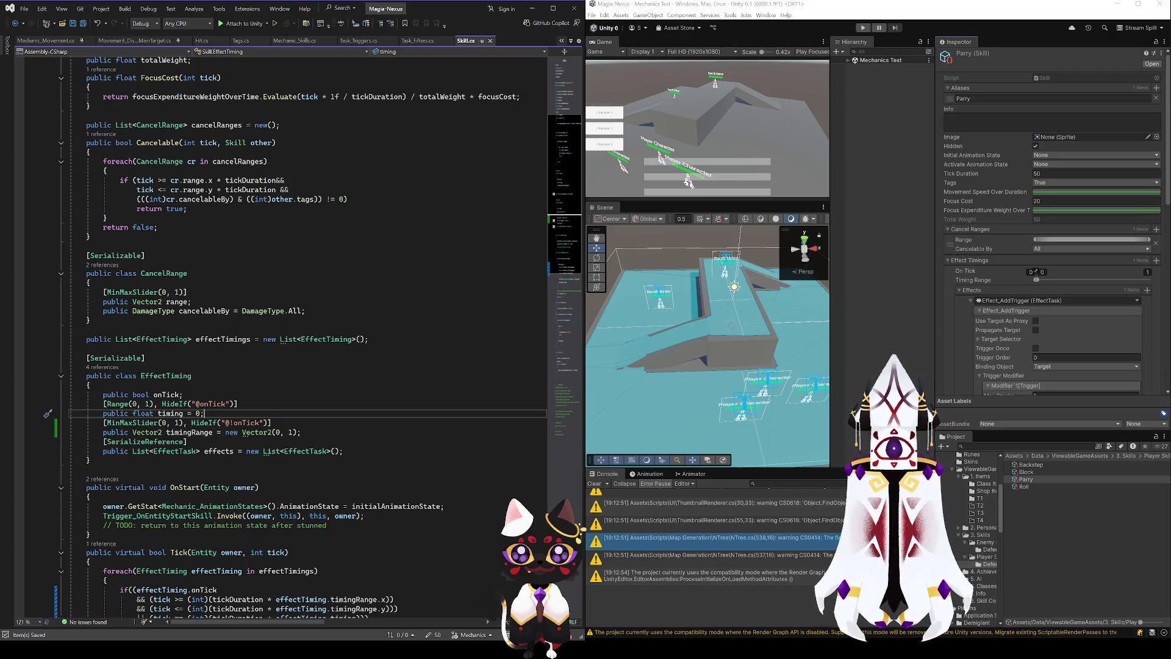
left_click_drag(1038, 279, 1058, 280)
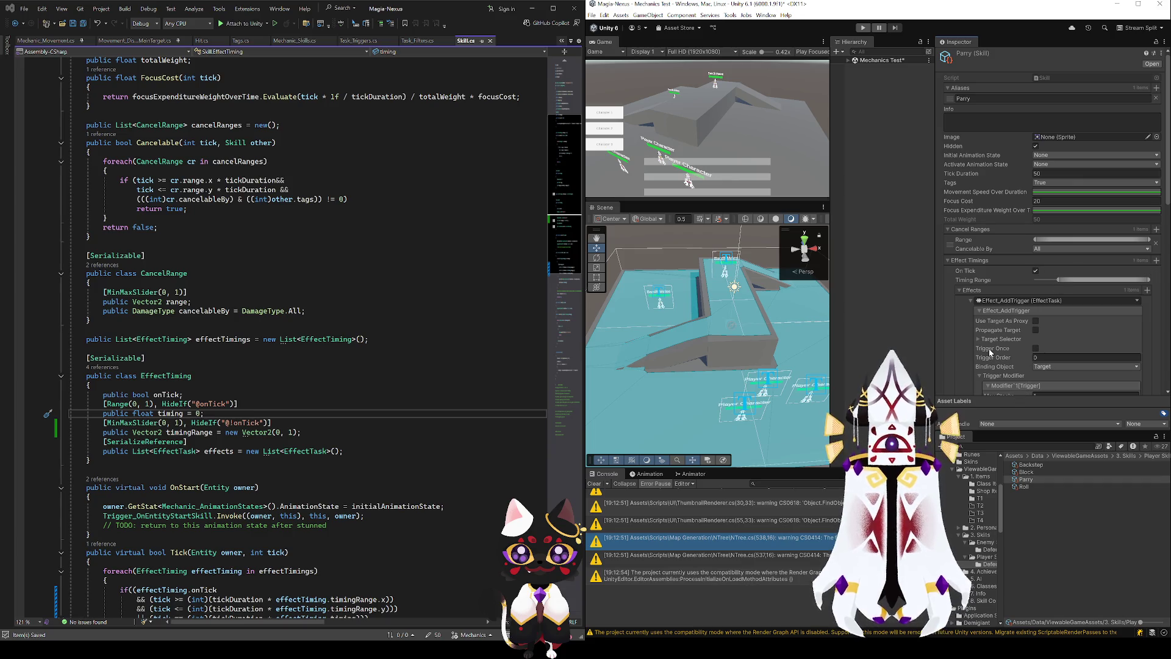
- Review Parry's effect tasks in the Inspector, then select the Block skill asset in Project
scroll(986, 288, "down", 3)
scroll(955, 347, "down", 2)
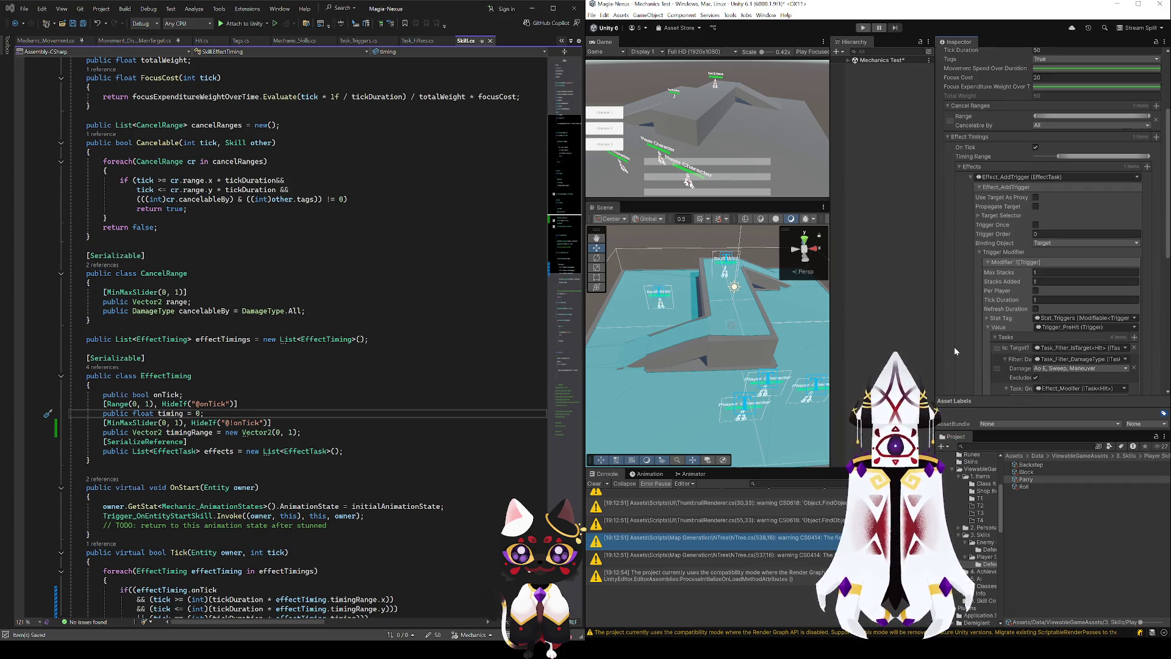
scroll(955, 349, "up", 3)
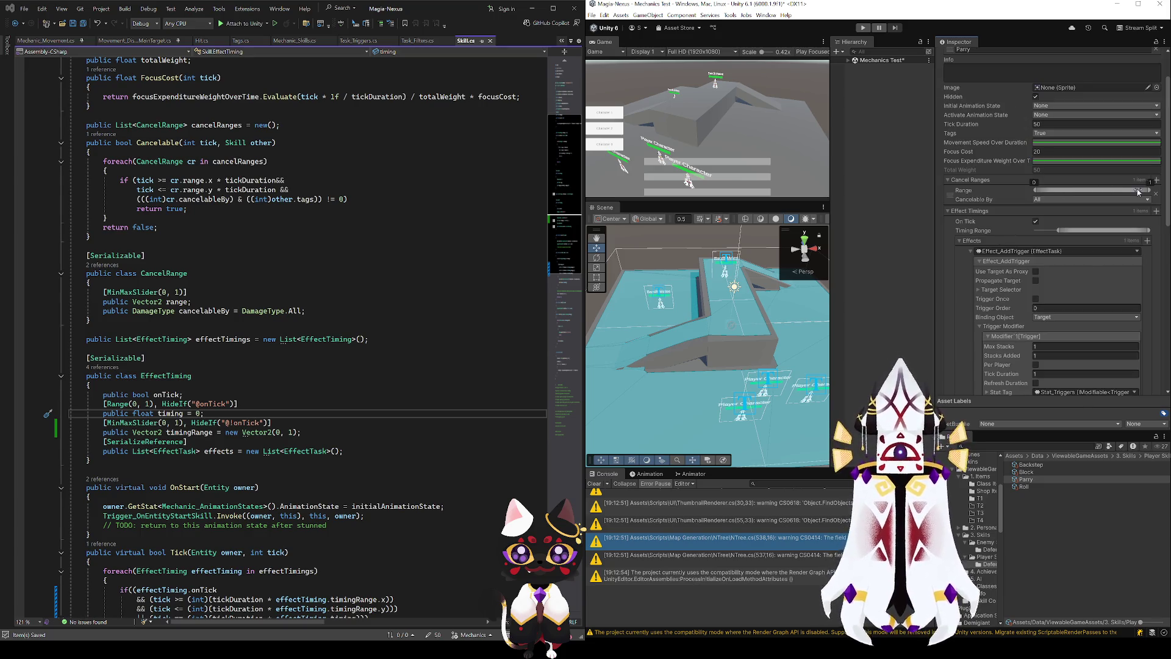
mouse_move(1150, 231)
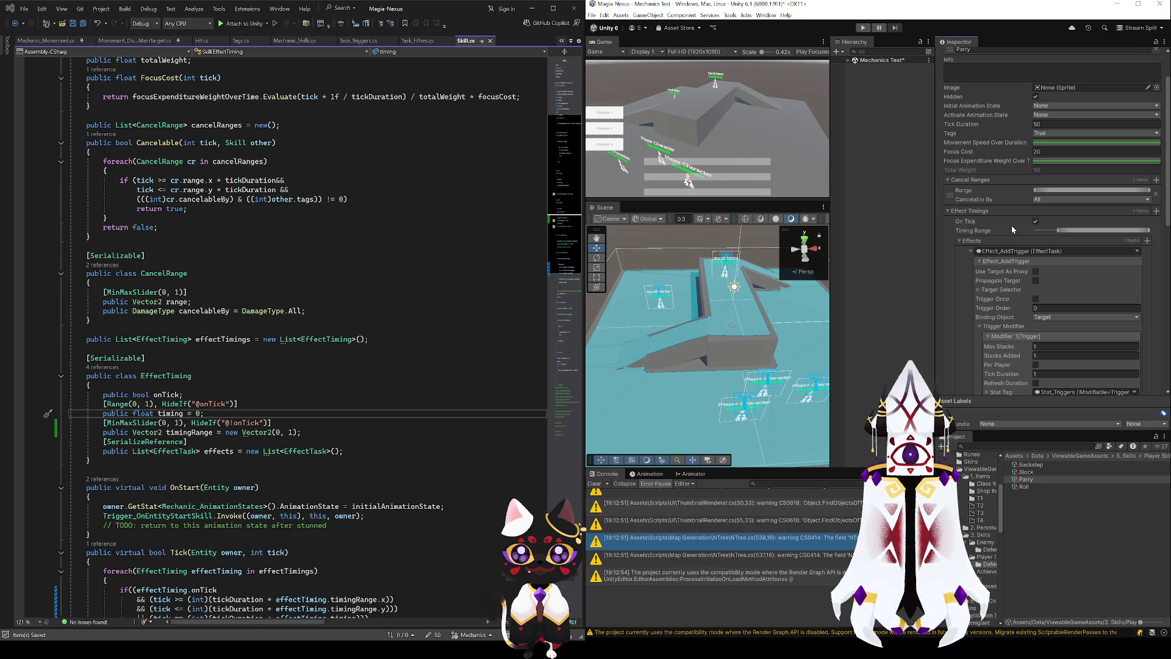
scroll(966, 311, "down", 3)
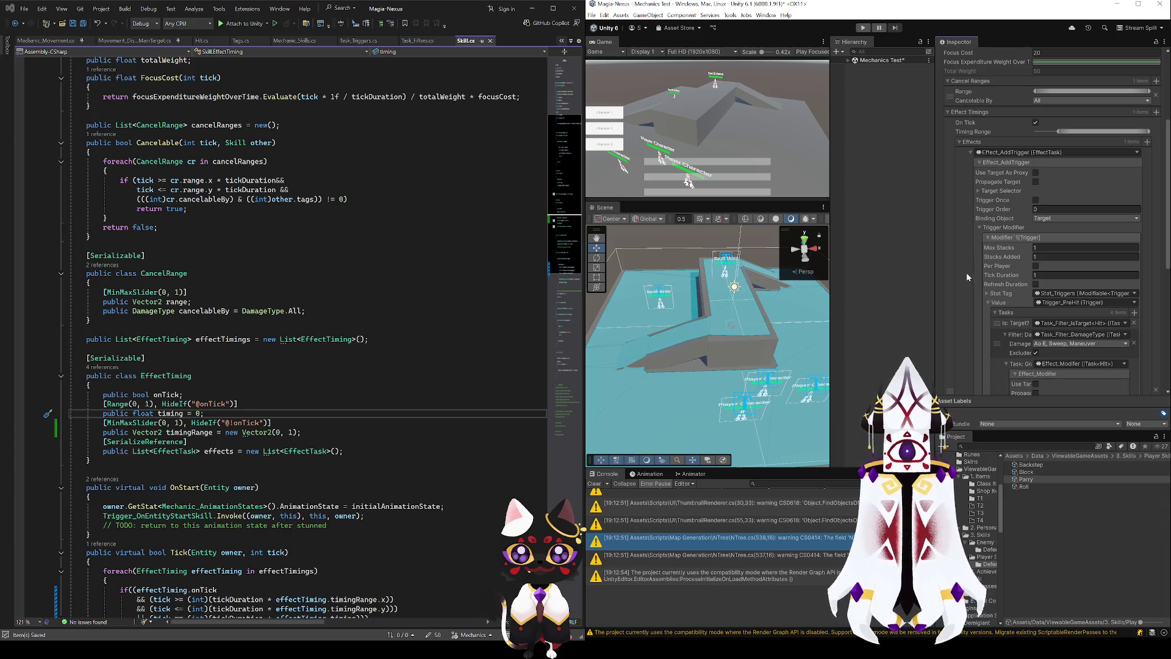
scroll(1037, 256, "down", 3)
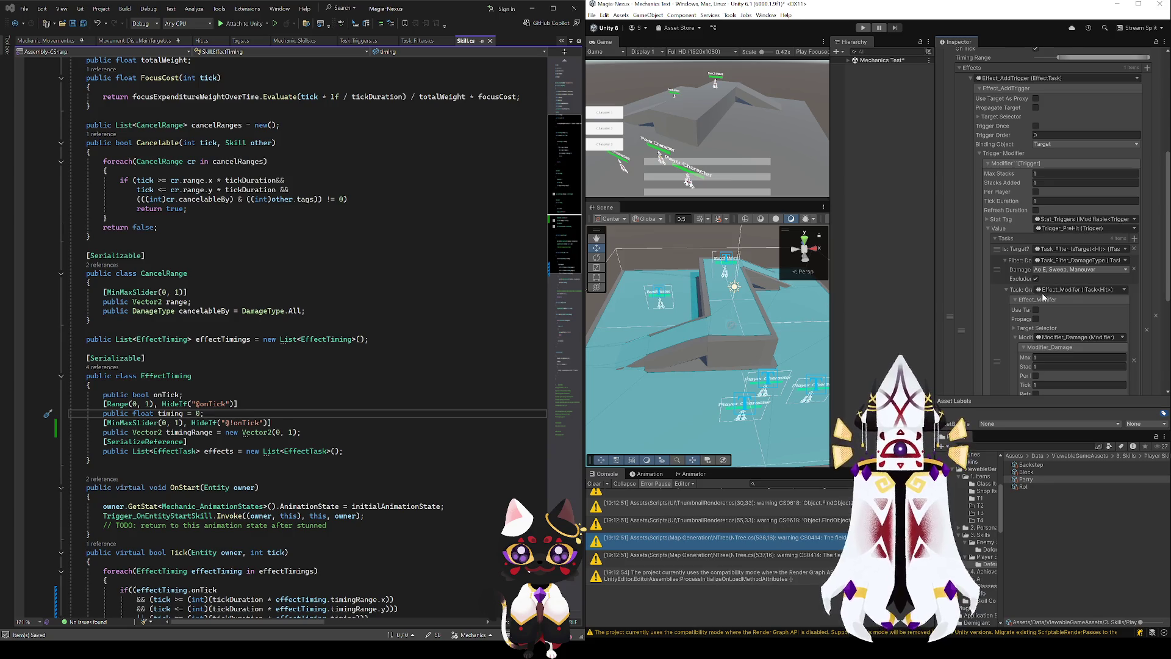
scroll(1008, 298, "down", 2)
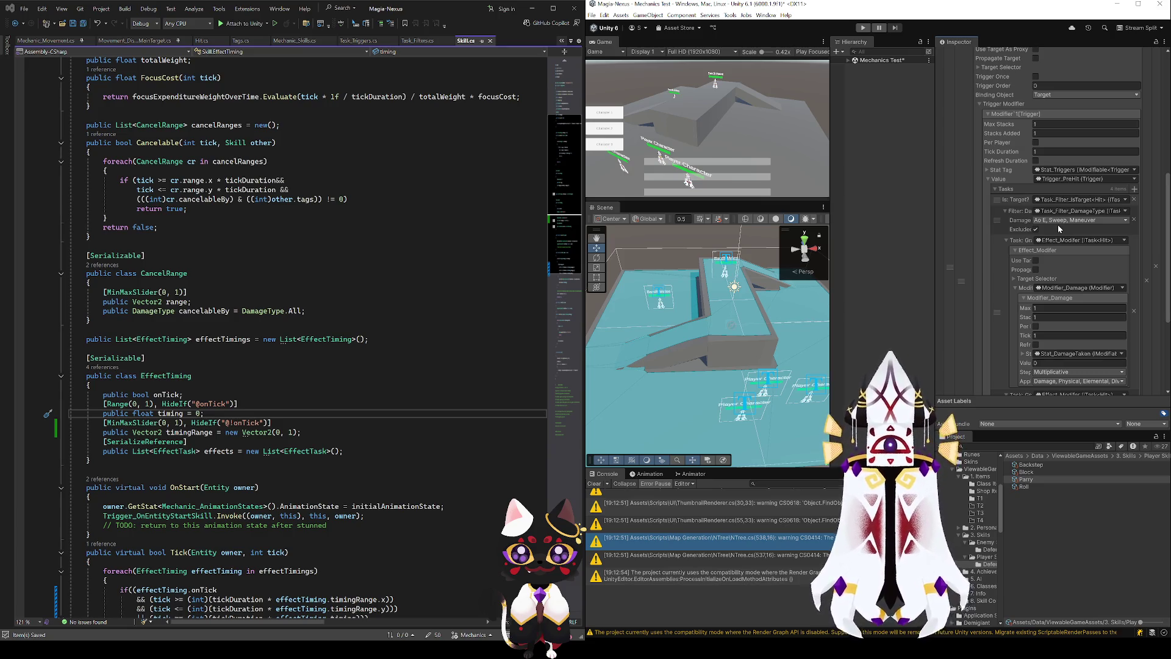
scroll(1005, 316, "down", 2)
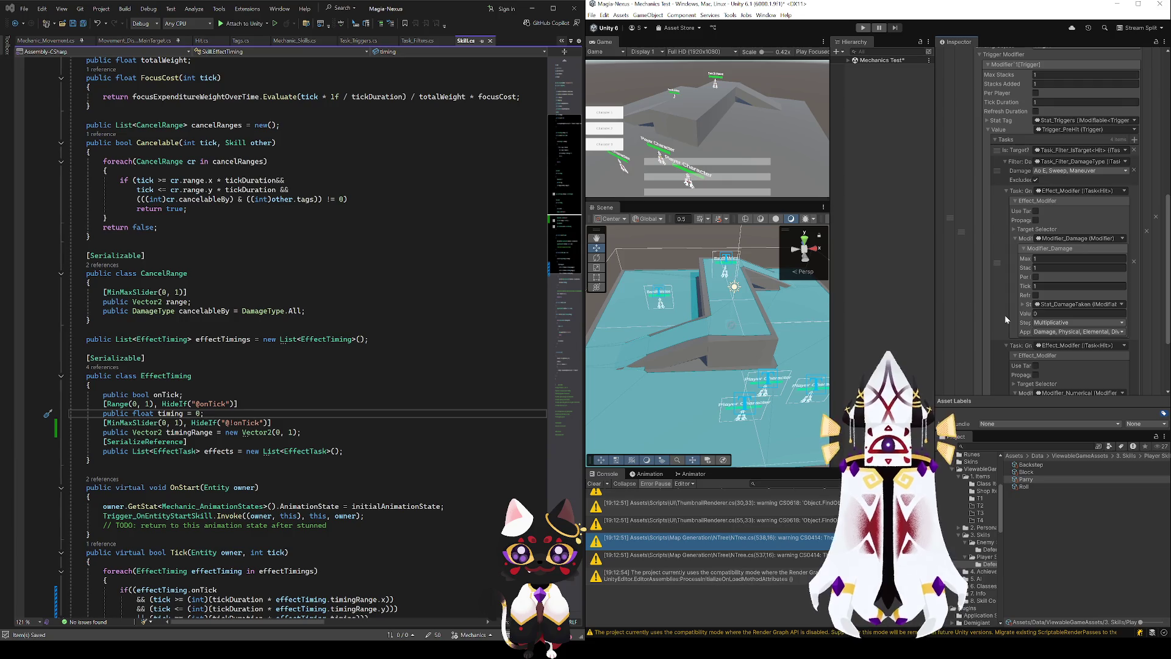
scroll(1012, 301, "down", 2)
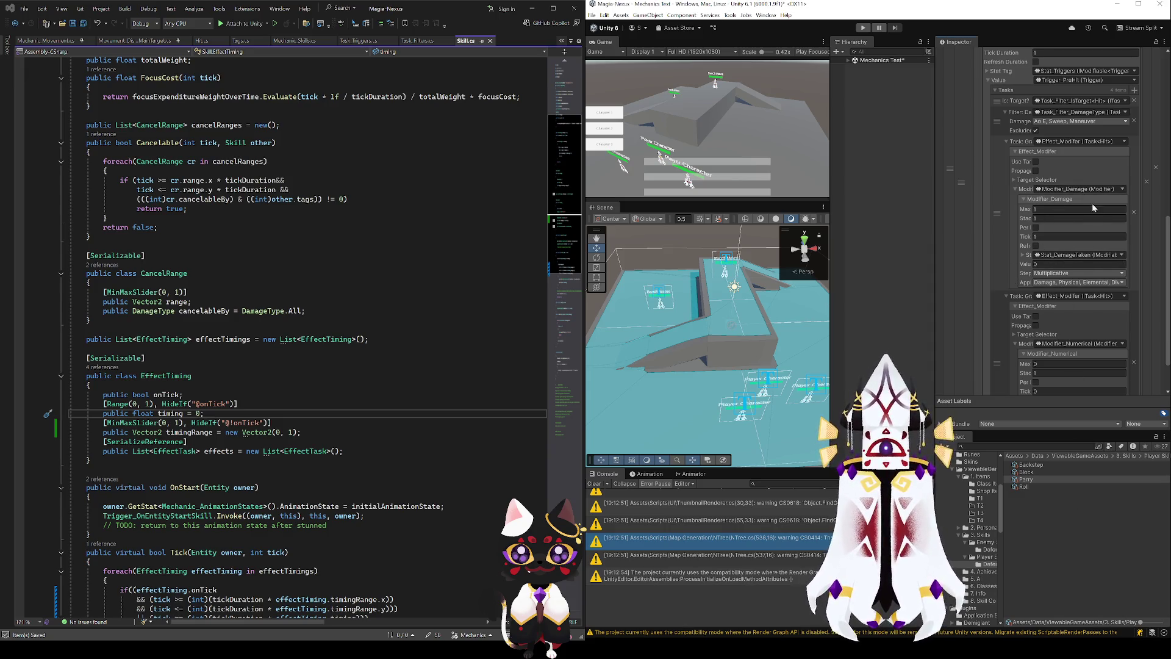
scroll(1047, 307, "down", 2)
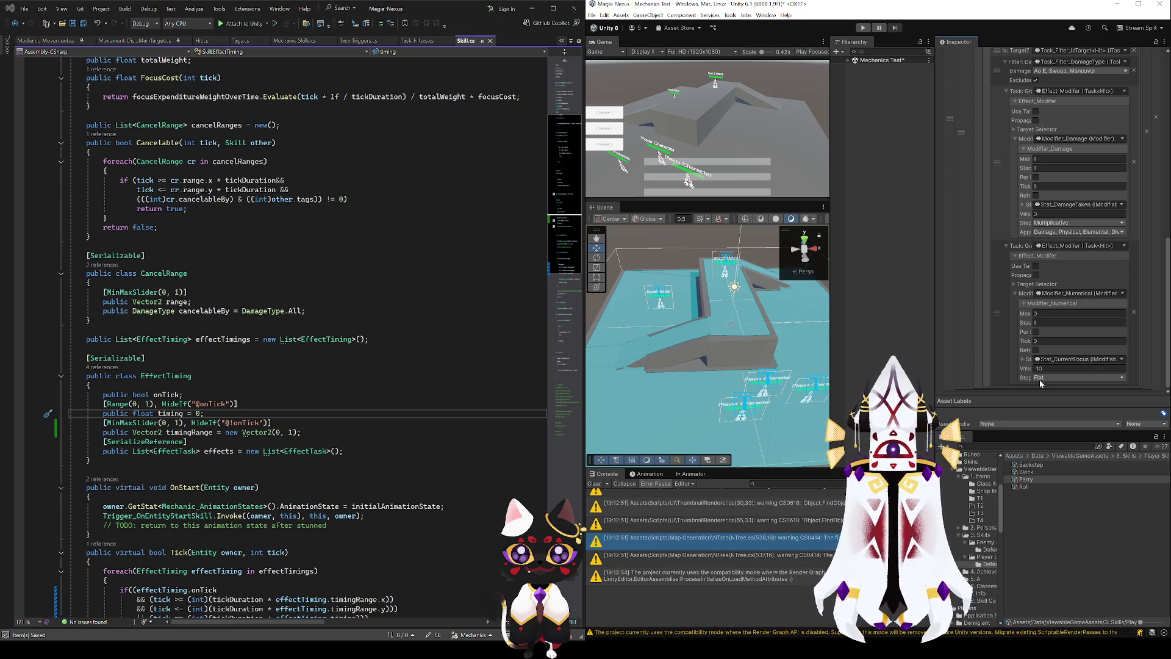
left_click(1026, 472)
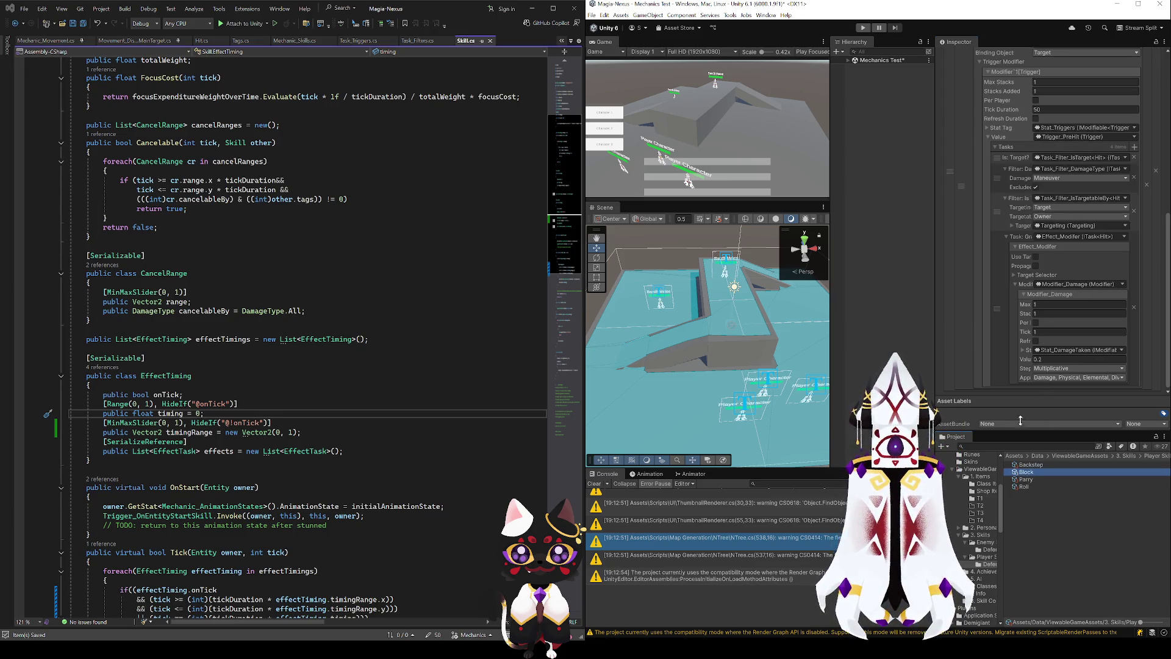
- Set Block's effect timing to On Tick, with the Timing Range minimum at about 0.118
scroll(997, 280, "up", 5)
scroll(998, 281, "up", 3)
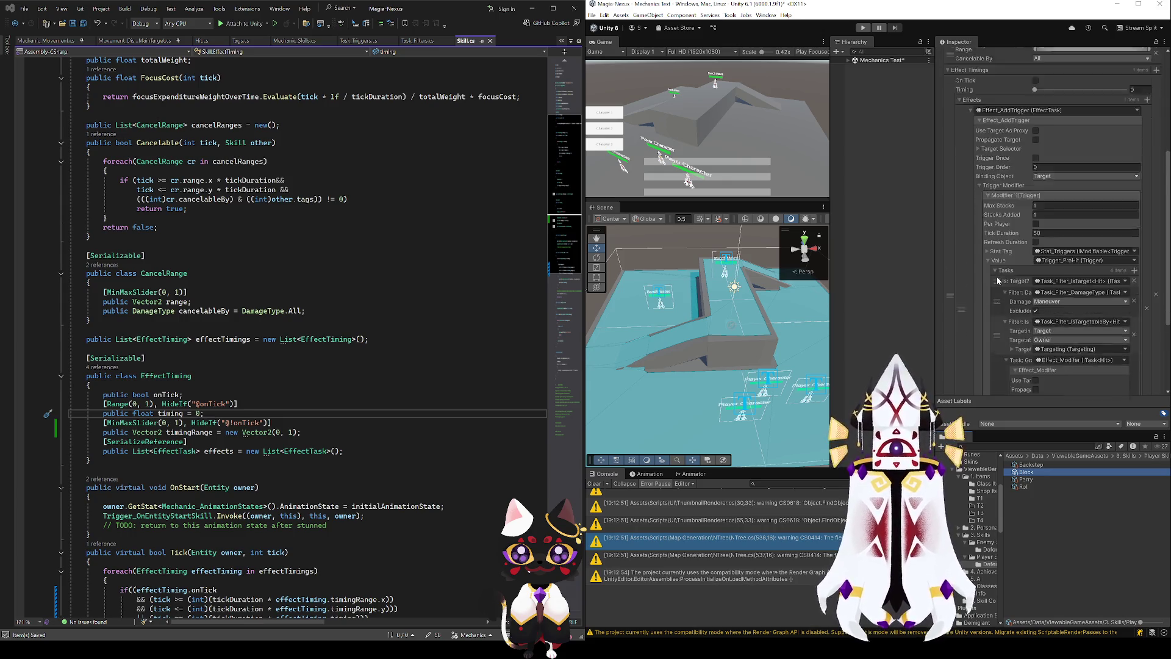
left_click(1035, 179)
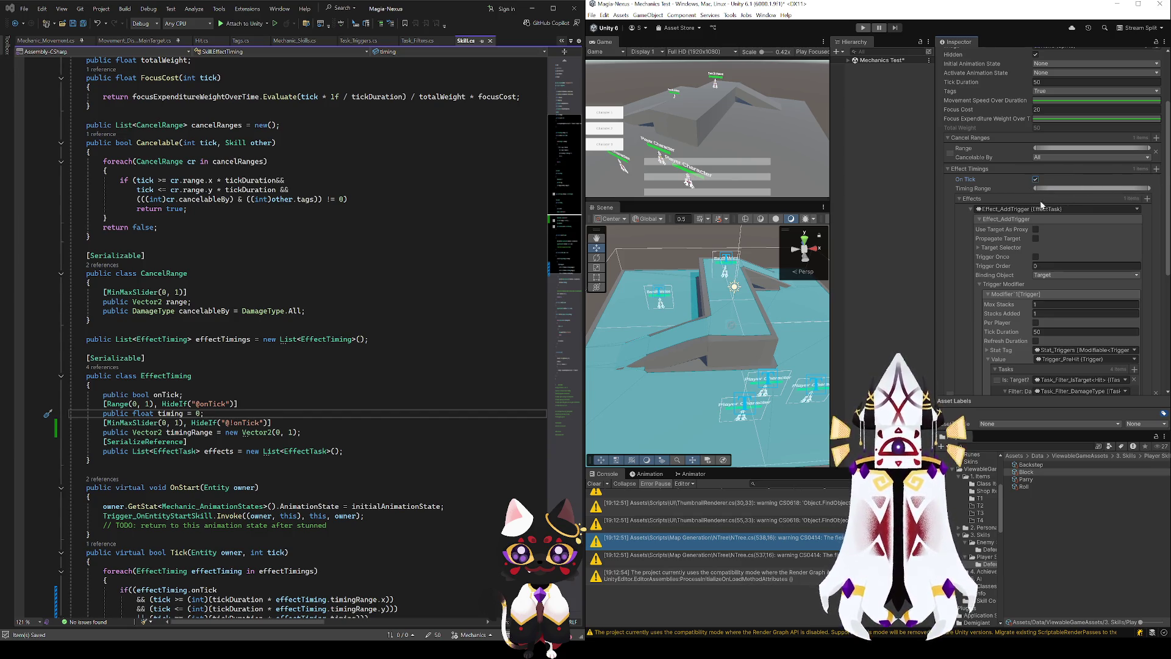
left_click_drag(1036, 189, 1047, 189)
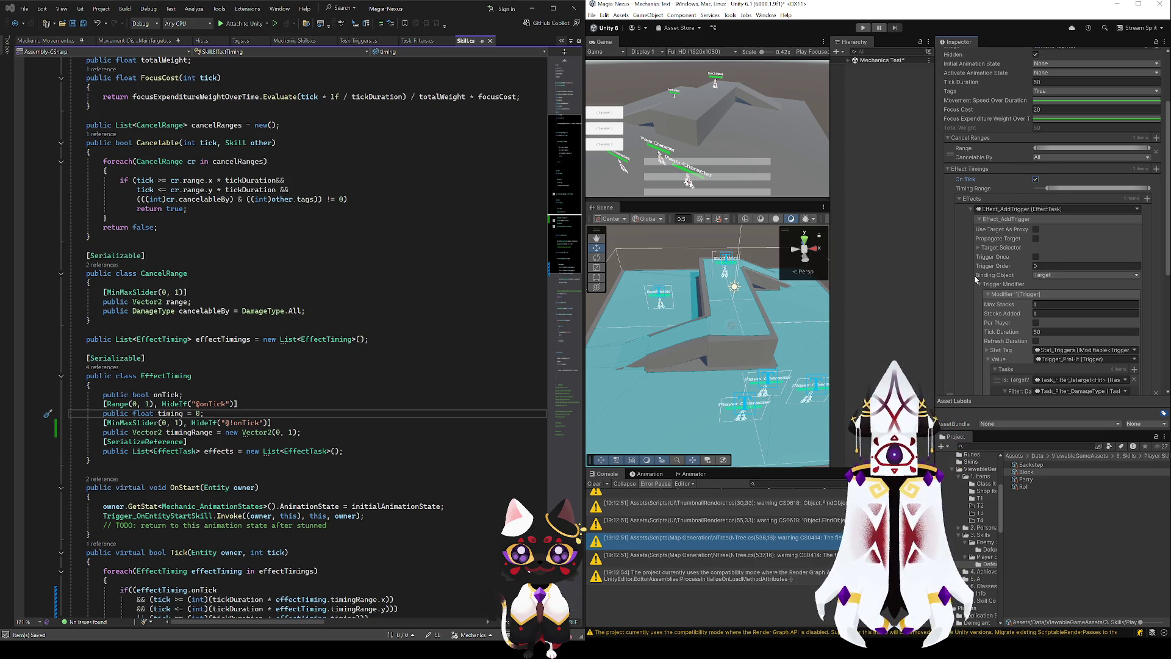
- Scroll through Block's task list, then reopen the Parry skill asset
scroll(961, 258, "down", 2)
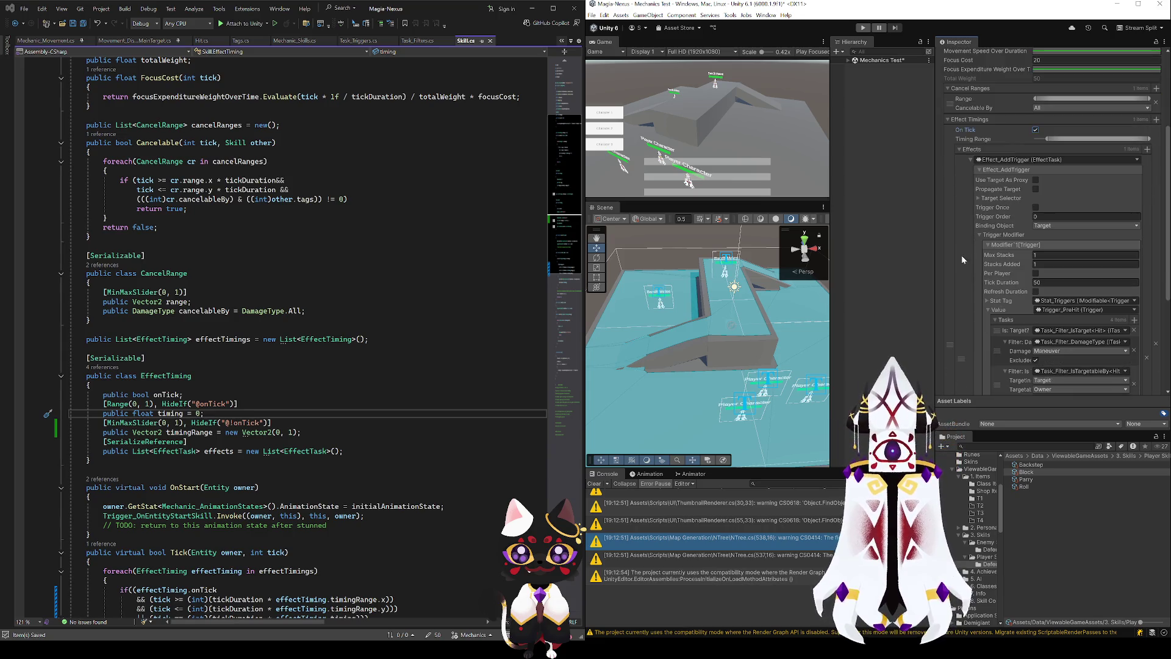
scroll(956, 236, "down", 1)
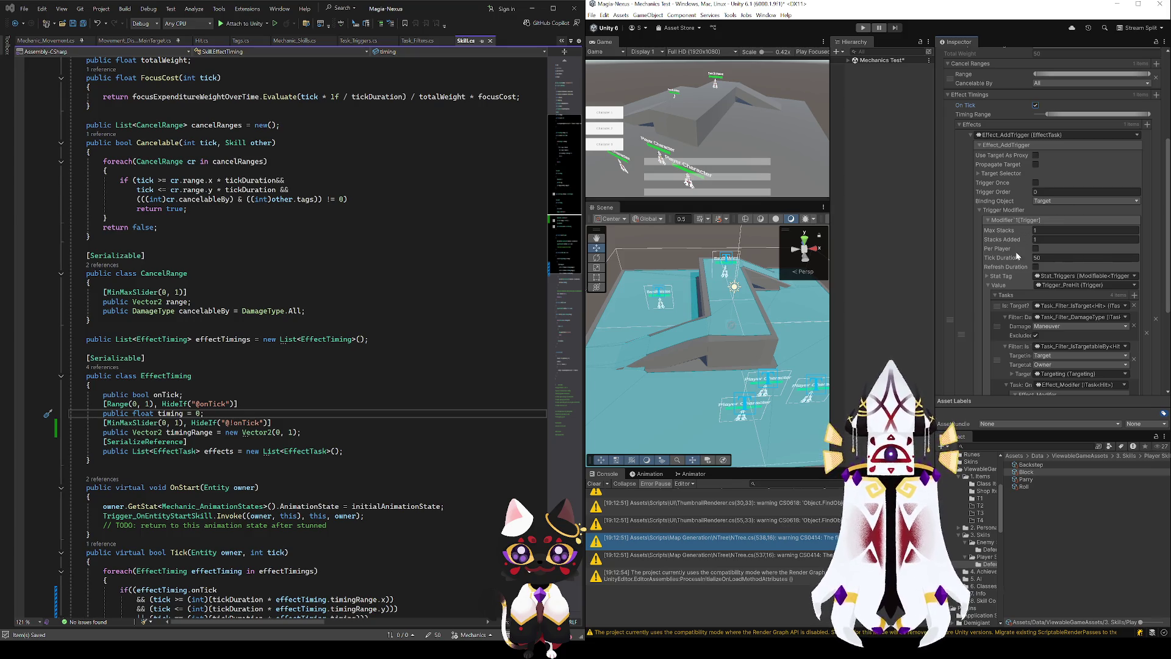
scroll(1017, 253, "down", 1)
scroll(1062, 261, "down", 3)
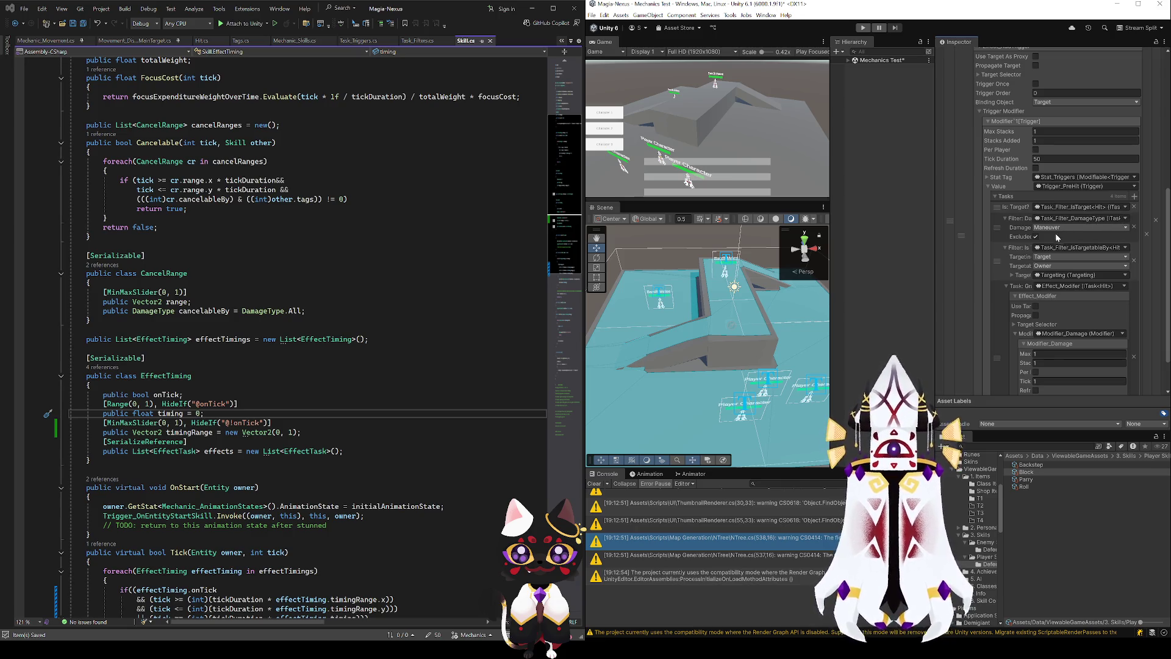
left_click(1026, 479)
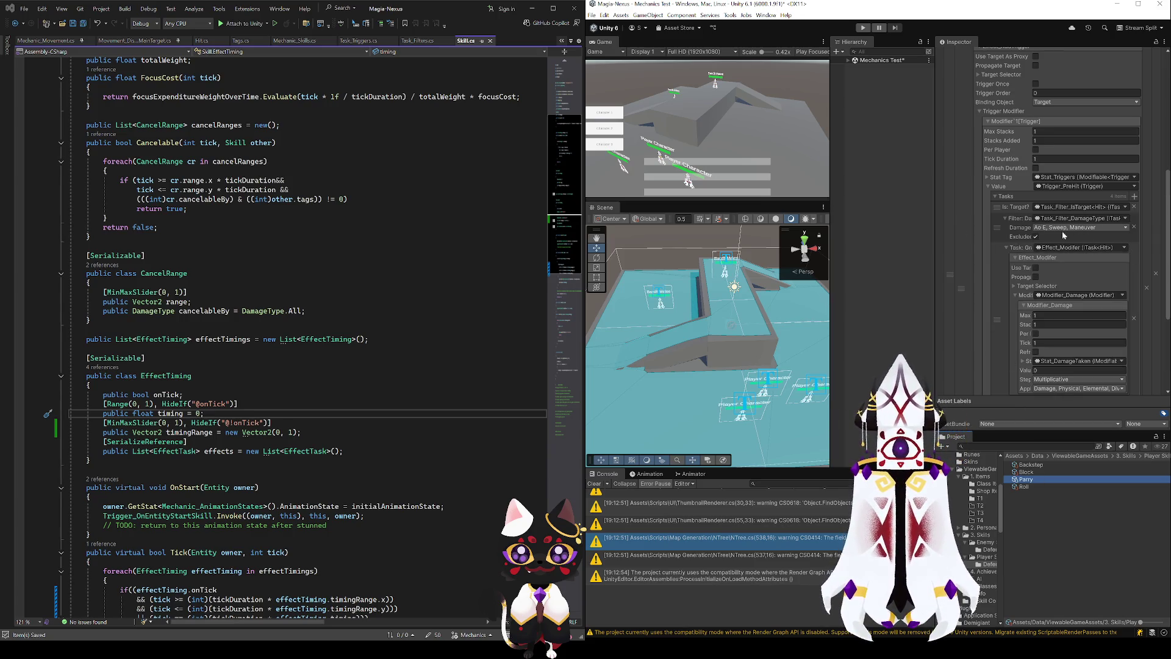
- Review Block's target radius conditions, then switch to the player Backstep skill
left_click(1031, 473)
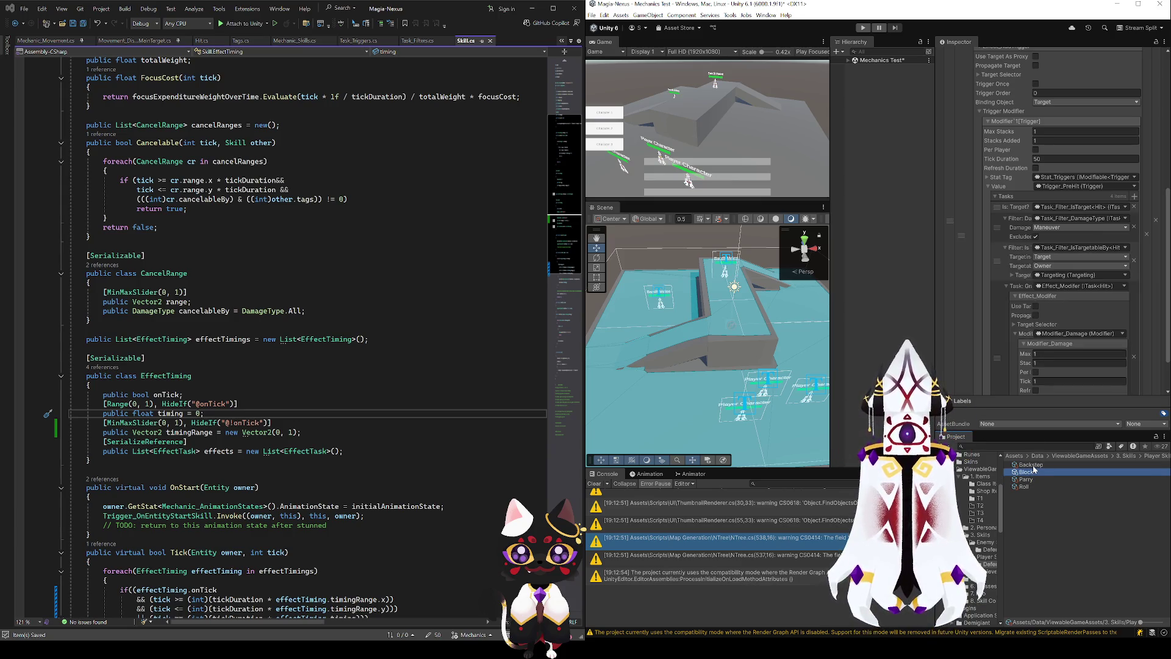
scroll(995, 270, "down", 2)
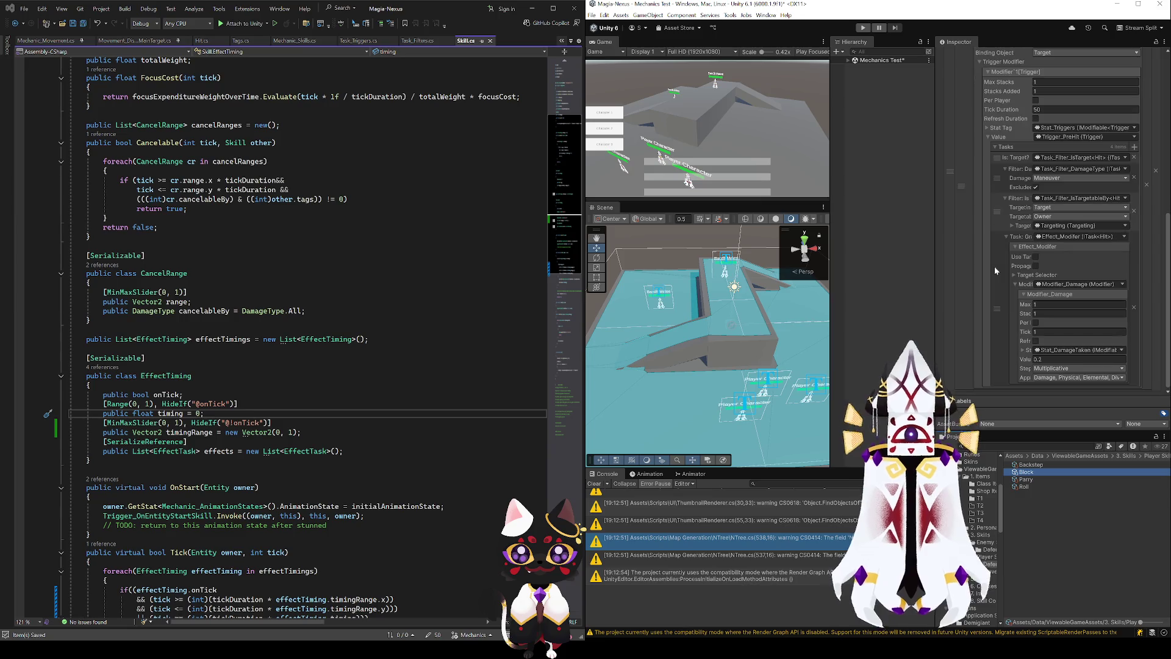
left_click(1010, 226)
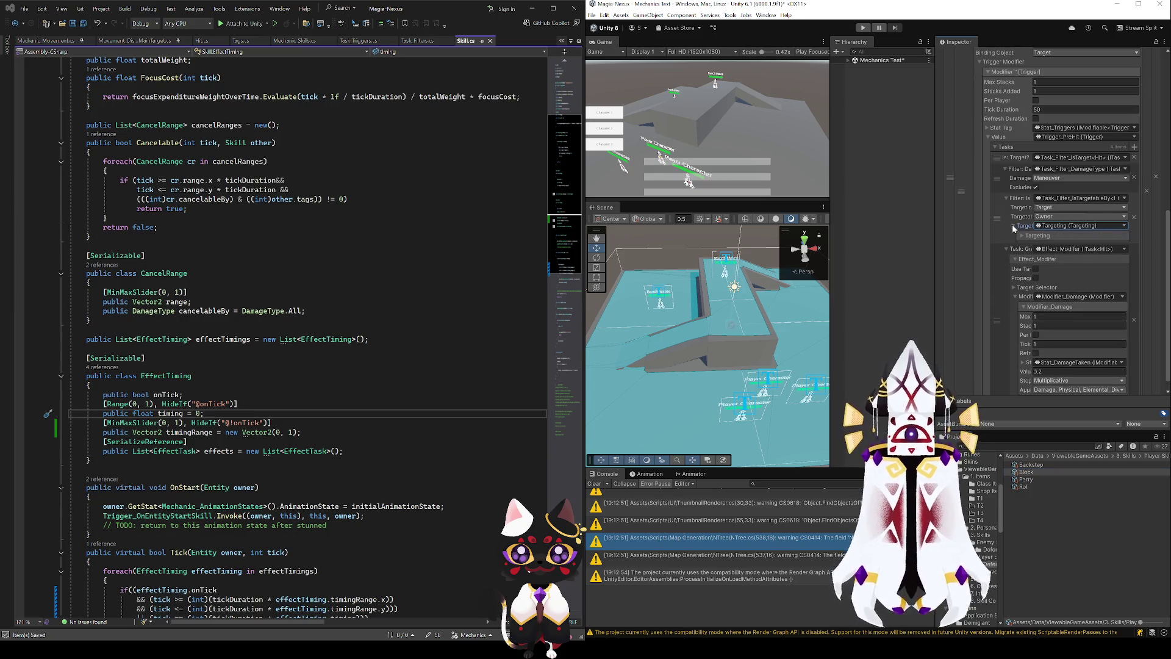
left_click(1022, 236)
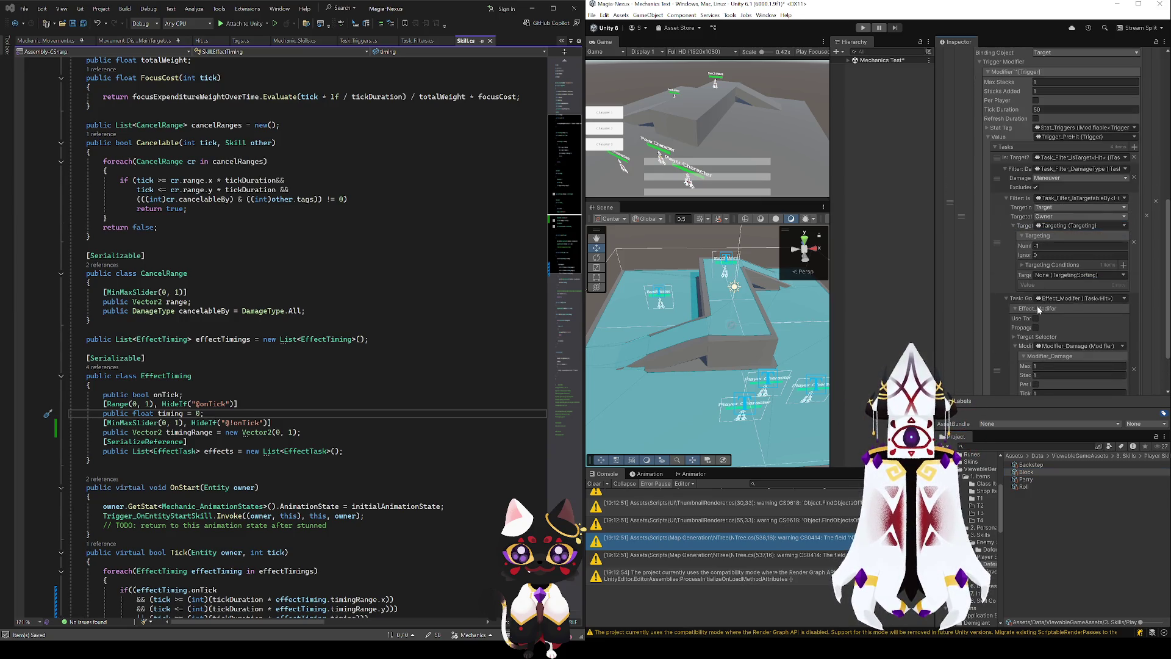
left_click(1023, 265)
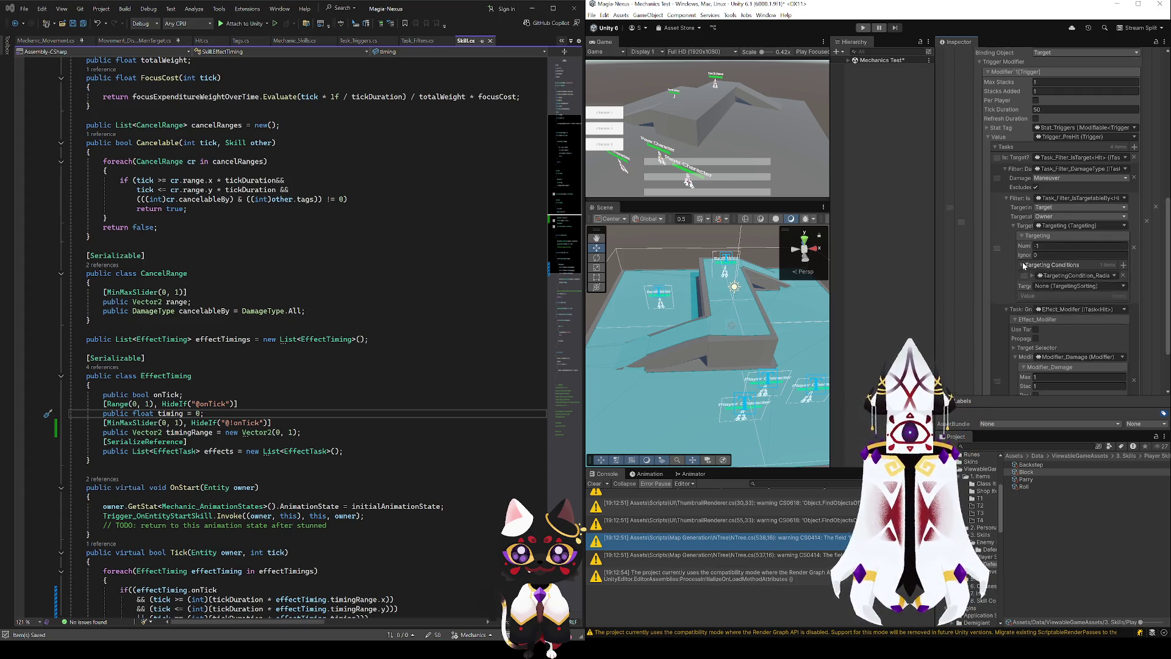
left_click(1030, 277)
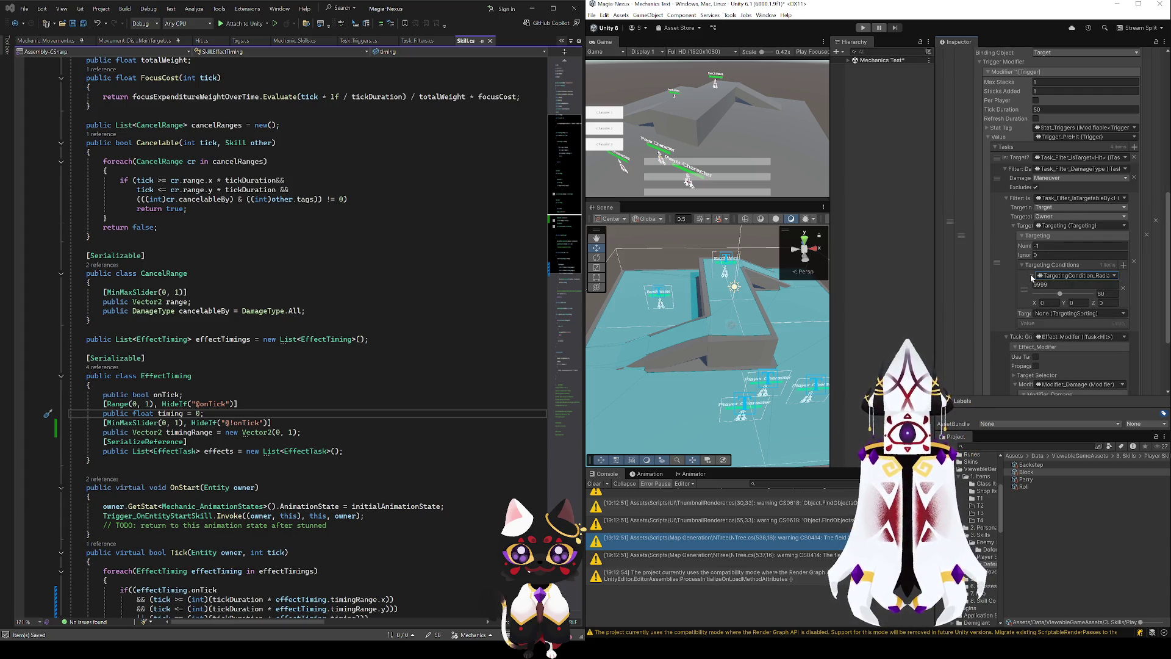
left_click(1013, 226)
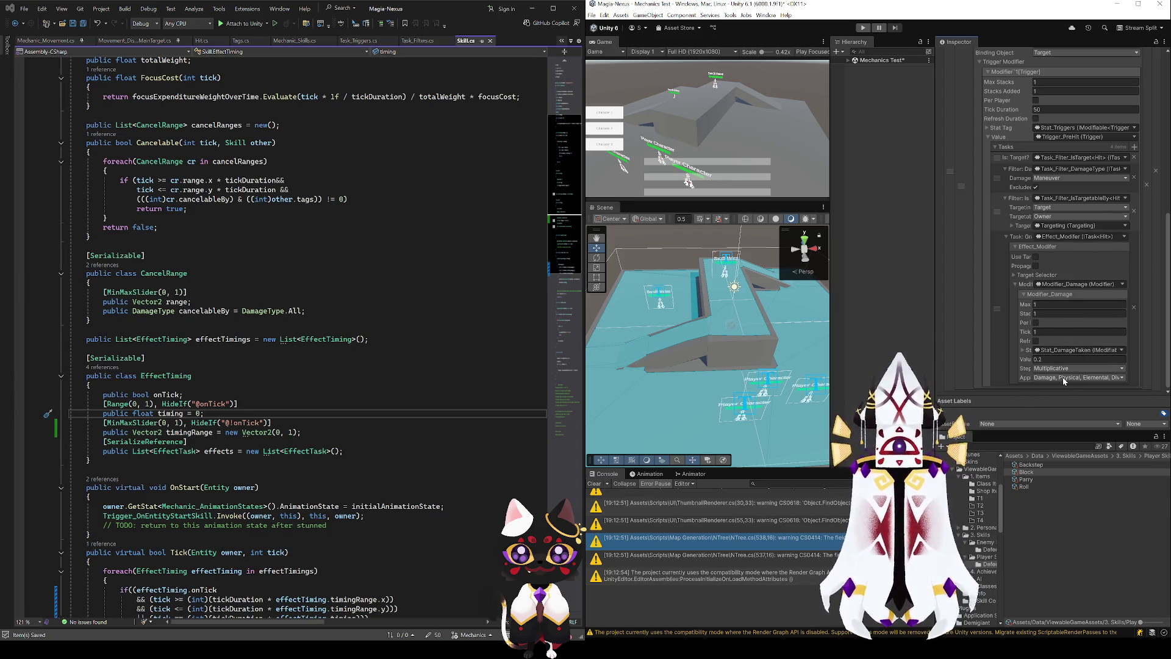
left_click(1030, 466)
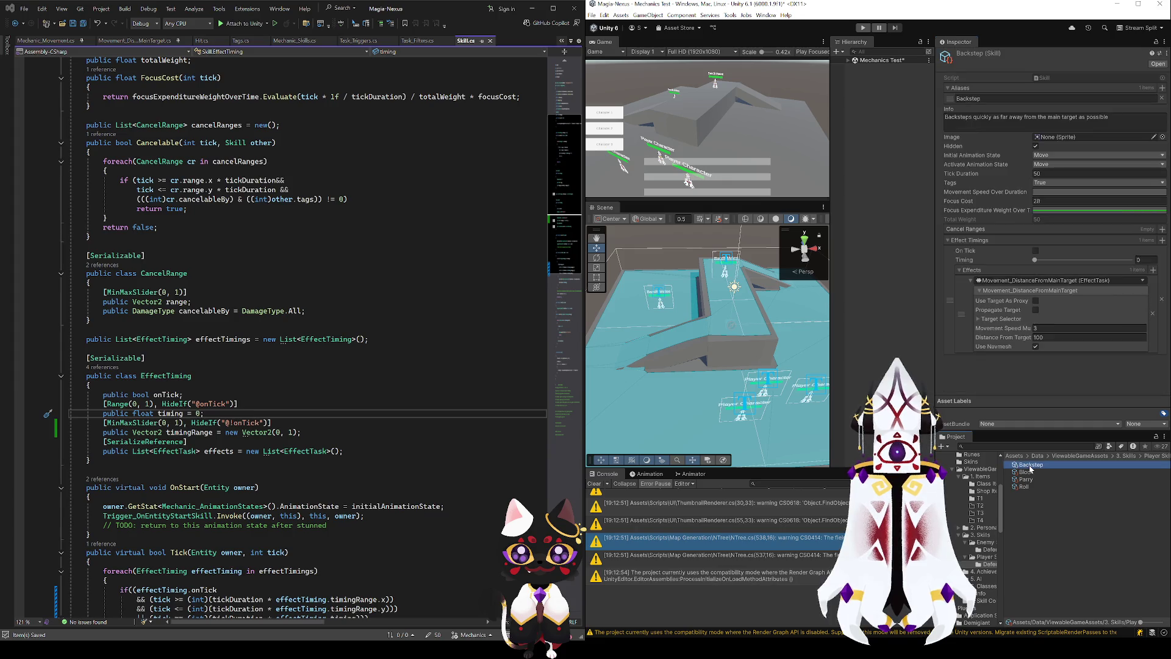
- Review Roll's Modifier_Damage against Backstep, and bring the Skill Interaction chart up beside Unity
left_click(1025, 486)
scroll(997, 357, "down", 4)
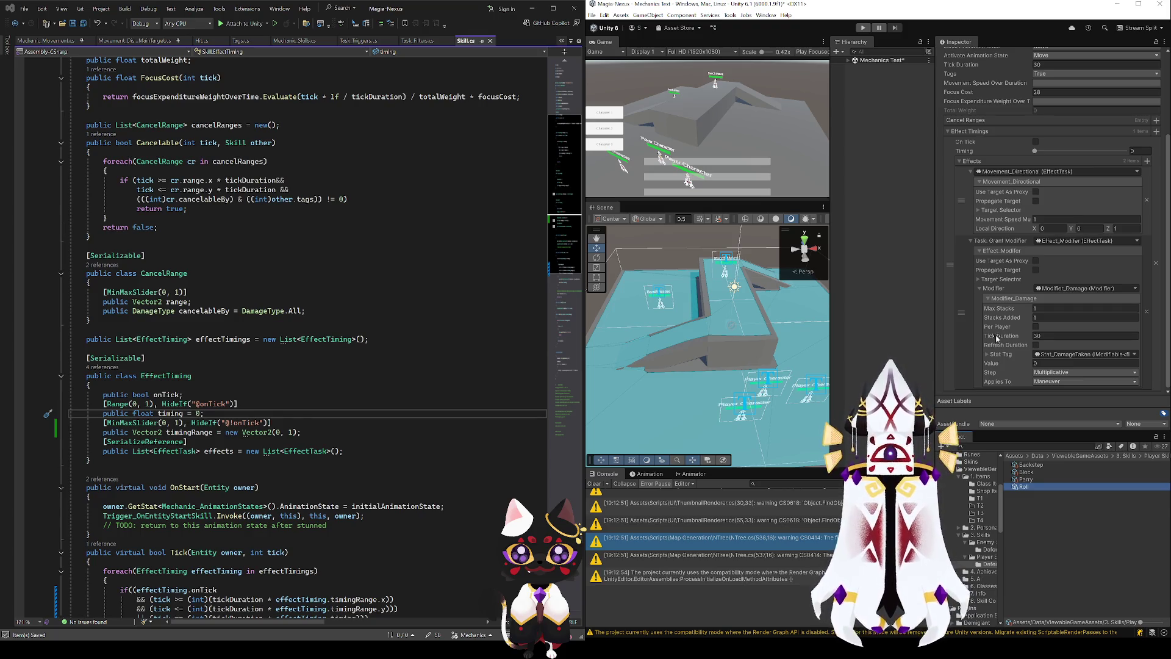
scroll(1024, 337, "up", 3)
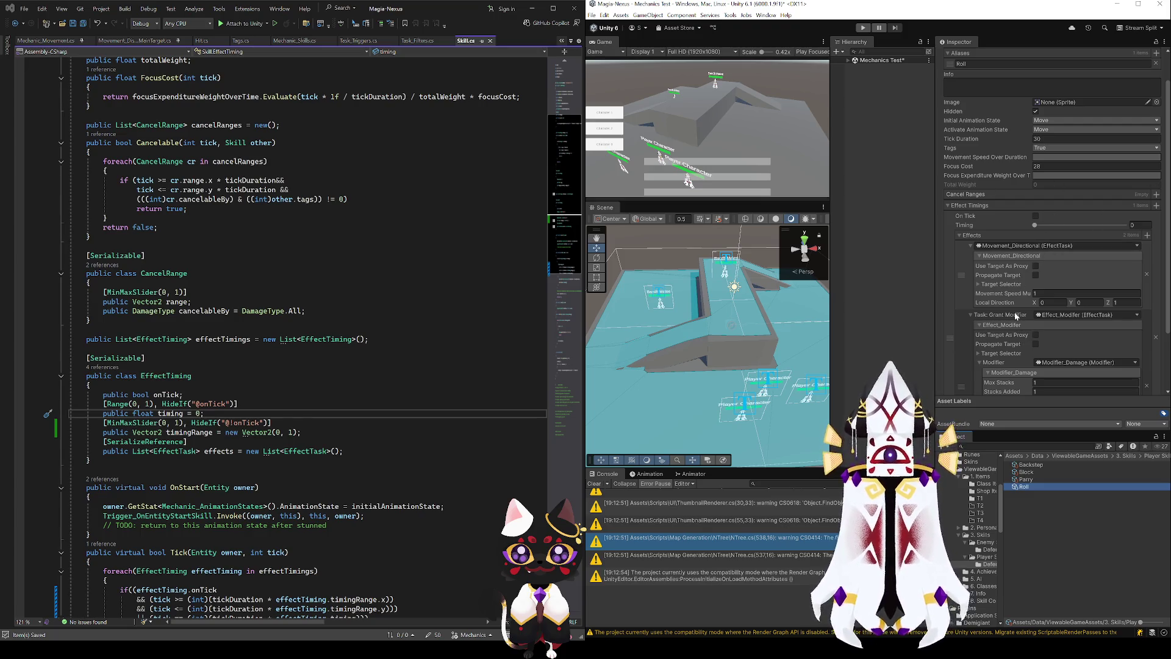
scroll(973, 283, "down", 3)
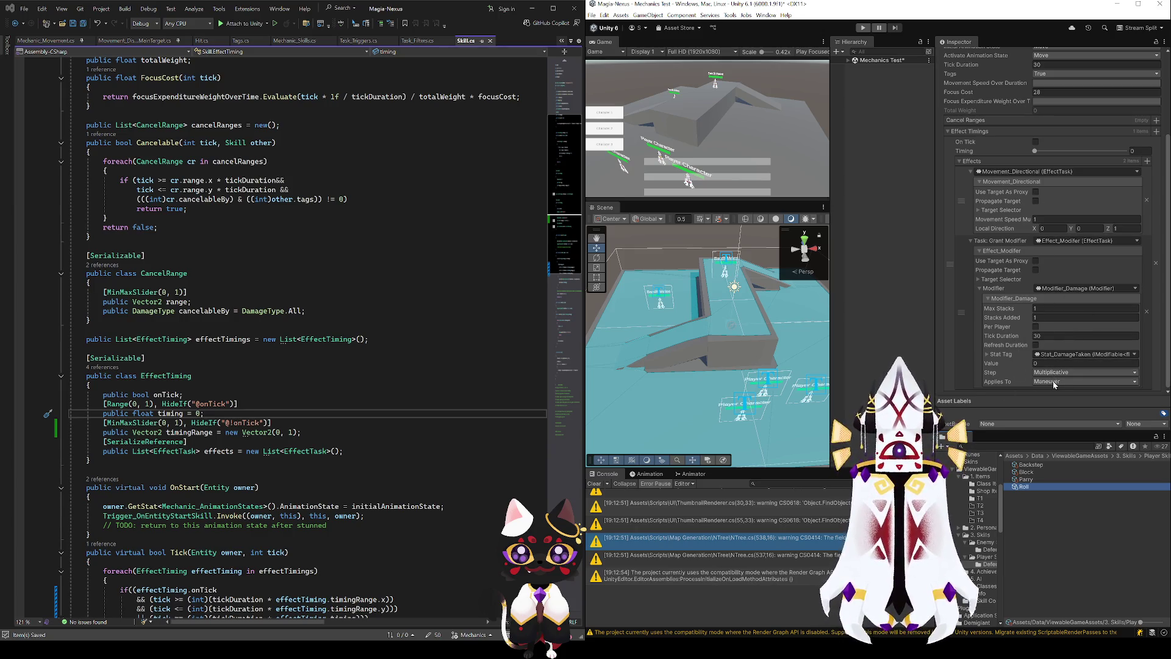
left_click(1031, 464)
left_click(1032, 487)
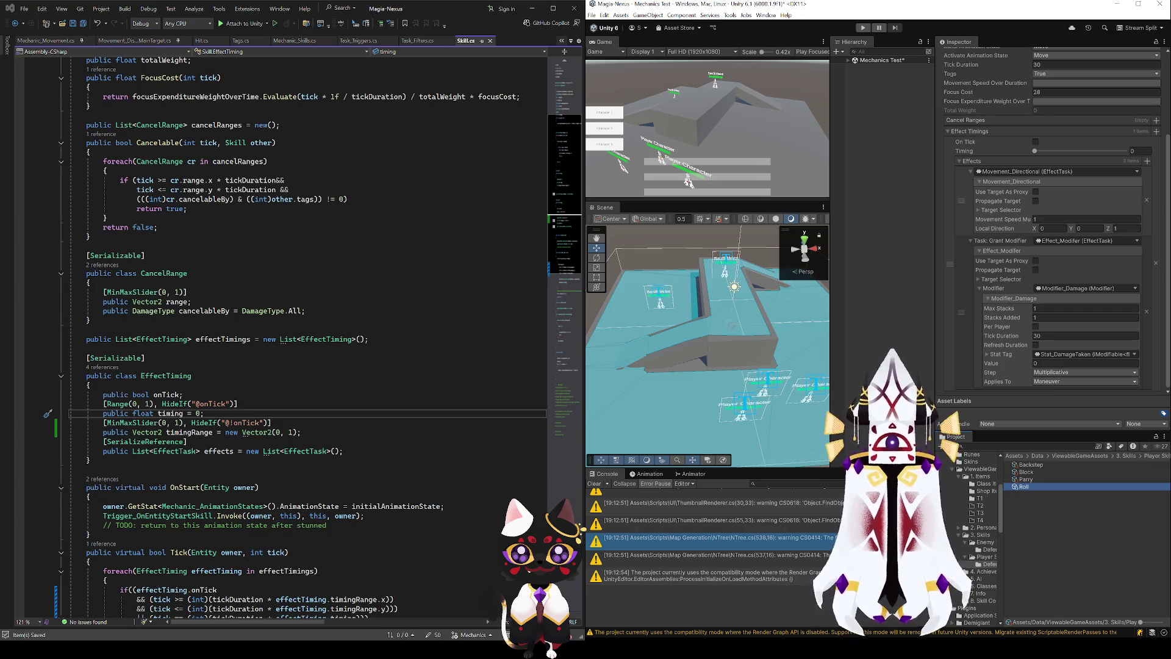
key("alt+Tab")
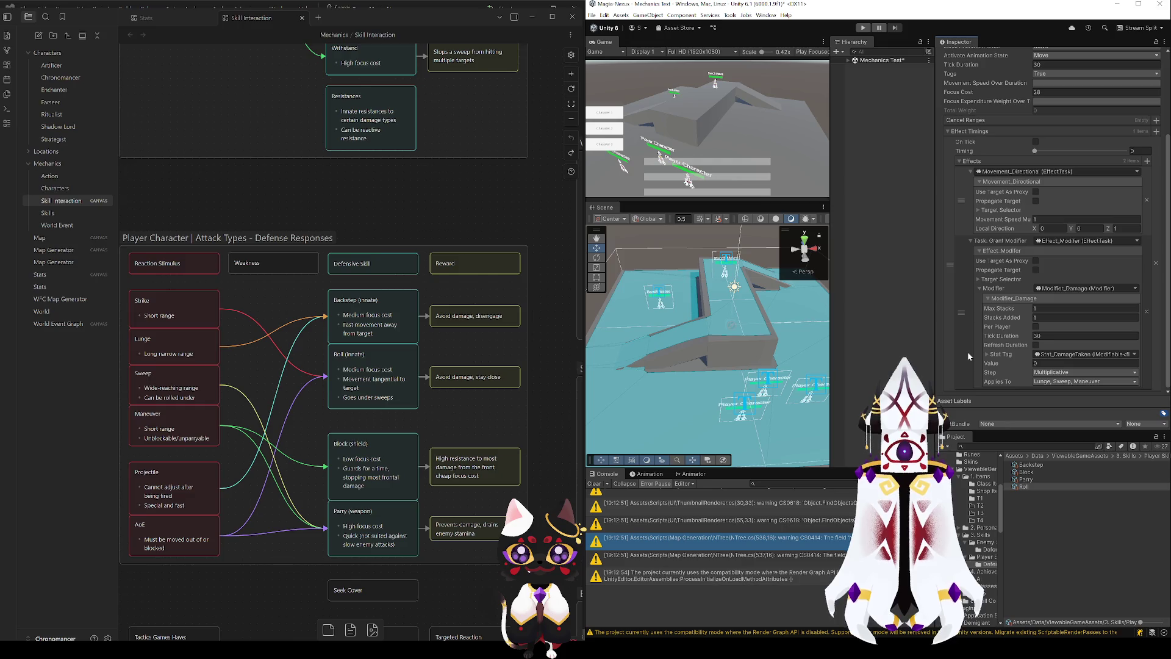
- Limit Roll's Modifier_Damage Applies To setting to Sweep attacks only
left_click(1078, 381)
left_click(1065, 431)
left_click(1066, 431)
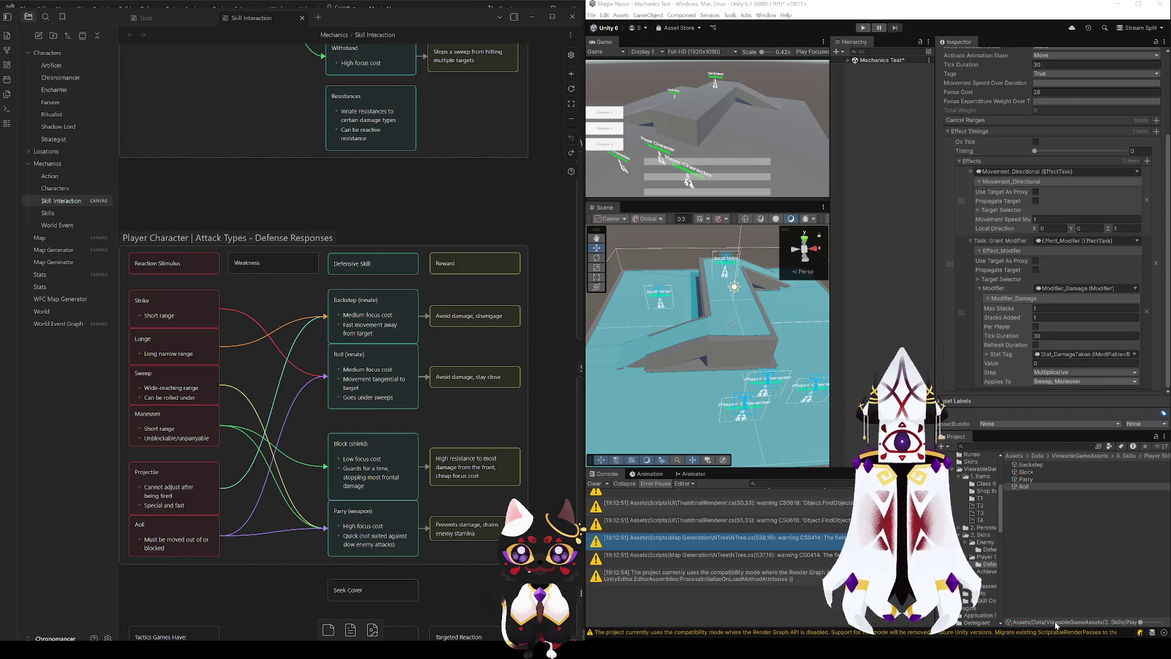
left_click(1027, 376)
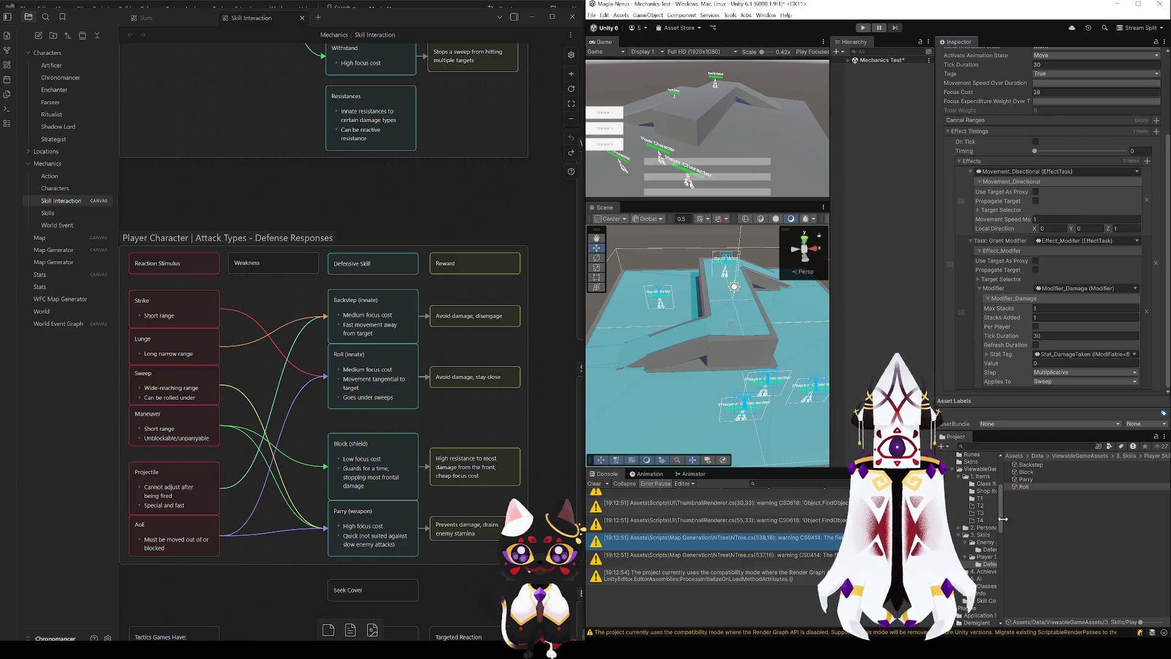
- Open the enemy defense skills folder and check Sidestep's movement speed value
left_click(1037, 464, "shift")
left_click(988, 550)
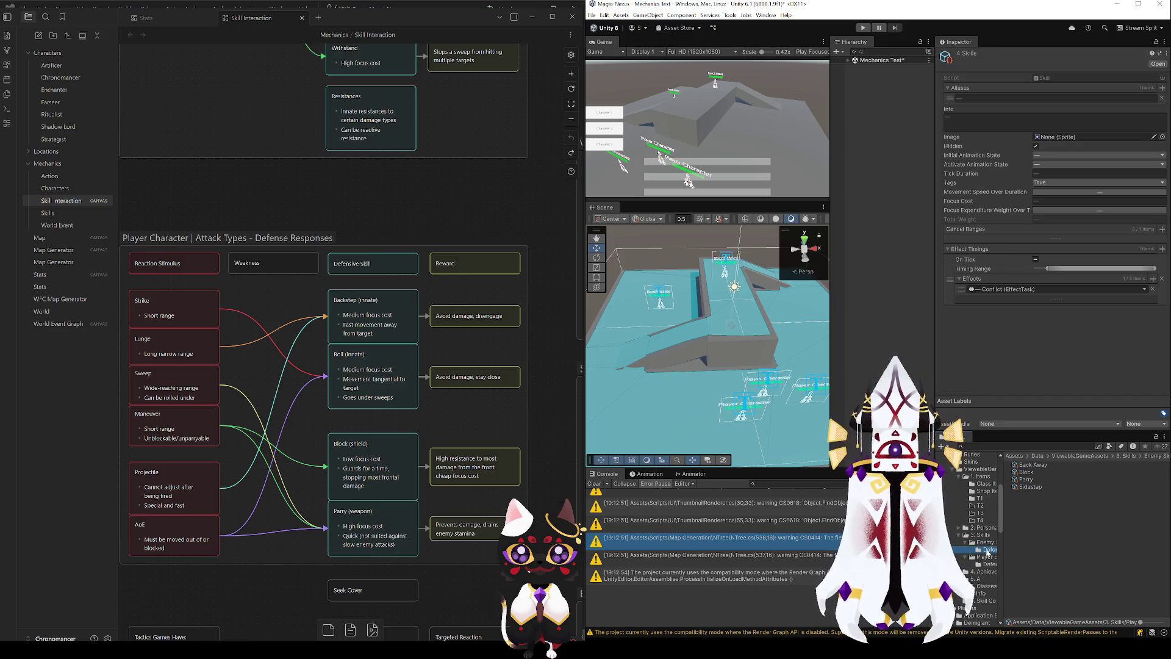
left_click(1032, 465)
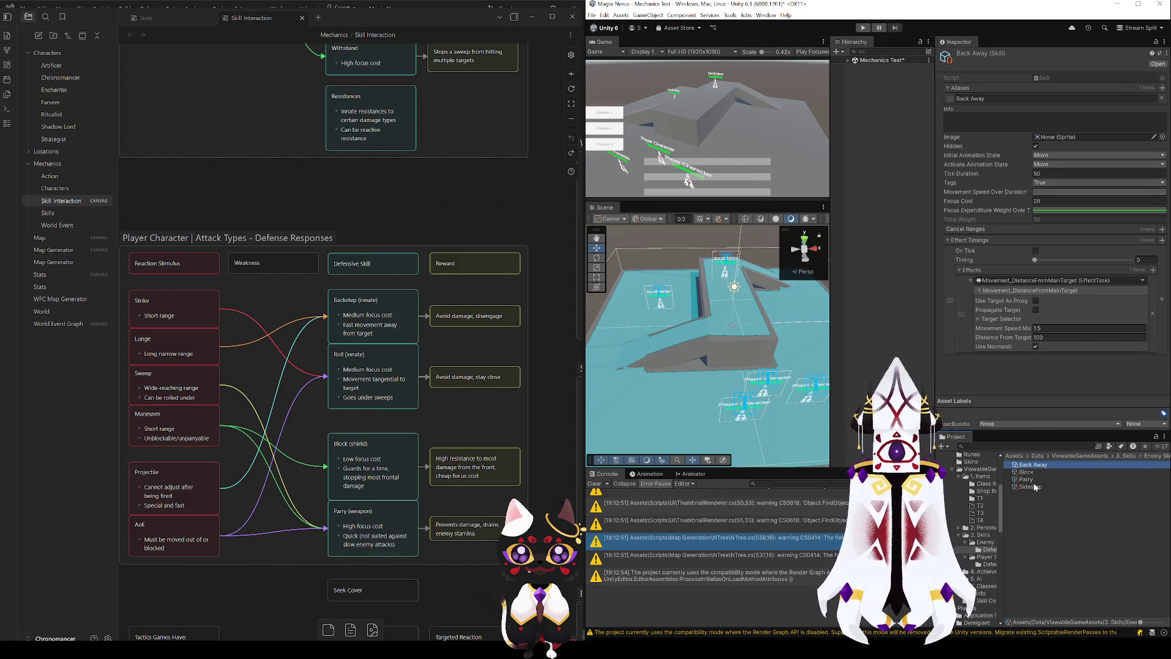
left_click(1036, 486)
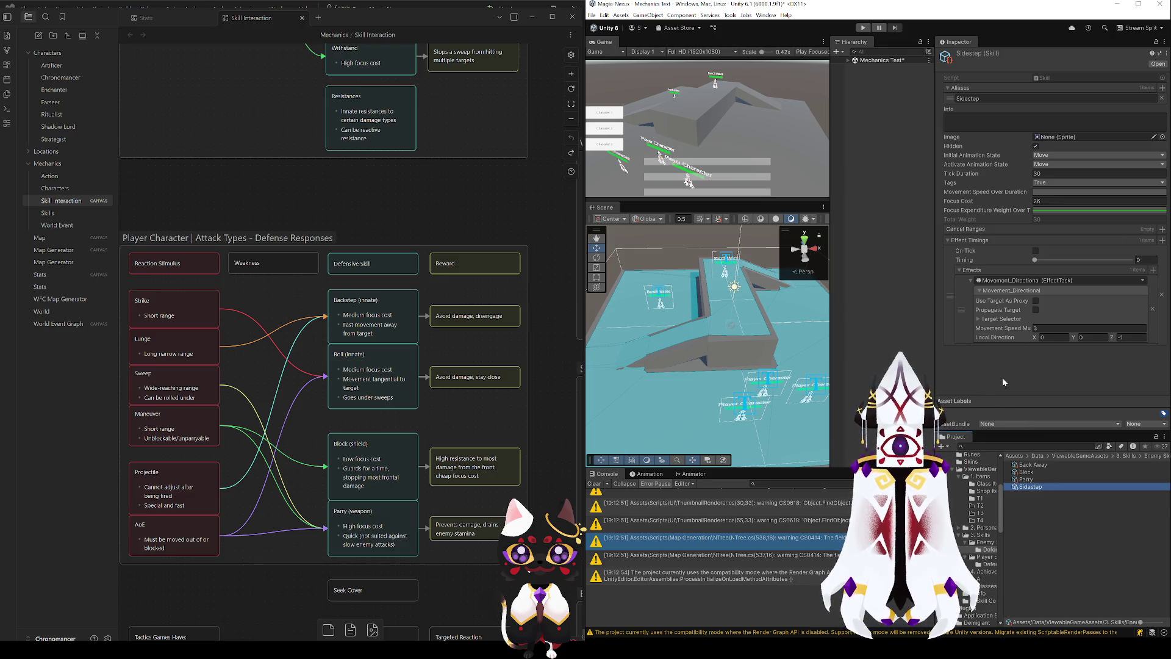
left_click(1040, 328)
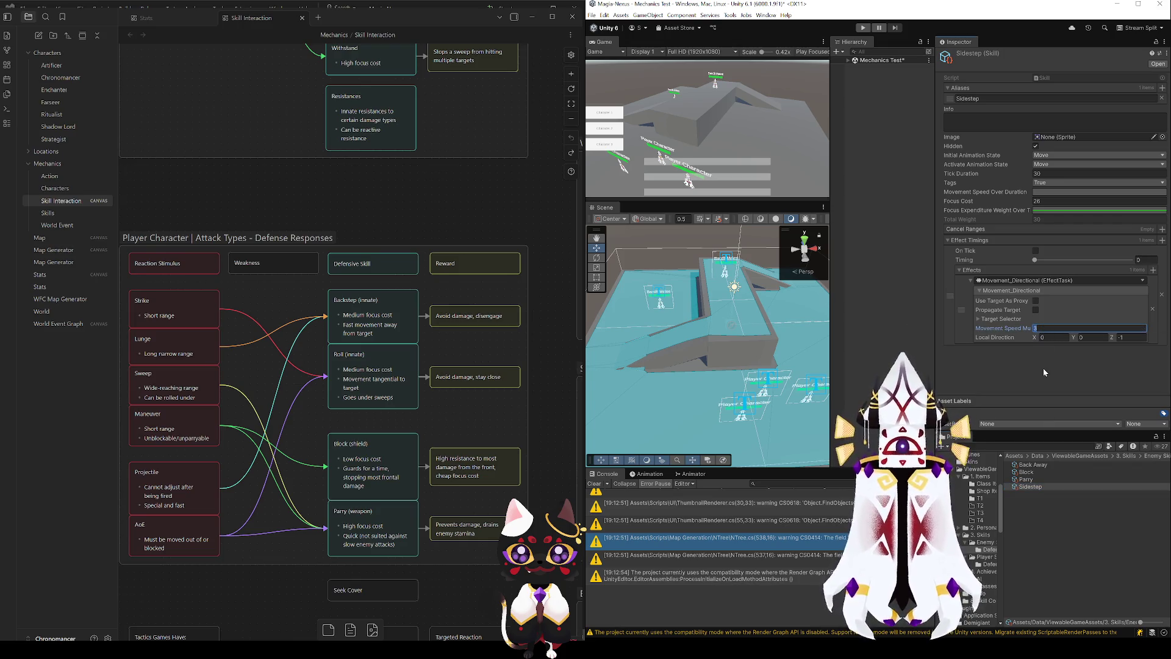
left_click(1057, 526)
- Set the enemy Back Away skill's Movement Speed Multiplier to 2
left_click(1032, 465)
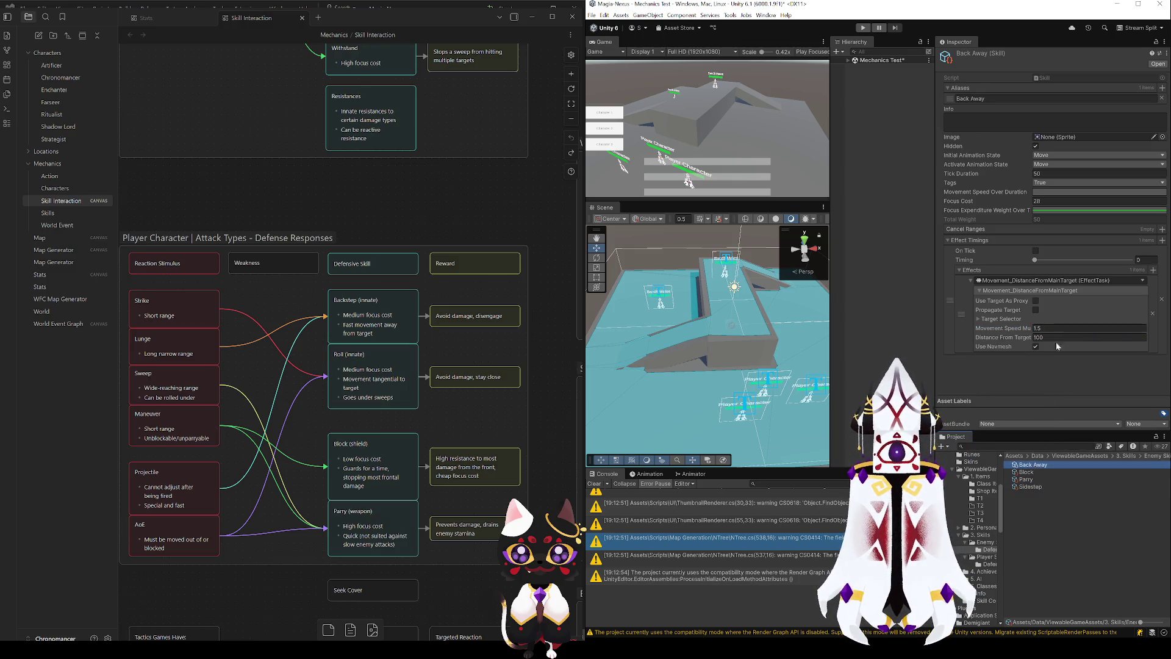
left_click(1034, 473)
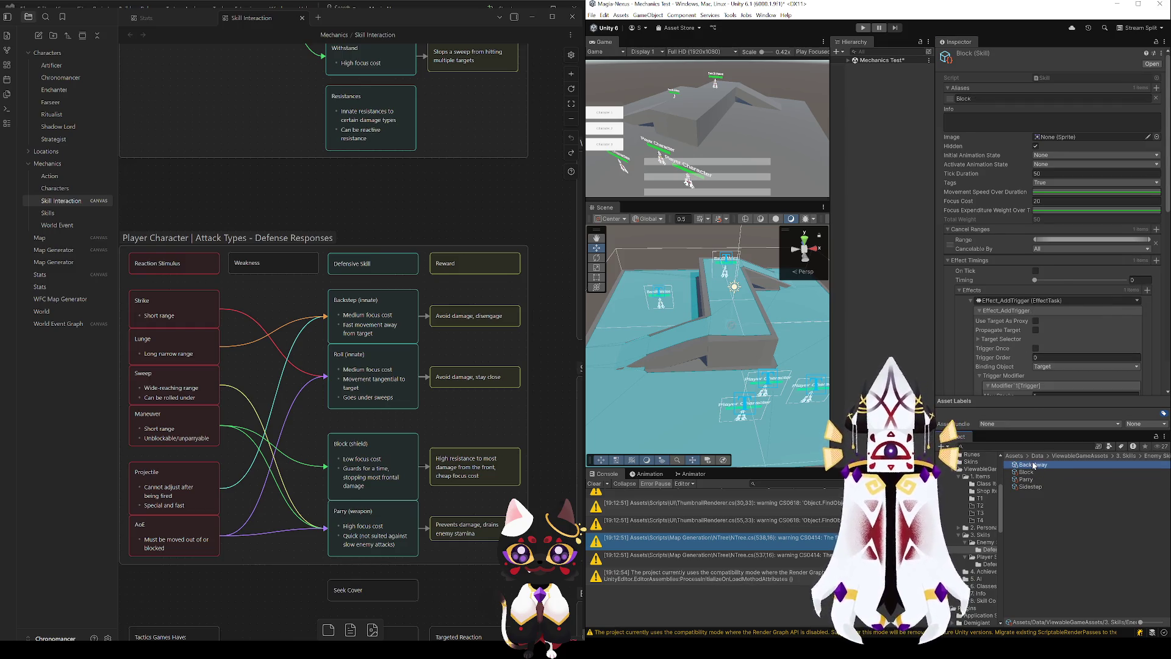
left_click(1033, 465)
left_click(1040, 328)
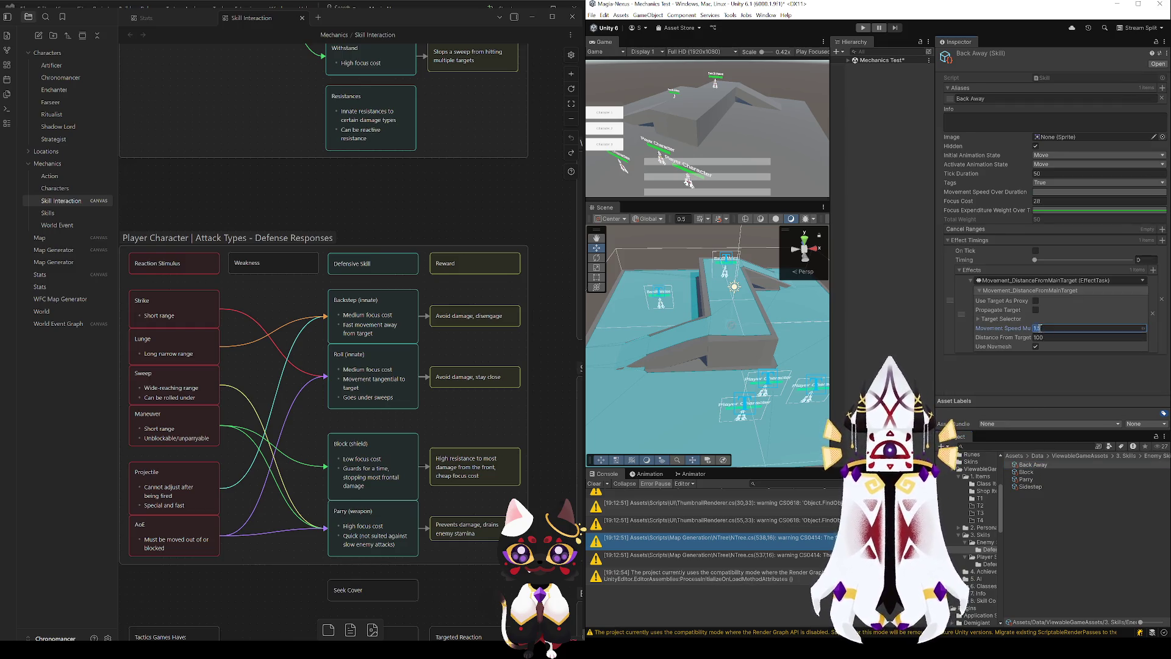
- Move Block's Filter_DamageType task up to second, directly under Is: Target?
left_click(1029, 473)
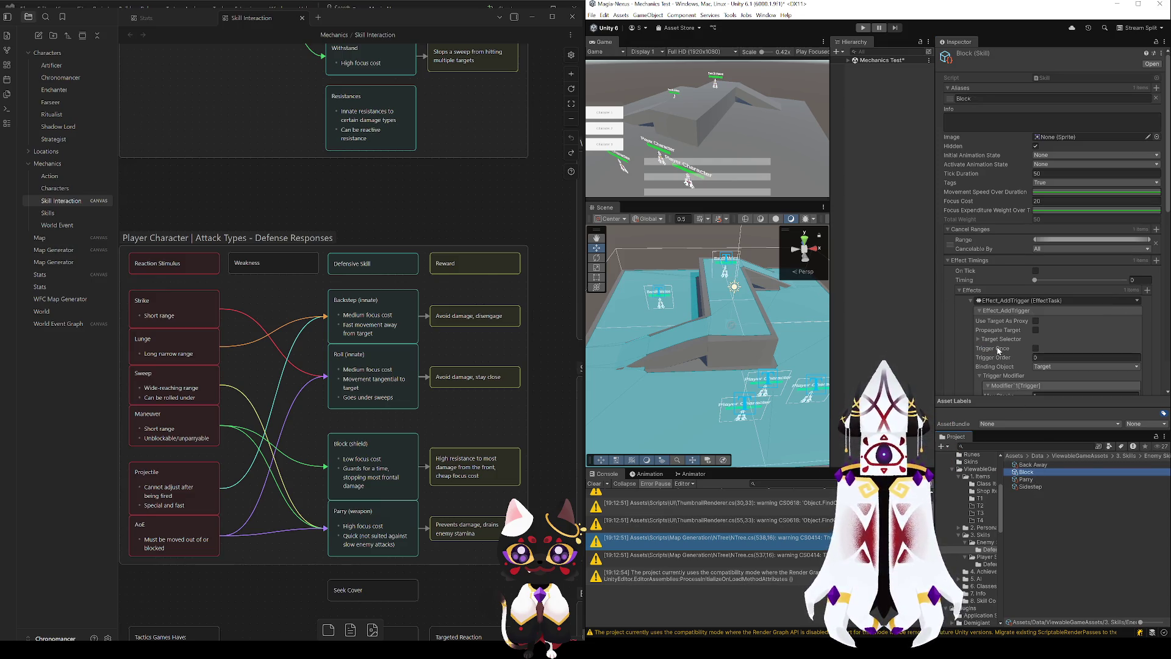
scroll(998, 351, "down", 3)
scroll(994, 308, "down", 6)
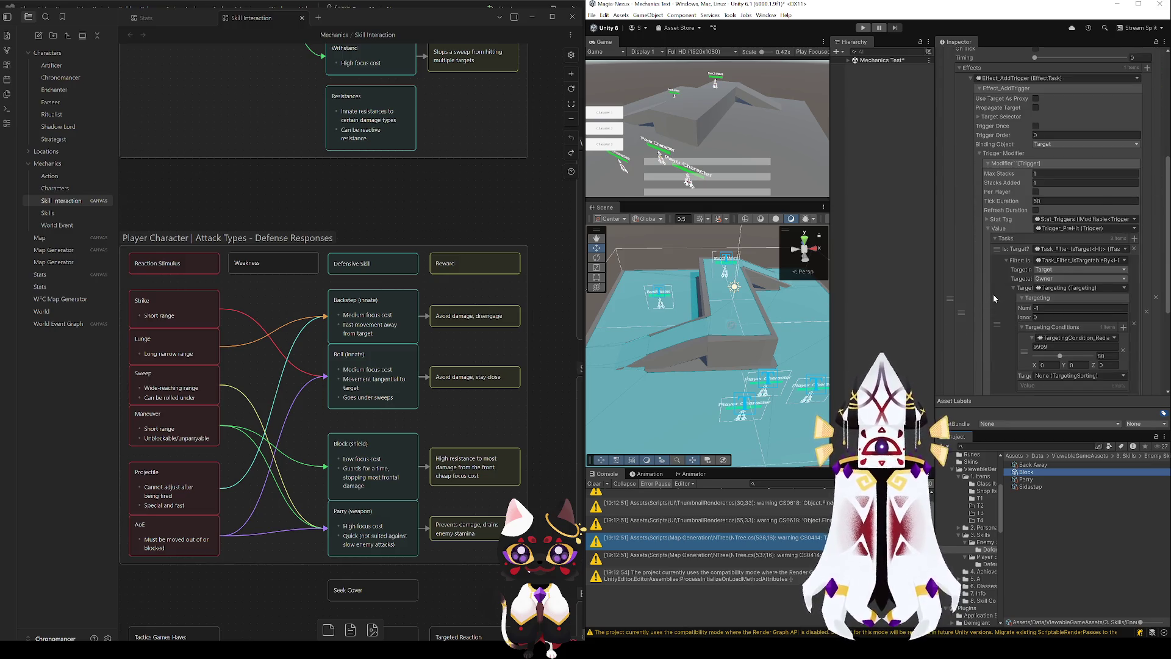
scroll(993, 294, "down", 2)
left_click(1094, 237)
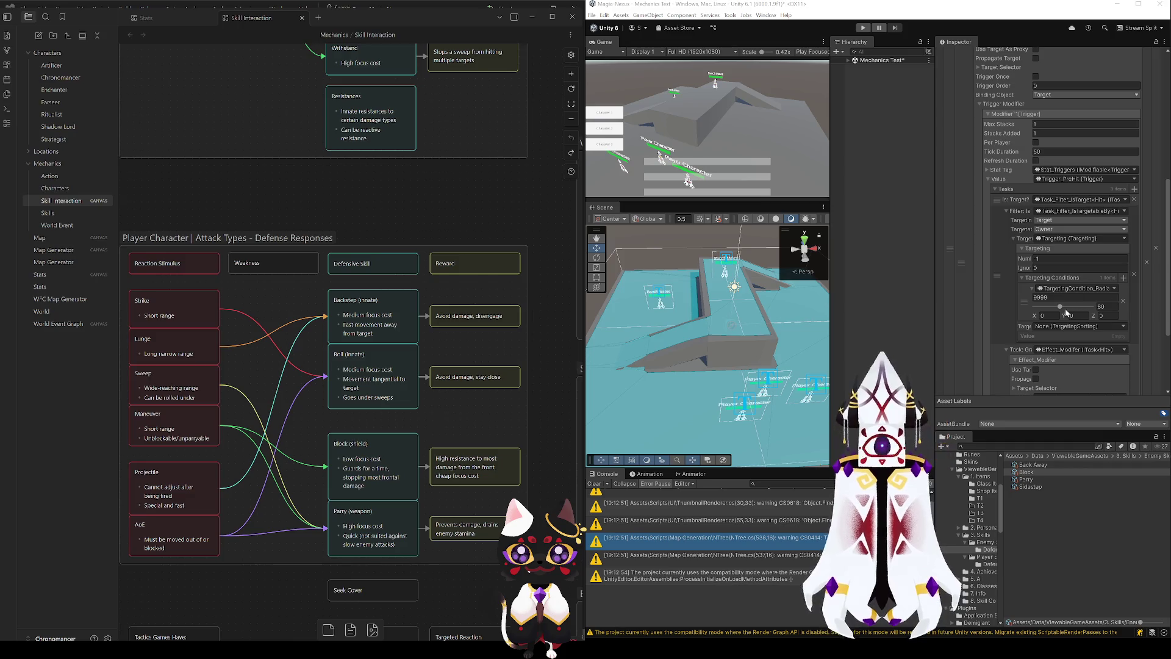
scroll(1012, 315, "down", 6)
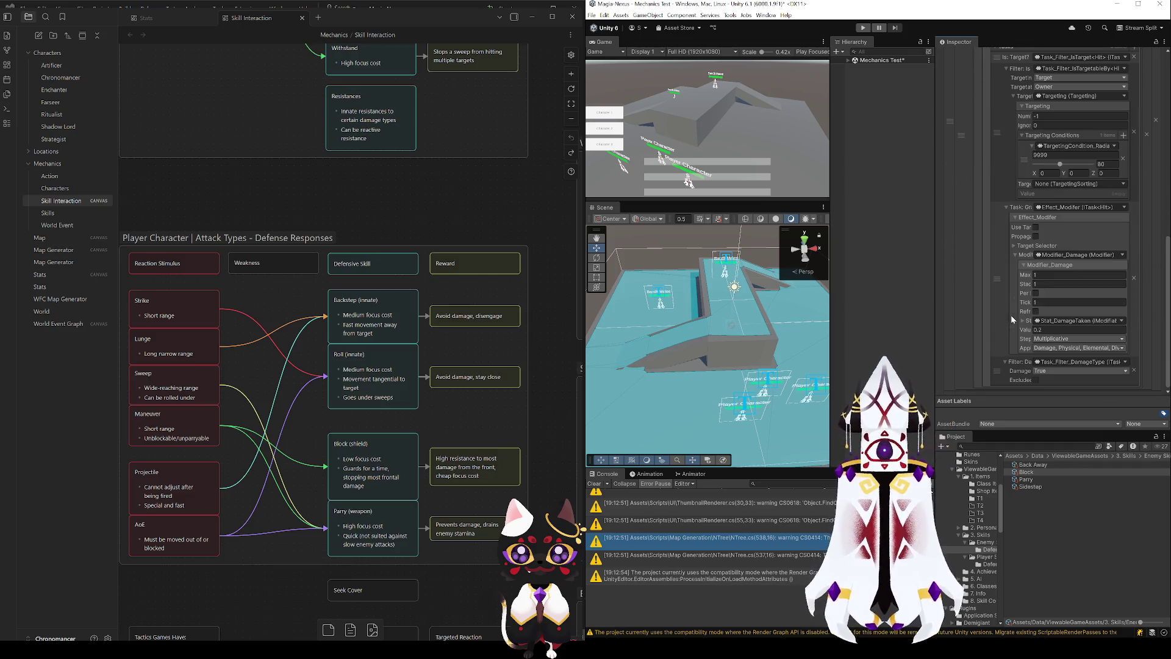
left_click_drag(996, 375, 1018, 97)
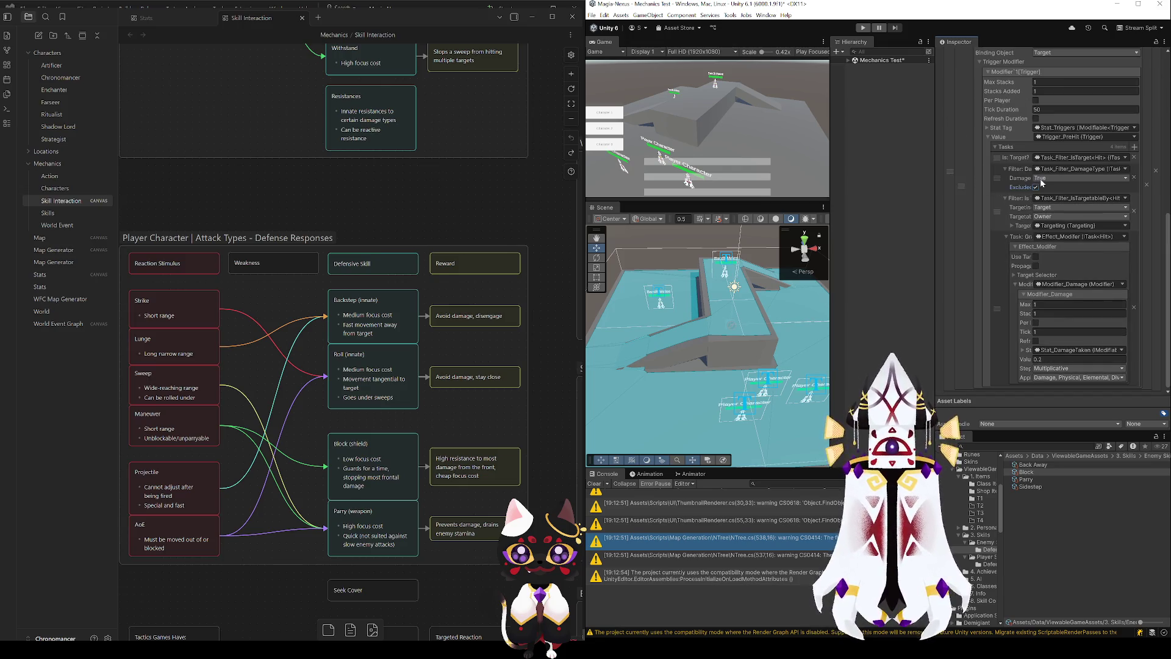
scroll(258, 323, "down", 10)
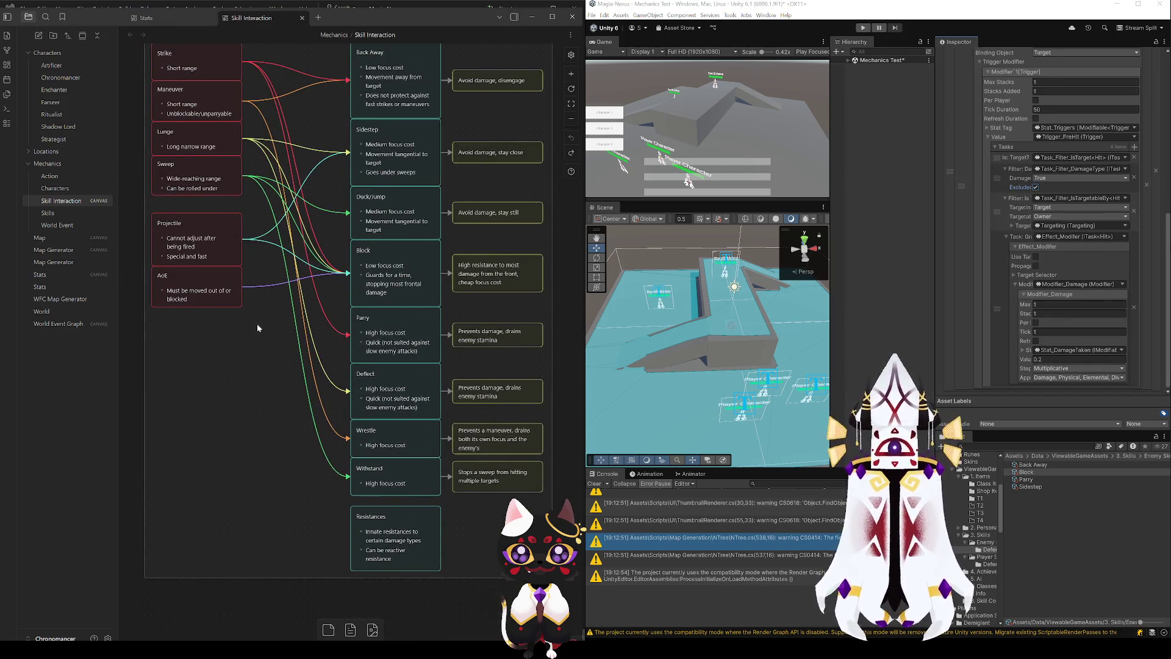
- Pan Obsidian to the NPC Attack Types - Defense Responses chart, then return to Unity
left_click_drag(253, 397, 249, 390)
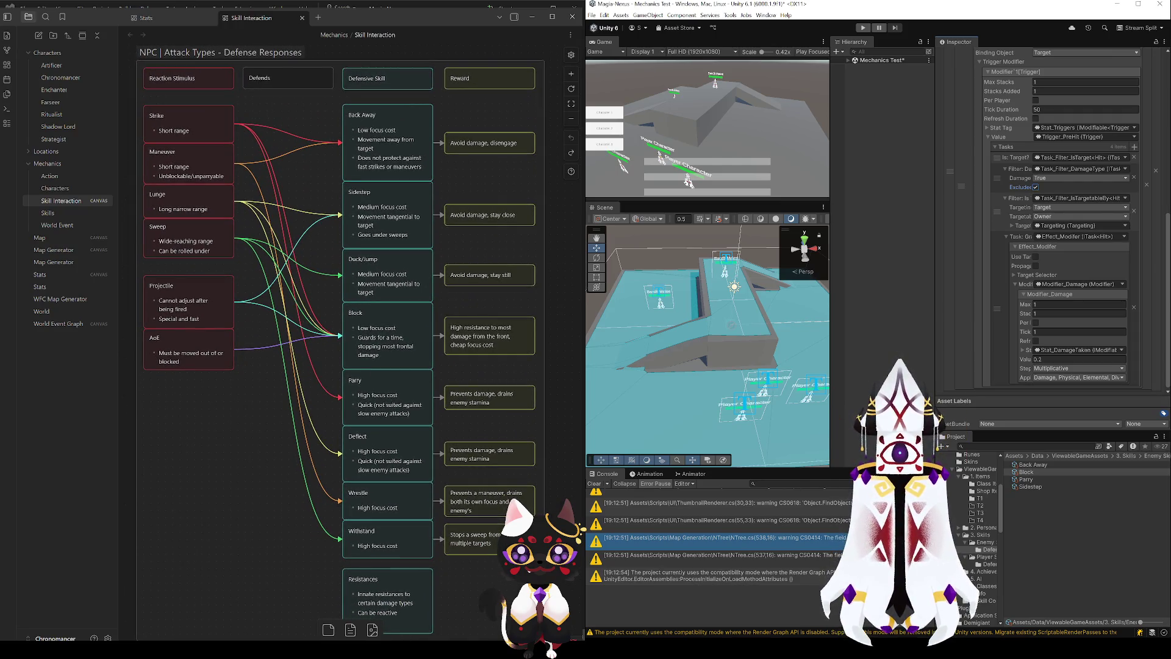
left_click(1046, 259)
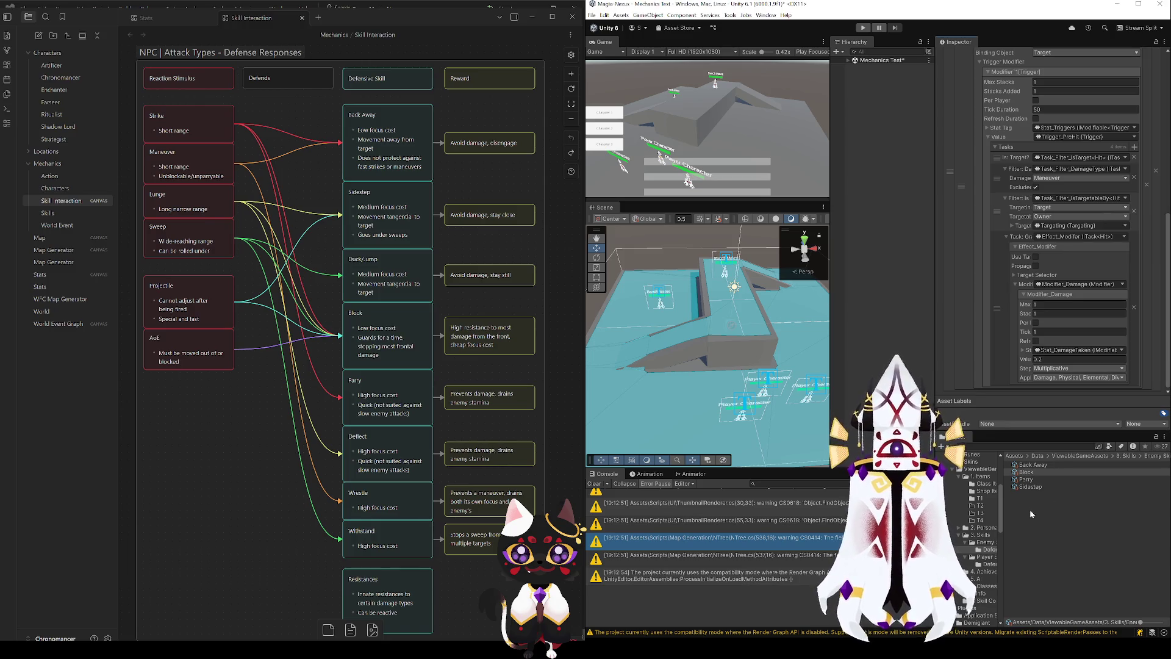
- Move enemy Parry's Task_Filter_DamageType up to sit right after the IsTargetableBy filter
left_click(1031, 480)
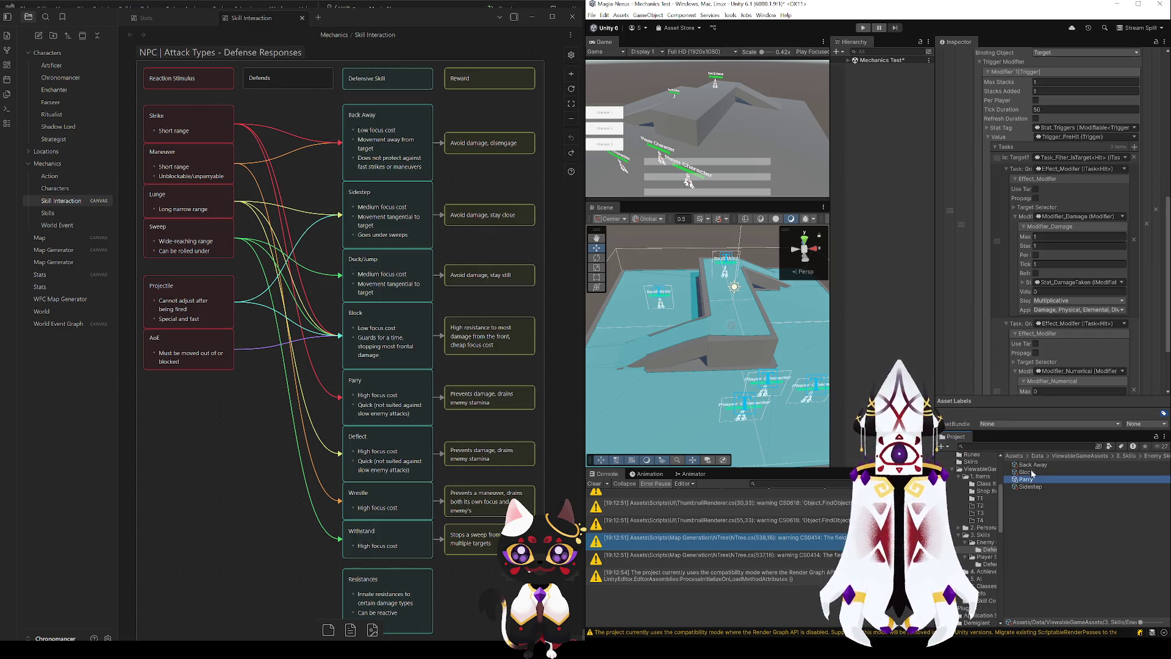
scroll(999, 264, "up", 4)
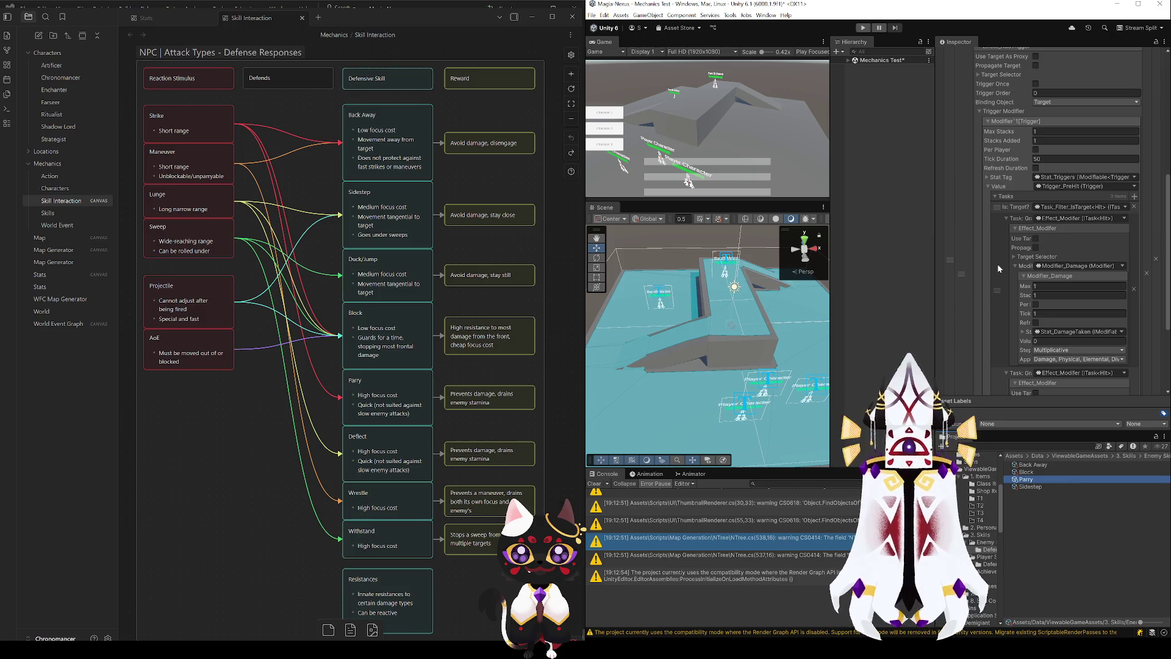
left_click(1136, 197)
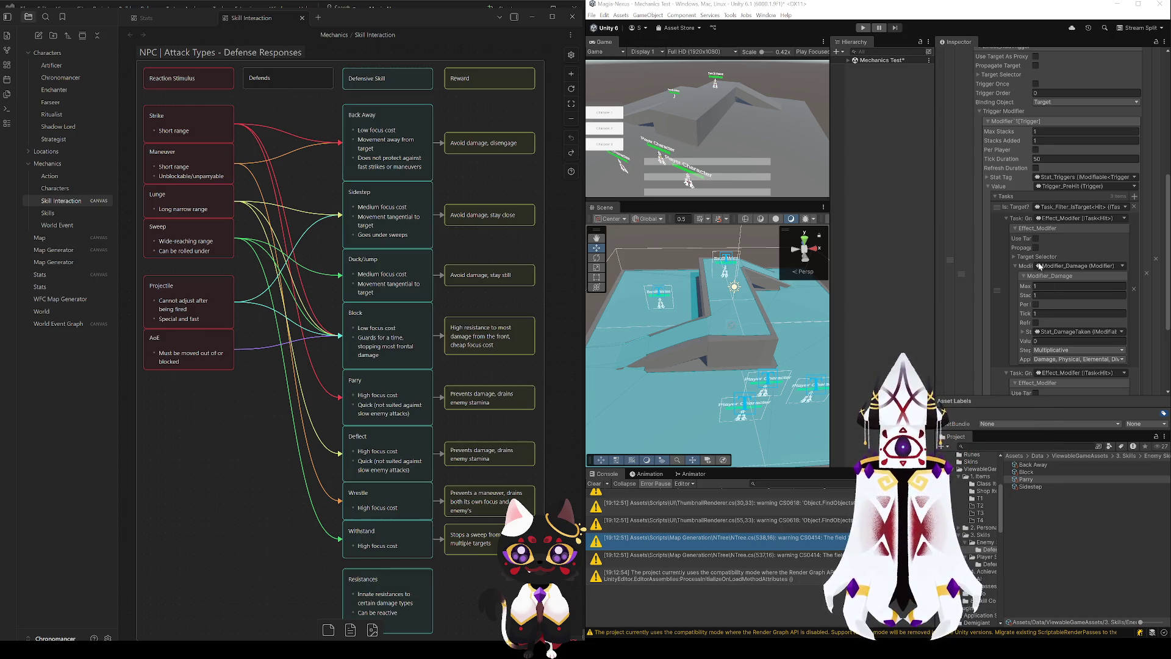
scroll(1004, 336, "down", 5)
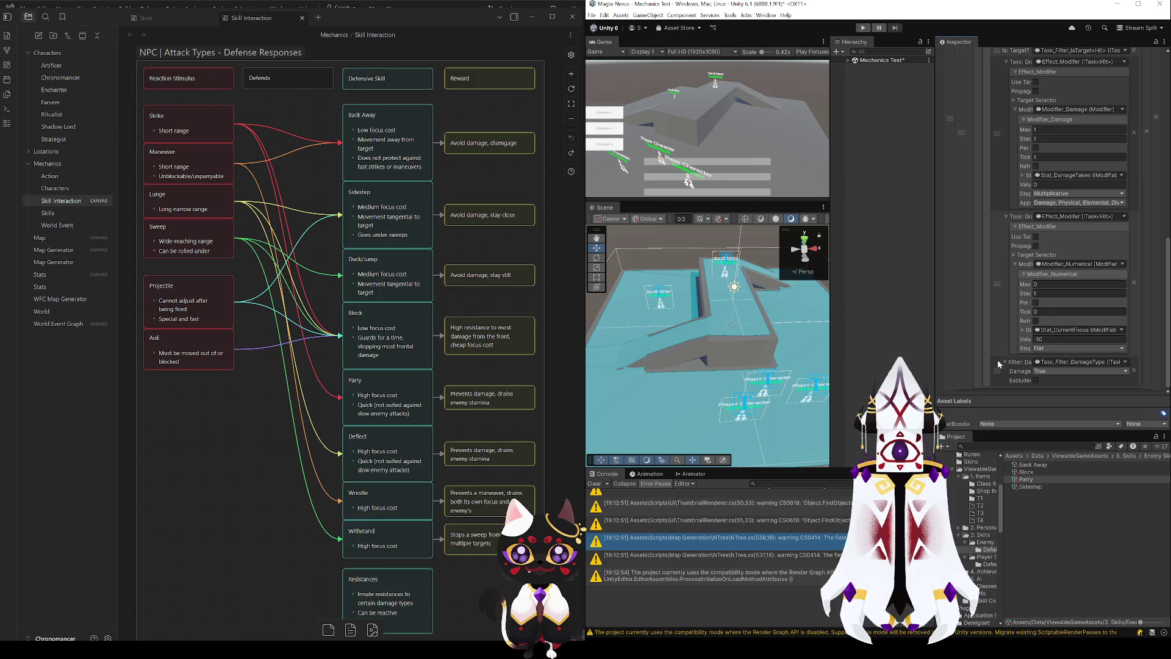
mouse_move(996, 371)
left_mouse_down()
mouse_move(1016, 152)
mouse_move(1018, 209)
left_mouse_up()
scroll(1028, 155, "up", 2)
scroll(1011, 184, "up", 4)
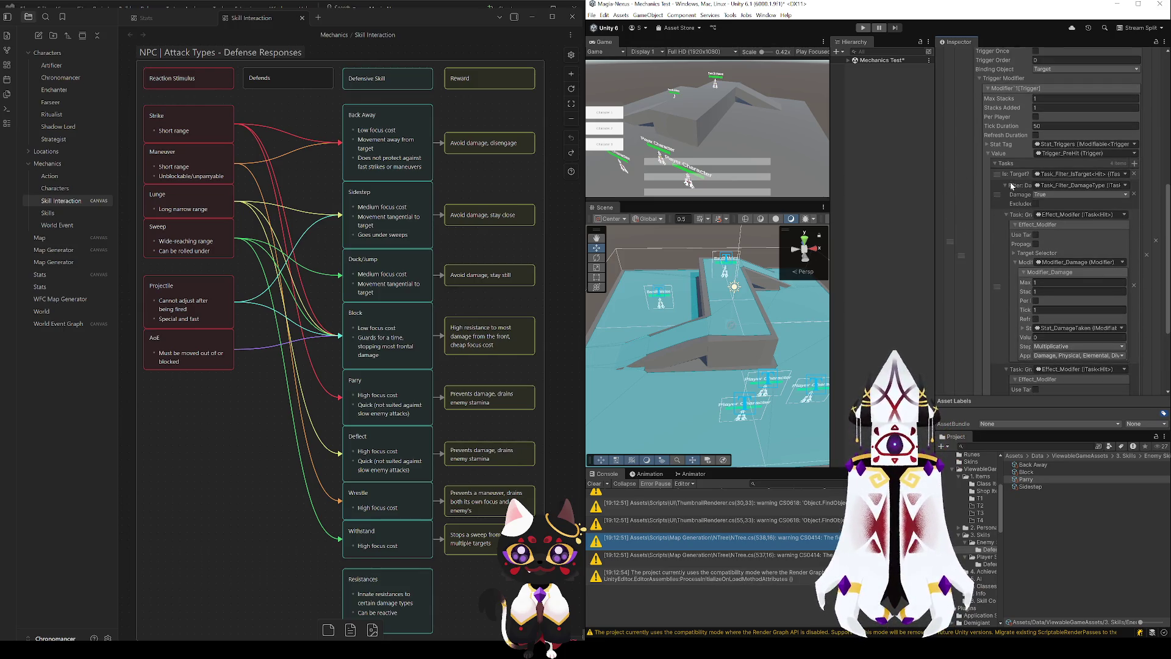
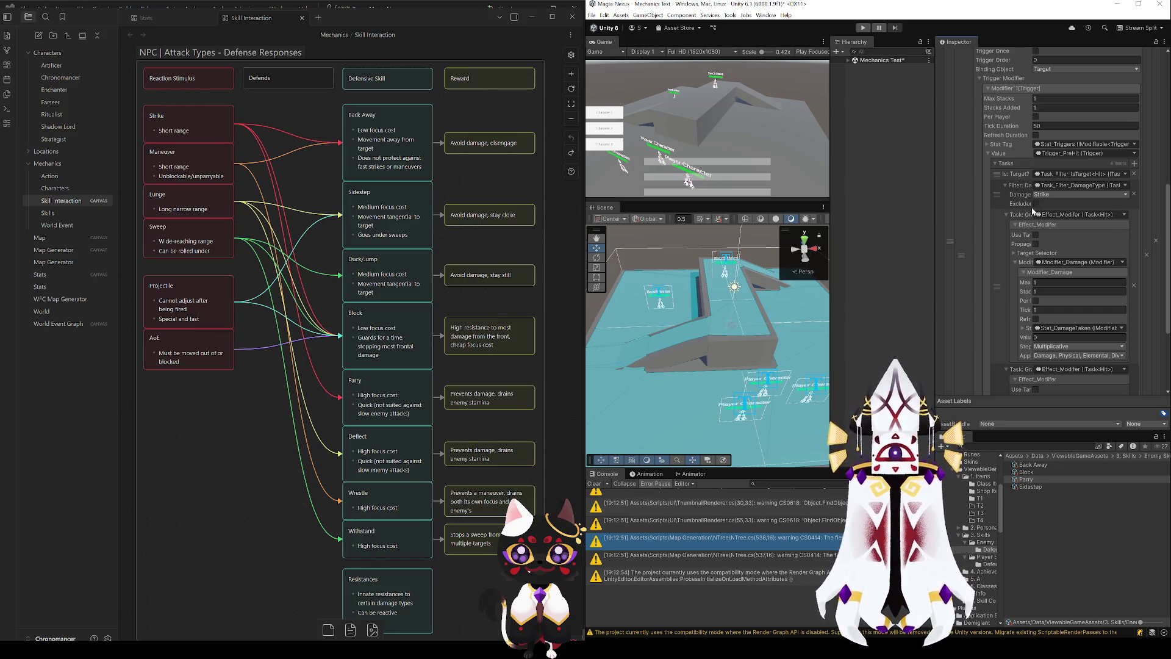
- Review the enemy Block skill's damage reduction settings
scroll(993, 261, "down", 2)
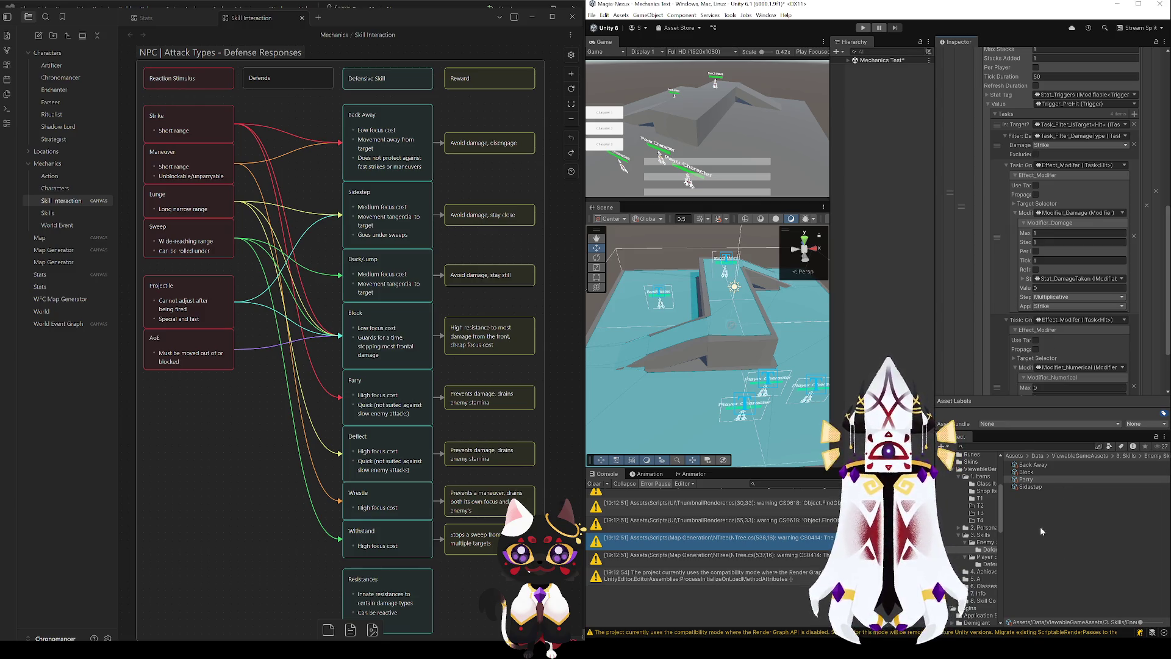
left_click(1034, 471)
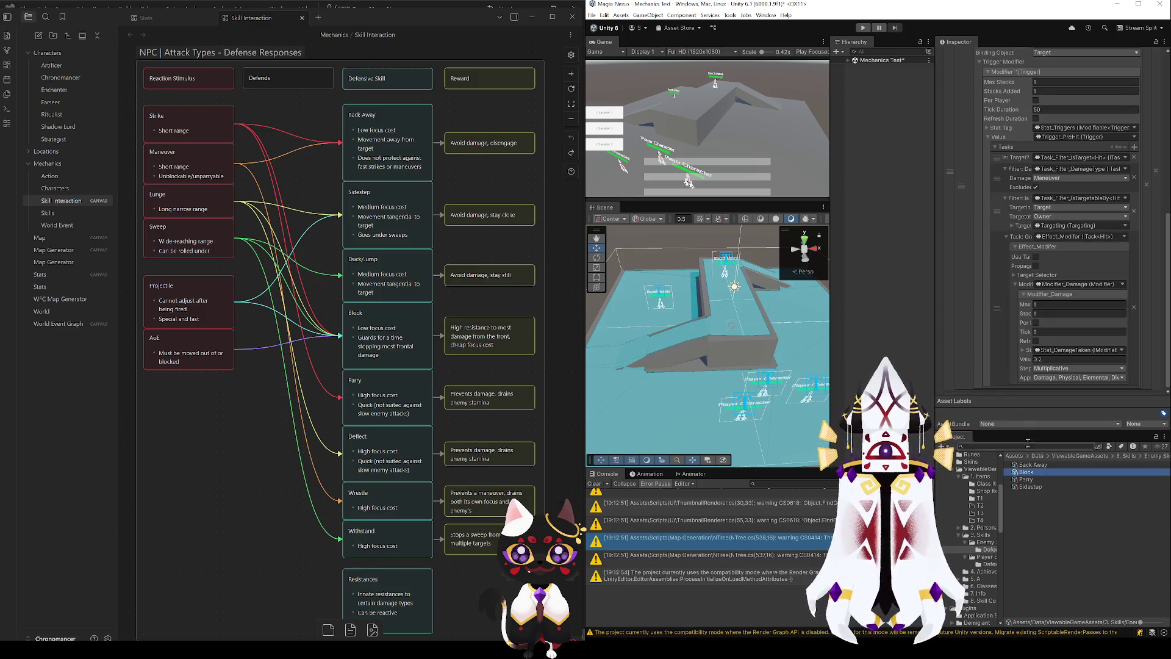
left_click(1053, 361)
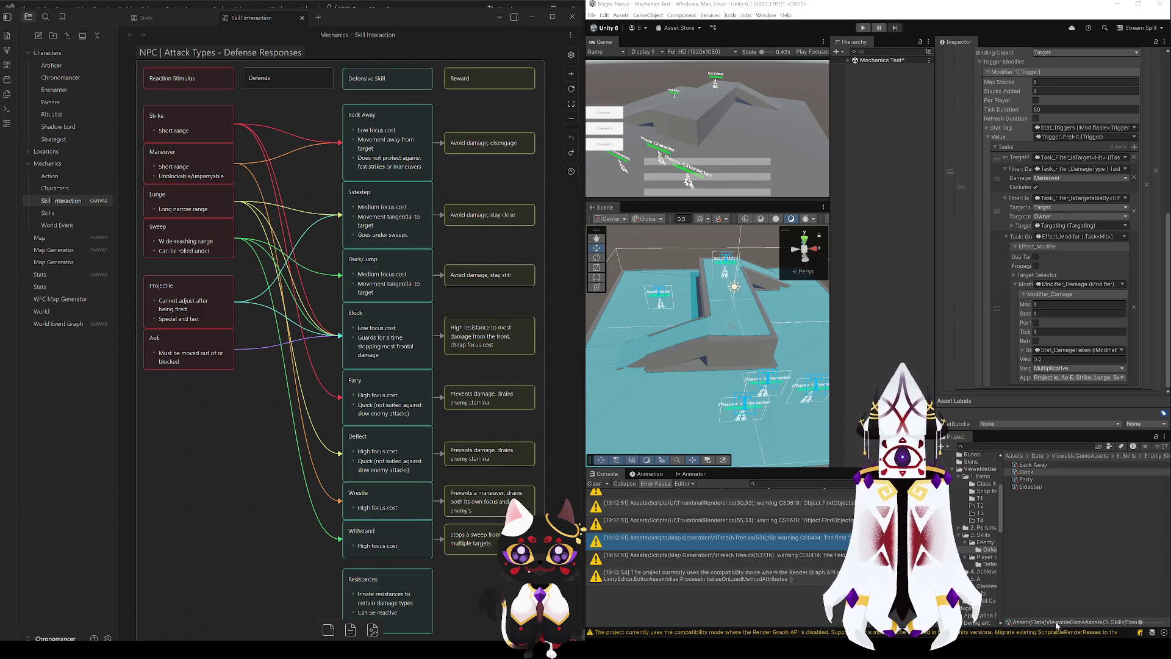
- Make the player Block skill reduce Projectile, AoE, Strike and Lunge damage
left_click(985, 565)
left_click(1034, 480)
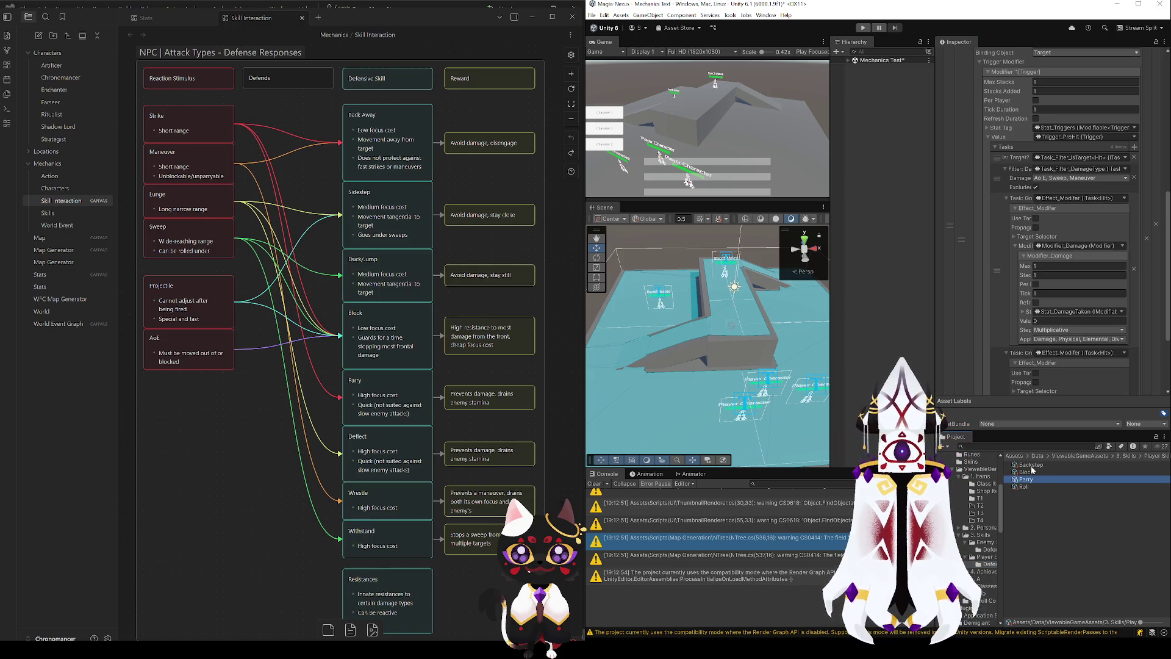
scroll(993, 334, "down", 4)
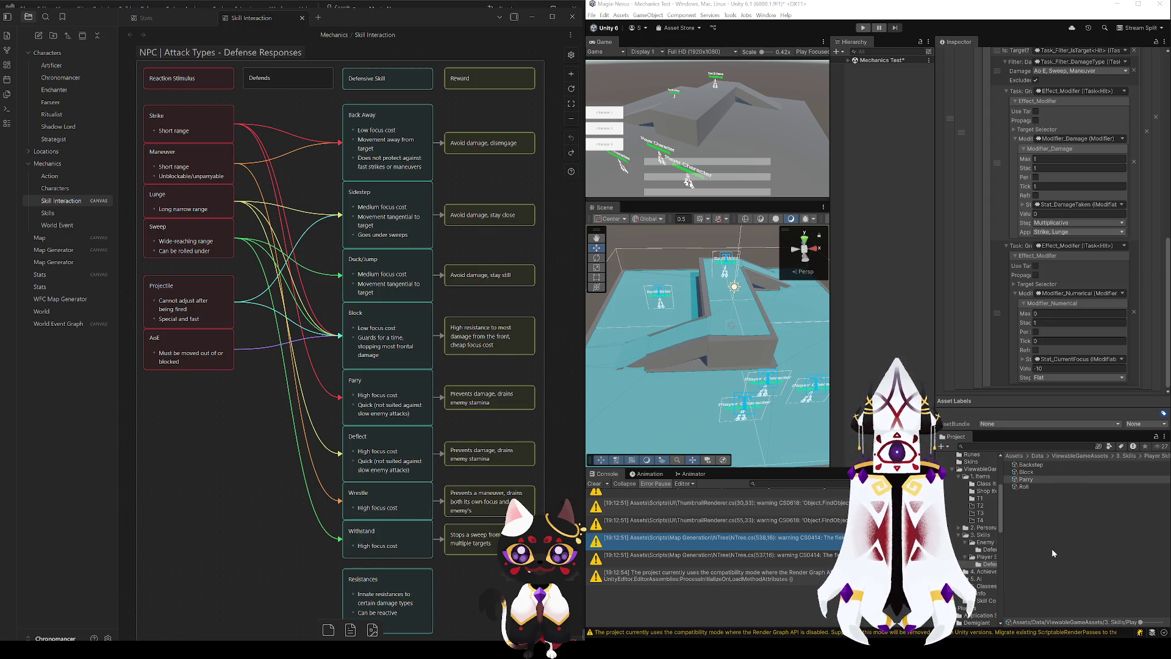
left_click(1027, 473)
scroll(1008, 338, "down", 10)
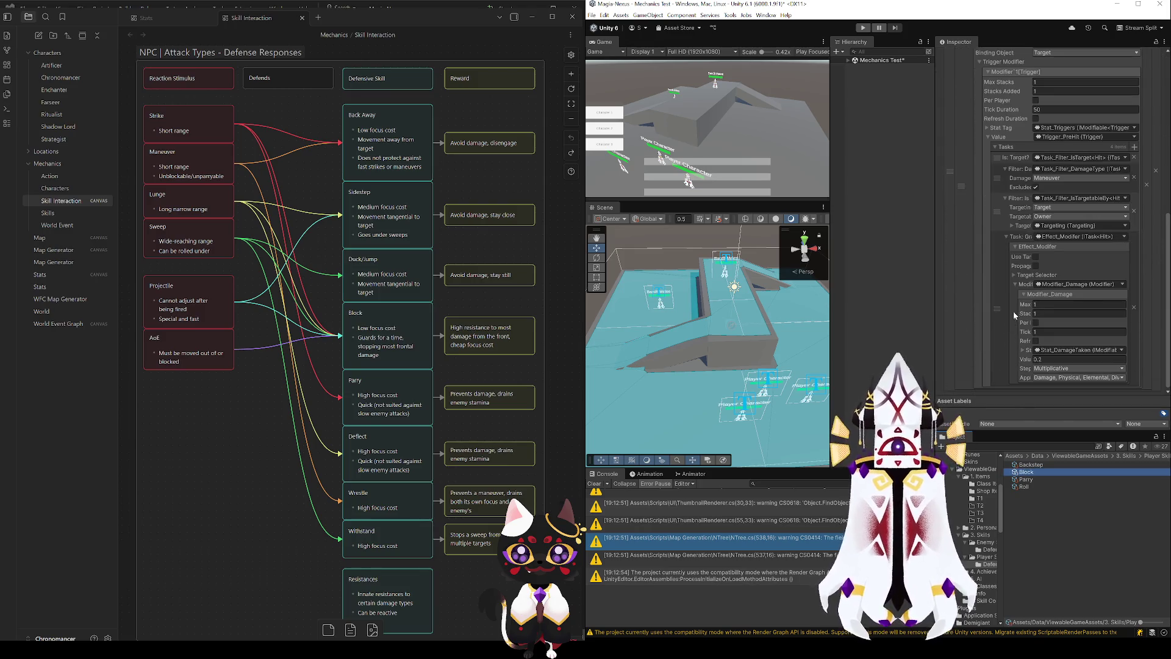
left_click(1029, 374)
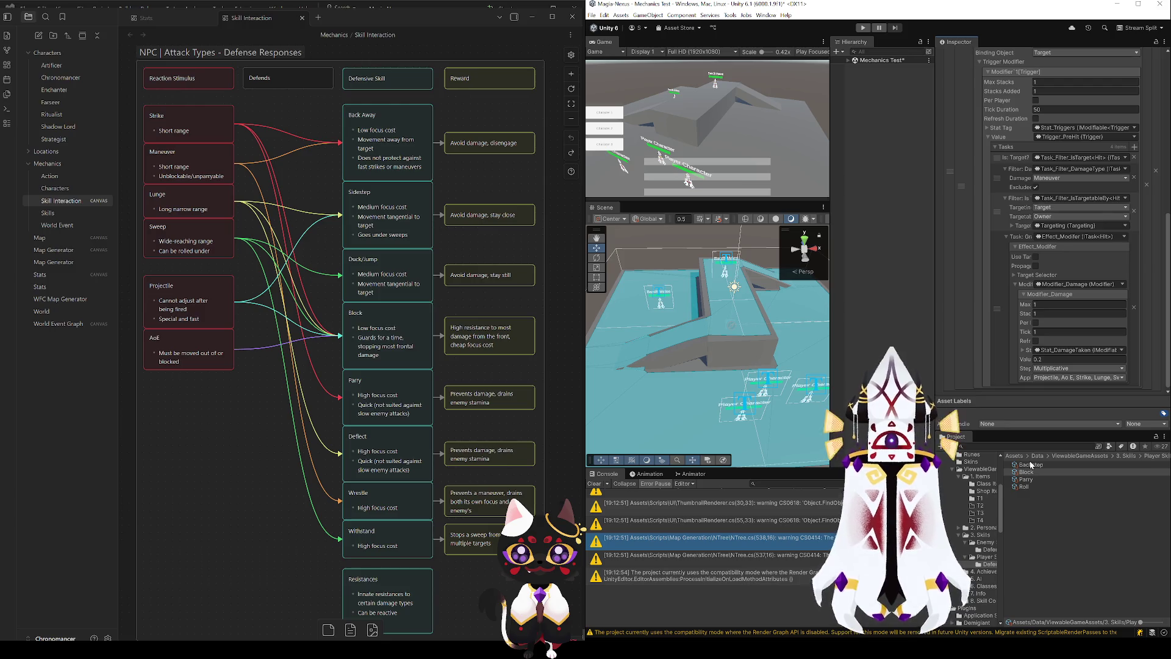
- Go back to the enemy defensive skills and inspect the enemy Parry skill
left_click(988, 550)
left_click(1027, 471)
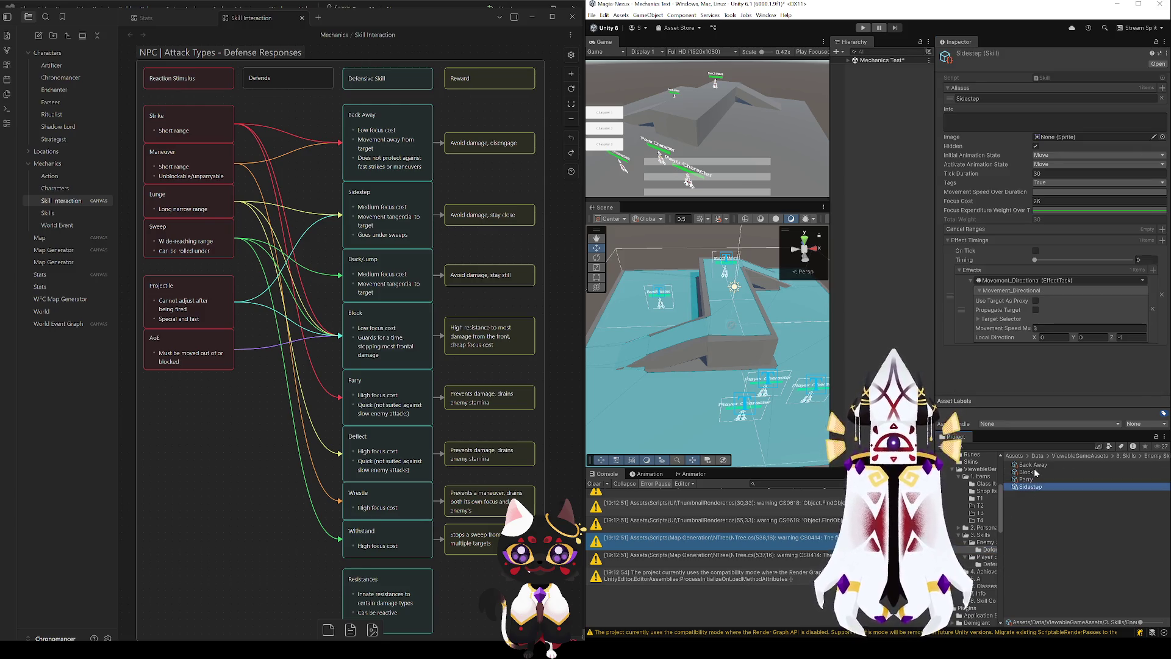
left_click(1027, 479)
scroll(1006, 264, "down", 10)
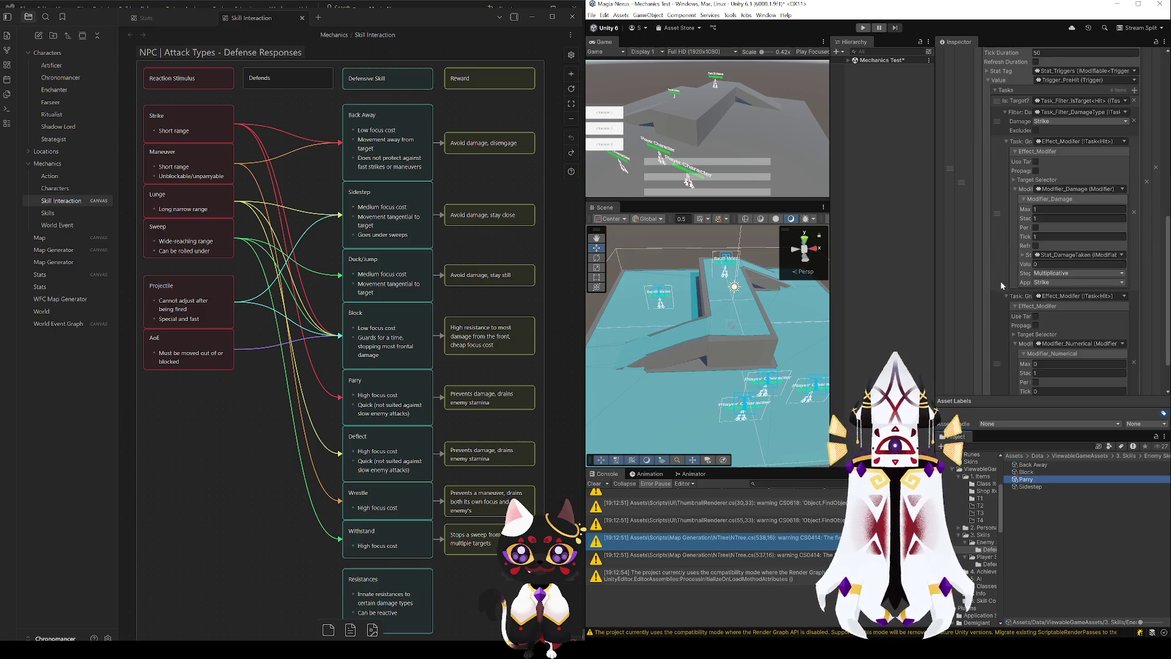
scroll(999, 316, "up", 5)
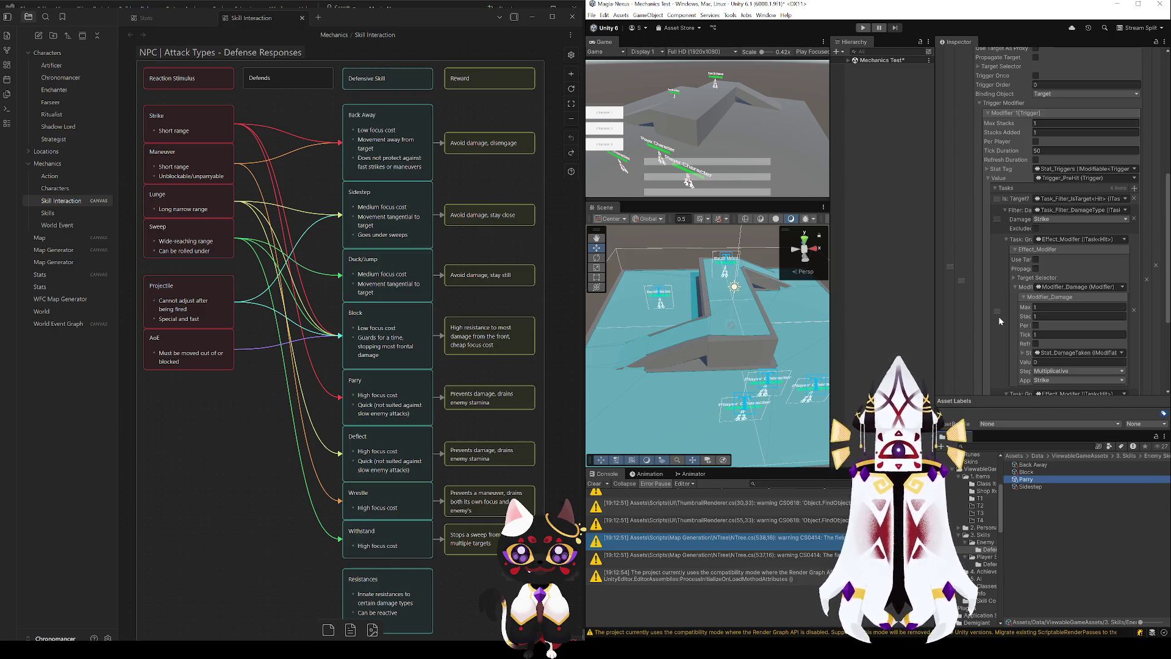
scroll(1032, 274, "down", 3)
scroll(1006, 302, "down", 2)
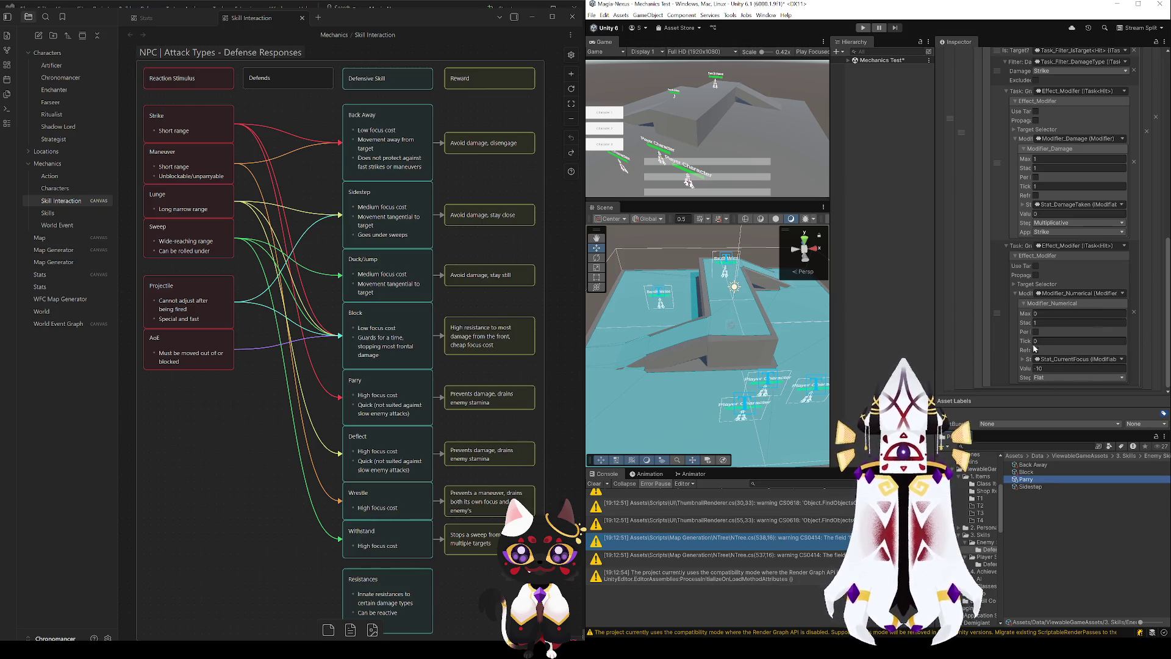
scroll(1007, 327, "up", 1)
scroll(1007, 326, "up", 2)
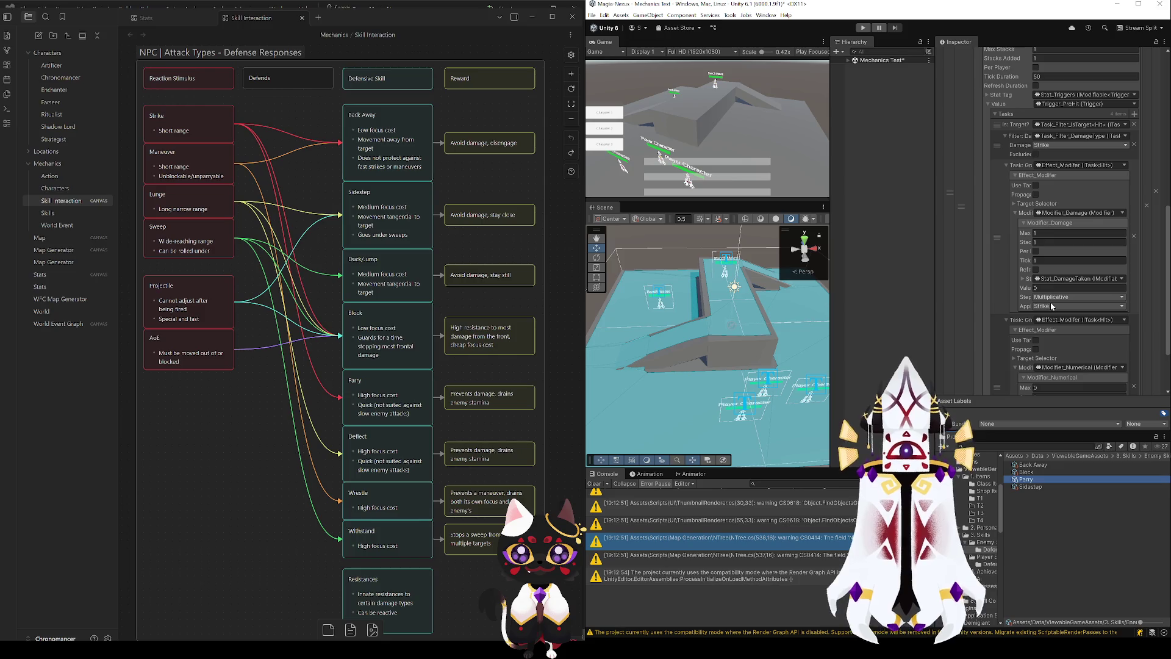
- Make the enemy Block skill reduce Projectile, AoE, Strike and Lunge damage
left_click(1034, 471)
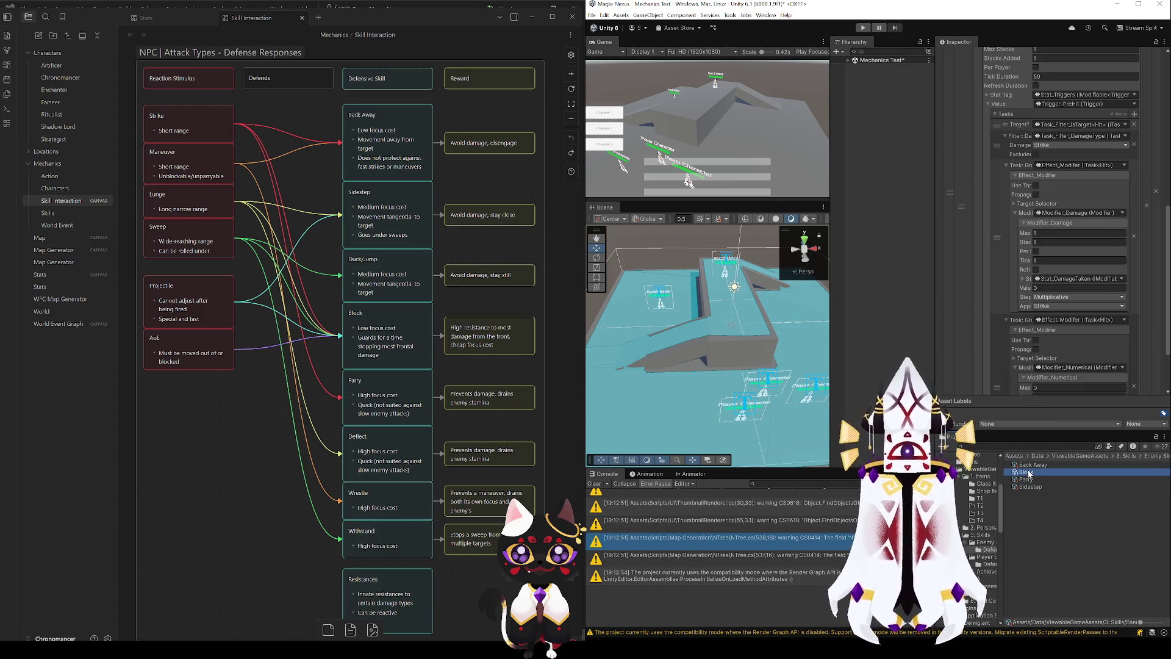
left_click(1061, 380)
left_click(1053, 632)
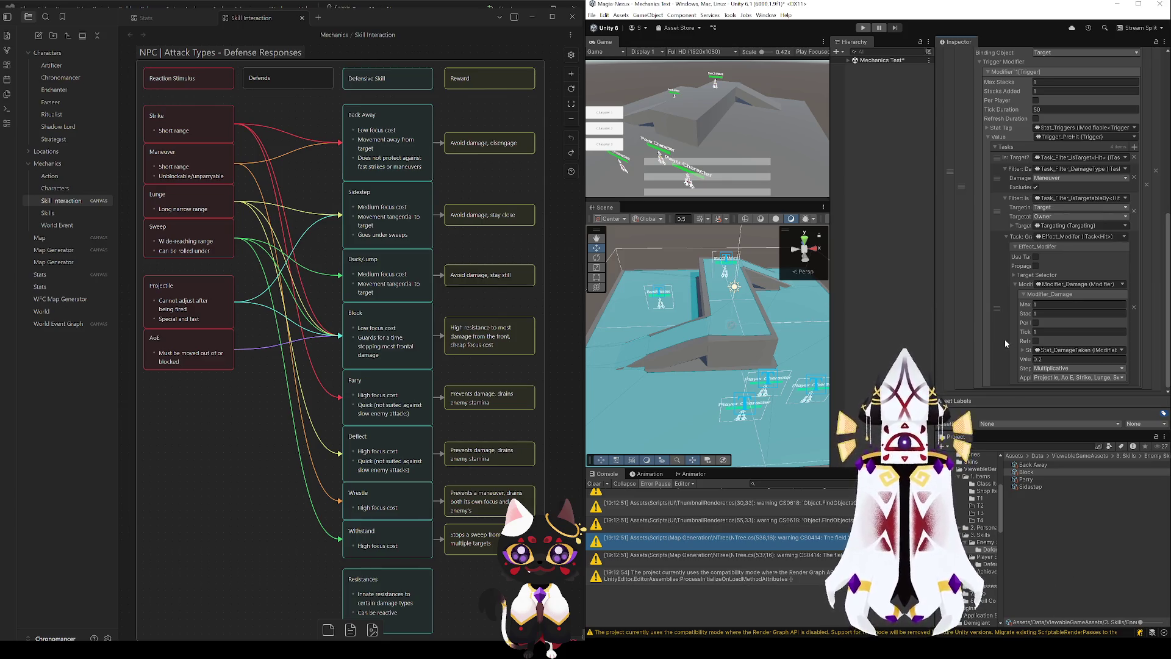
left_click(1025, 479)
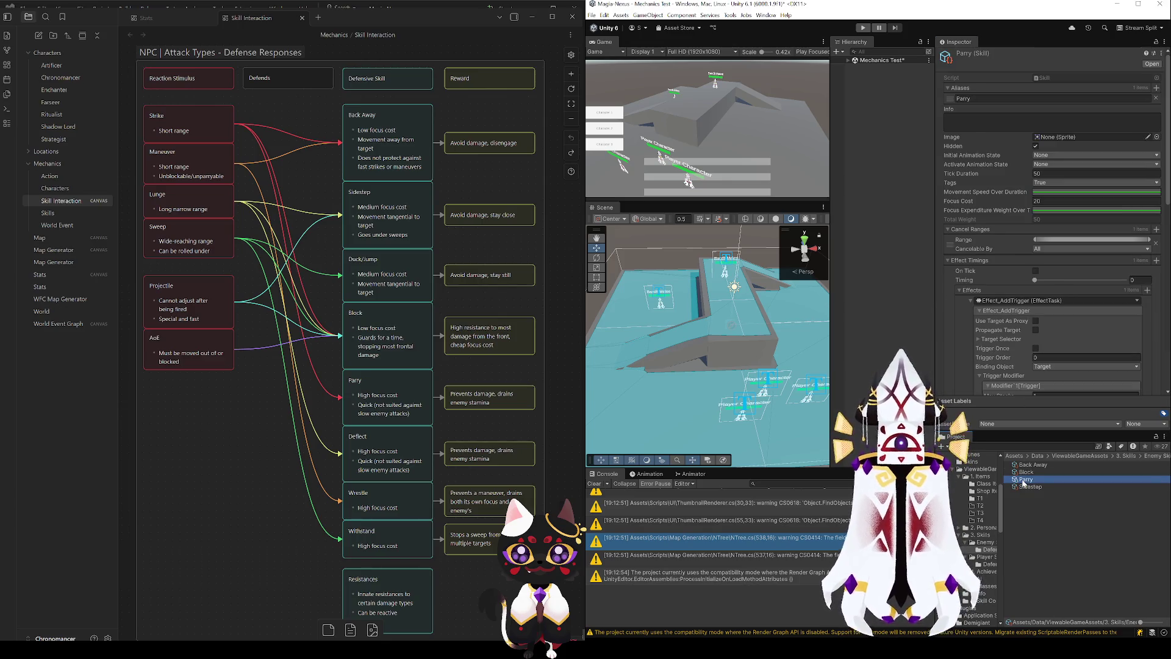
- Duplicate the enemy Parry skill as Deflect and give it the alias Deflect
key("ctrl+d")
key("F2")
type("De")
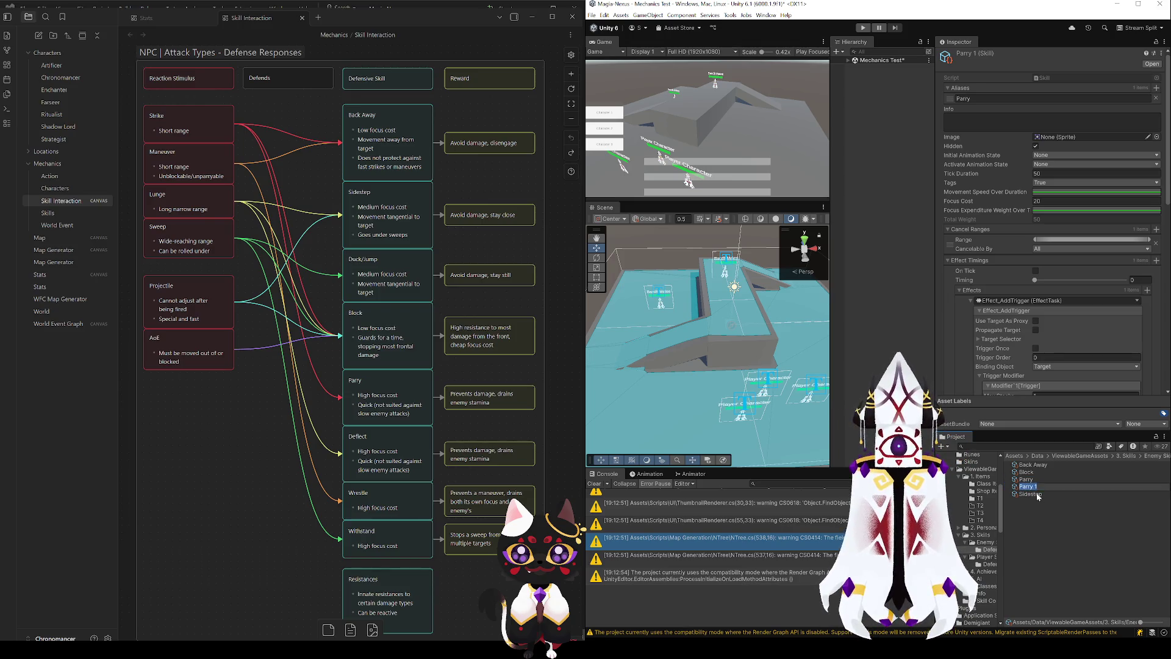
type("flect")
key("Return")
left_click(989, 98)
type("D")
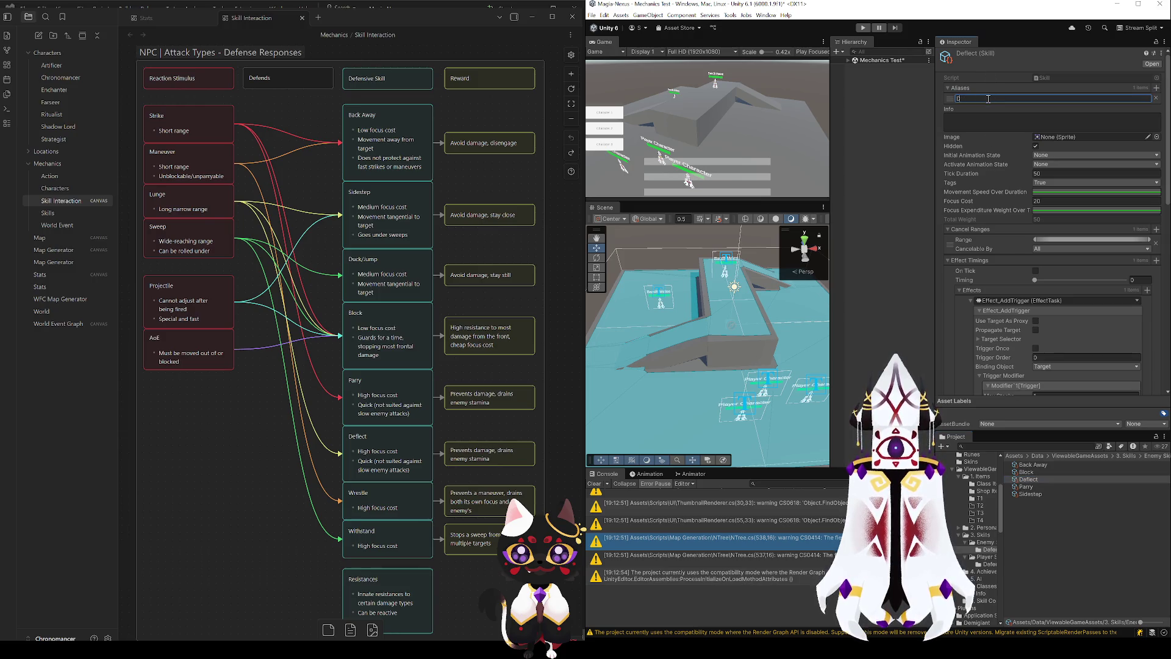
type("eflect")
key("Tab")
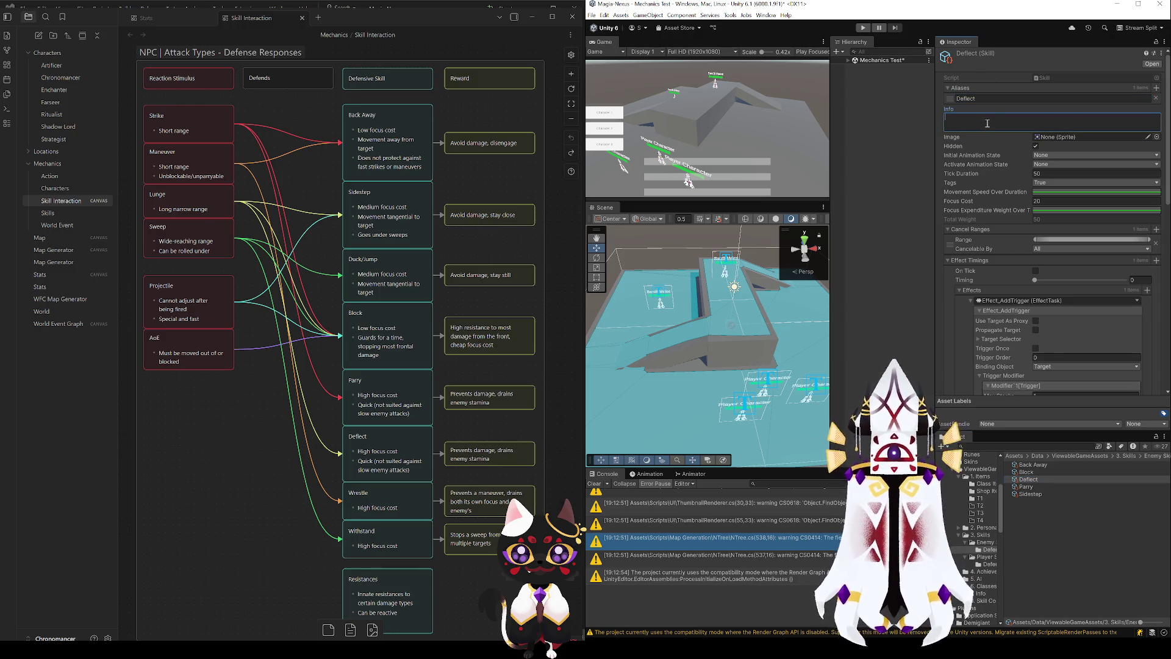
- Scroll through Deflect's settings and check the Block card in the design notes
scroll(993, 296, "down", 5)
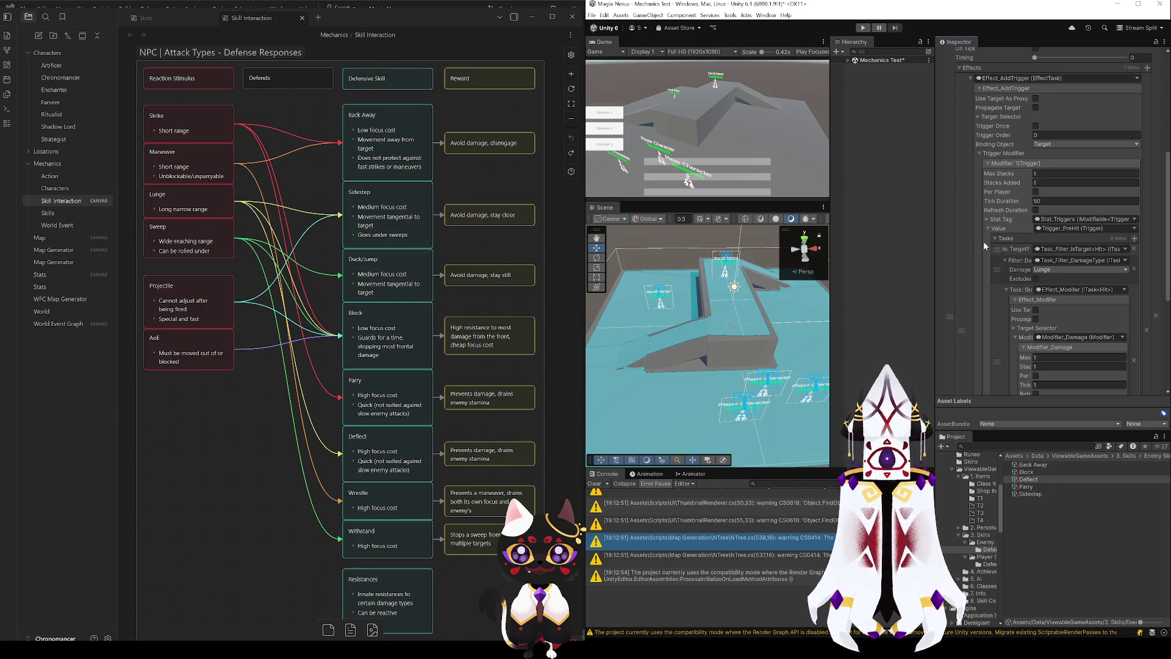
scroll(989, 260, "down", 3)
scroll(990, 260, "down", 3)
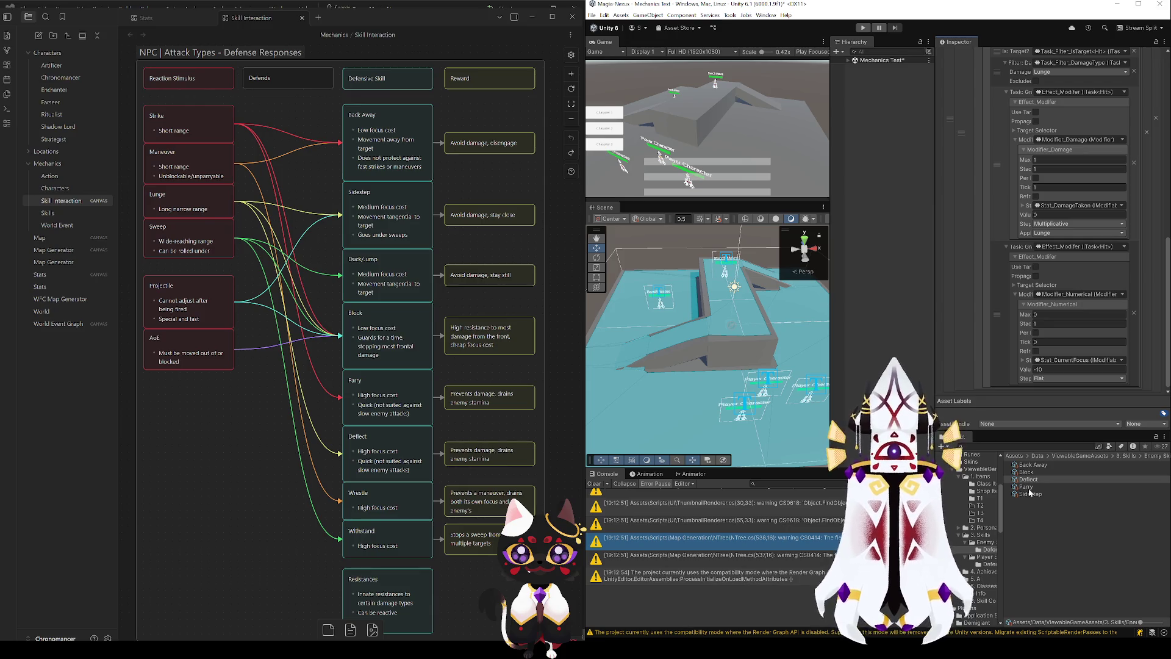
left_click(369, 359)
- After reading the Deflect and Duck/Jump cards, duplicate the enemy Block skill as Duck
left_click(370, 468)
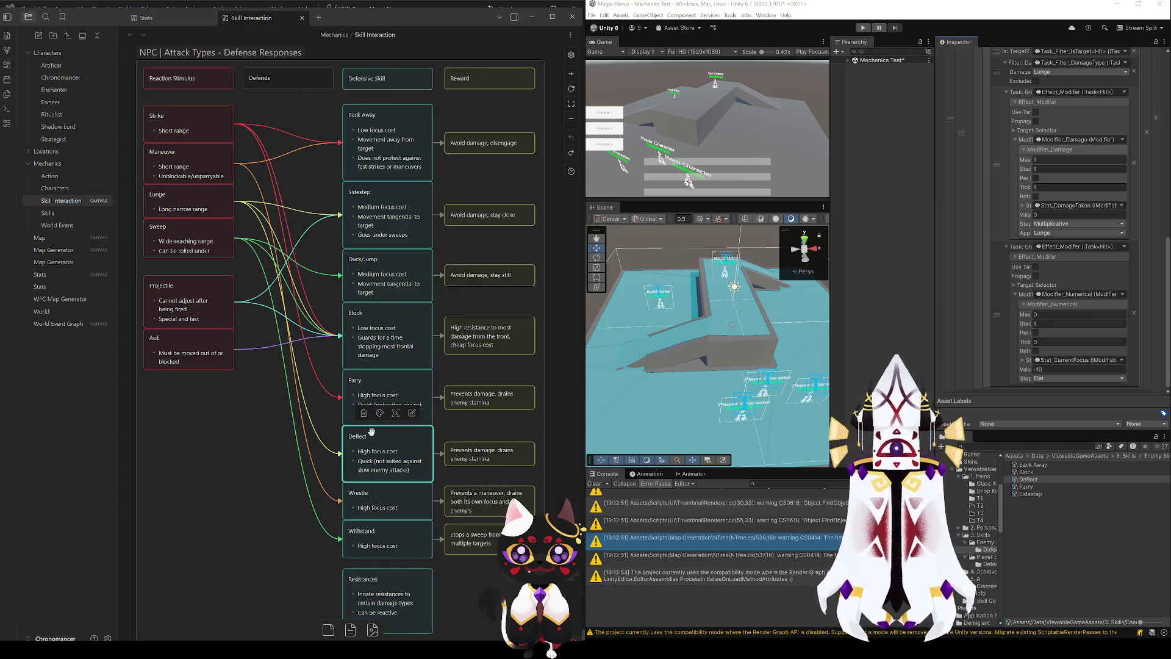
left_click(376, 262)
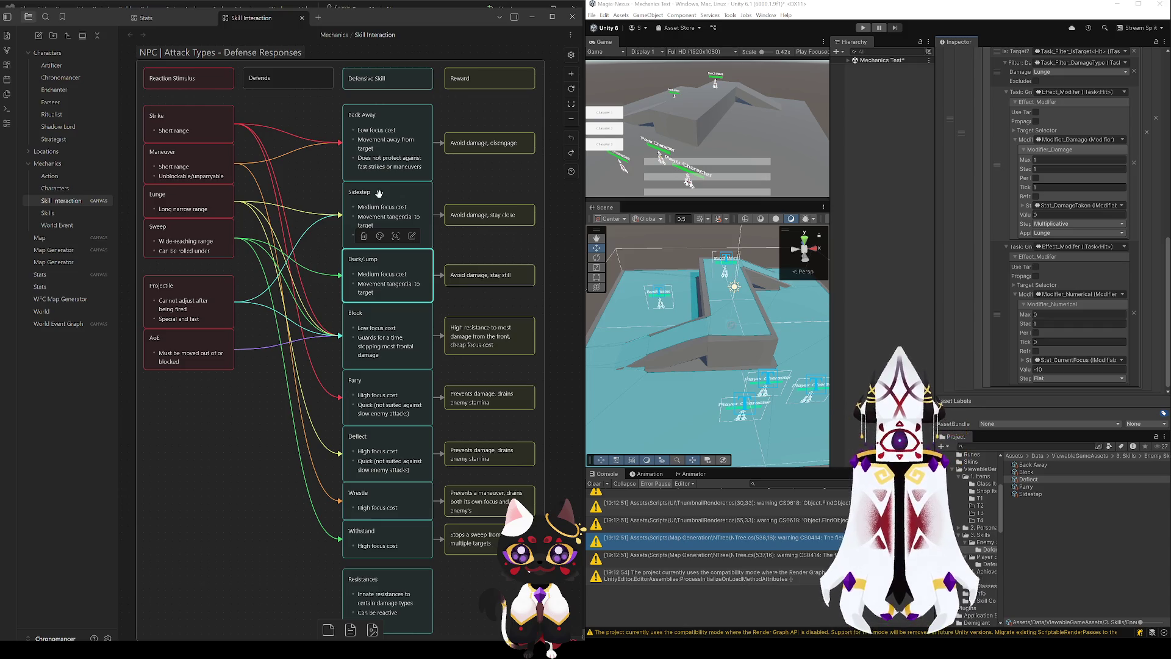
left_click(1027, 472)
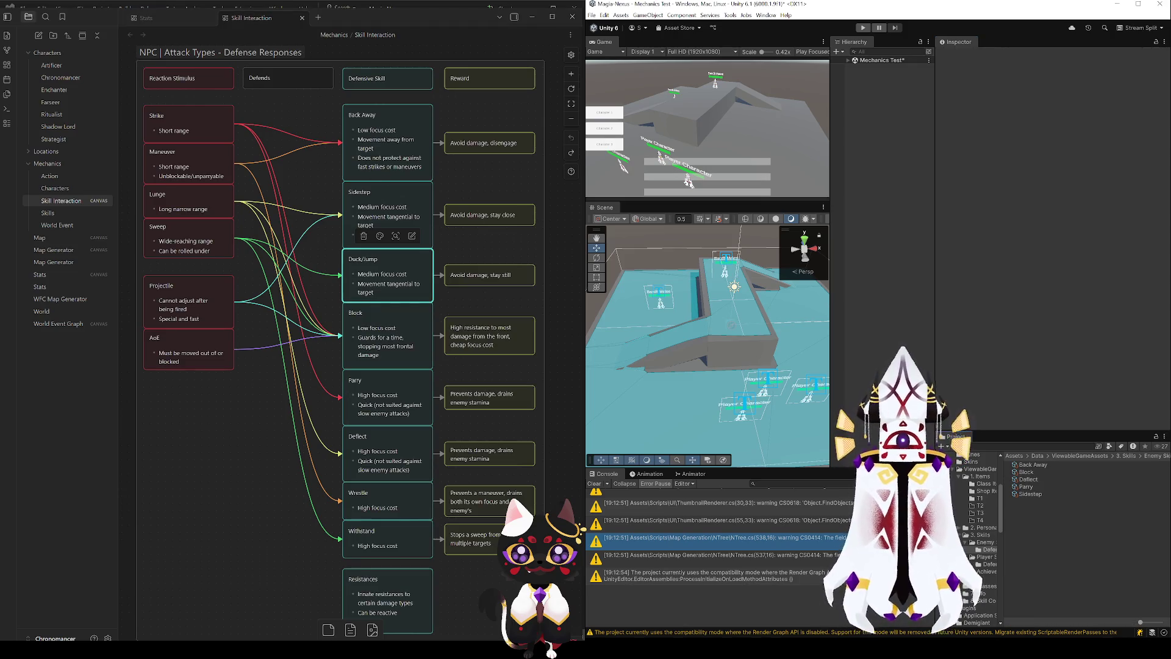
key("ctrl+d")
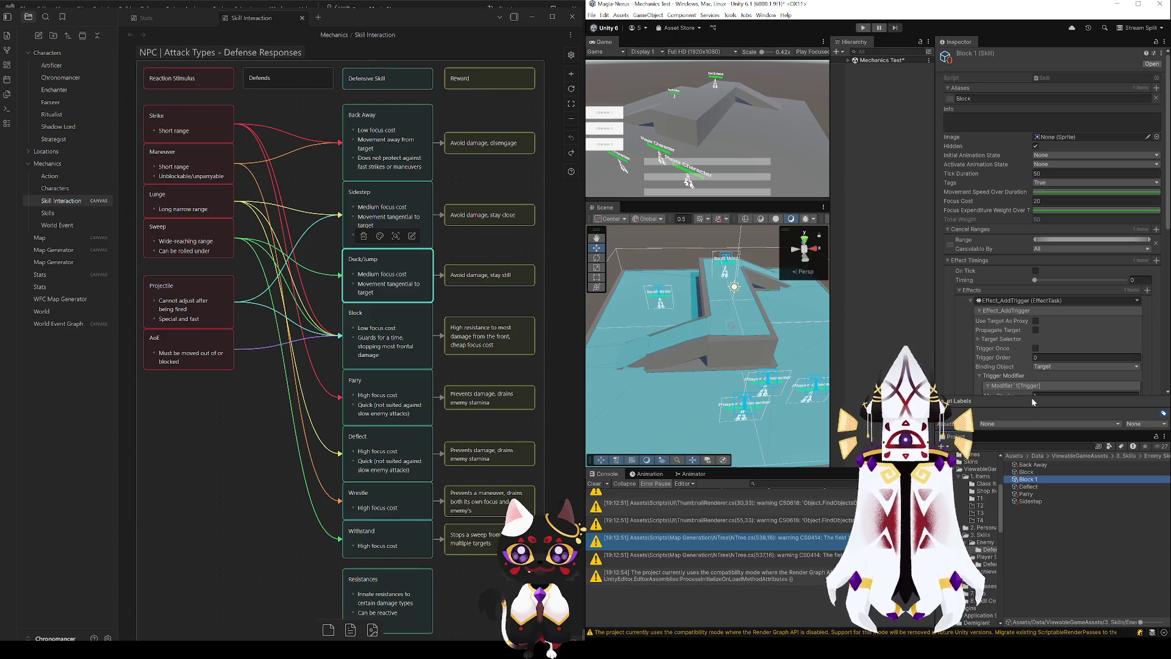
left_click(1034, 481)
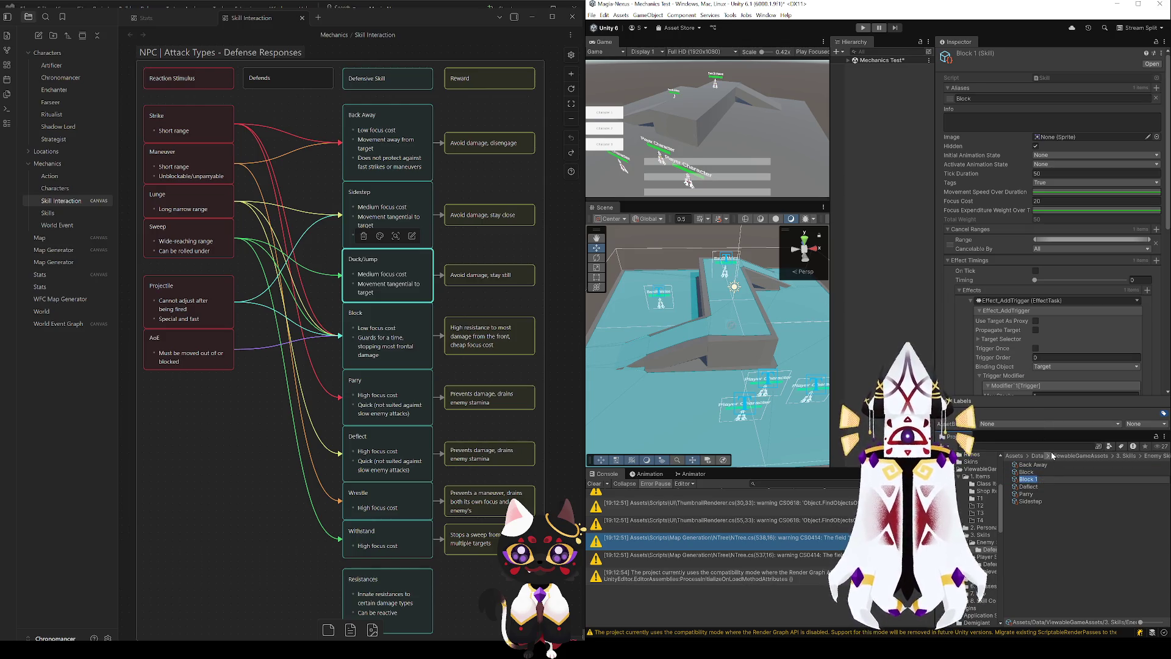
type("BDuck")
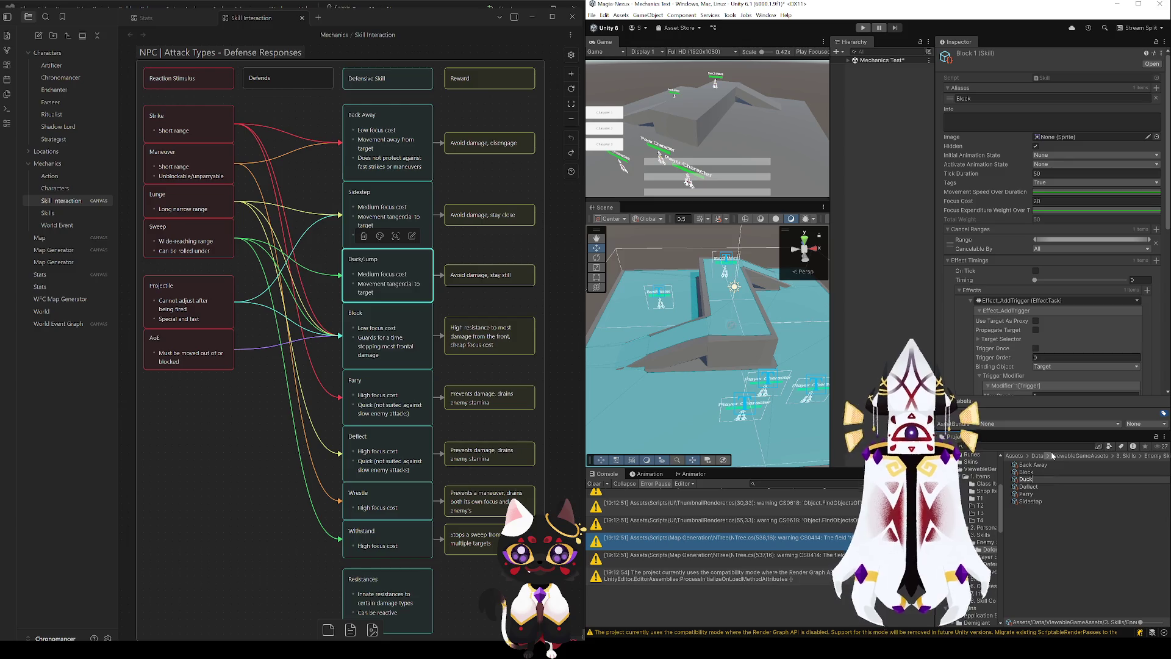
key("Return")
- Make Block's effect apply every tick with a trigger modifier tick duration of 1
scroll(1046, 307, "down", 3)
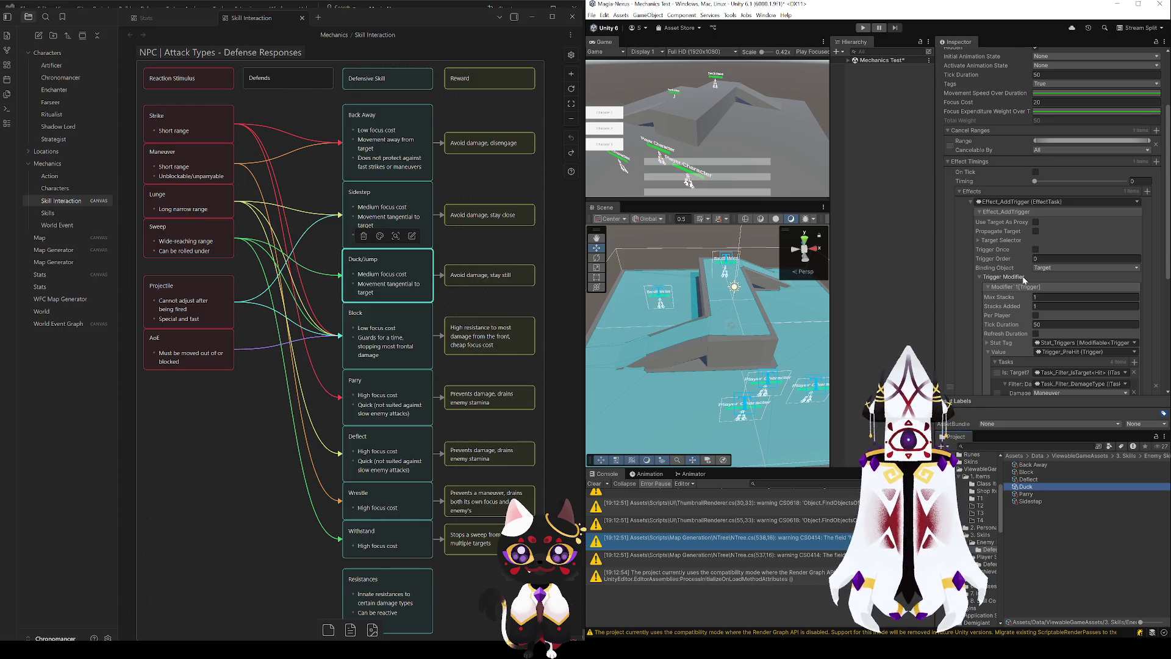
scroll(976, 313, "down", 1)
scroll(976, 313, "down", 1)
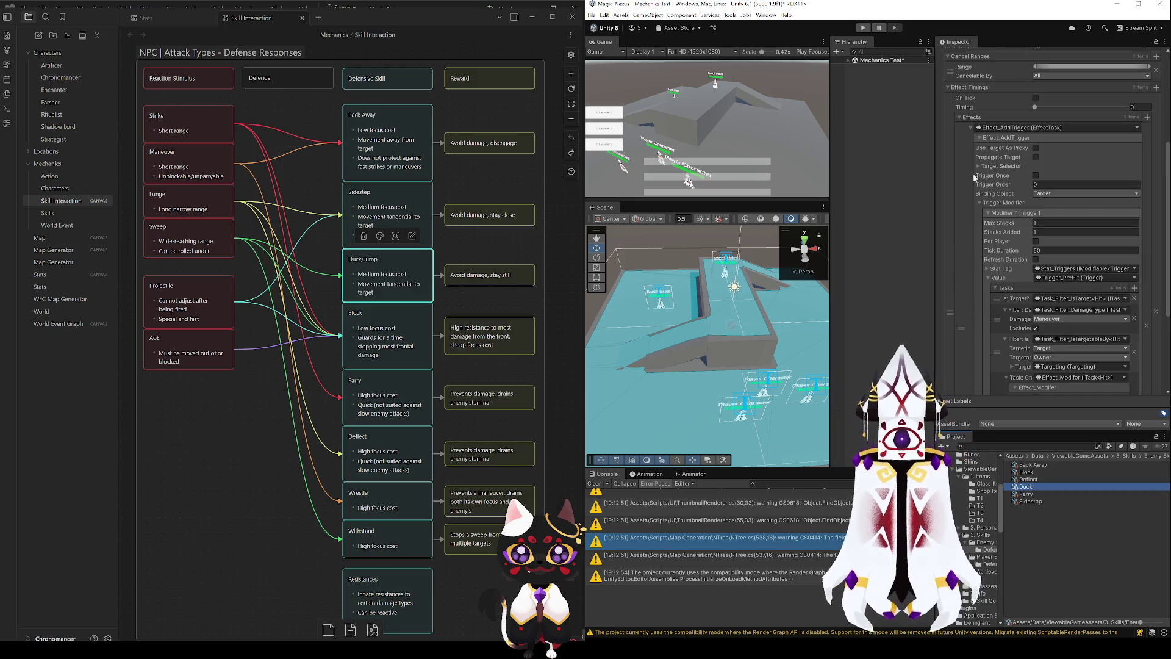
left_click(965, 168)
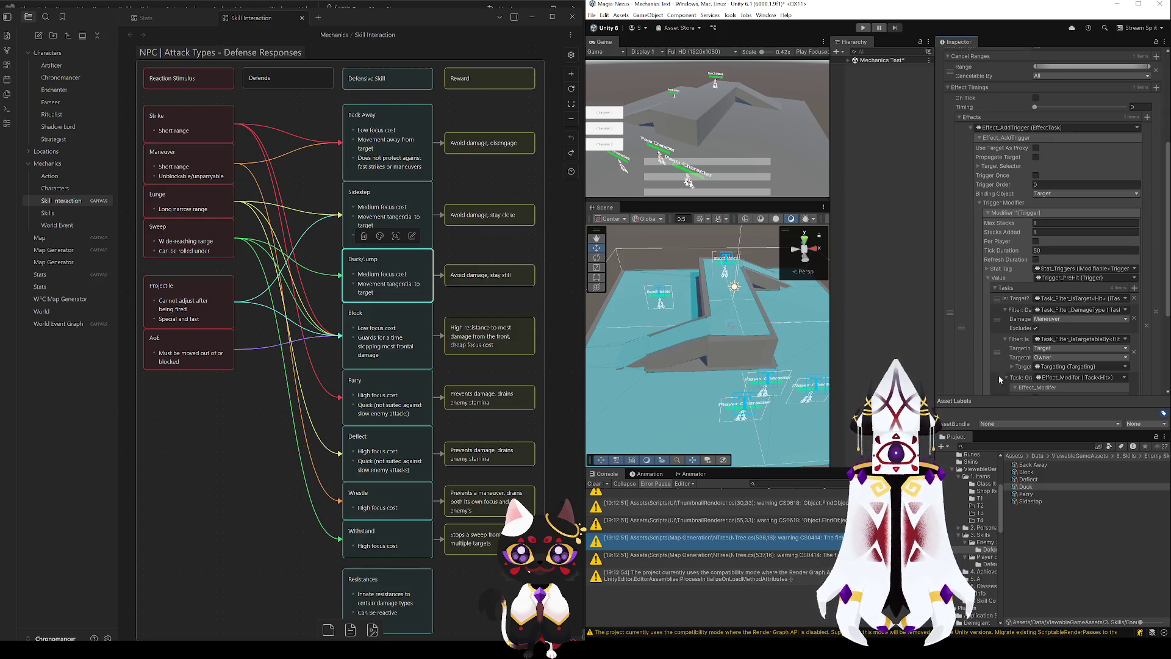
left_click(1028, 473)
scroll(981, 265, "up", 2)
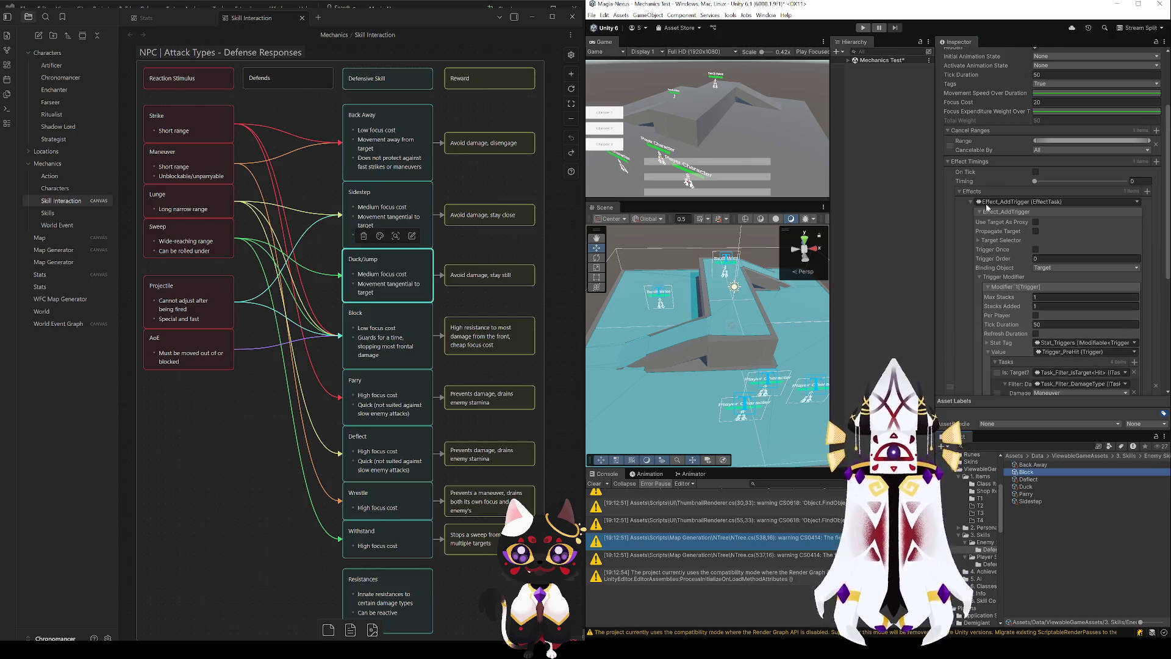
left_click(1036, 172)
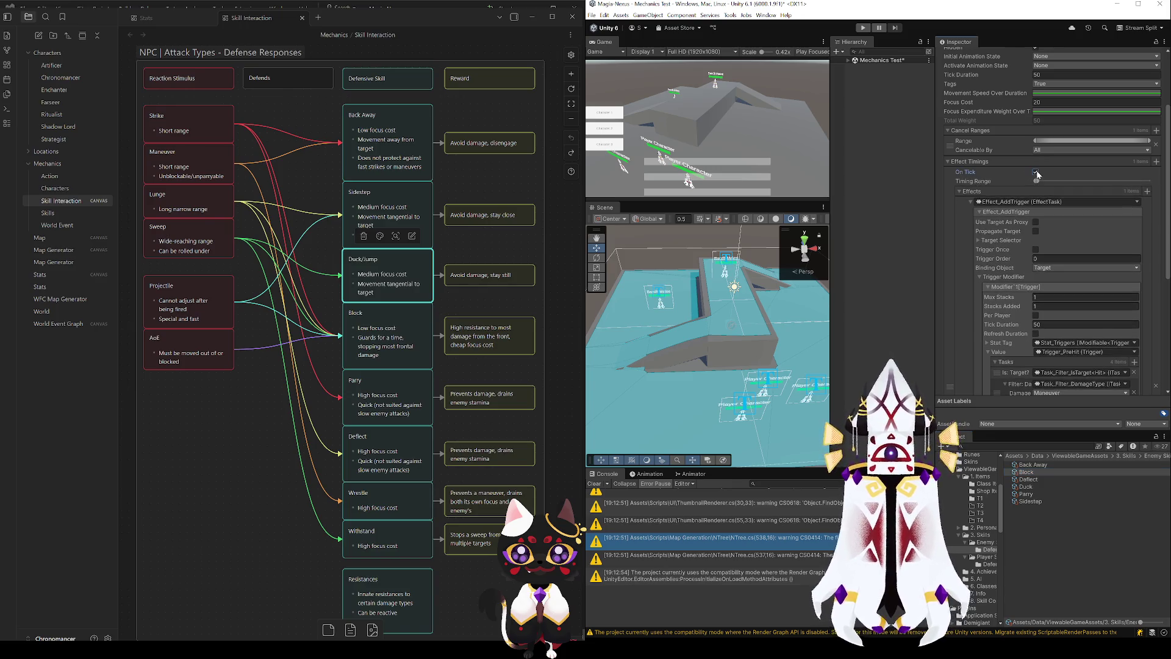
scroll(975, 319, "down", 2)
left_click(1053, 275)
type("1")
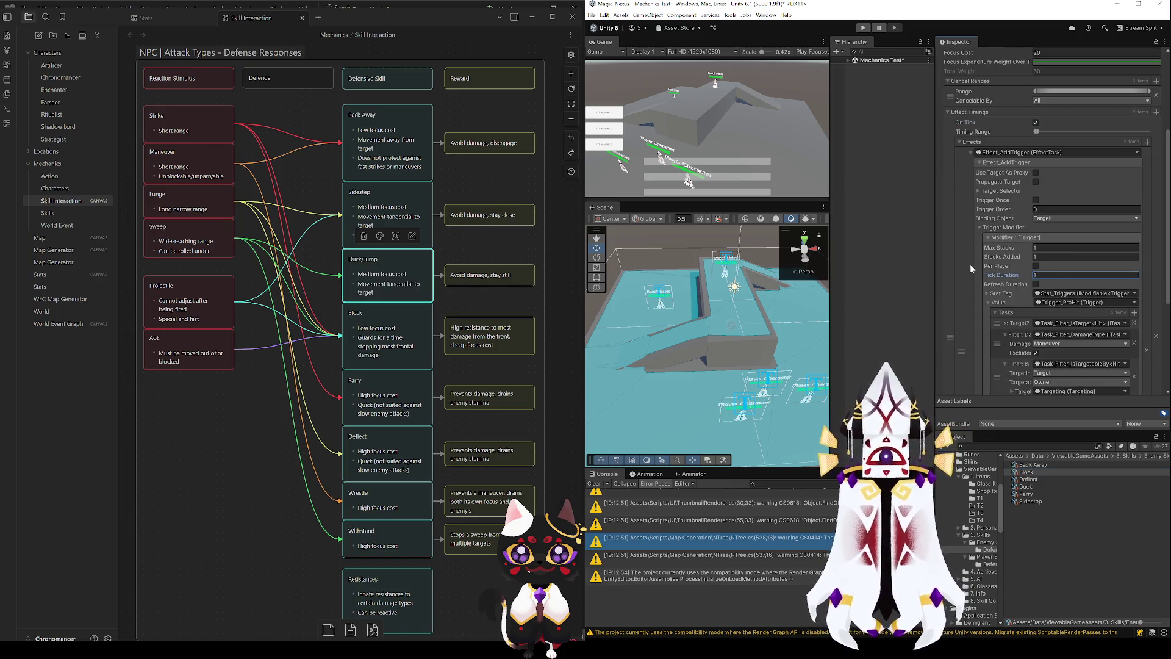
- Compare with Parry and extend Block's timing range upper end to about 0.7
left_click(1030, 494)
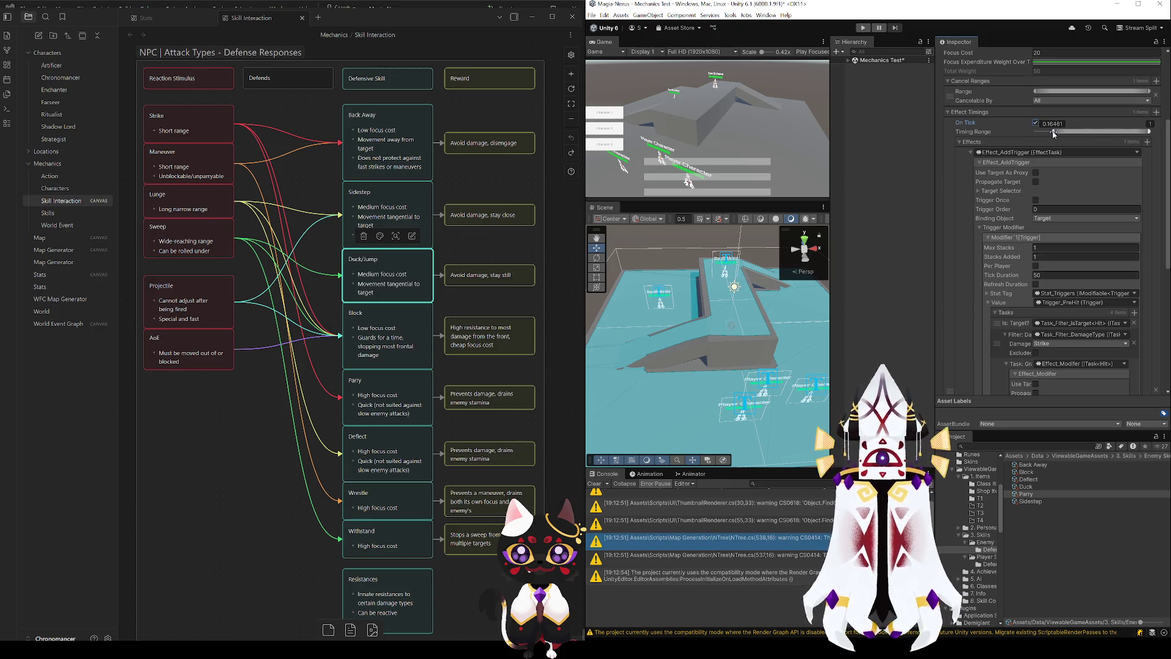
left_click(1030, 472)
left_click_drag(1040, 134, 1130, 136)
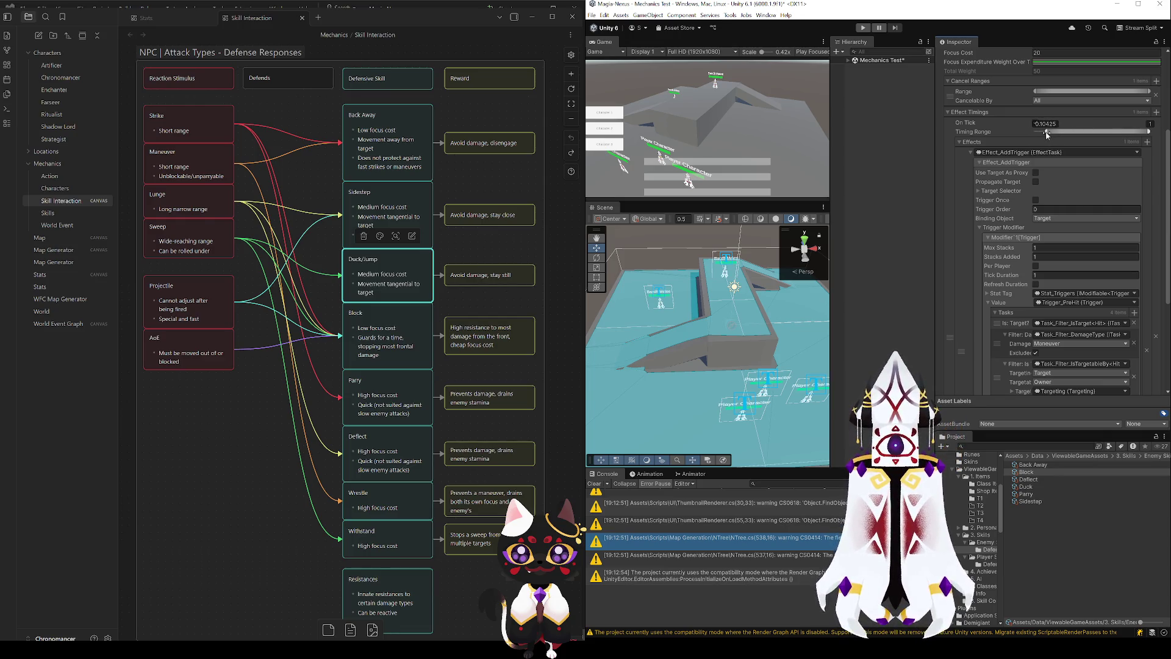
- Set the Duck skill's tick duration to 40
left_click(1031, 488)
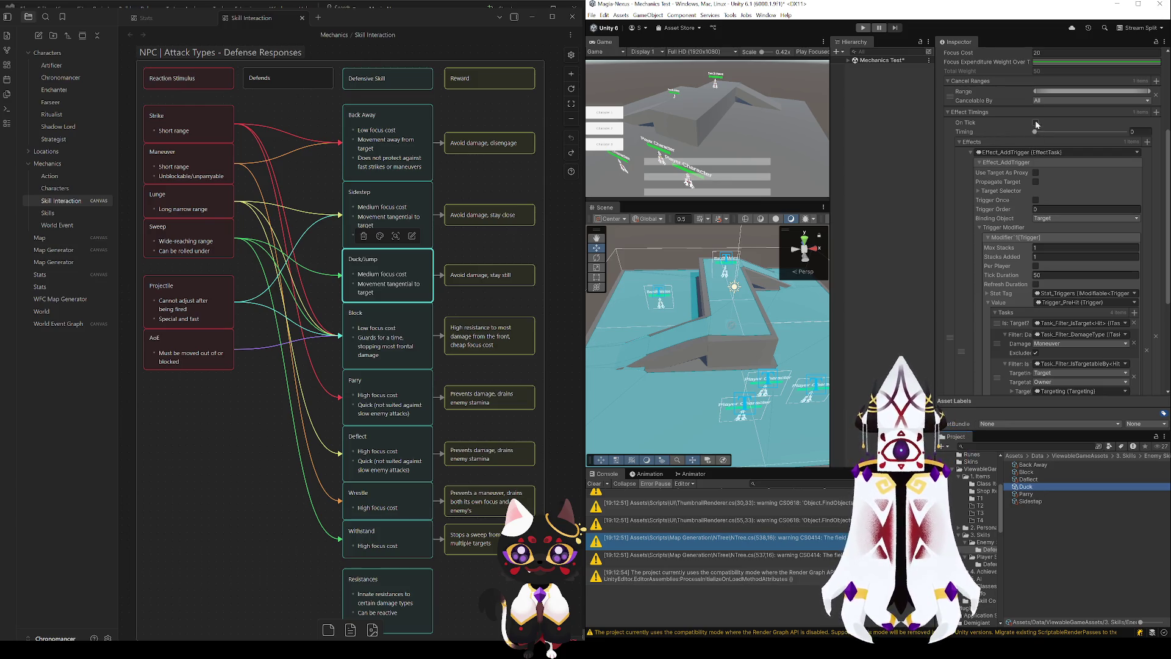
scroll(1008, 189, "up", 4)
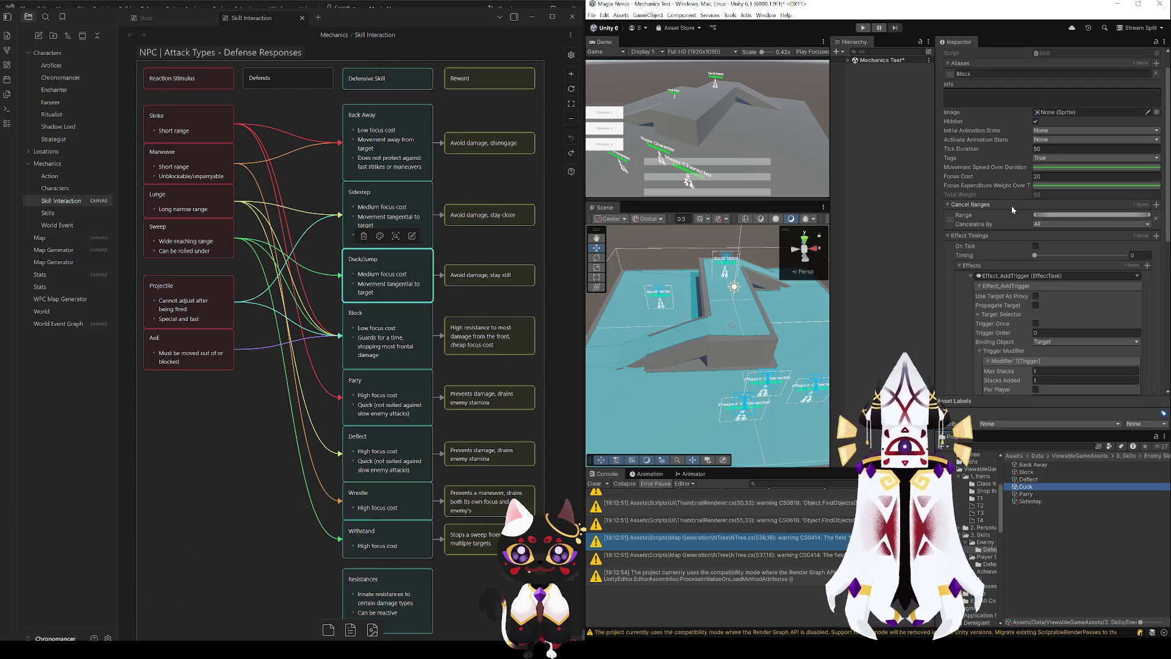
left_click(1049, 149)
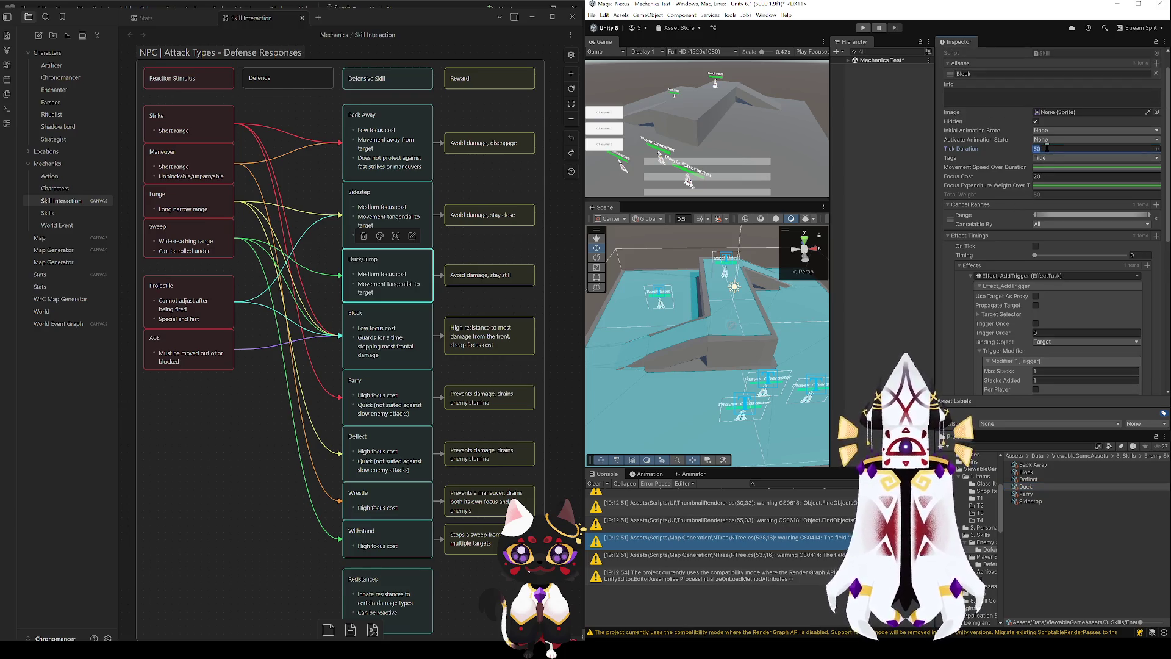
type("40")
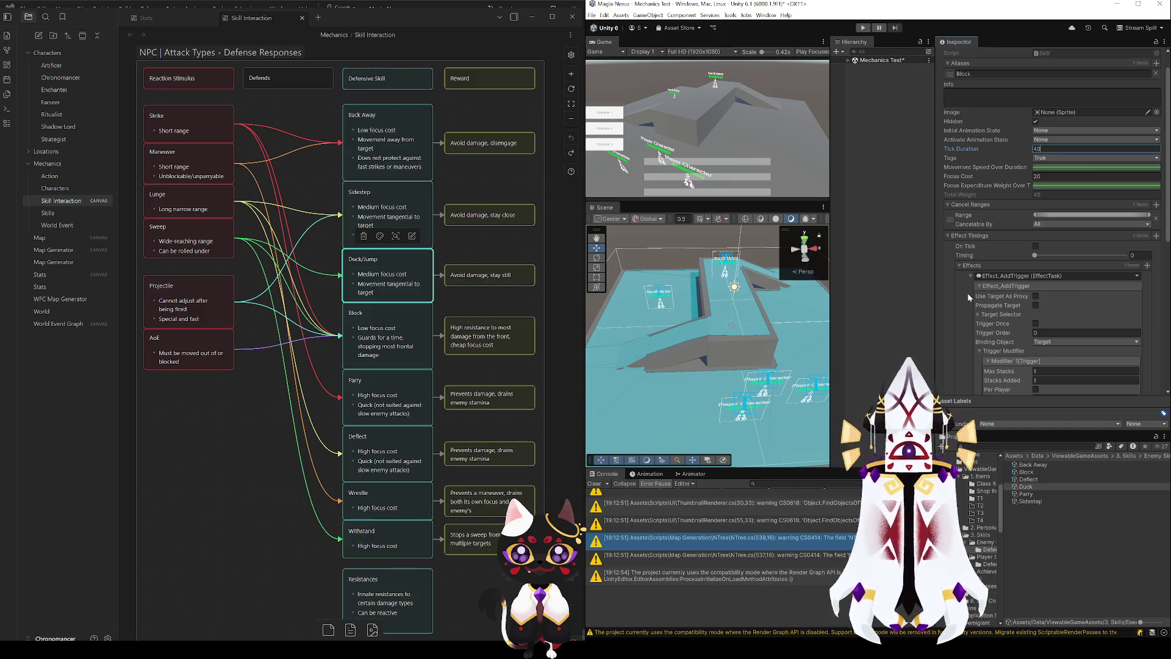
scroll(968, 293, "down", 3)
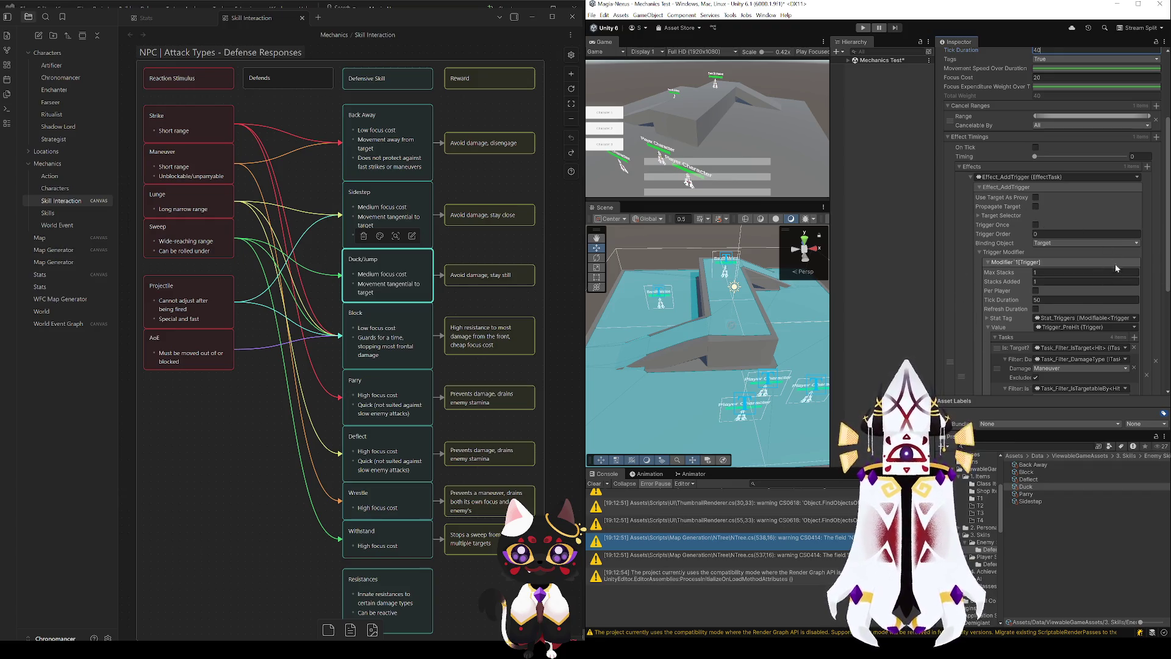
scroll(989, 333, "down", 6)
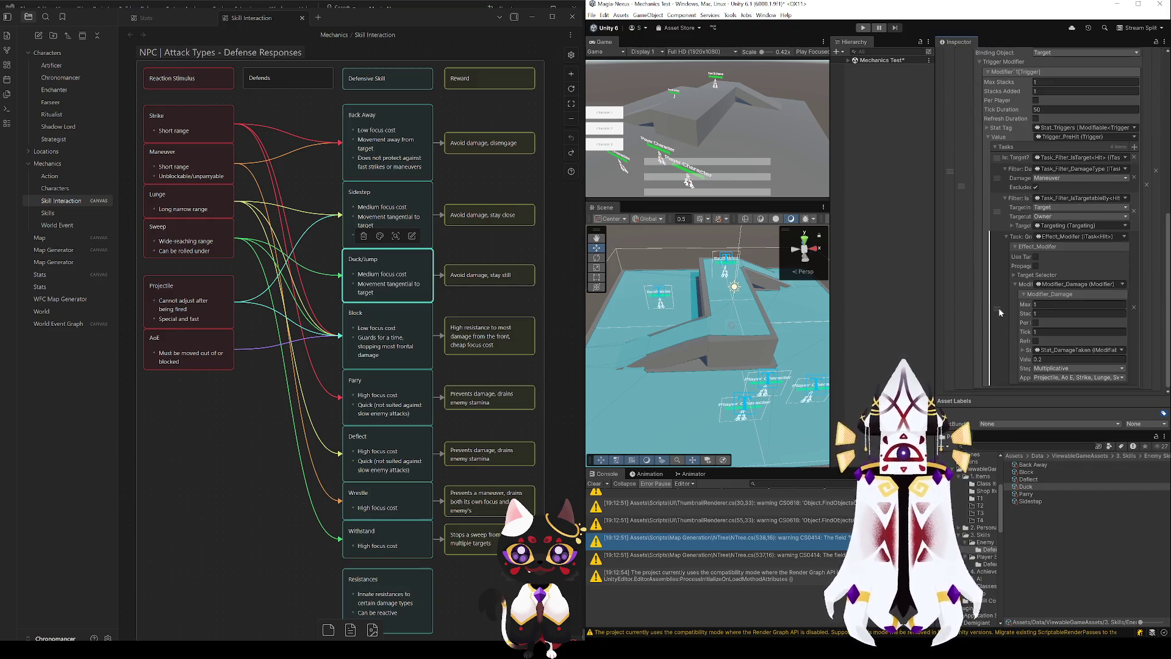
scroll(979, 286, "up", 5)
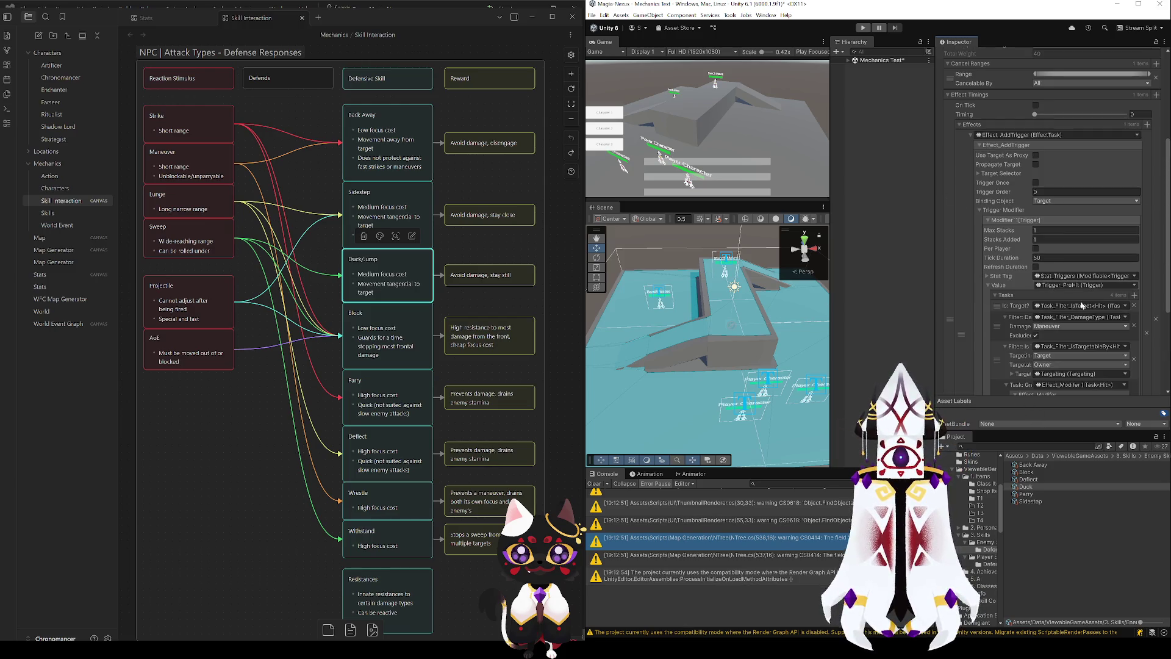
- Replace Duck's add-trigger effect with a value-0 damage modifier lasting 40 ticks
left_click(1156, 318)
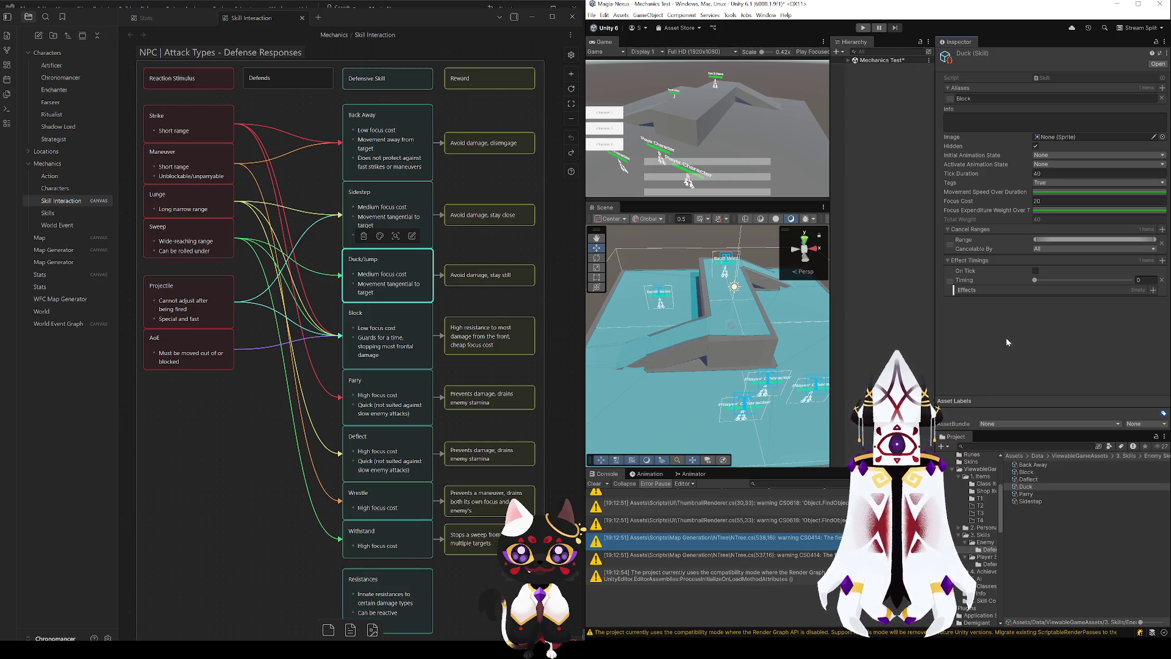
key("ctrl+z")
scroll(1015, 272, "down", 2)
left_click(1045, 362)
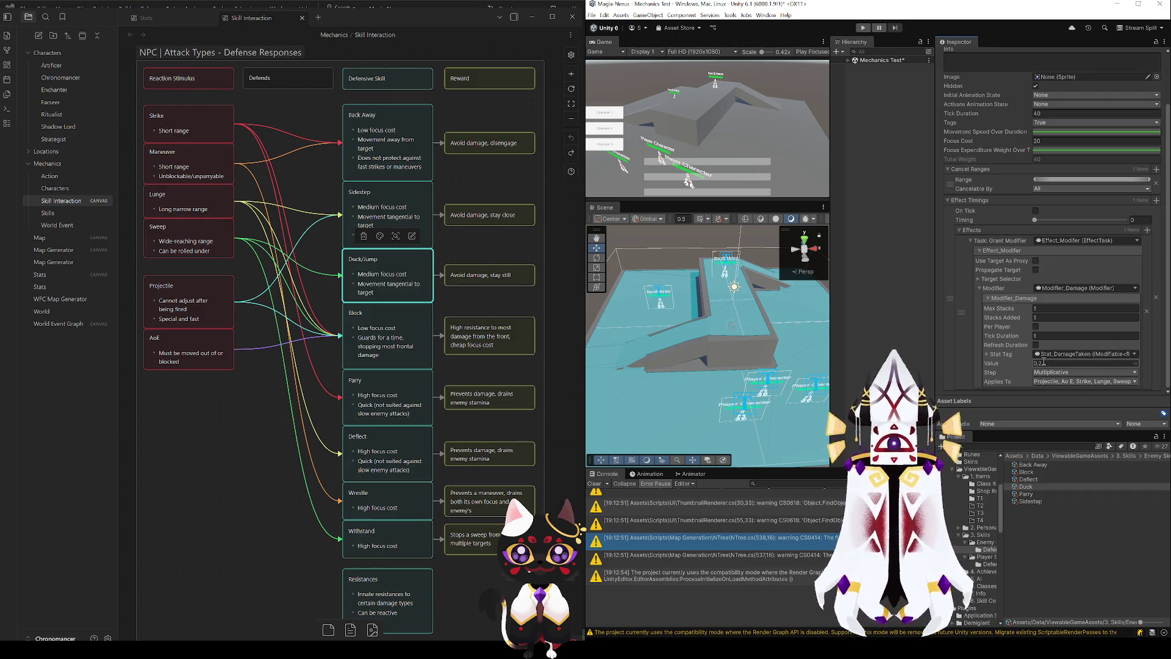
type("0")
key("Return")
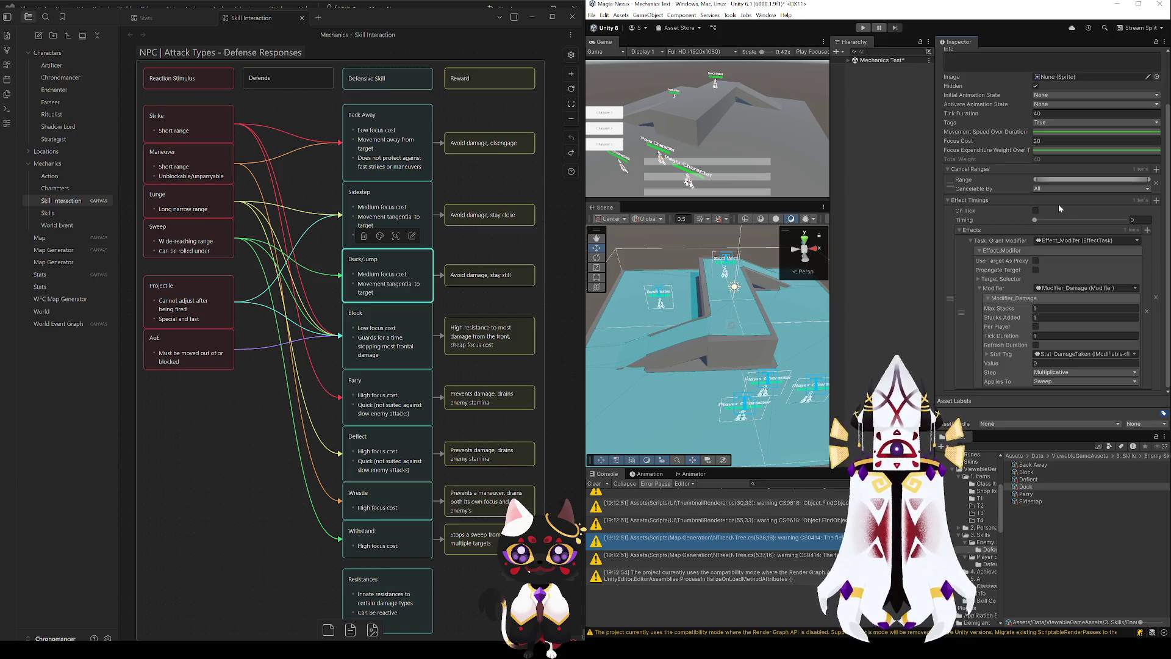
left_click(1061, 335)
type("40")
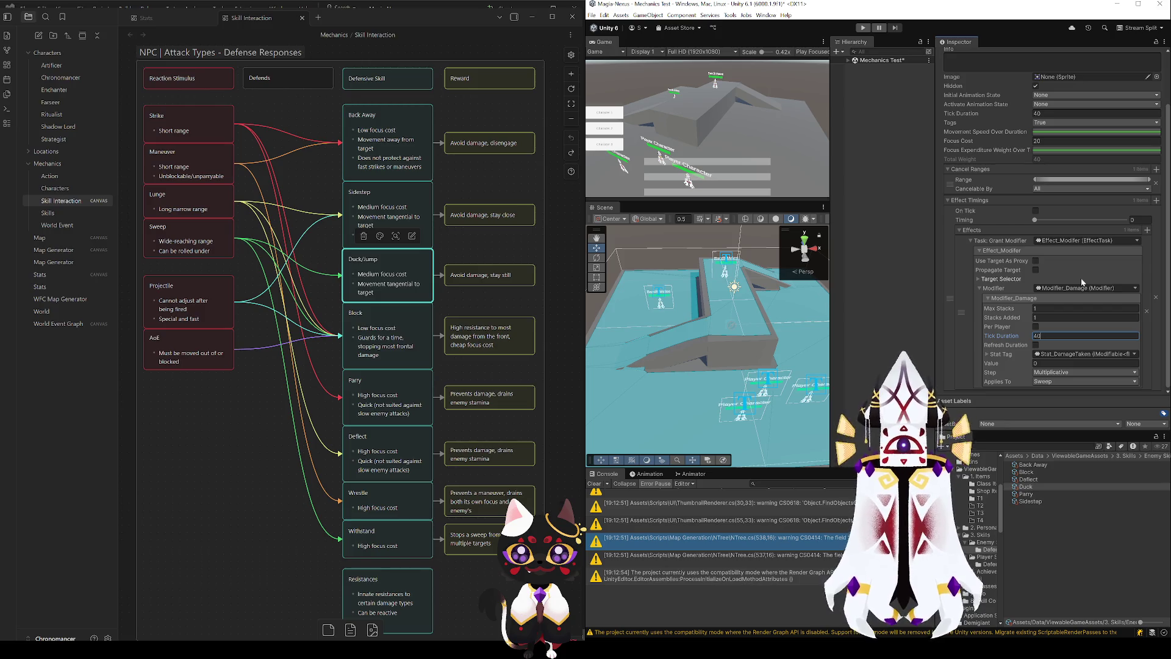
- Remove Duck's cancel range and set its alias to Duck
left_click(1156, 183)
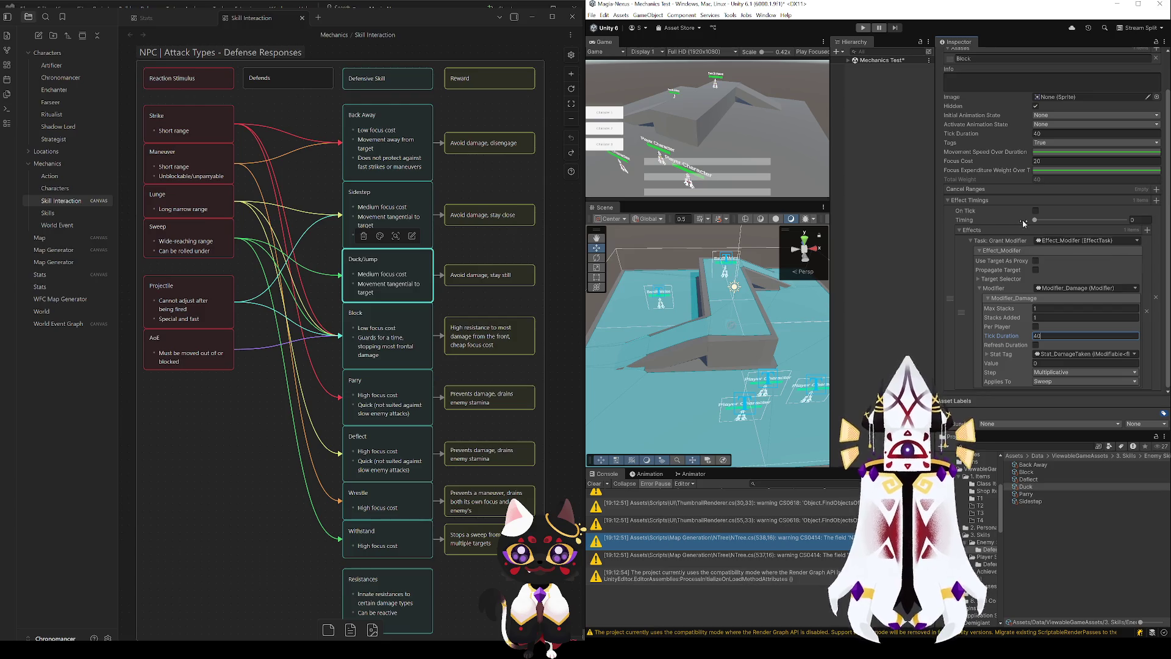
left_click(984, 58)
type("k")
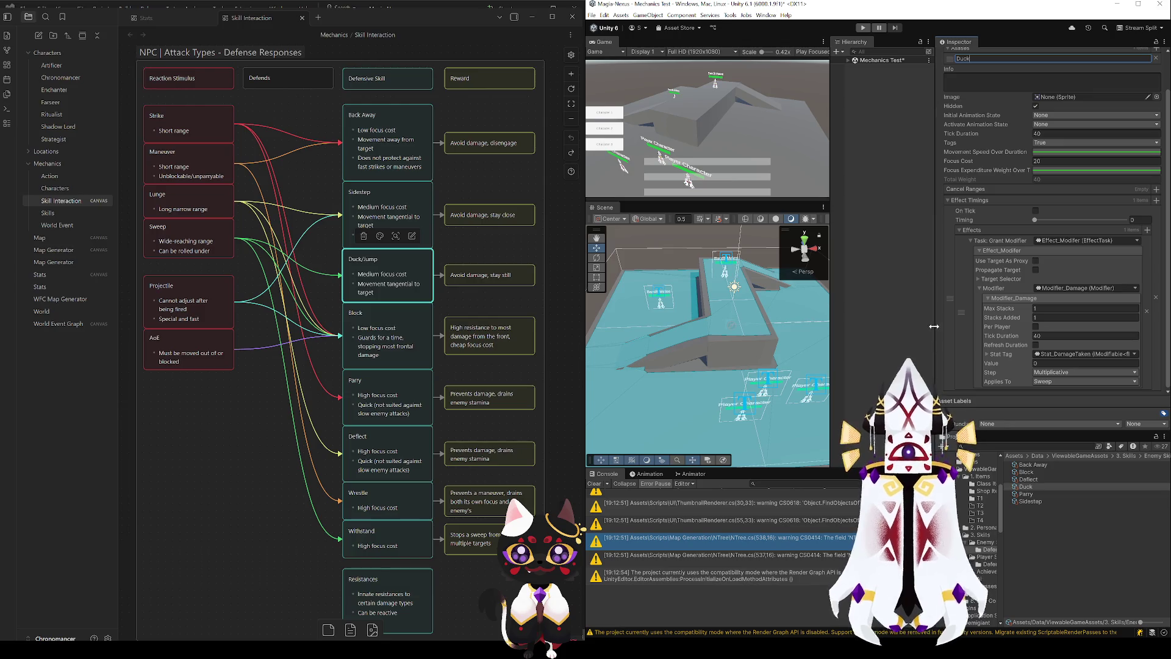
left_click(954, 266)
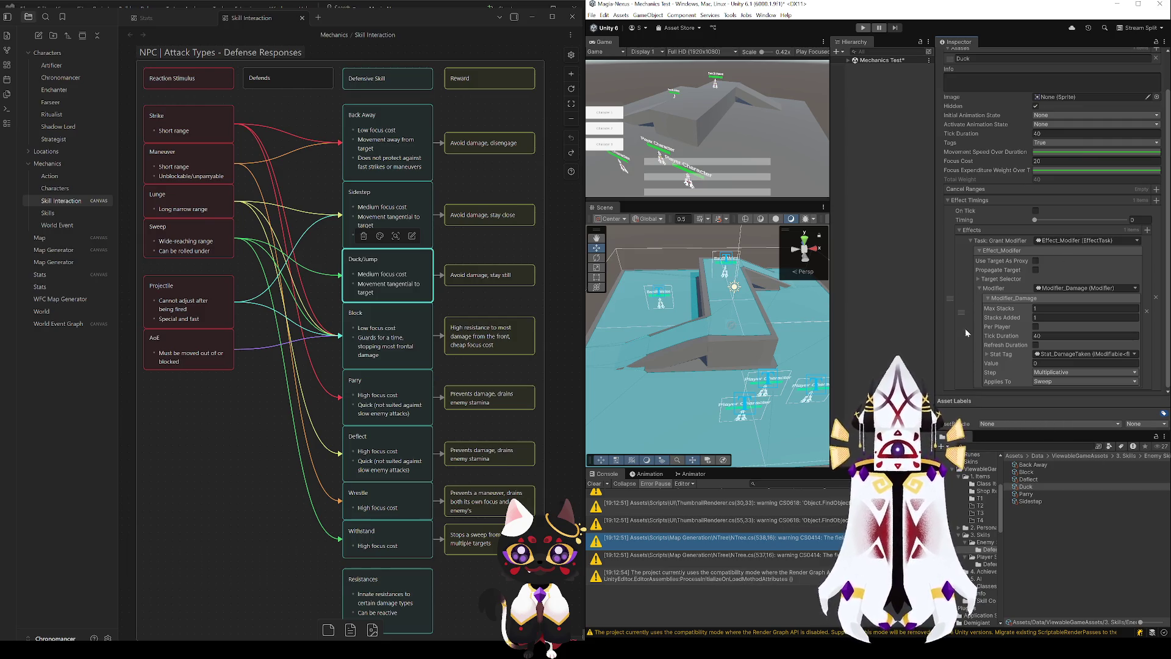
left_click(1037, 501)
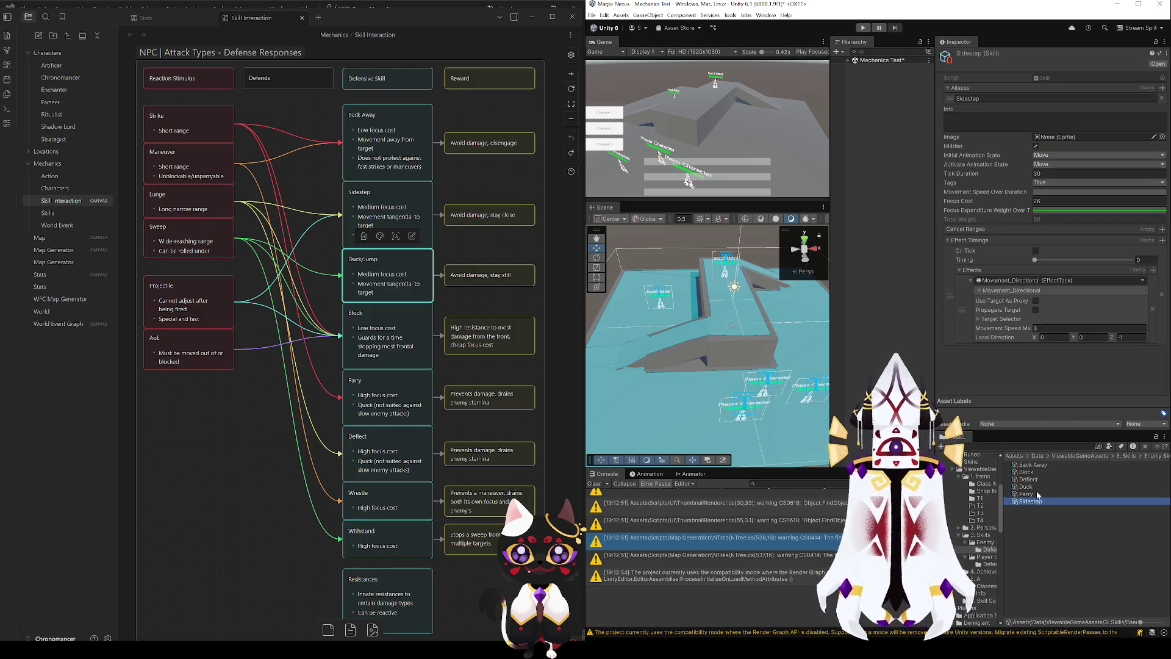
- Step through the Back Away, Sidestep, Duck/Jump, Block, Parry and Deflect cards
left_click(400, 152)
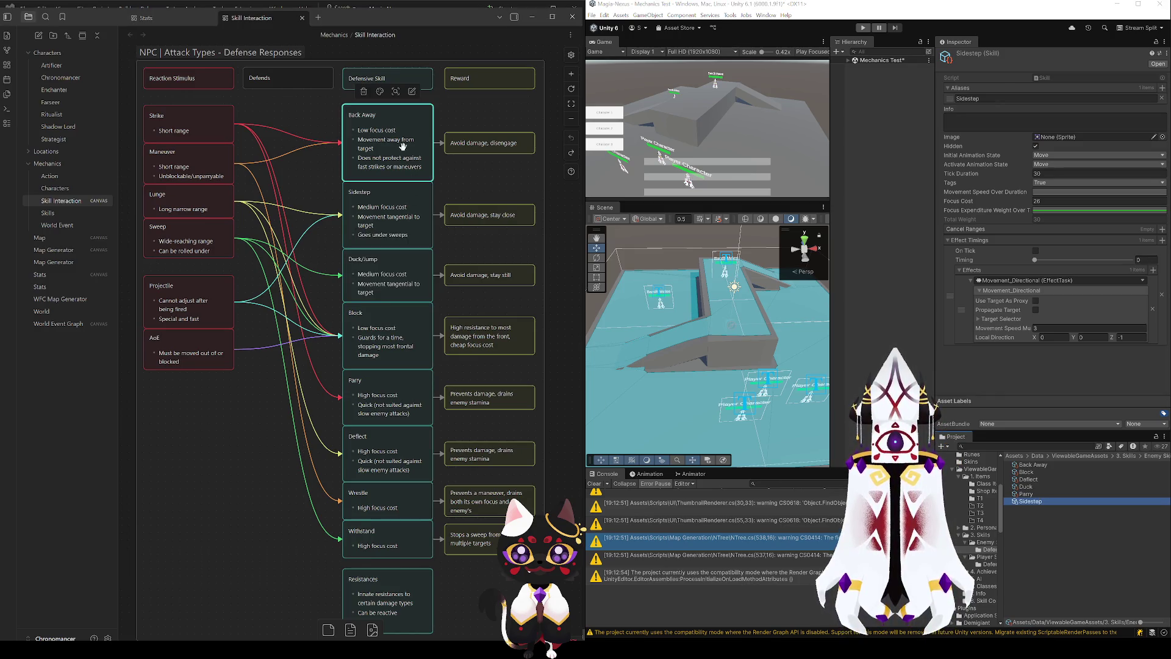
left_click(391, 214)
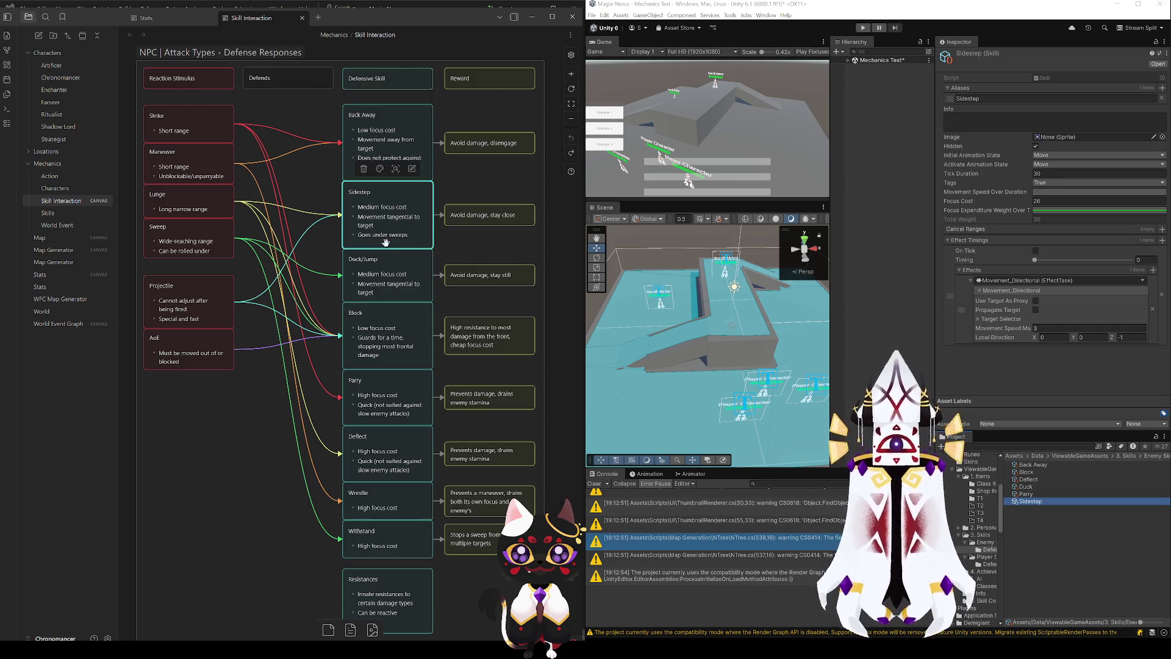
left_click(370, 269)
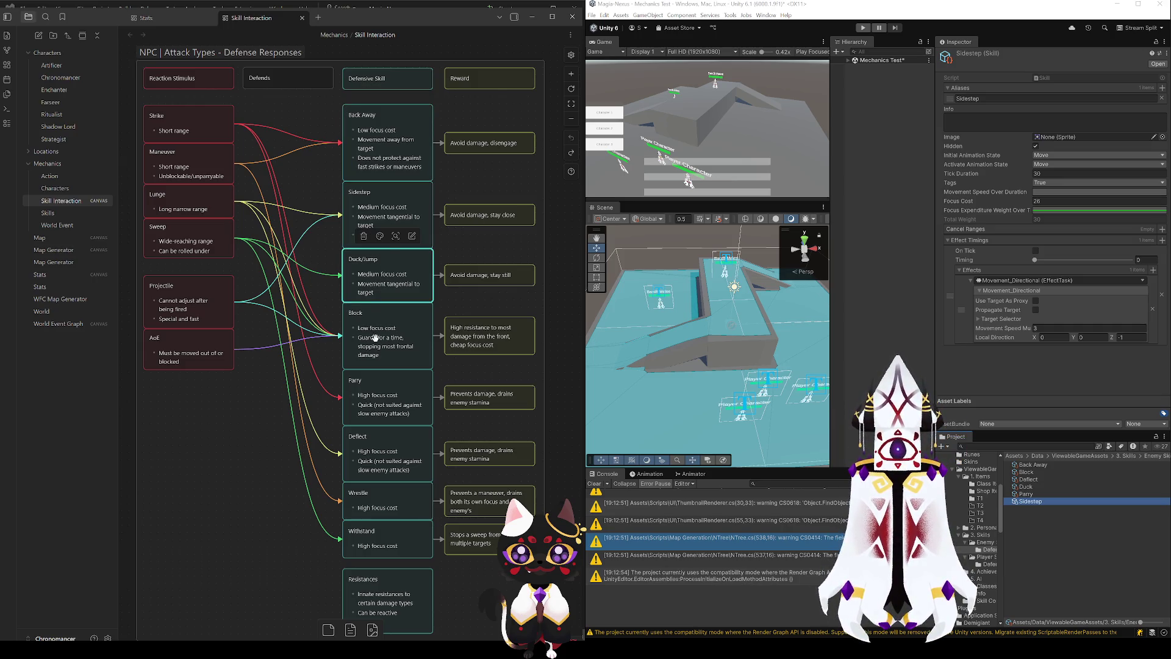
left_click(376, 340)
left_click(377, 396)
left_click(376, 455)
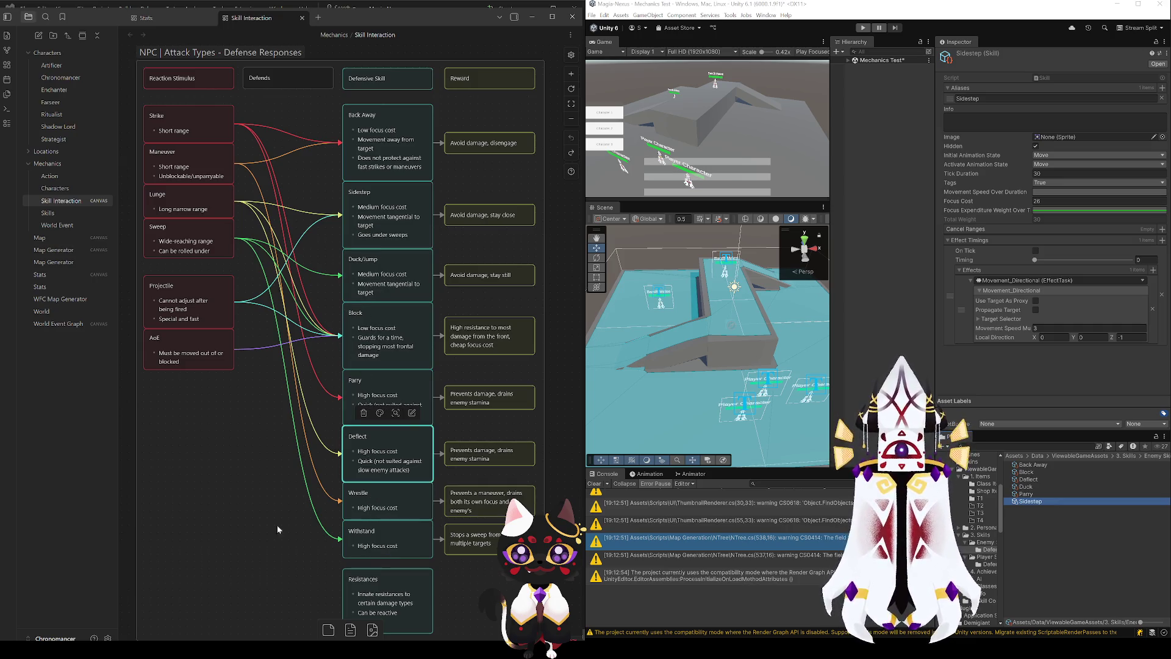
- Check the Withstand card, clear the canvas selection, and open Unity's Parry skill
scroll(375, 507, "down", 1)
left_click(386, 483)
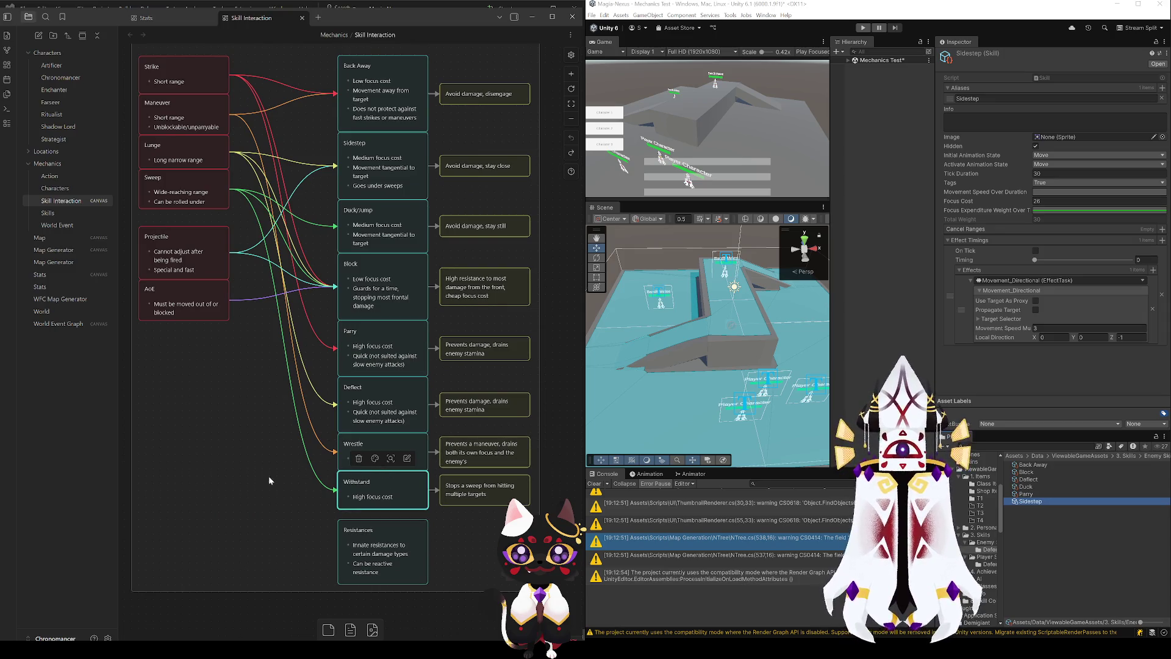
left_click(234, 521)
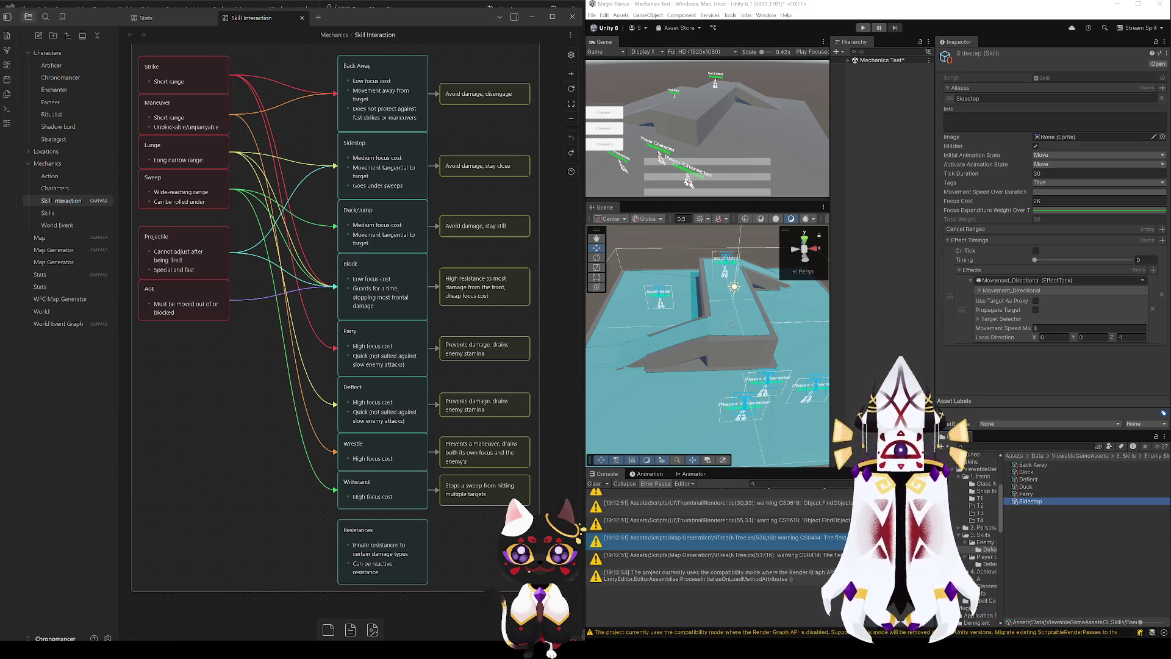
left_click(1024, 494)
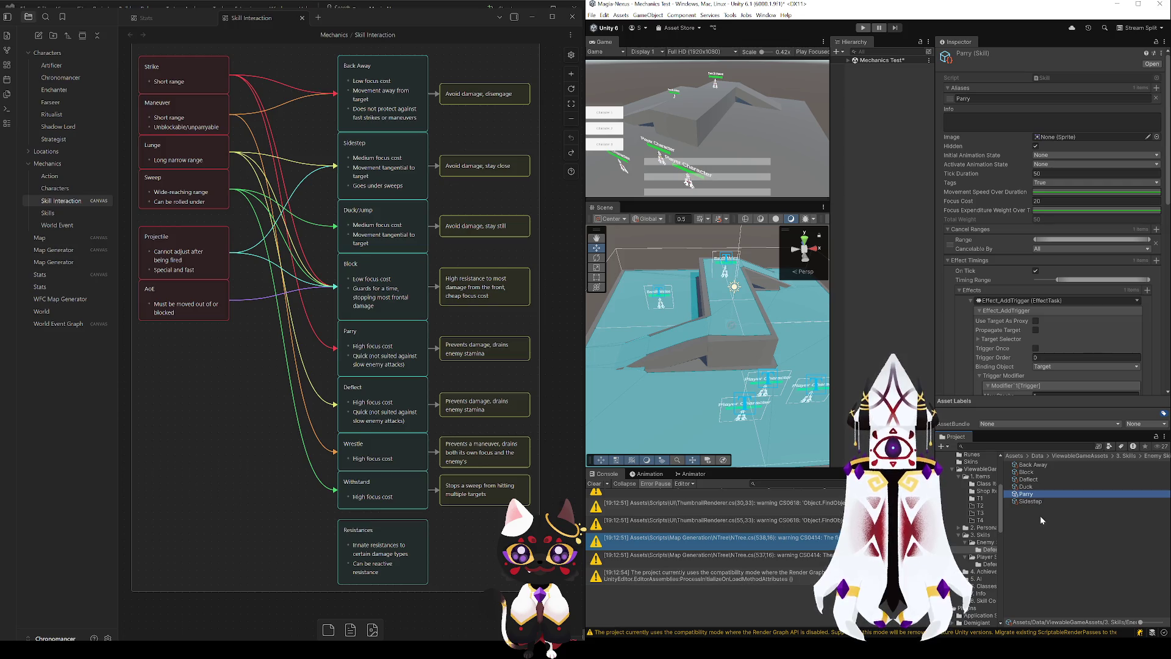
- Duplicate the Parry skill and name the copy Wrestle
key("ctrl+d")
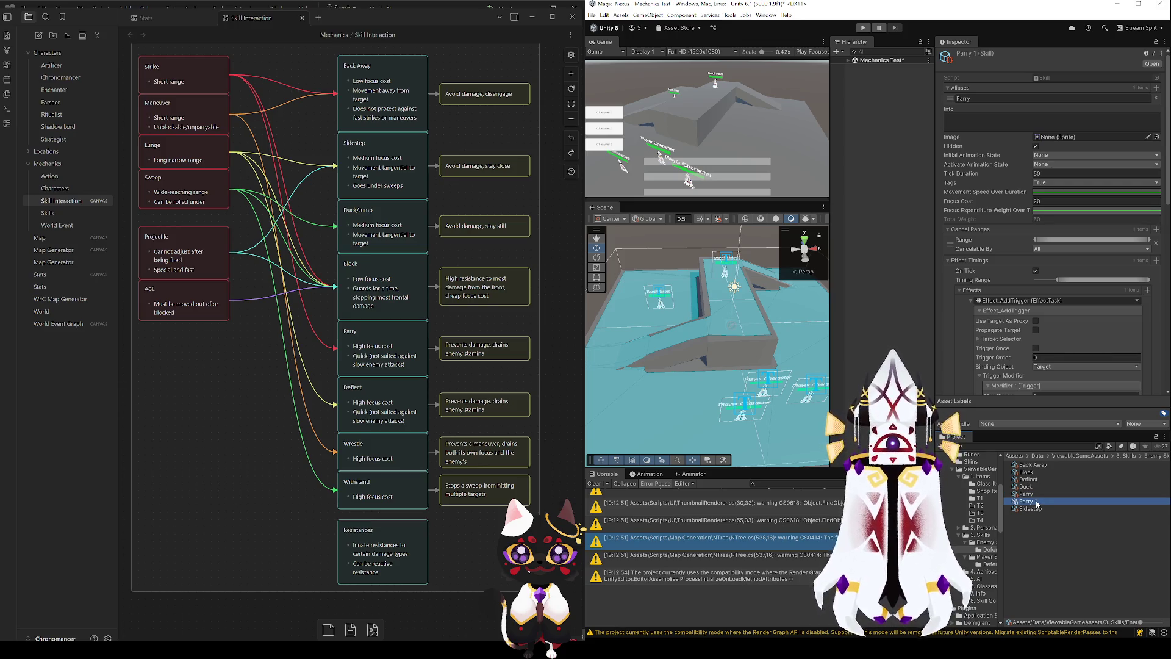
key("F2")
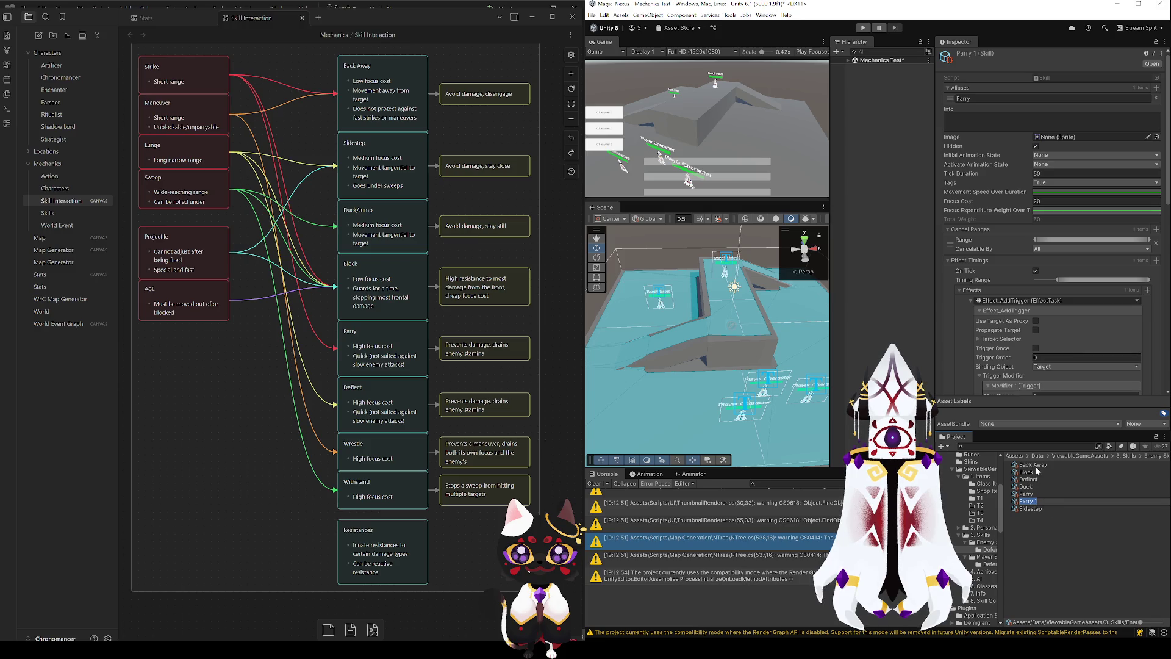
type("Wrestle")
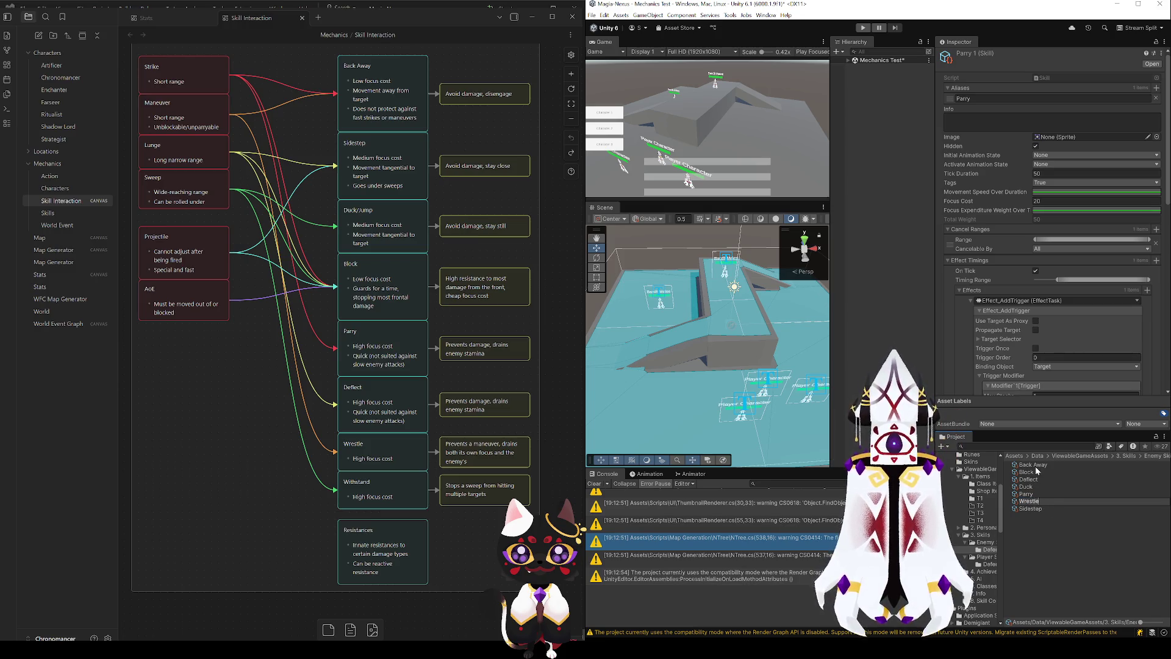
key("Return")
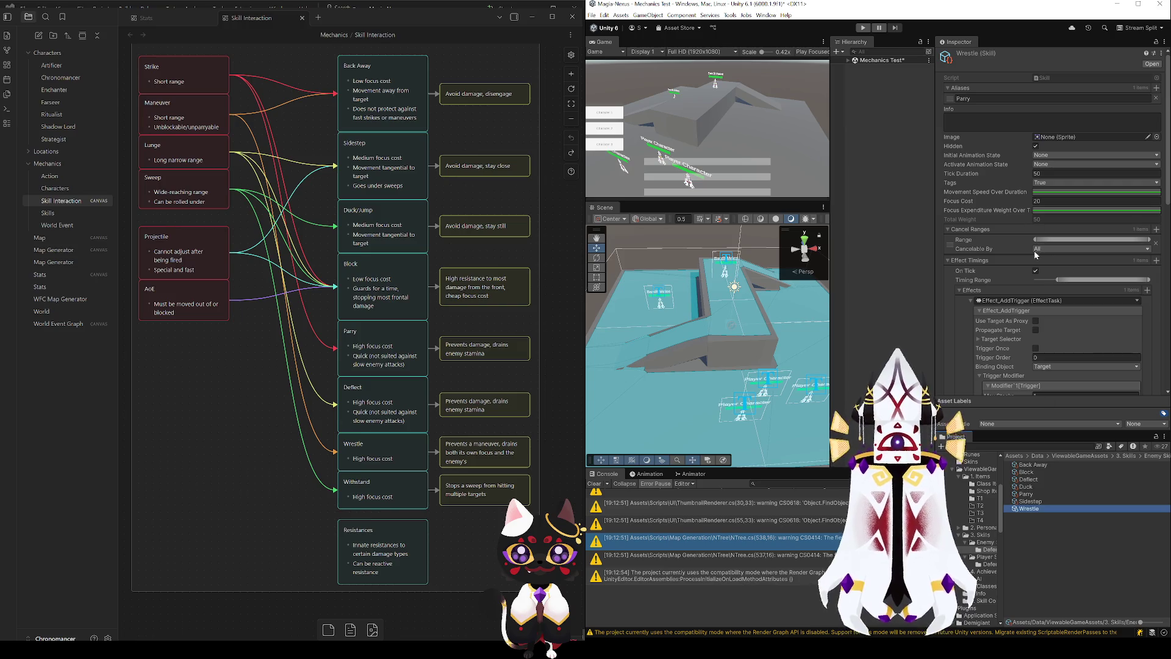
scroll(1033, 171, "down", 5)
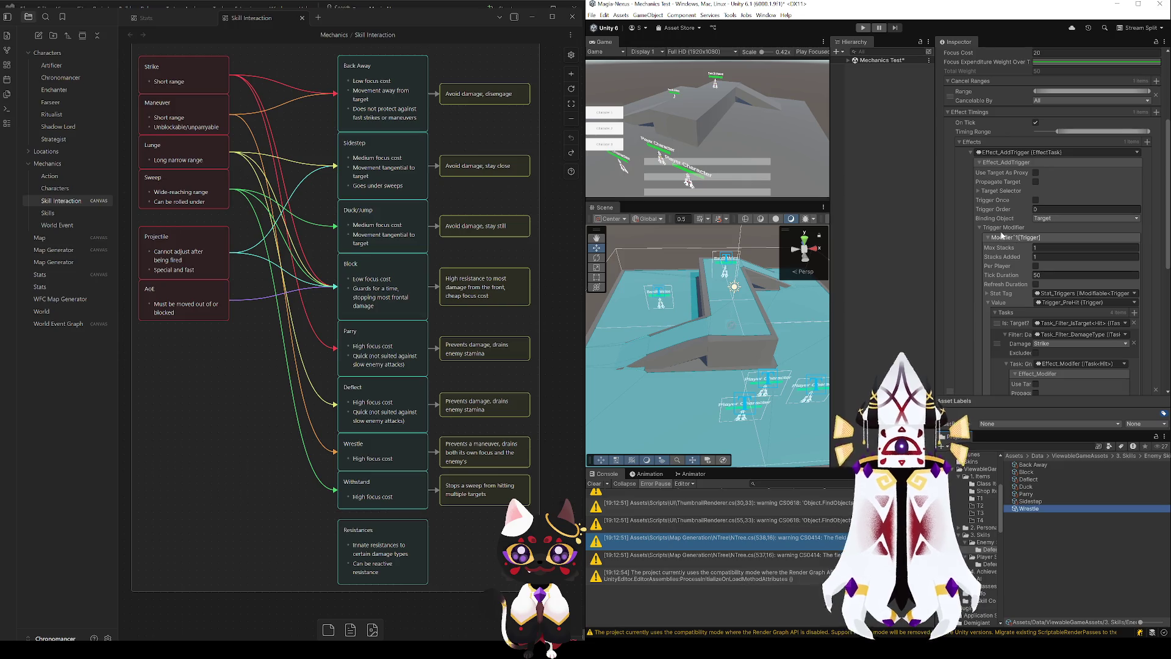
scroll(997, 221, "up", 3)
- Set On Tick timing to a 0–1 range and the trigger tick duration to 50
left_click(1045, 210)
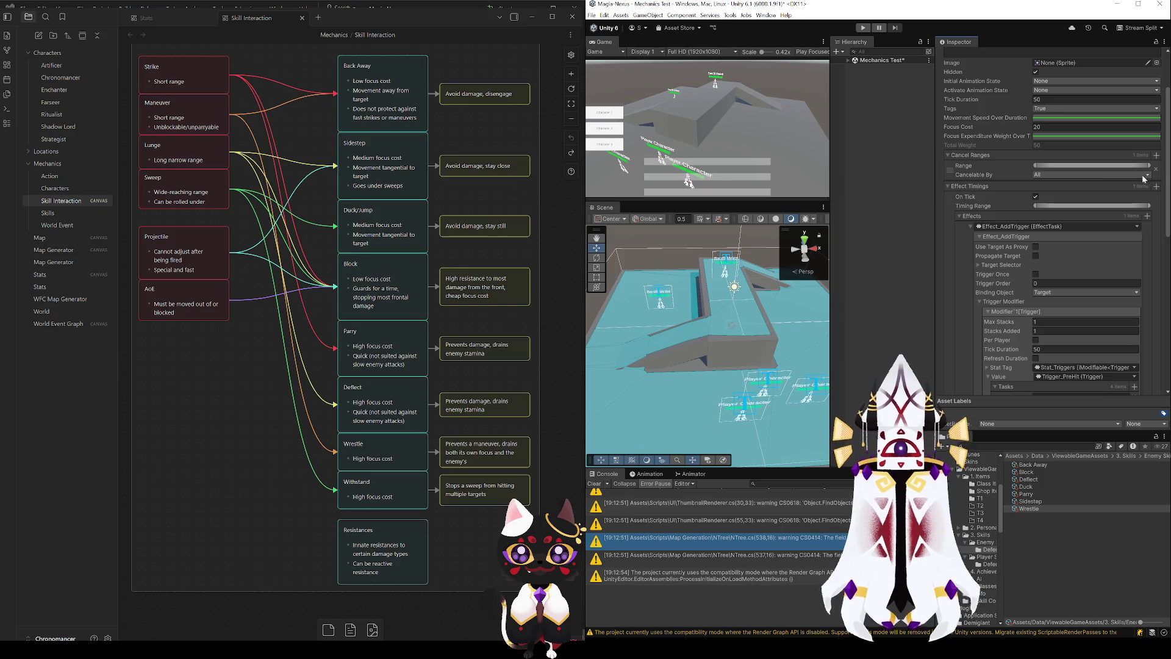
scroll(1037, 224, "up", 2)
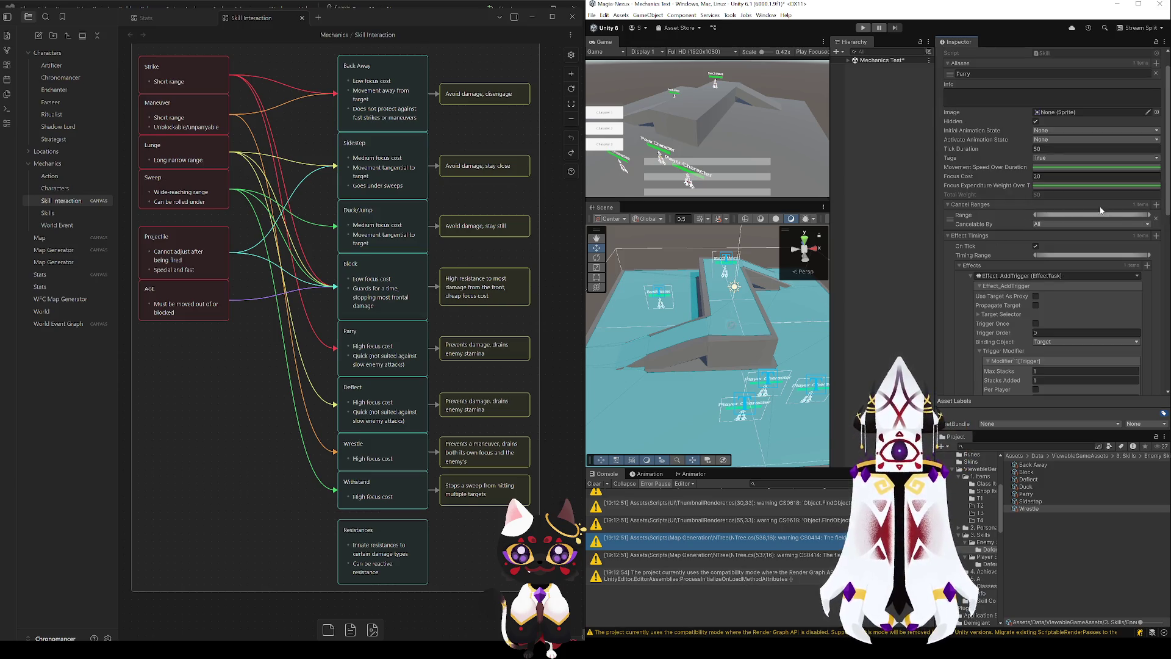
left_click(1035, 246)
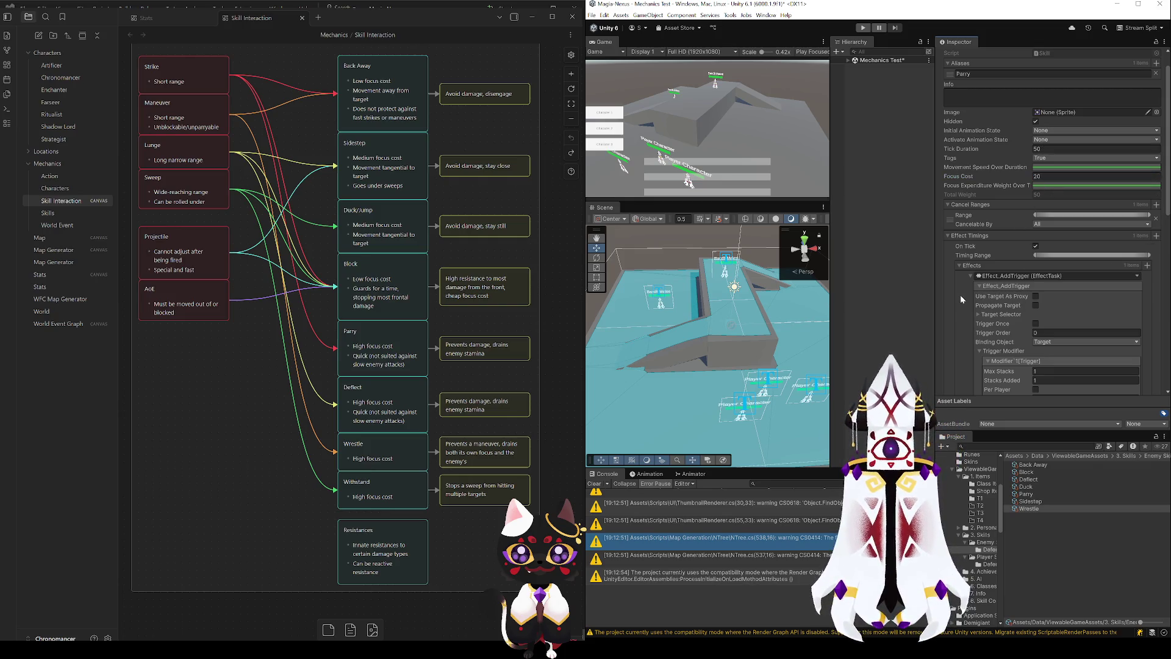
scroll(1017, 250, "down", 5)
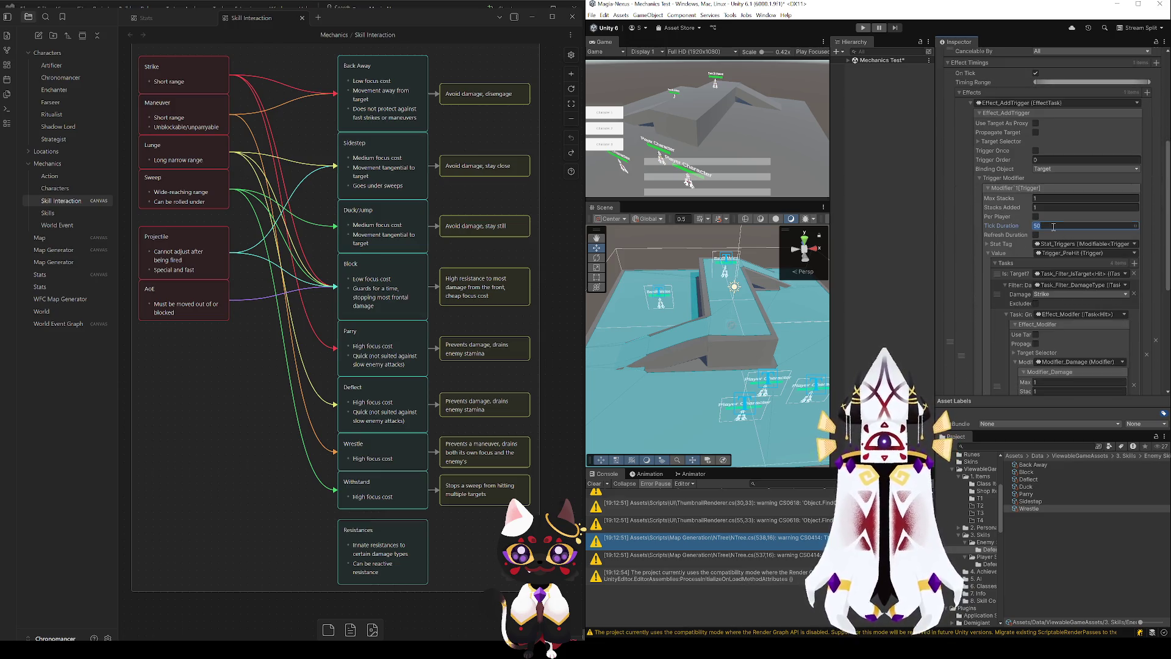
left_click(1033, 493)
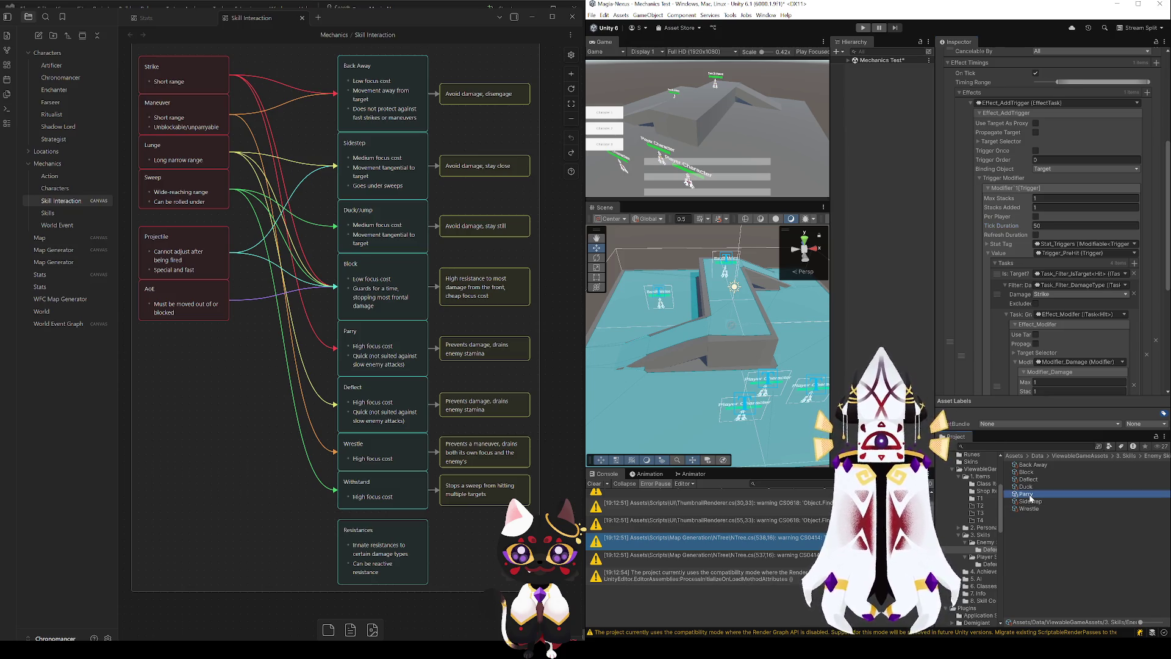
- Enable per-tick timing on the Deflect skill
left_click(1047, 225)
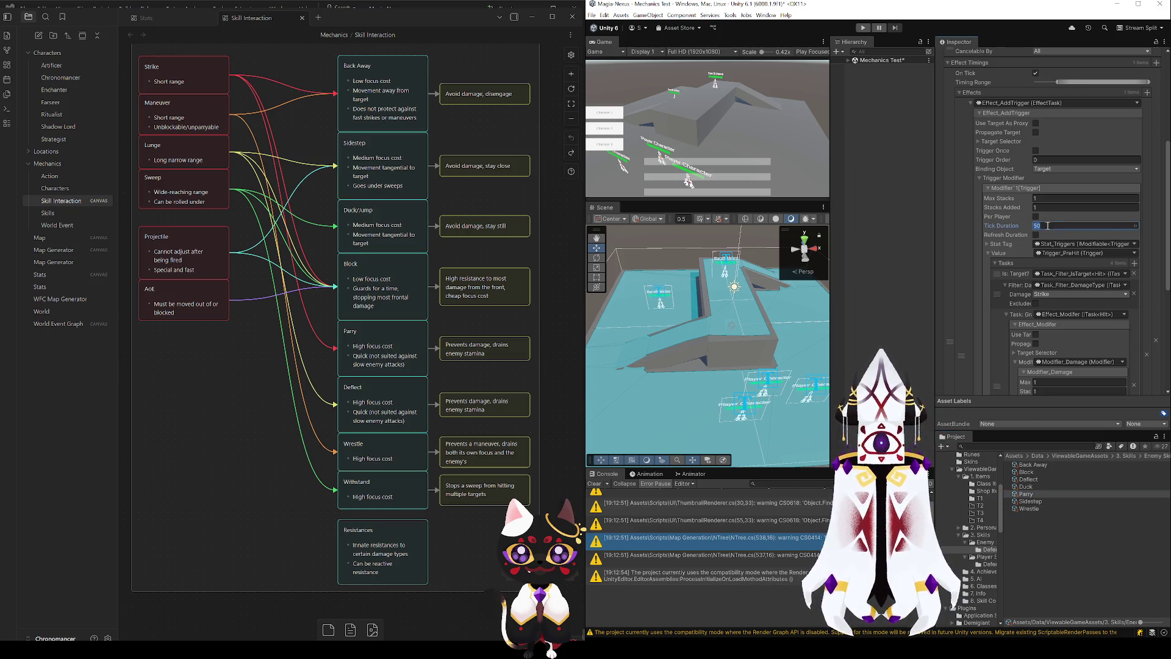
type("1")
left_click(1039, 479)
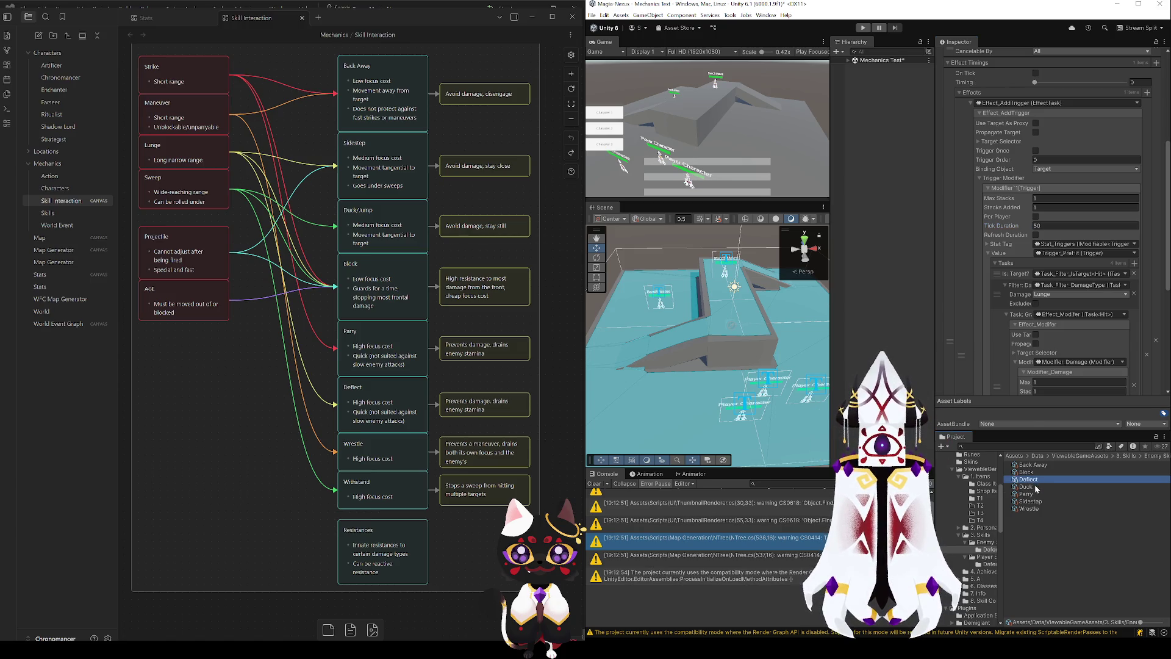
scroll(993, 225, "up", 3)
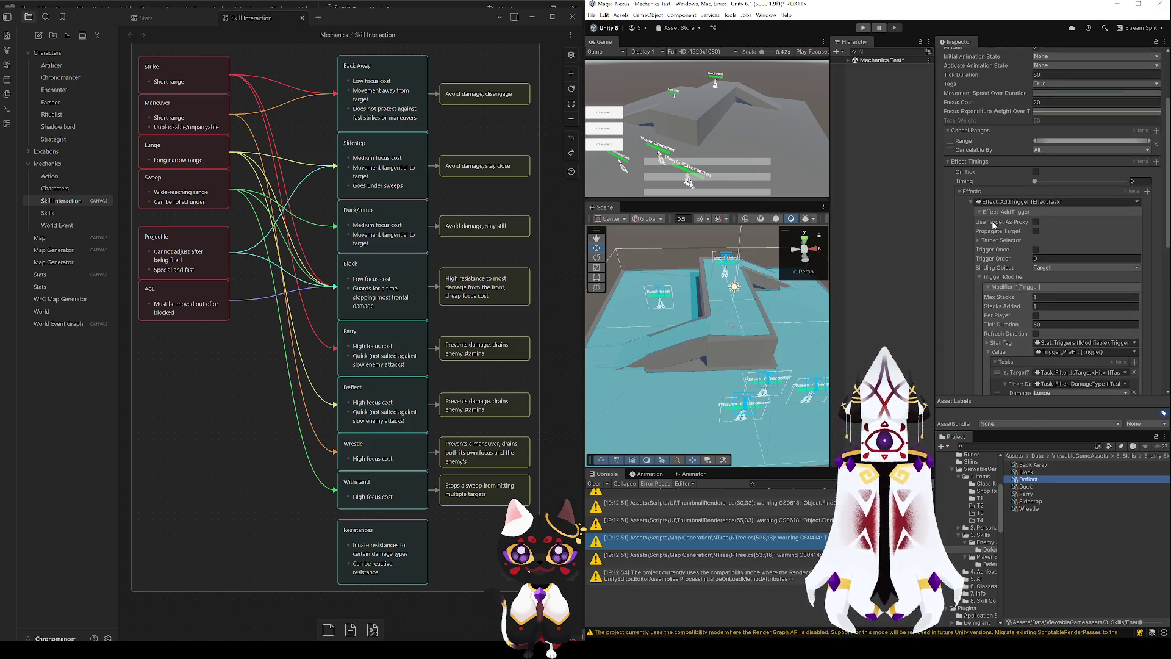
left_click(1044, 325)
- Check the Block and Wrestle skills' trigger settings
left_click(1037, 473)
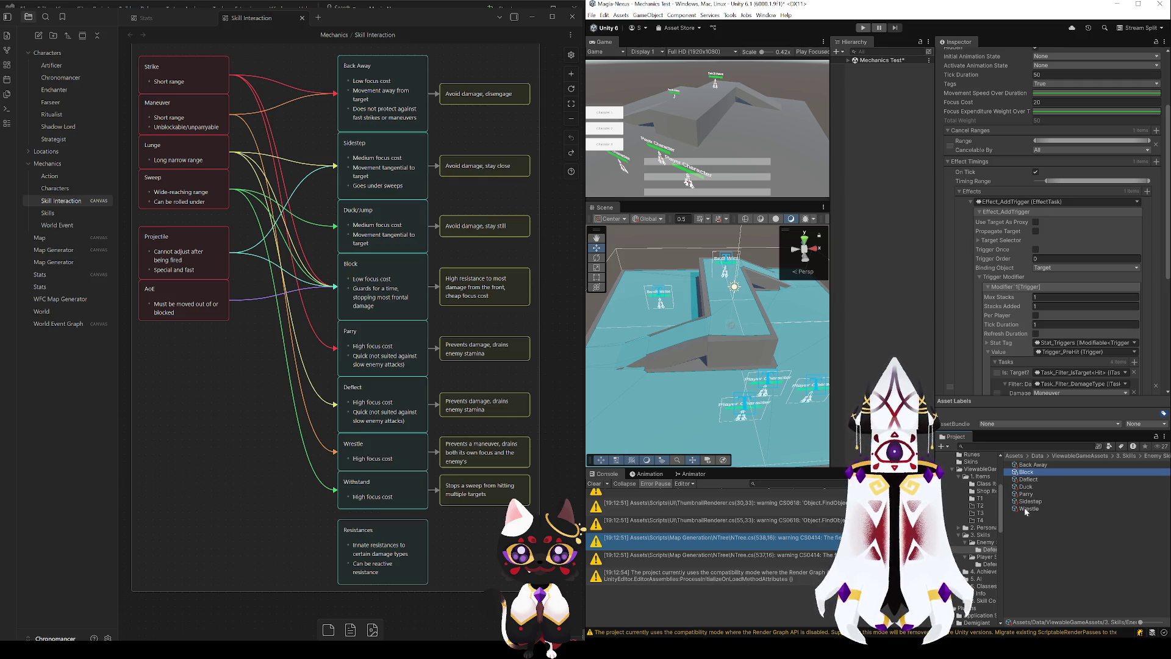
key("End")
scroll(1014, 279, "down", 4)
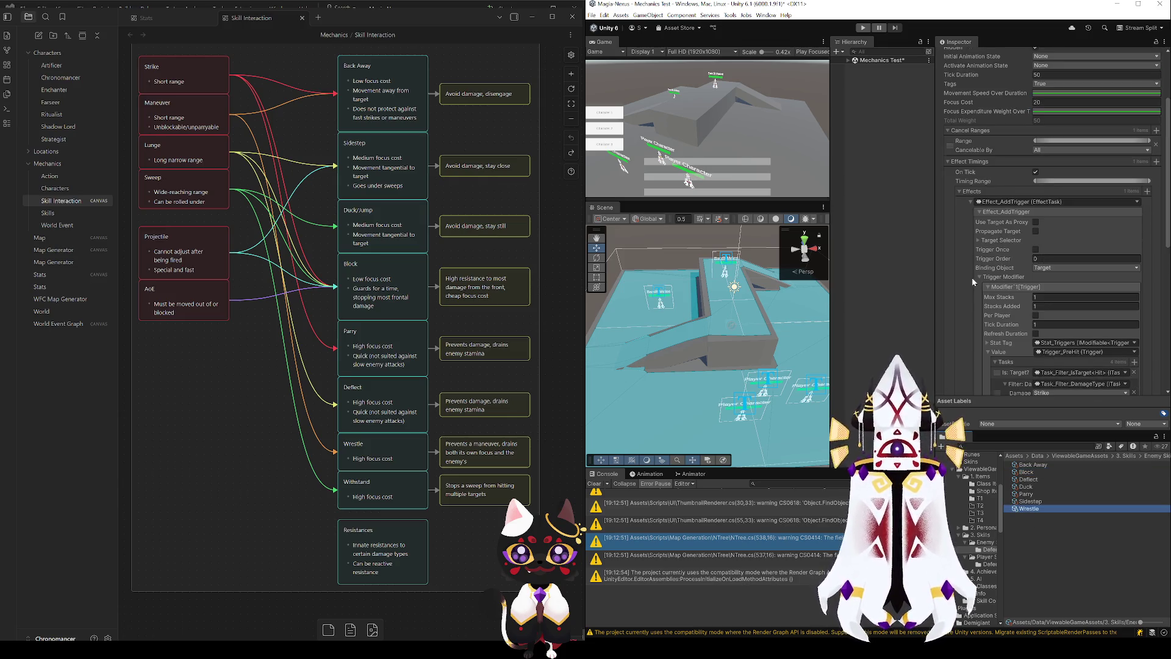
left_click(1074, 342)
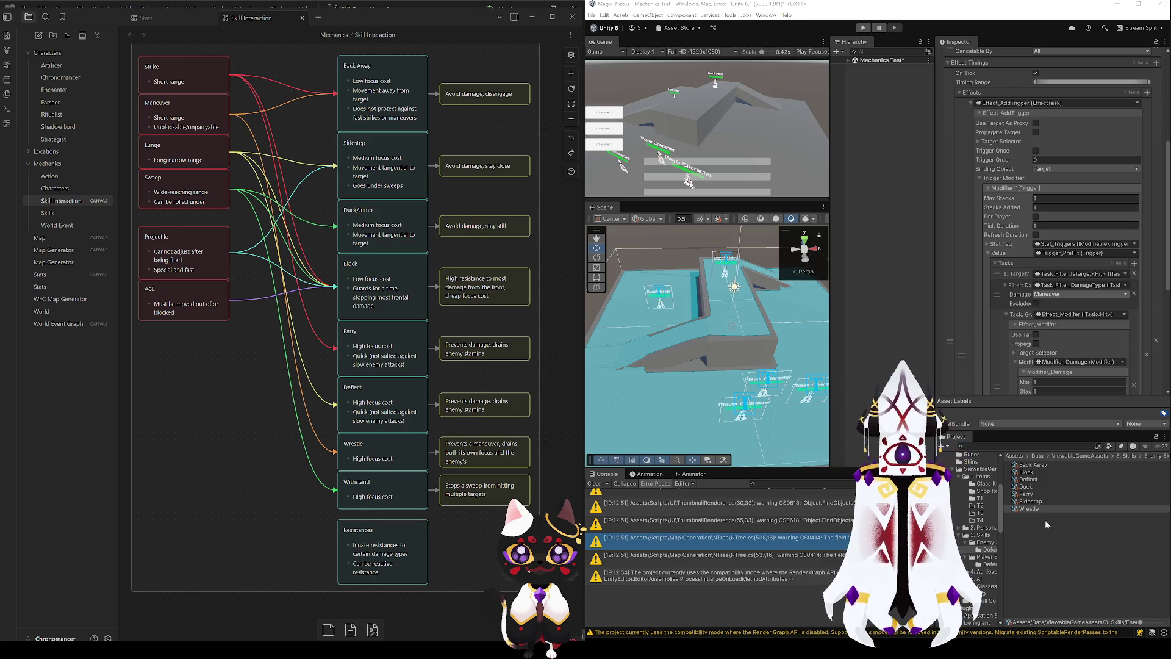
scroll(983, 292, "down", 2)
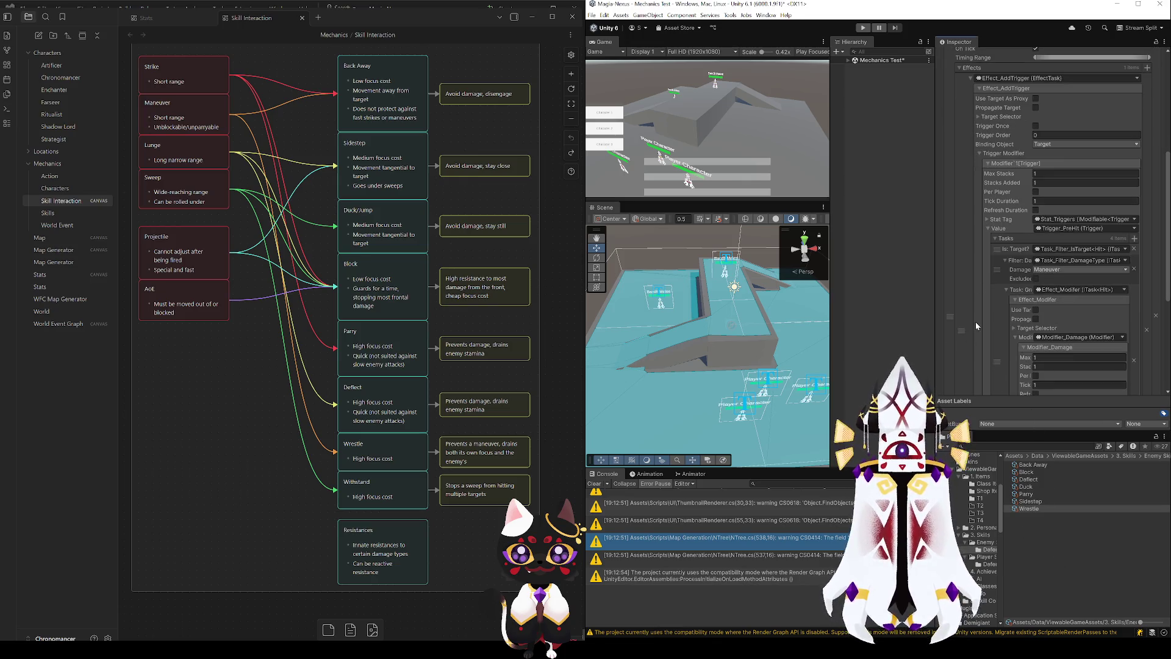
- Expand the last Effect_Modifier task's Target Selector and Targeting foldouts, then collapse them
scroll(986, 288, "down", 6)
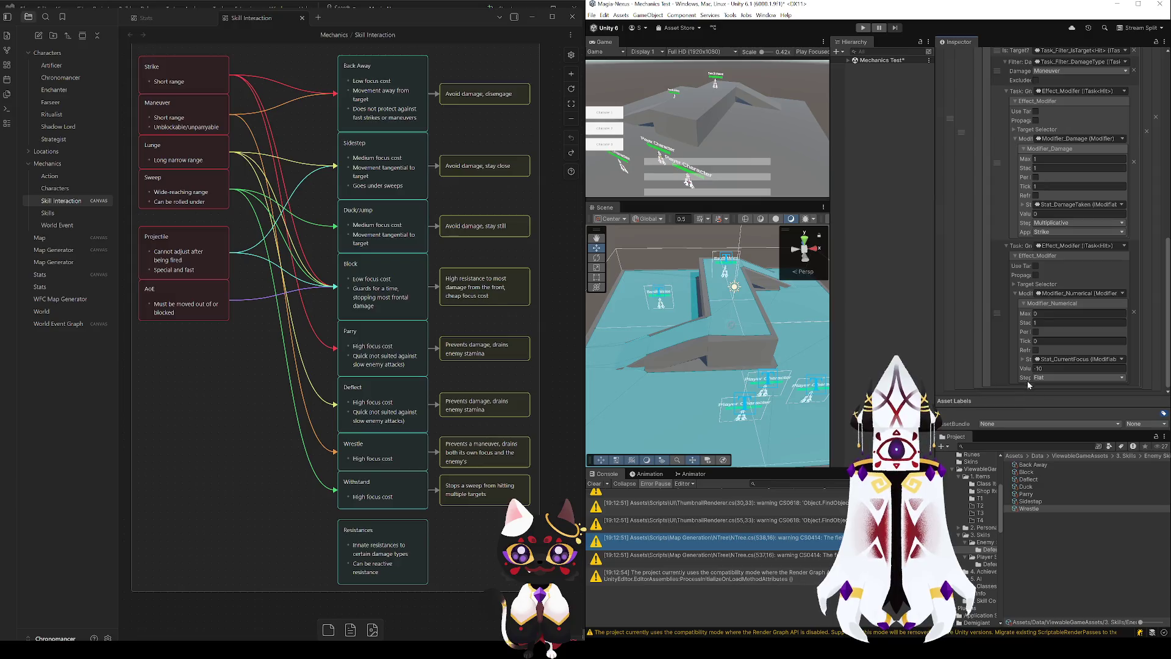
left_click(1006, 313)
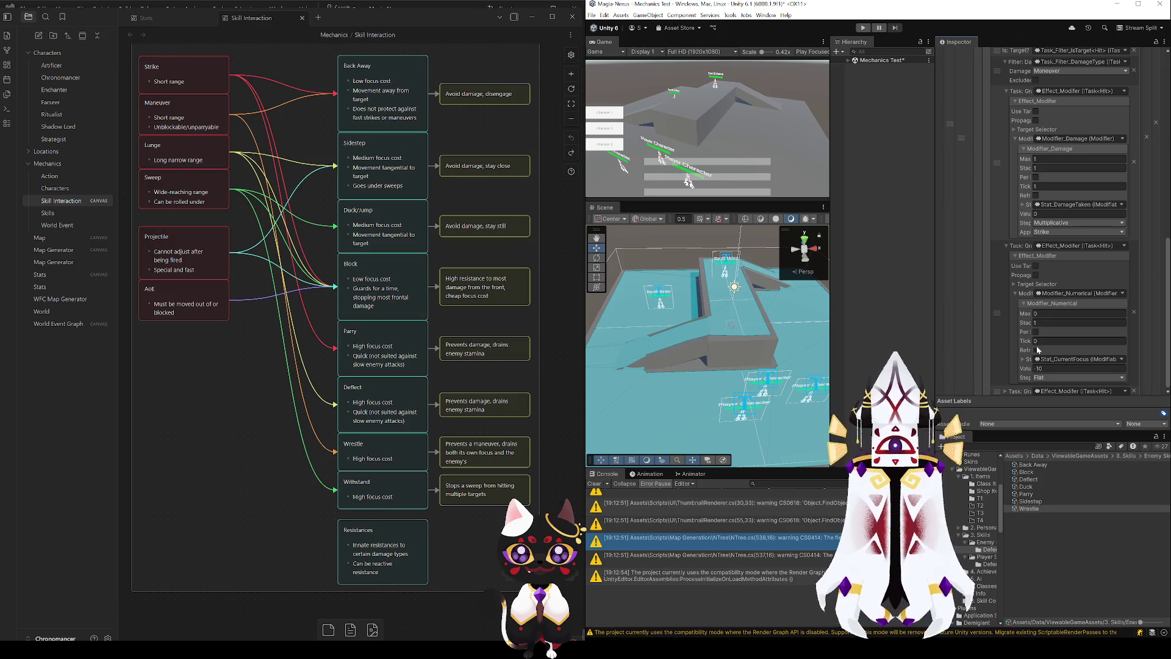
scroll(1025, 350, "down", 1)
left_click(1005, 380)
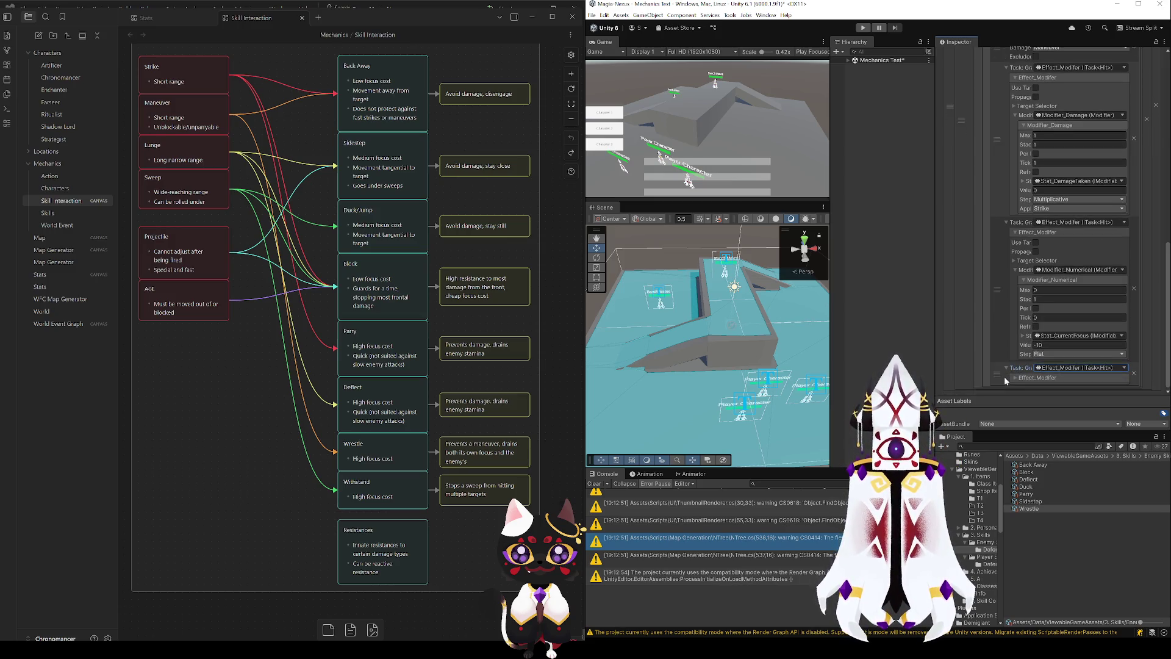
left_click(1015, 378)
scroll(1019, 345, "down", 3)
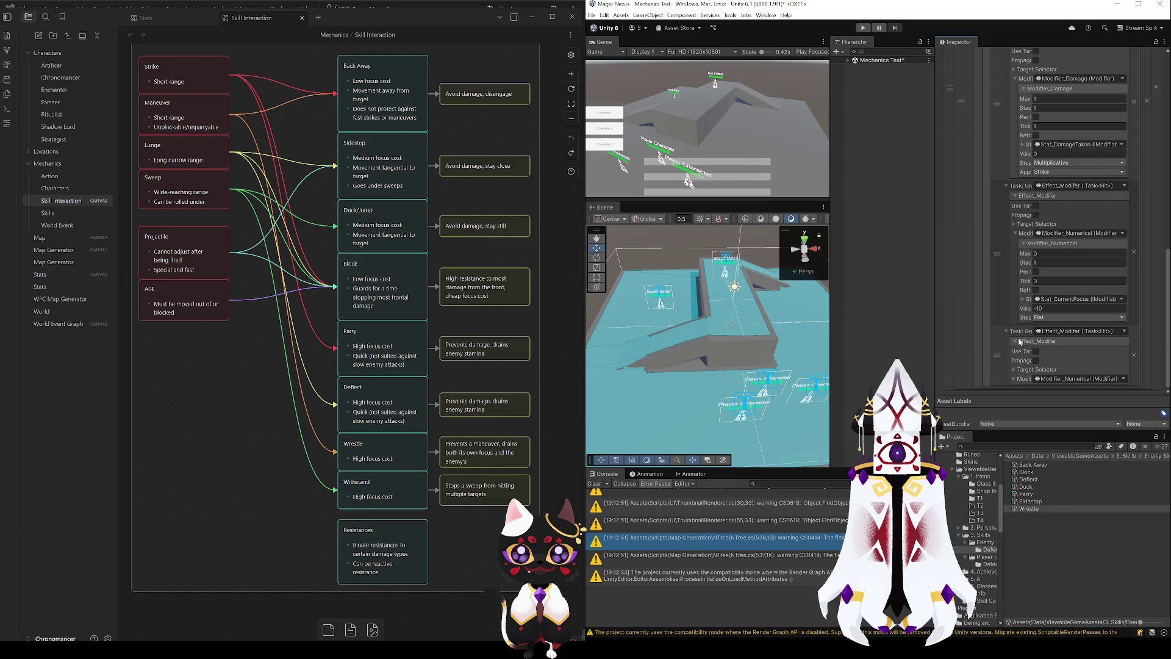
left_click(1016, 224)
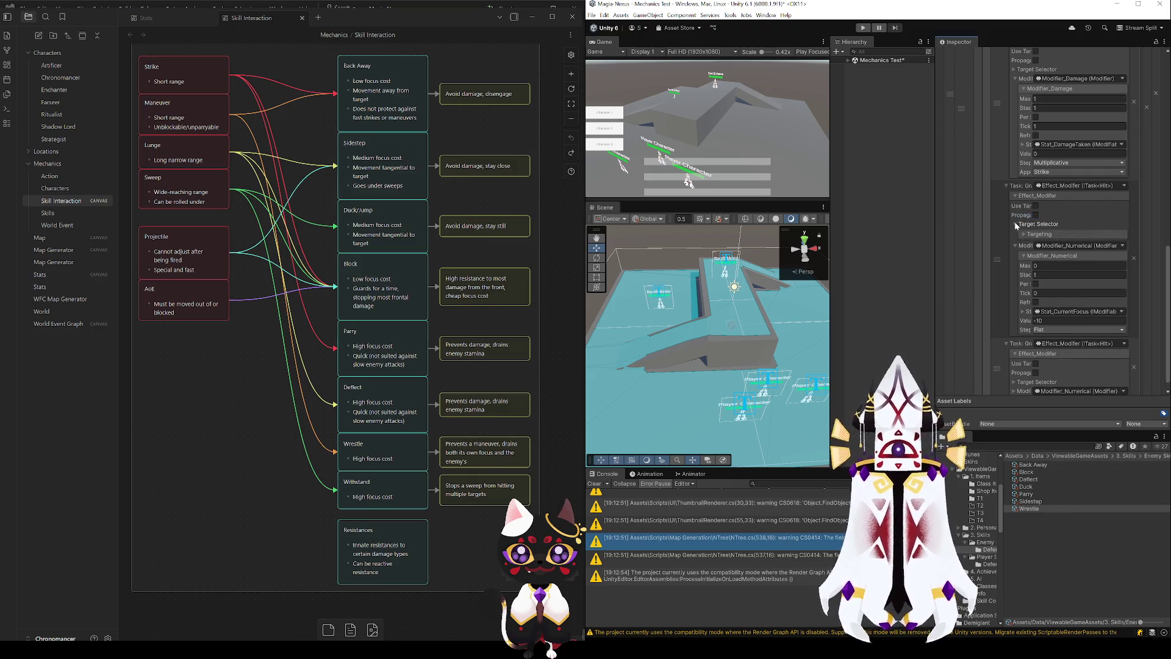
left_click(1027, 234)
left_click(1028, 235)
left_click(1015, 224)
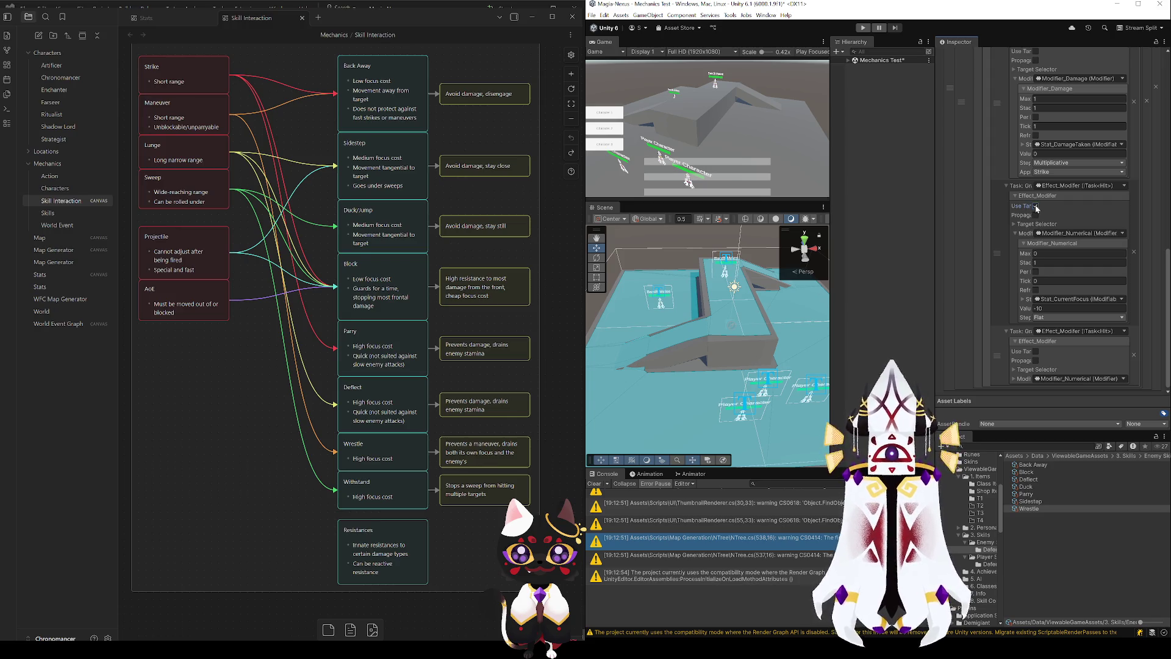
mouse_move(935, 199)
left_mouse_down()
mouse_move(907, 195)
mouse_move(1044, 206)
left_mouse_up()
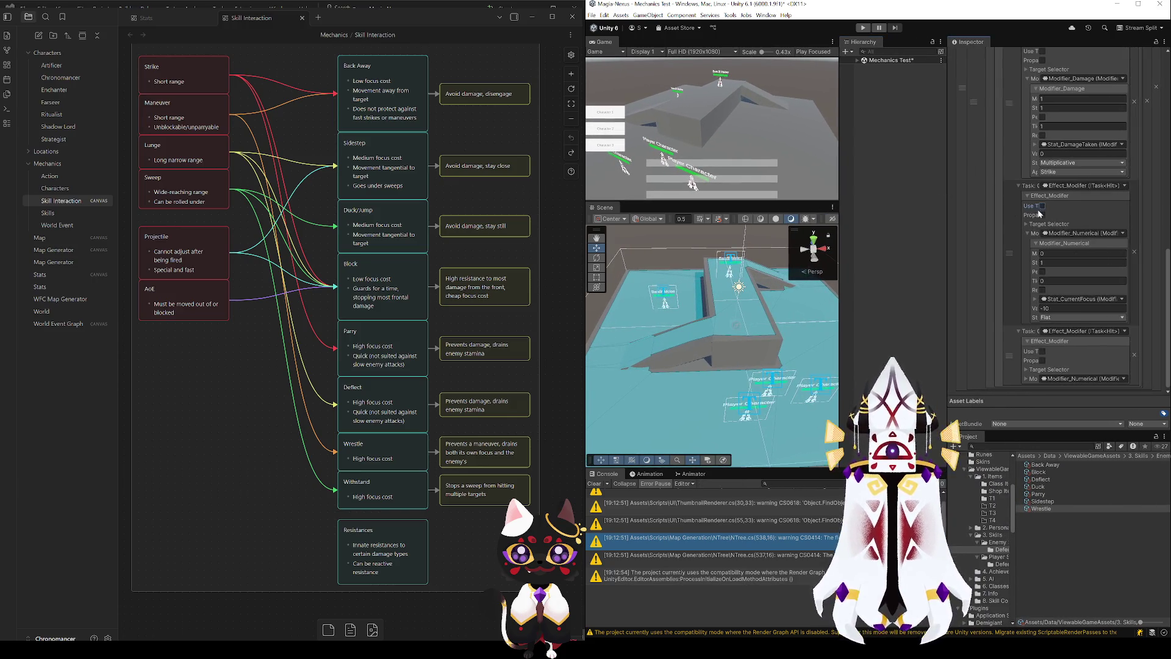
- Change the damage-taken modifier's Applies To from Strike to Maneuver
left_click_drag(947, 197, 938, 200)
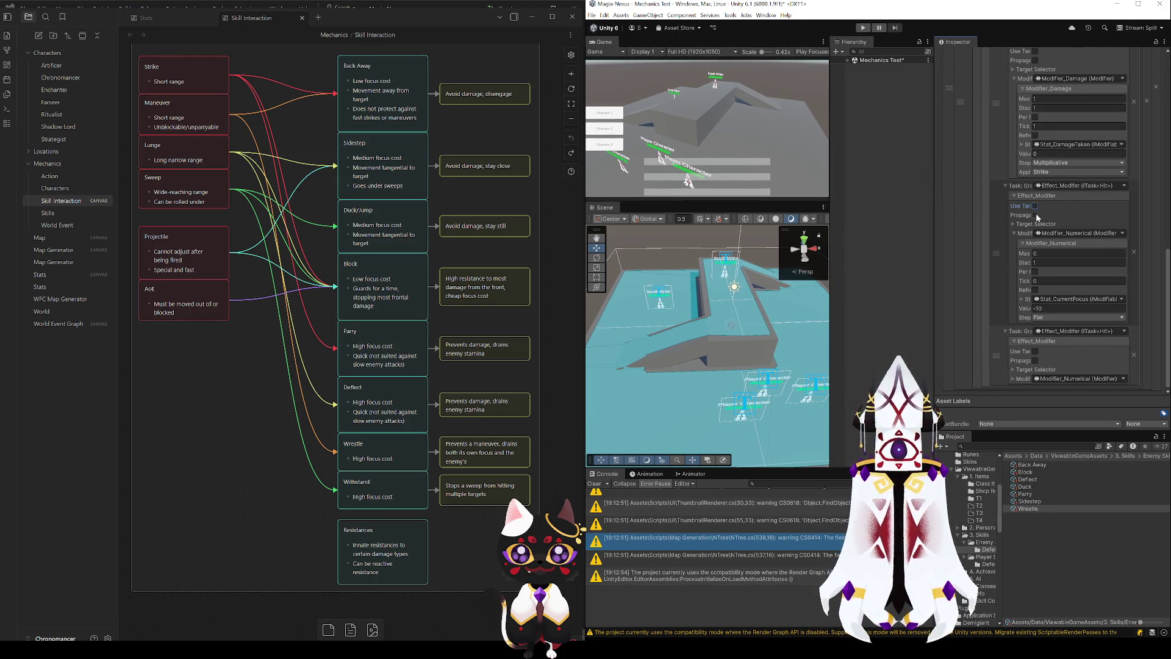
scroll(1132, 356, "up", 2)
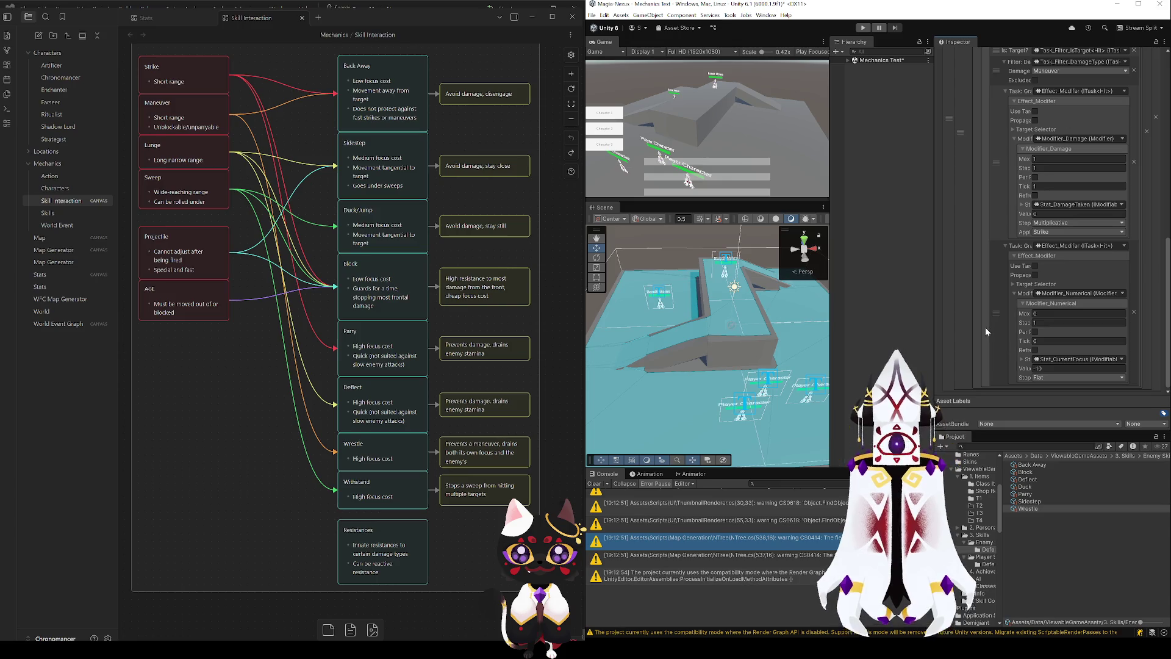
scroll(1013, 316, "up", 8)
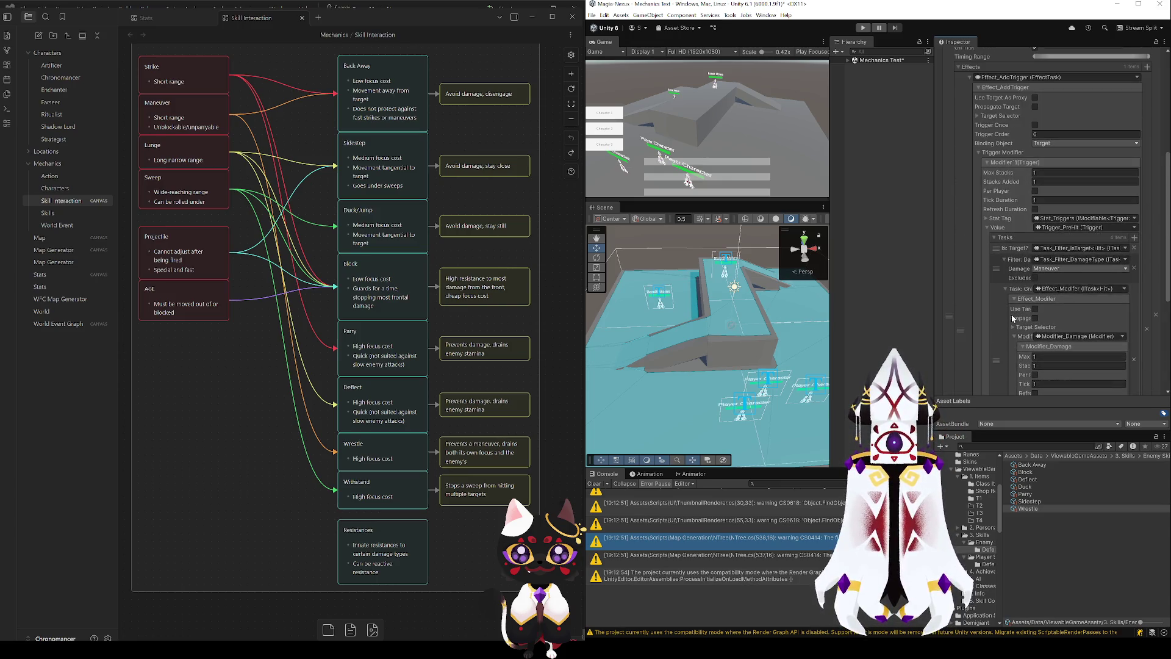
scroll(1013, 317, "down", 4)
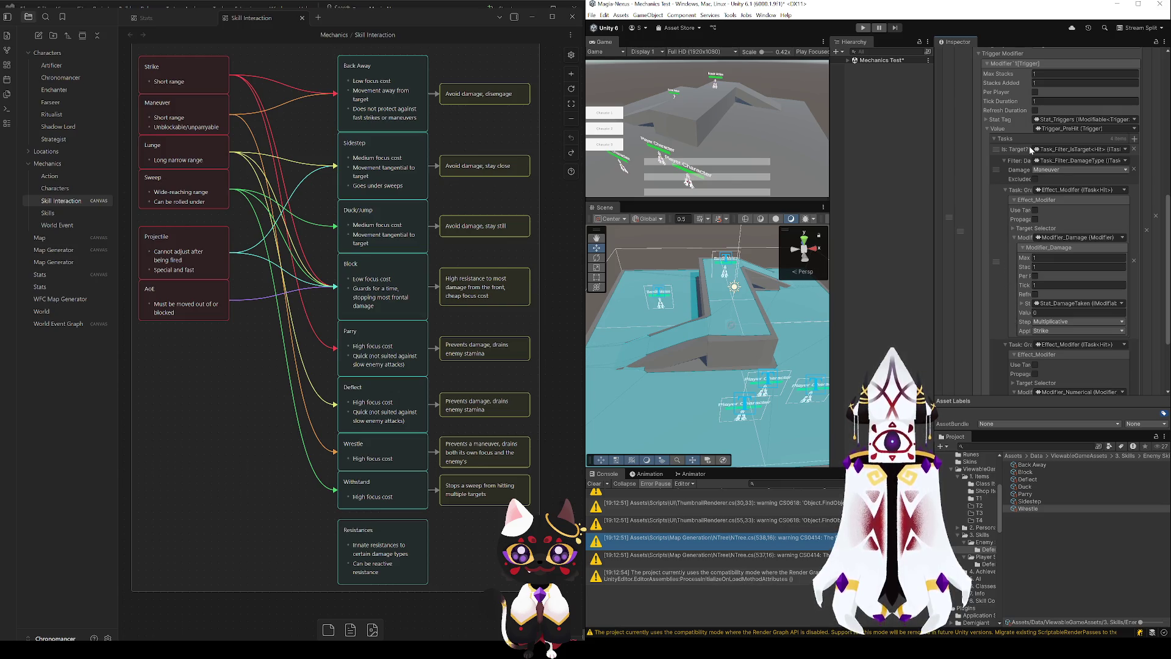
scroll(1010, 210, "down", 4)
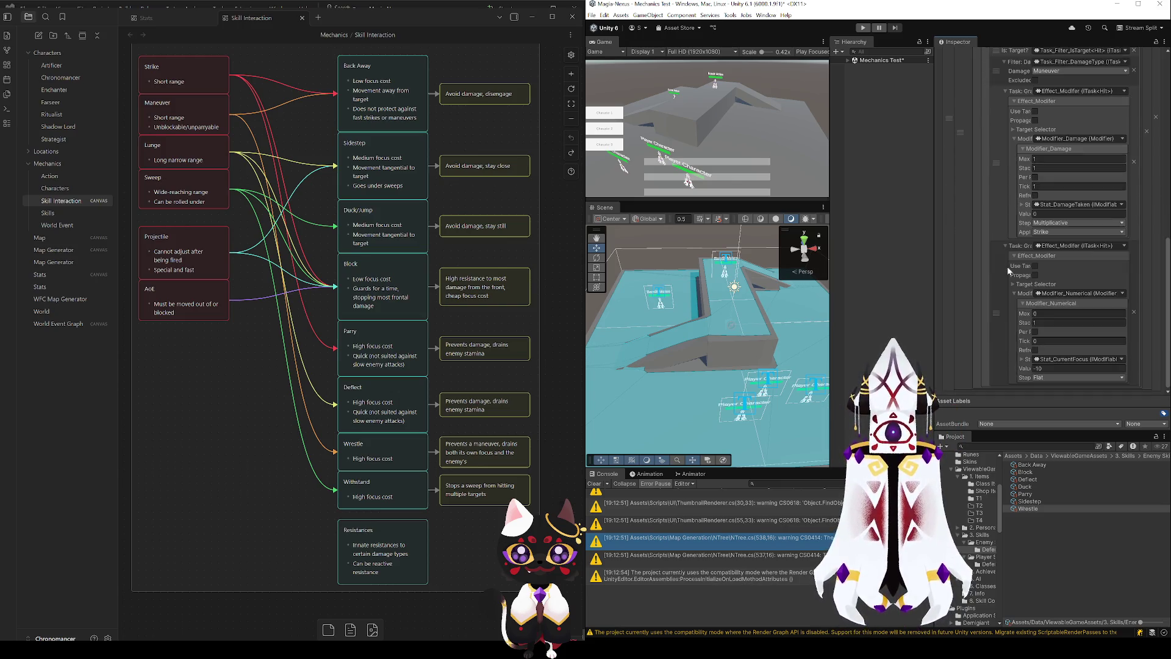
left_click(1062, 231)
left_click(1064, 279)
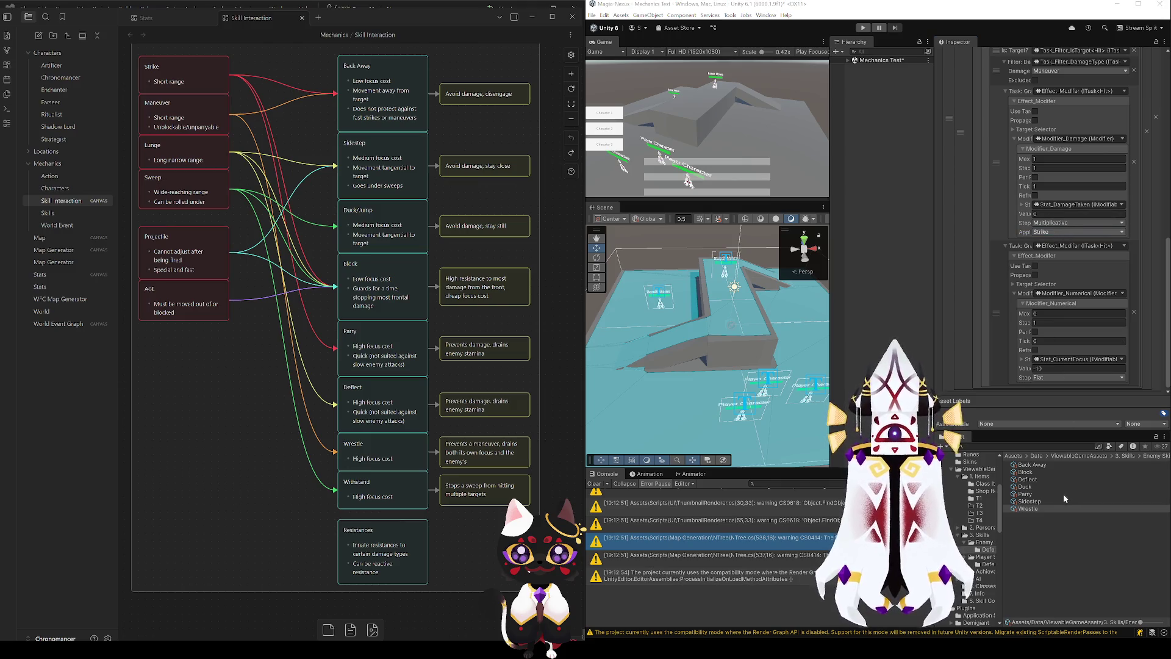
left_click(1064, 269)
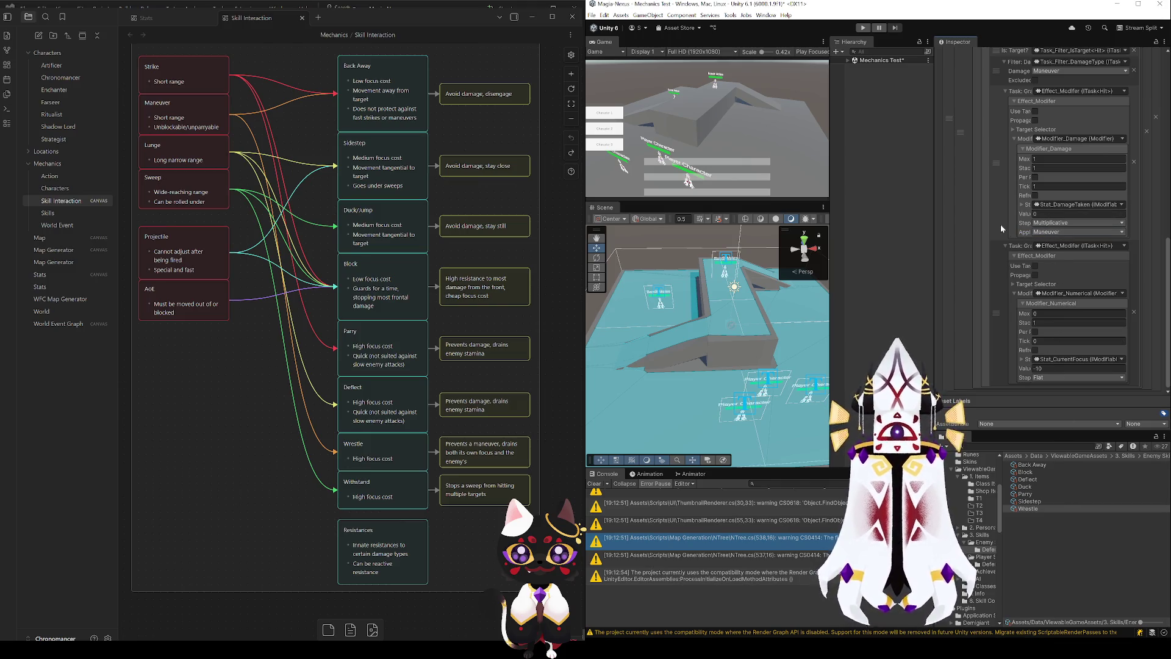
- Glance at the Skill Interaction canvas in Obsidian, then save the Unity scene
scroll(1001, 230, "up", 2)
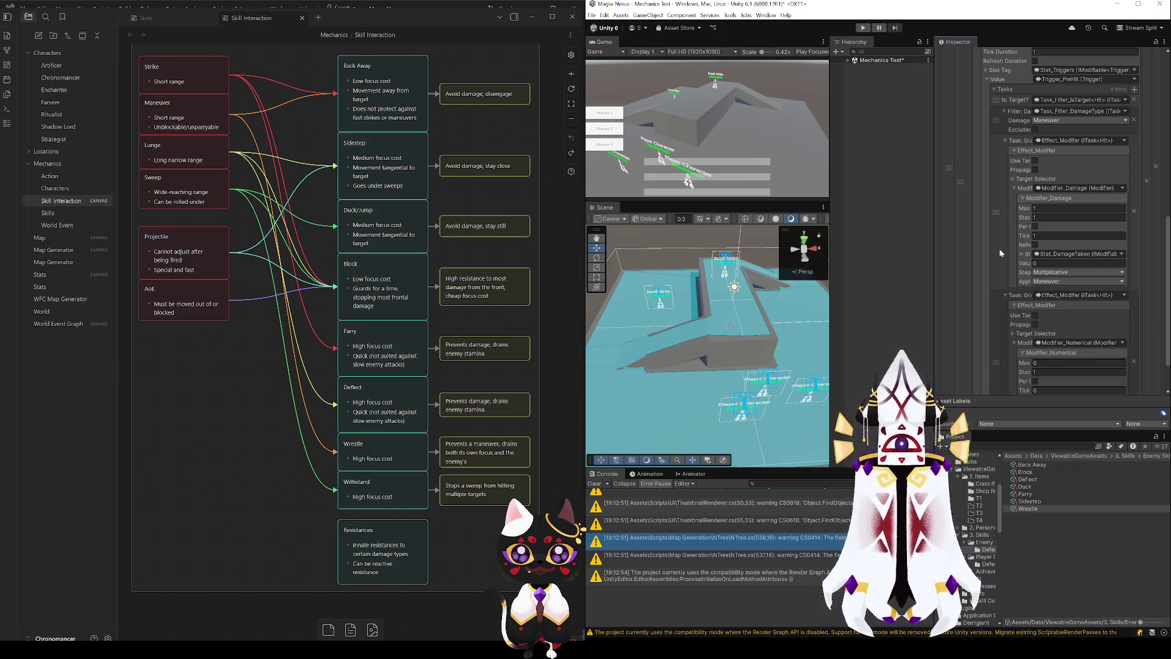
left_click(210, 474)
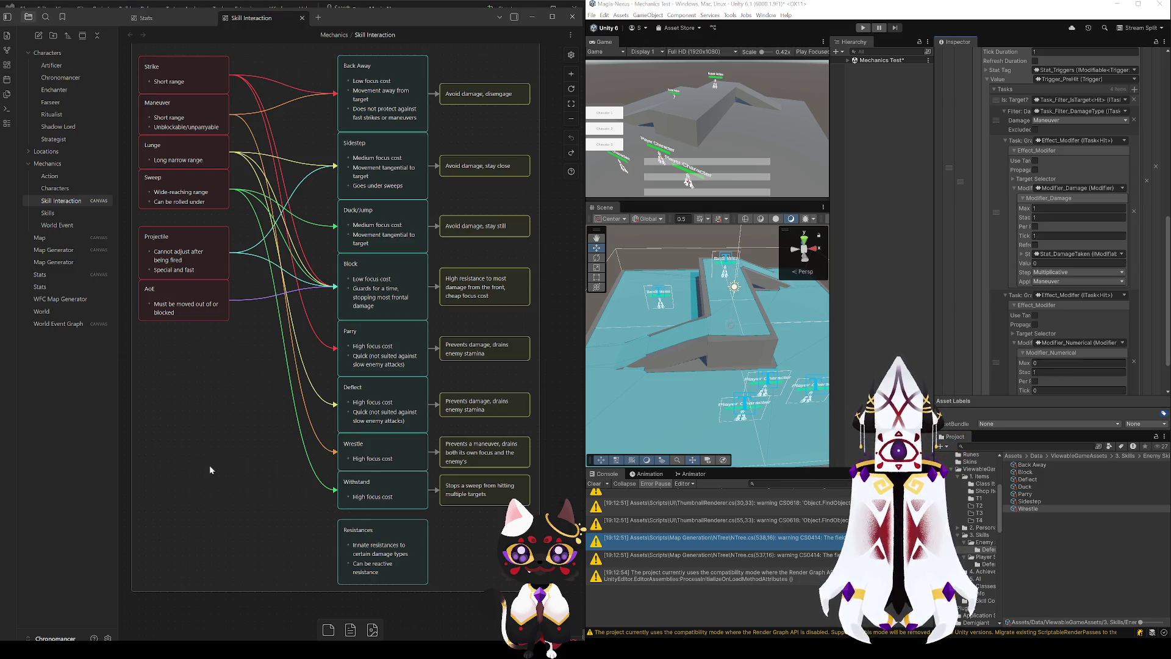
scroll(297, 490, "up", 2)
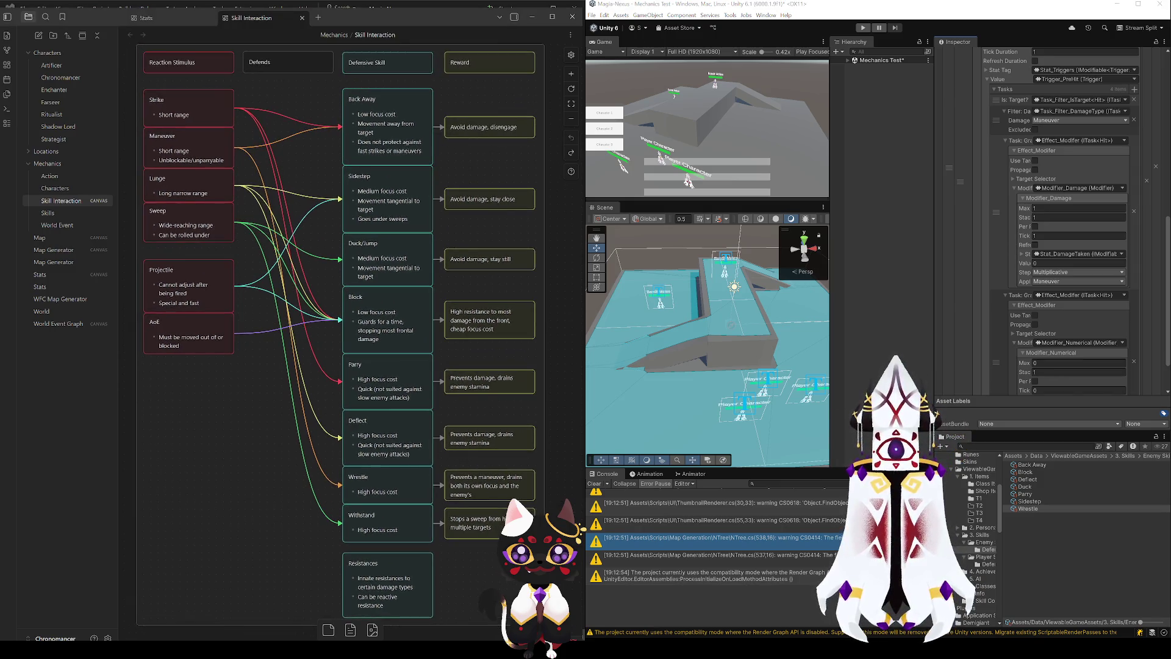
scroll(334, 330, "down", 1)
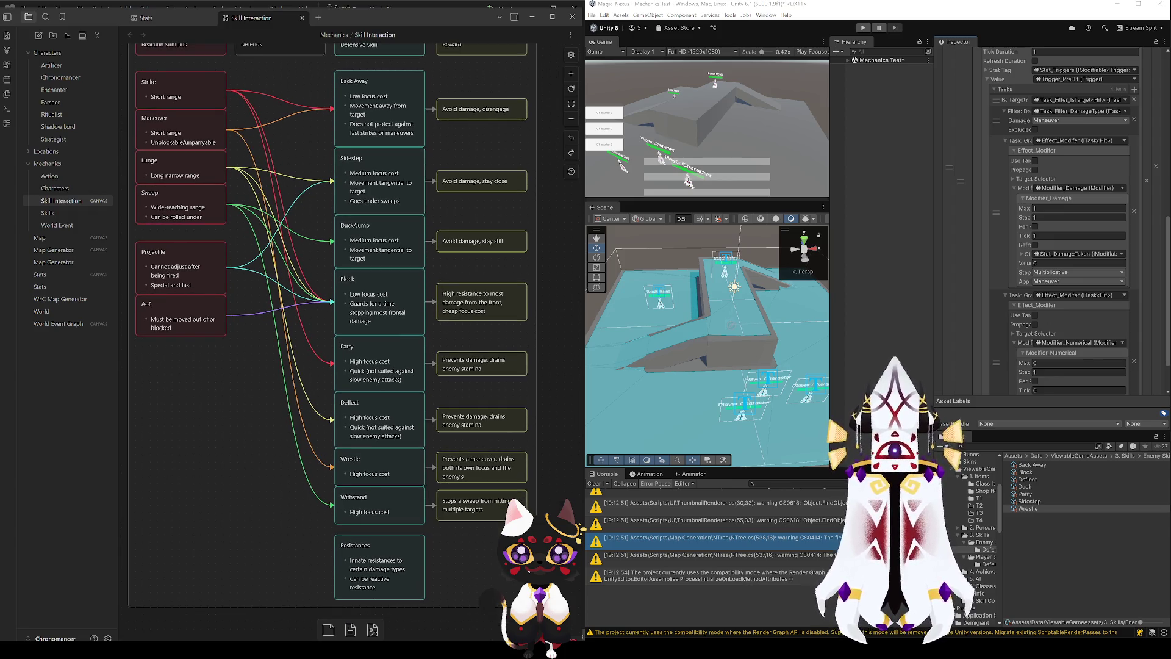
left_click(870, 89)
key("ctrl+s")
double_click(885, 125)
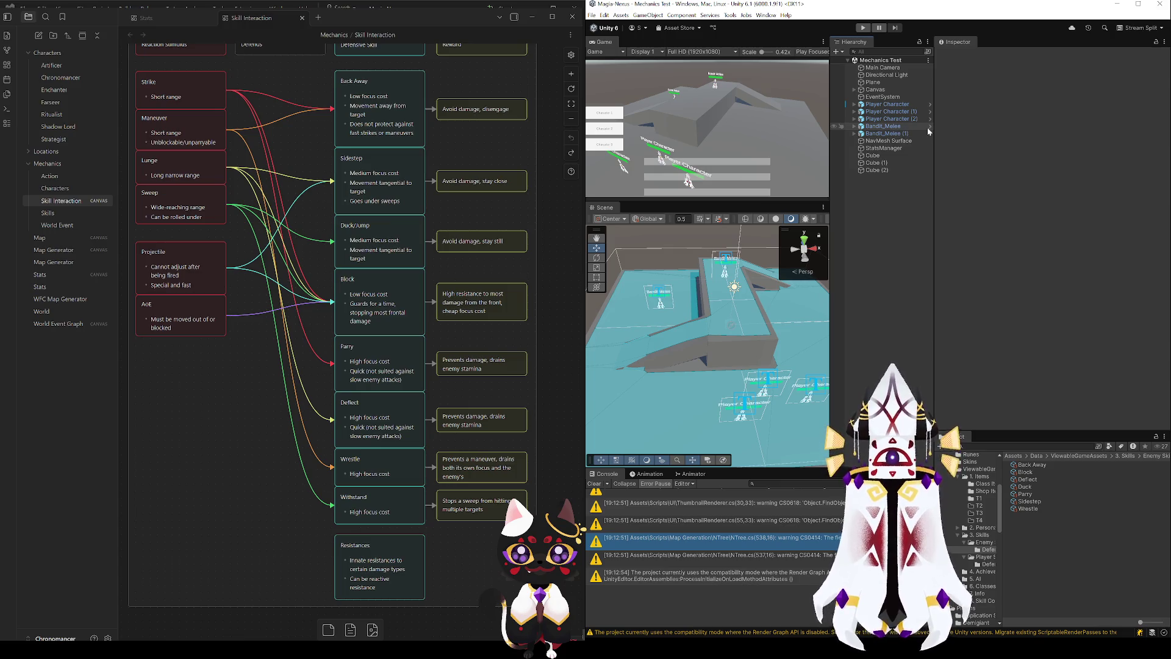
- Open the 8. Skill Conditions folder and inspect Main Target Melee Attacked
scroll(987, 256, "down", 15)
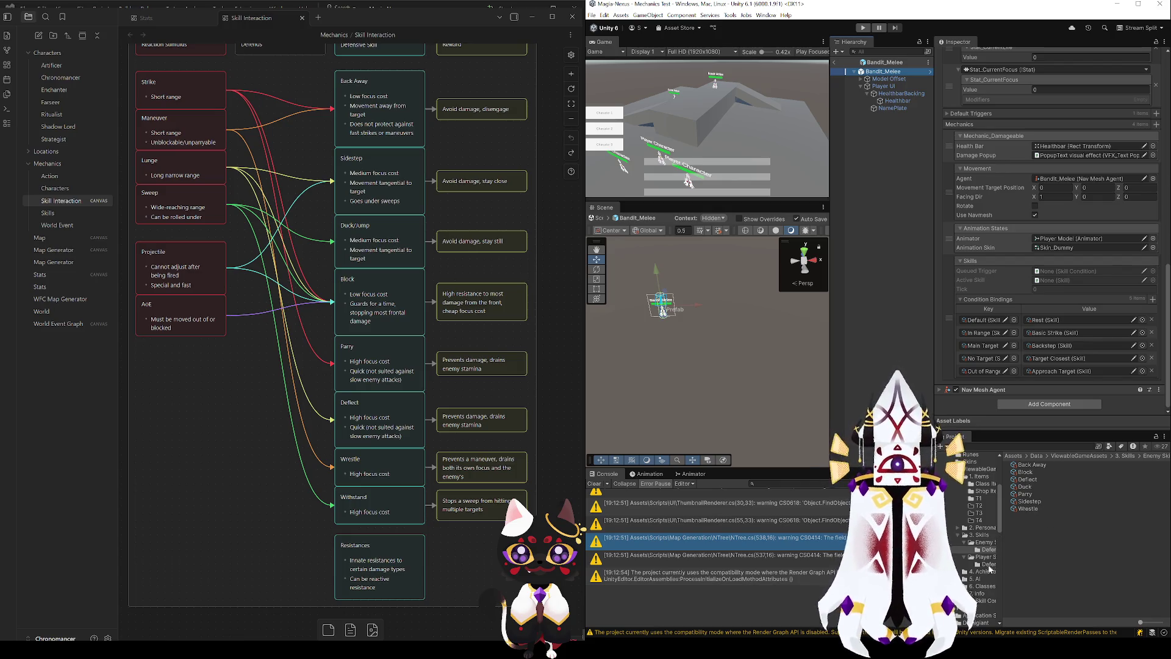
left_click(985, 601)
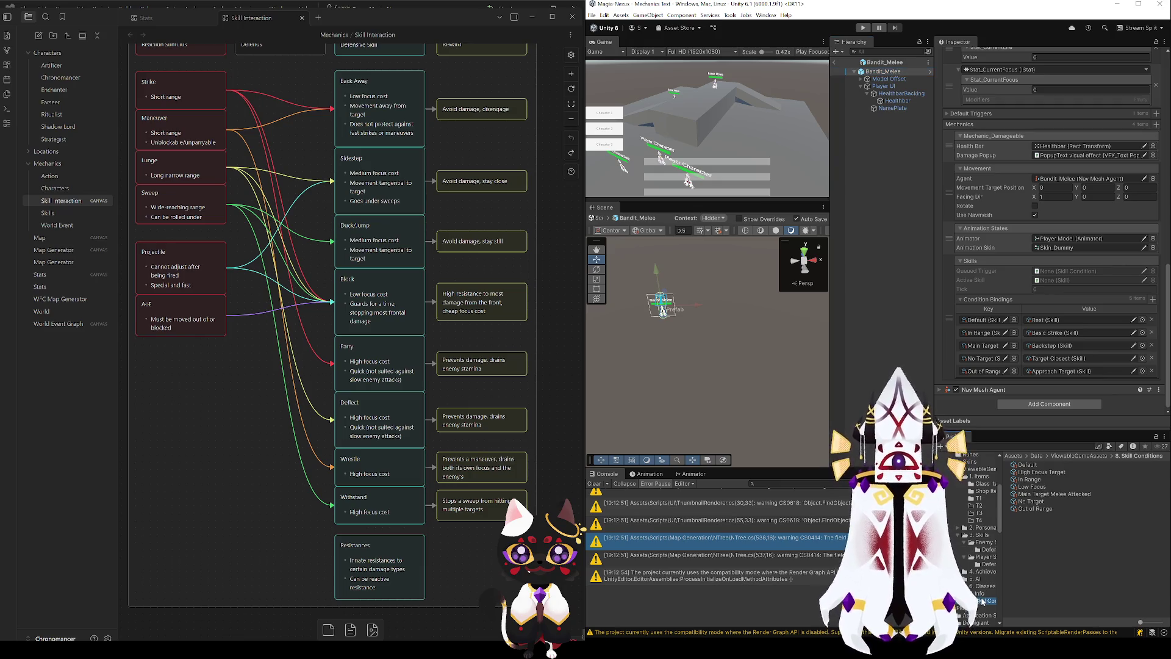
left_click(1045, 494)
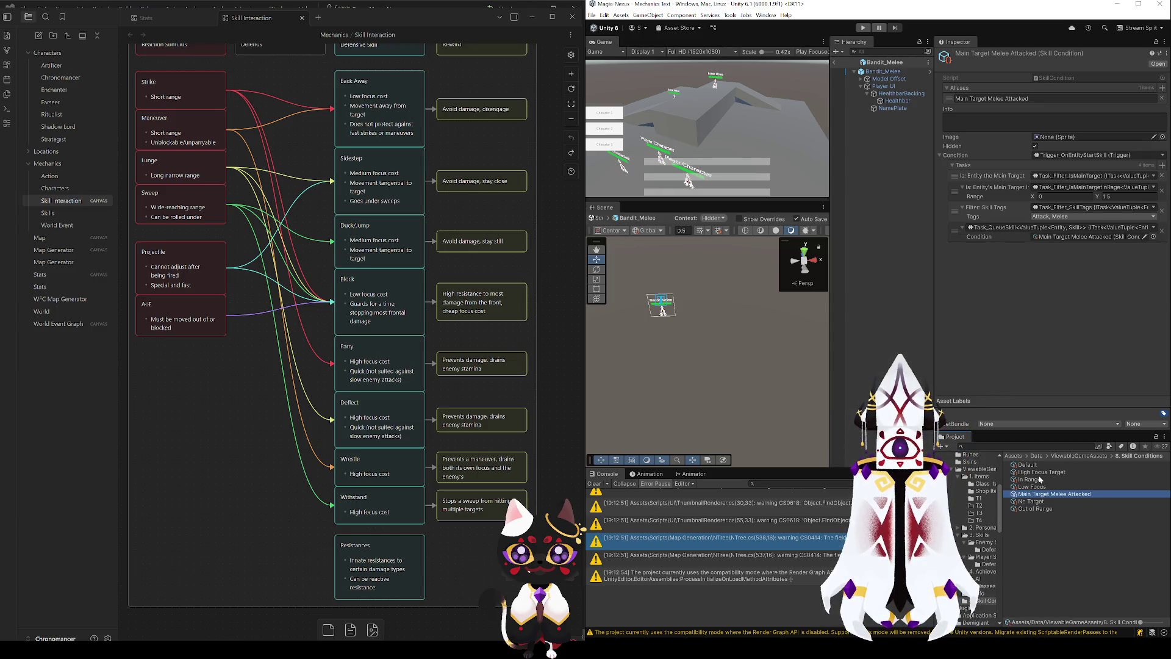
left_click(1041, 538)
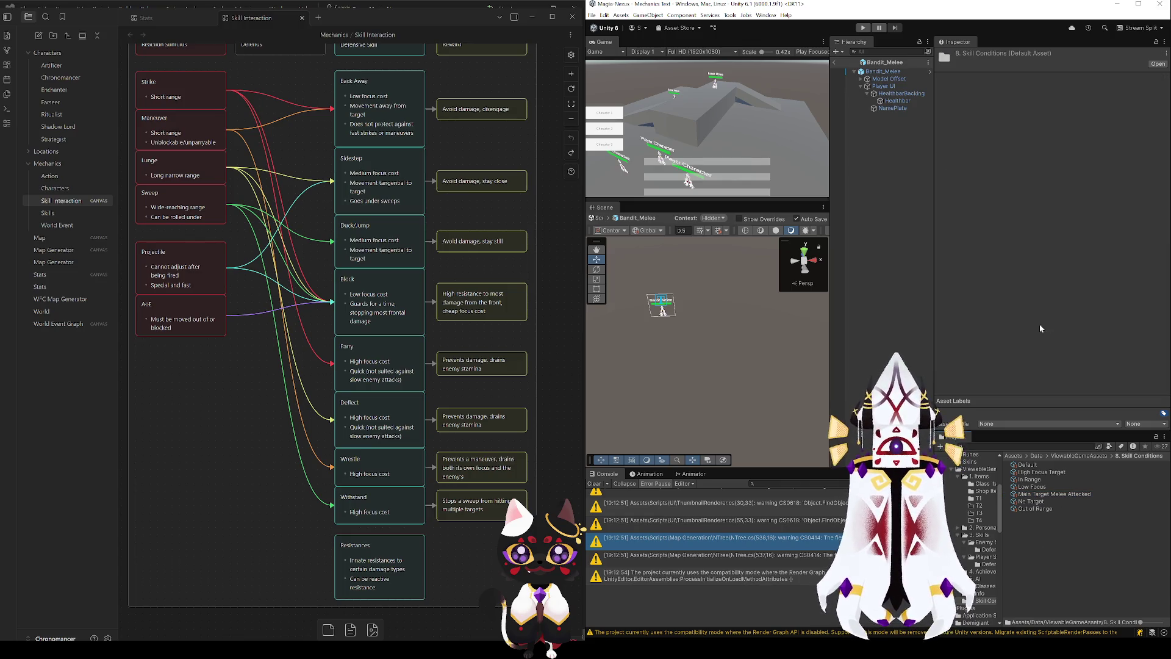
- Create two new folders named Enemy Skill Conditions and Player Skill Conditions
key("ctrl+shift+n")
type("Ene")
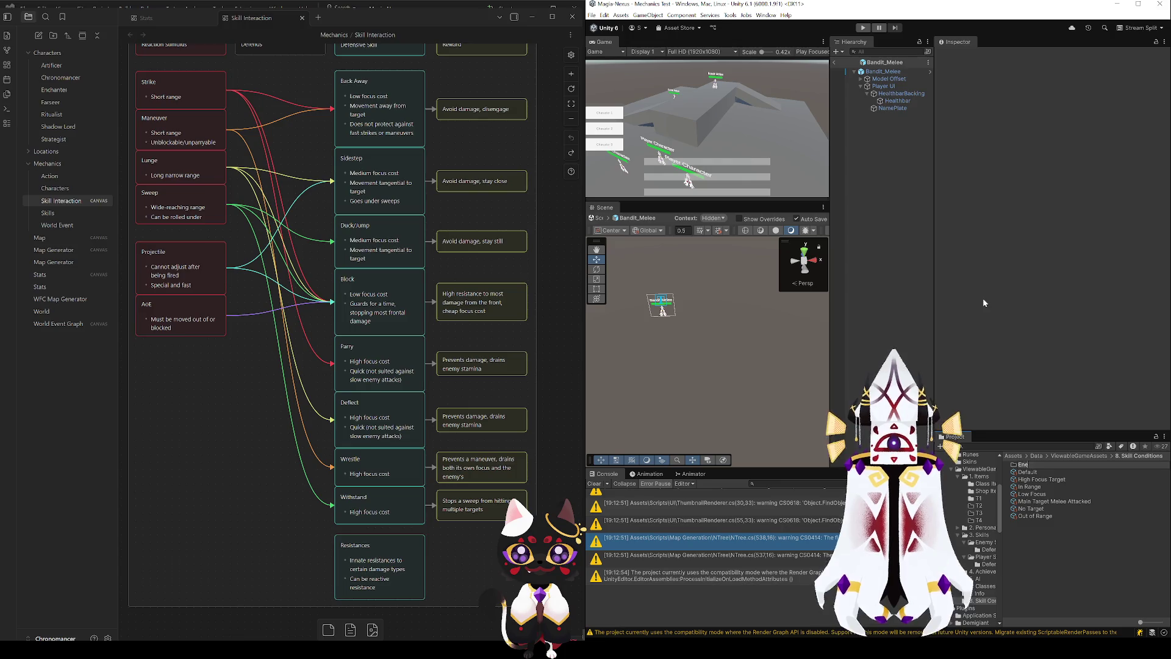
type("my Skill Cond")
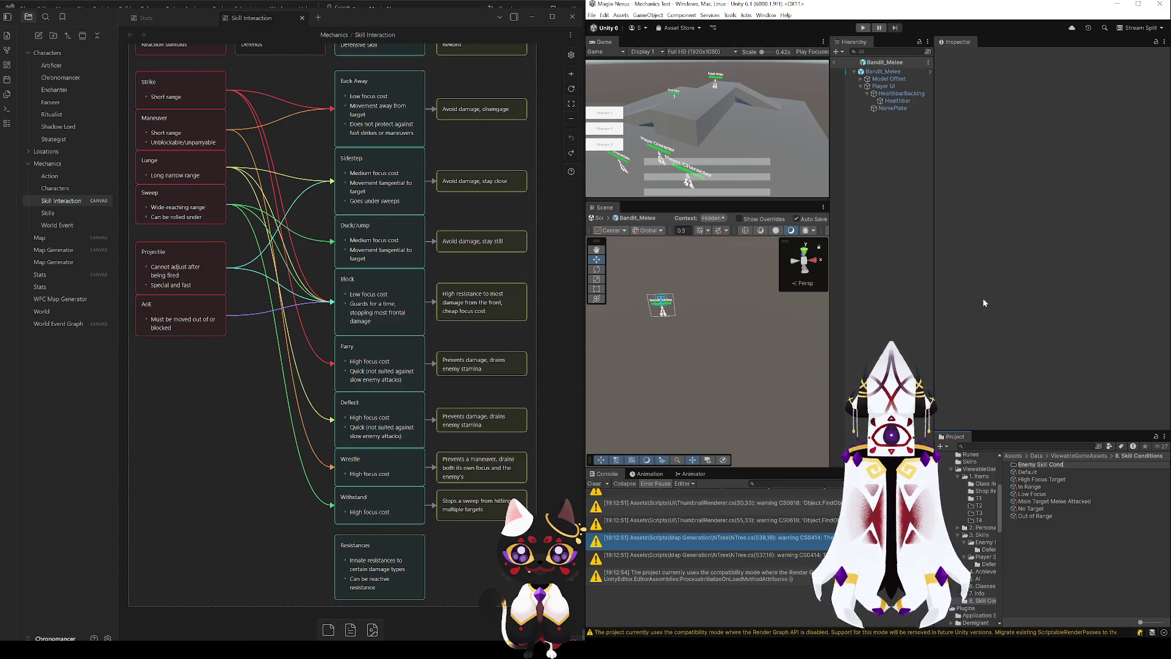
type("itions")
key("Return")
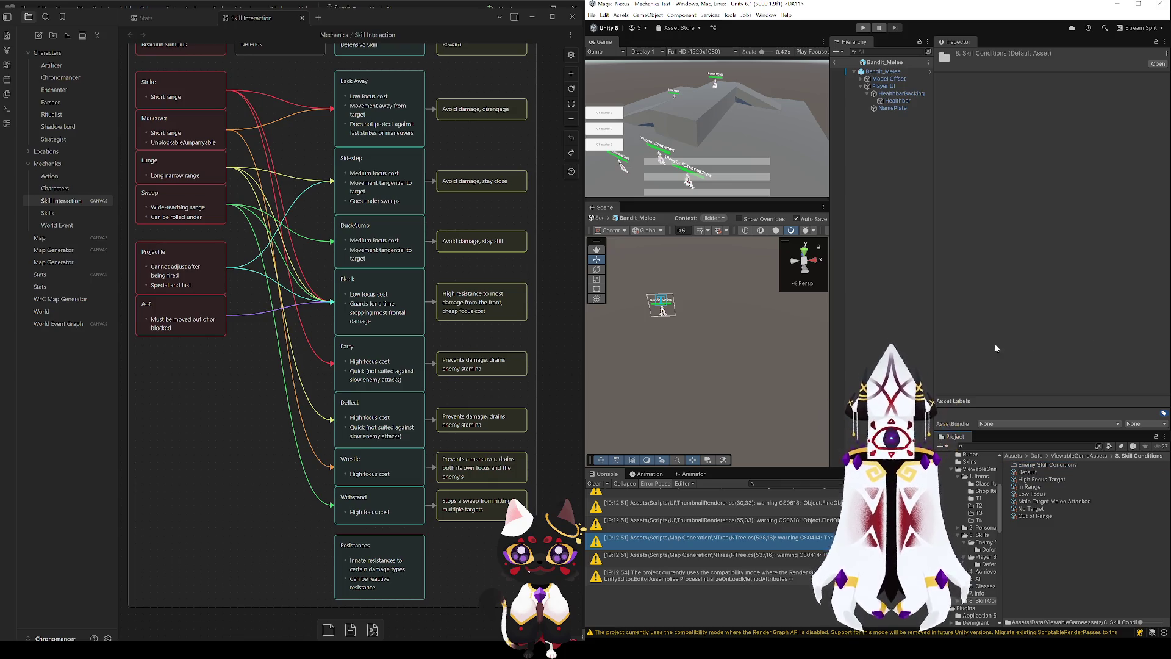
key("ctrl+shift+n")
type("Play")
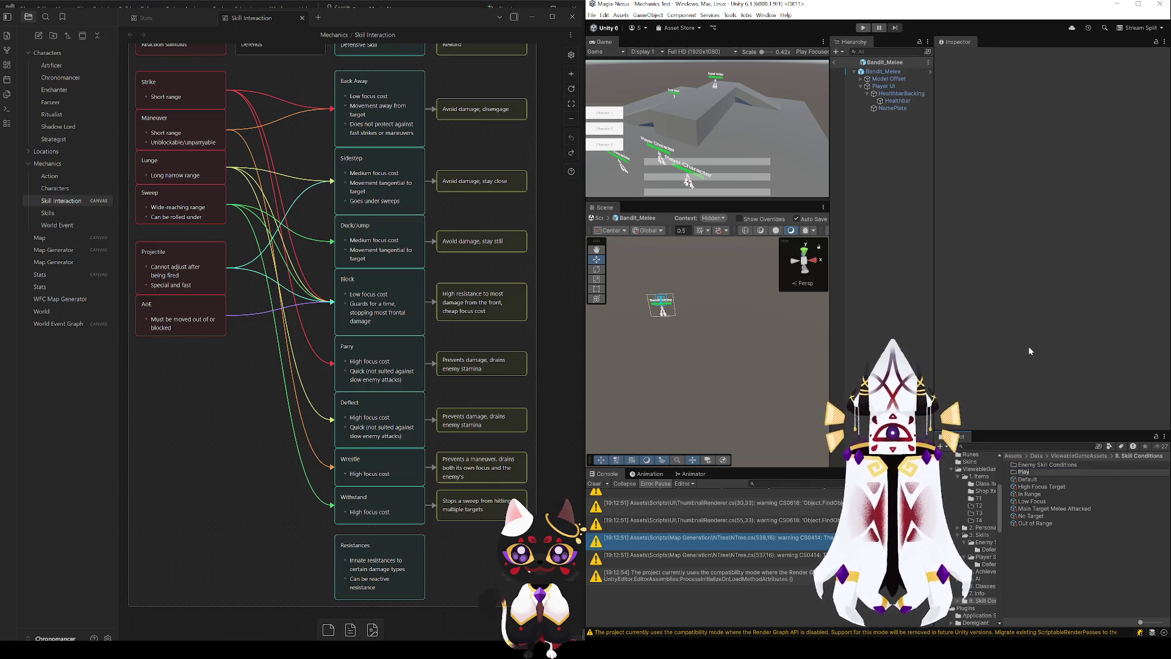
type("er Skill Cond")
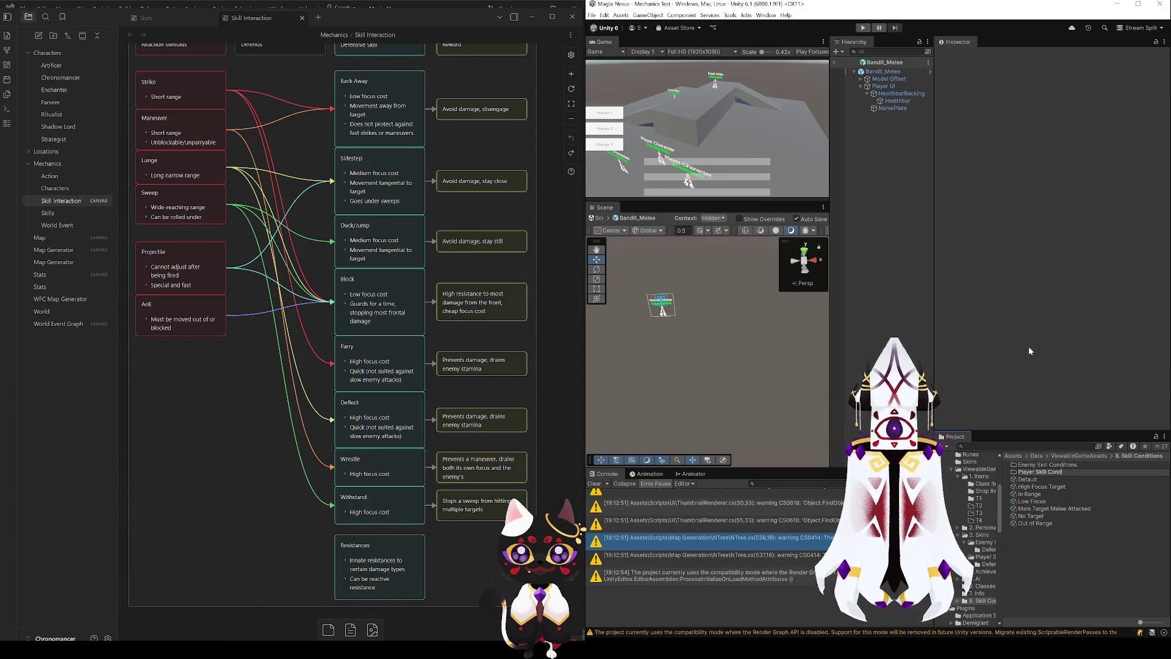
type("itions")
key("Return")
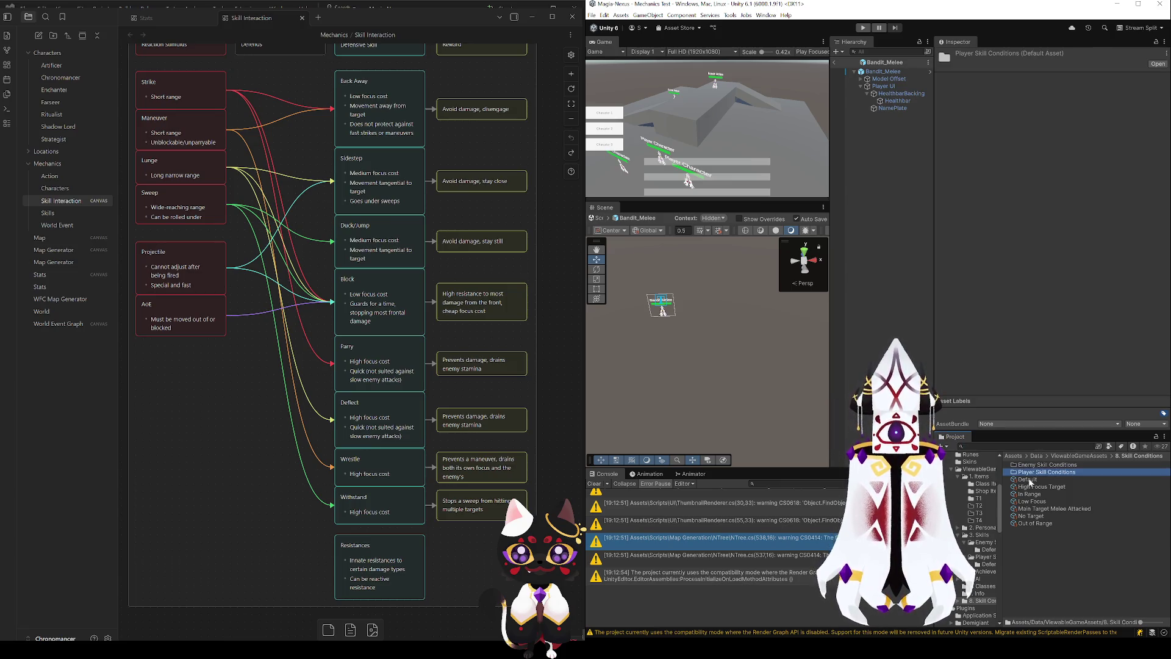
- Review the High Focus Target, Low Focus and No Target conditions in the Inspector
left_click(1033, 487)
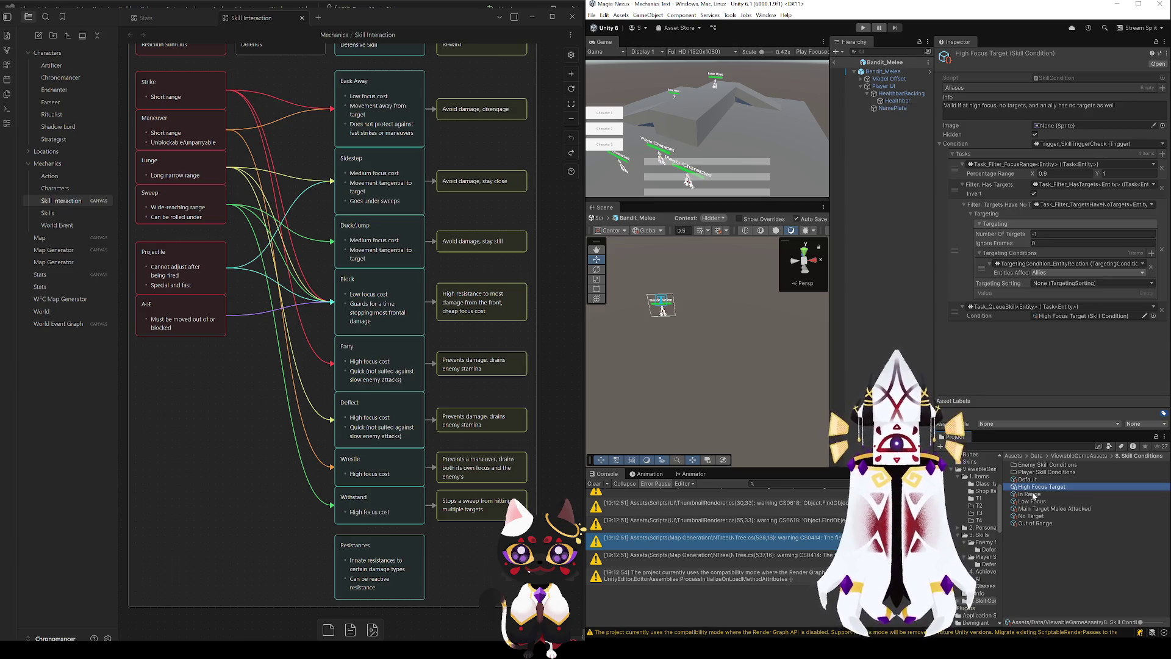
left_click(1032, 501)
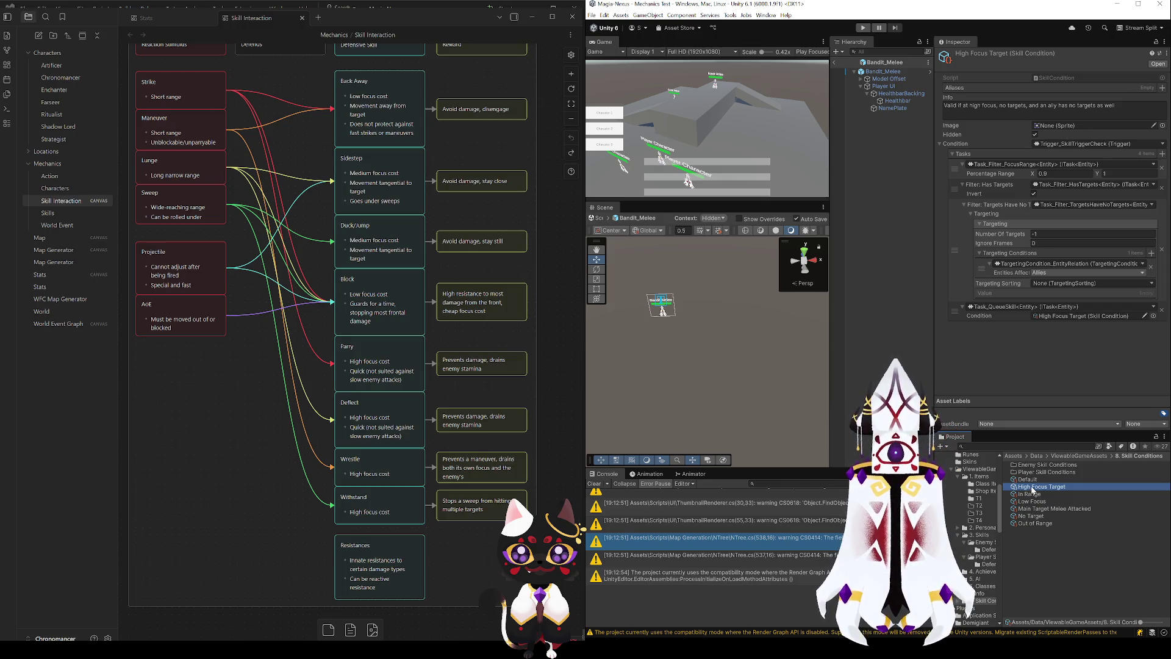
left_click(1036, 515)
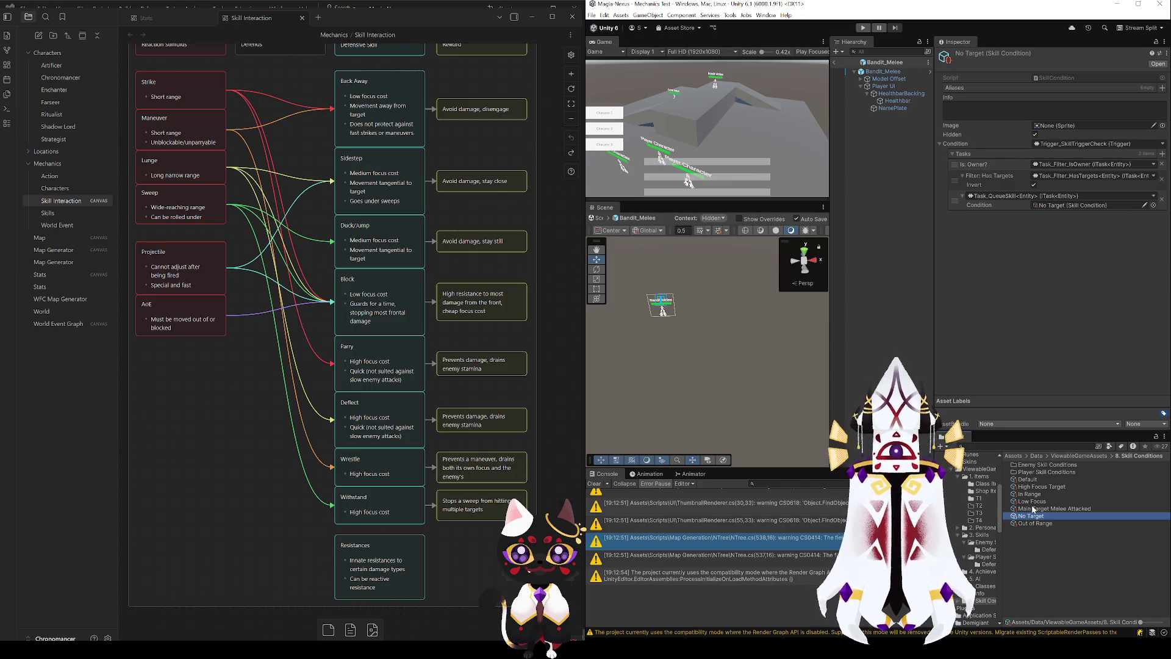
- Duplicate Main Target Melee Attacked and rename the copy Main Target Striked
left_click(1033, 509)
key("ctrl+d")
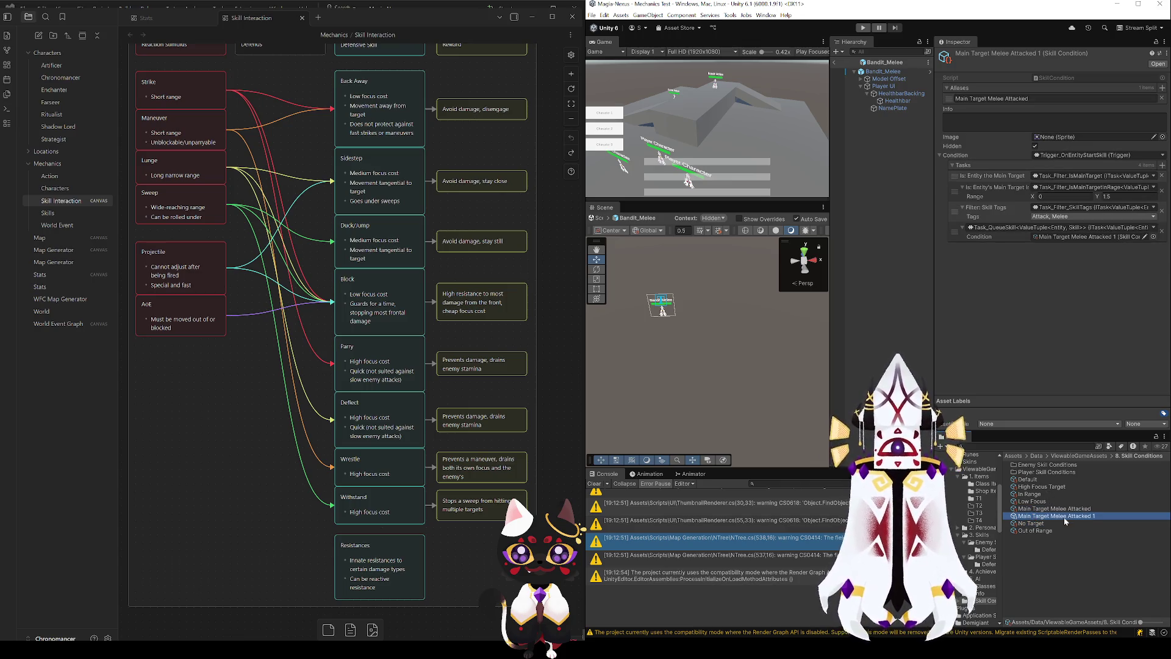
left_click(1066, 517)
left_click_drag(1097, 516, 1053, 518)
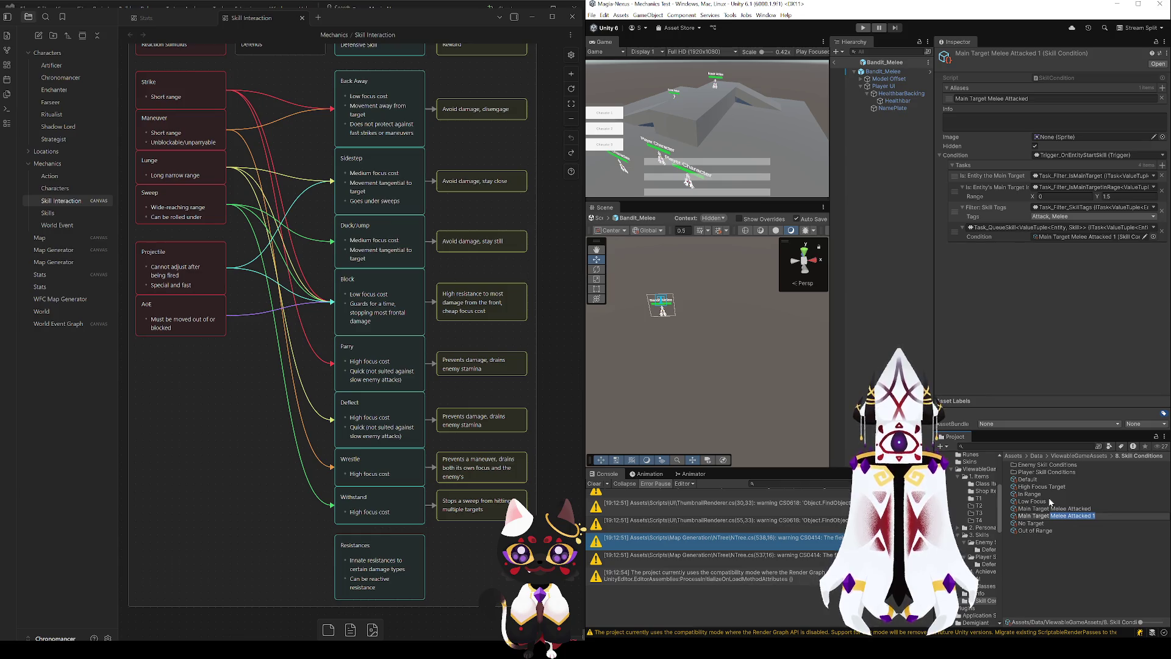
type("Stri")
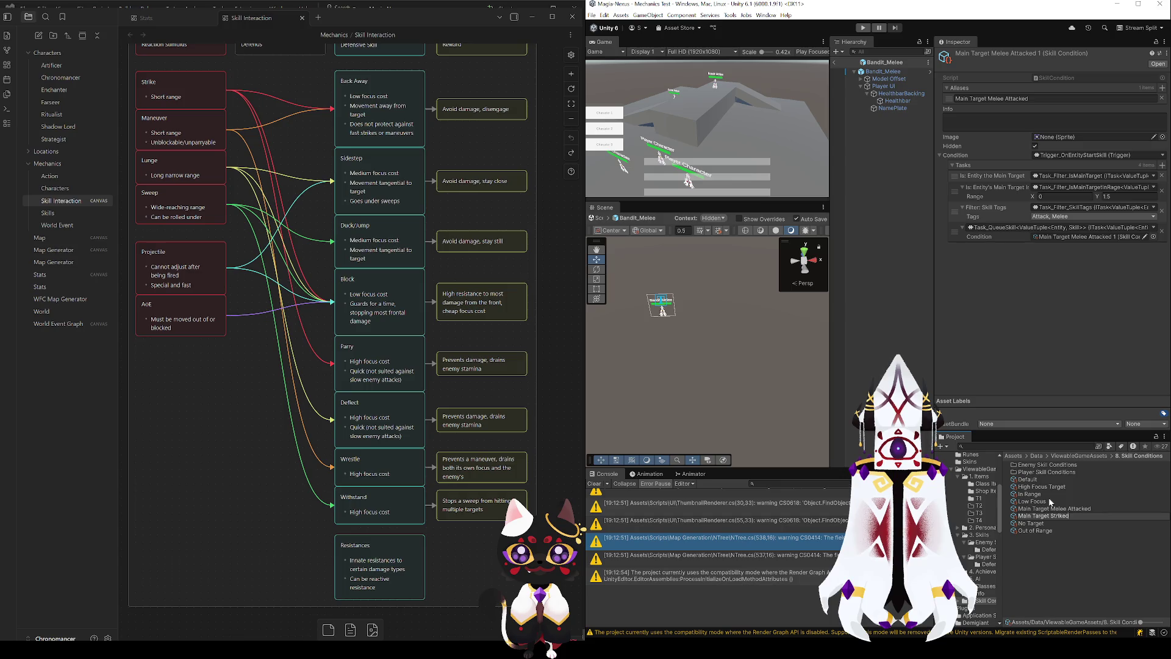
key("Return")
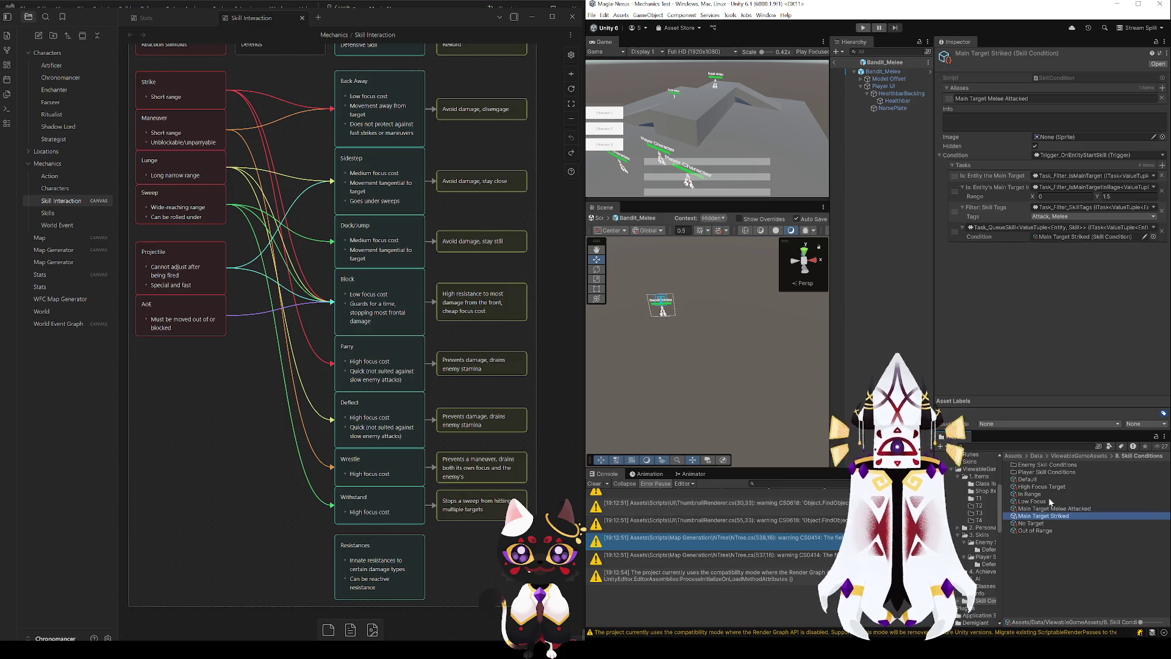
key("ctrl+d")
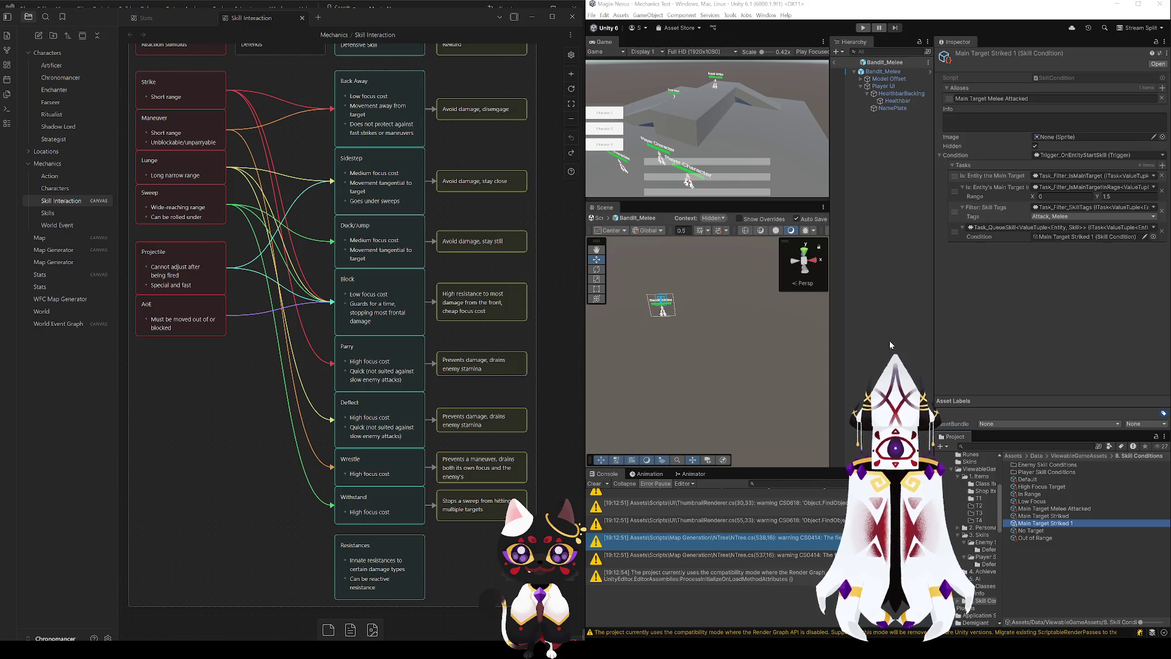
key("Delete")
key("Return")
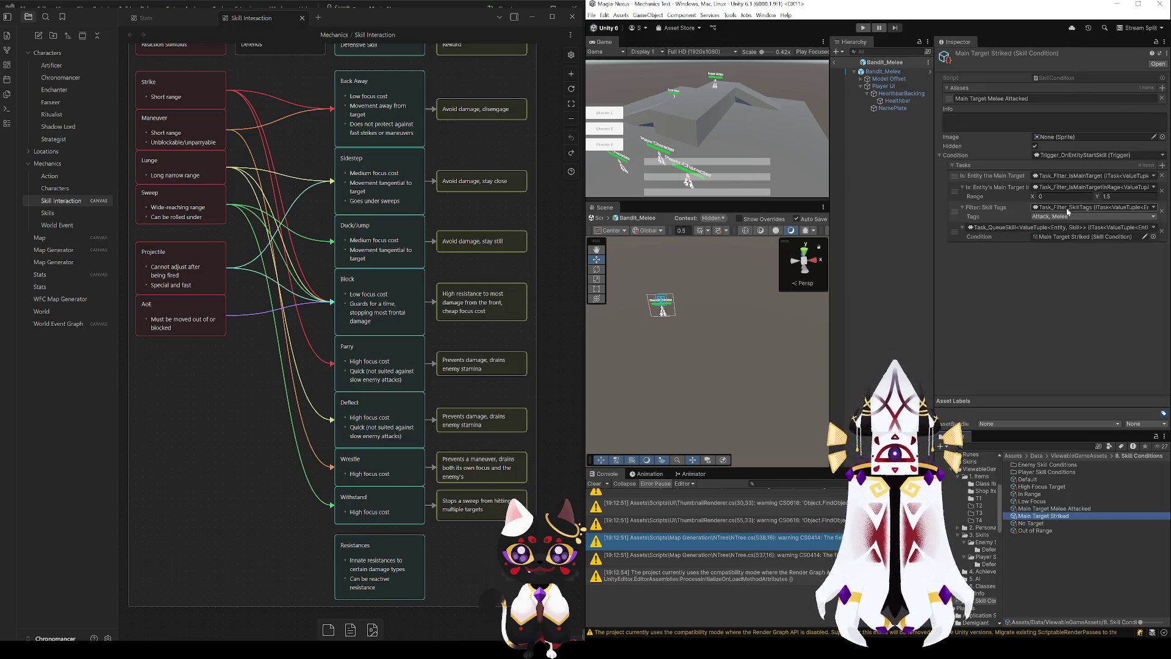
- Keep the condition's range at minimum 0 and maximum 1.5
left_click(1058, 197)
left_click(1117, 196)
key("Return")
left_click(1119, 199)
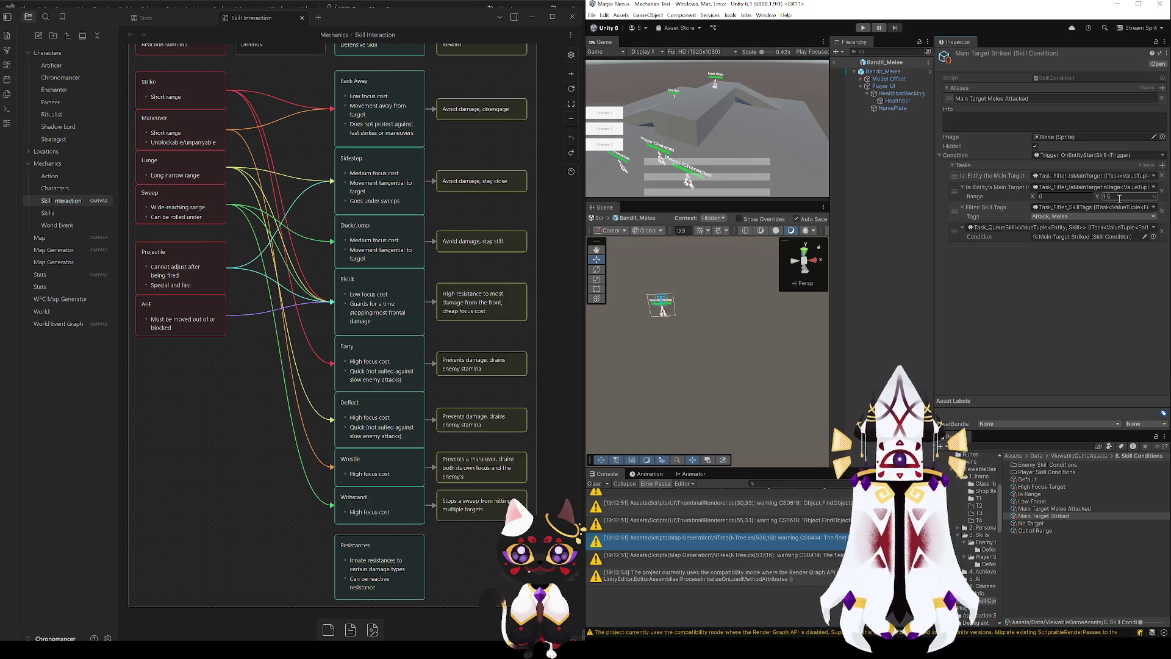
left_click(1086, 197)
key("Return")
left_click(1121, 196)
key("Return")
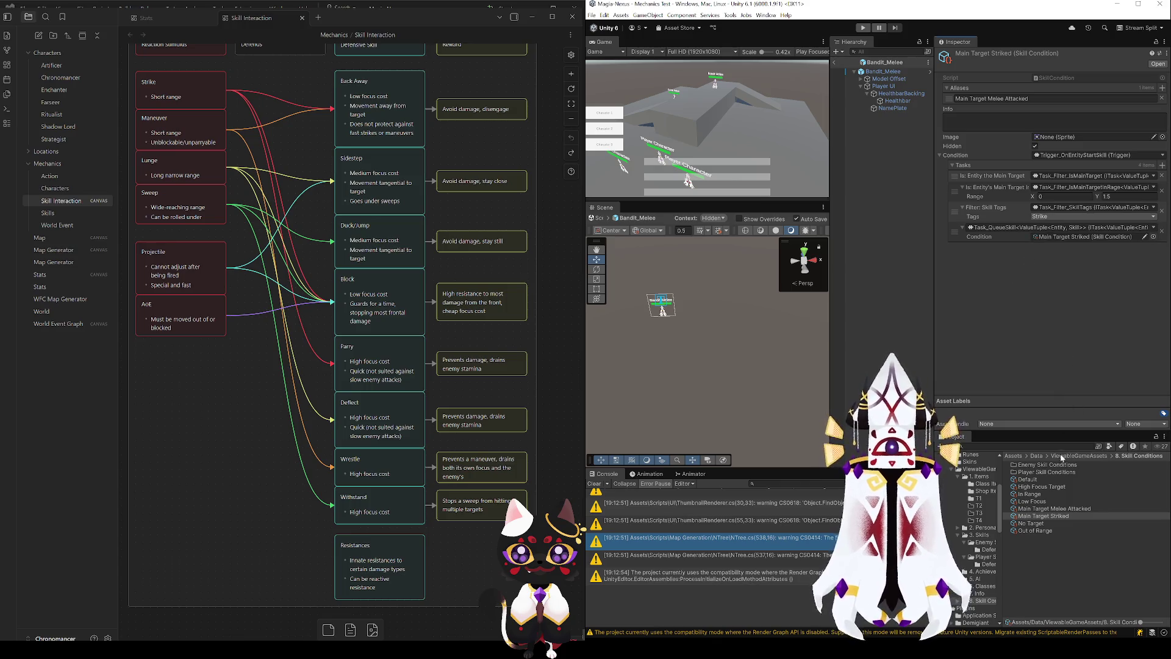
- Compare with Melee Attacked, then set the Striked condition's alias to Main Target Striked
left_click(1041, 509)
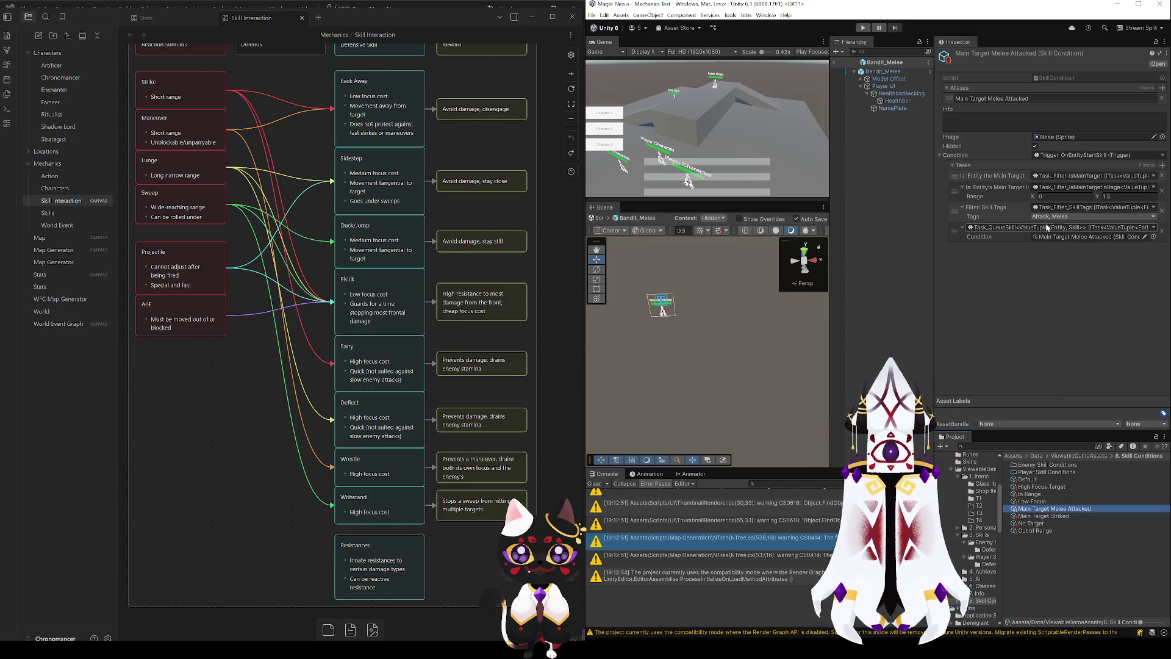
left_click(1045, 518)
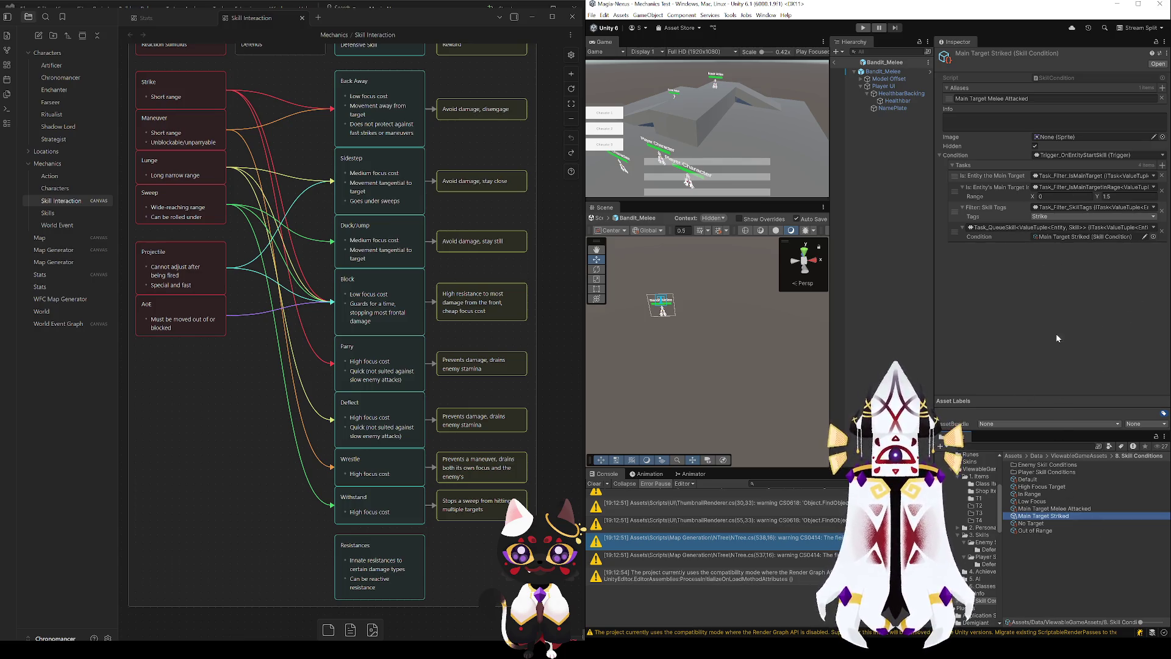
mouse_move(1056, 502)
left_mouse_down()
mouse_move(1102, 250)
mouse_move(1092, 237)
left_mouse_up()
key("ctrl+c")
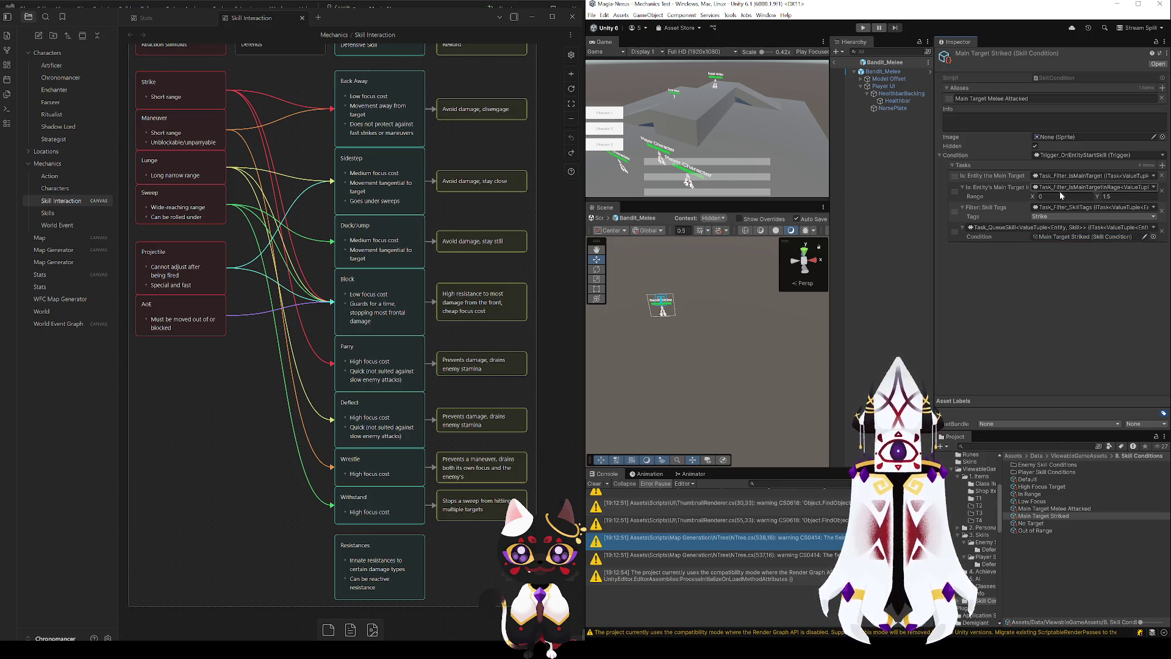
left_click(1044, 518)
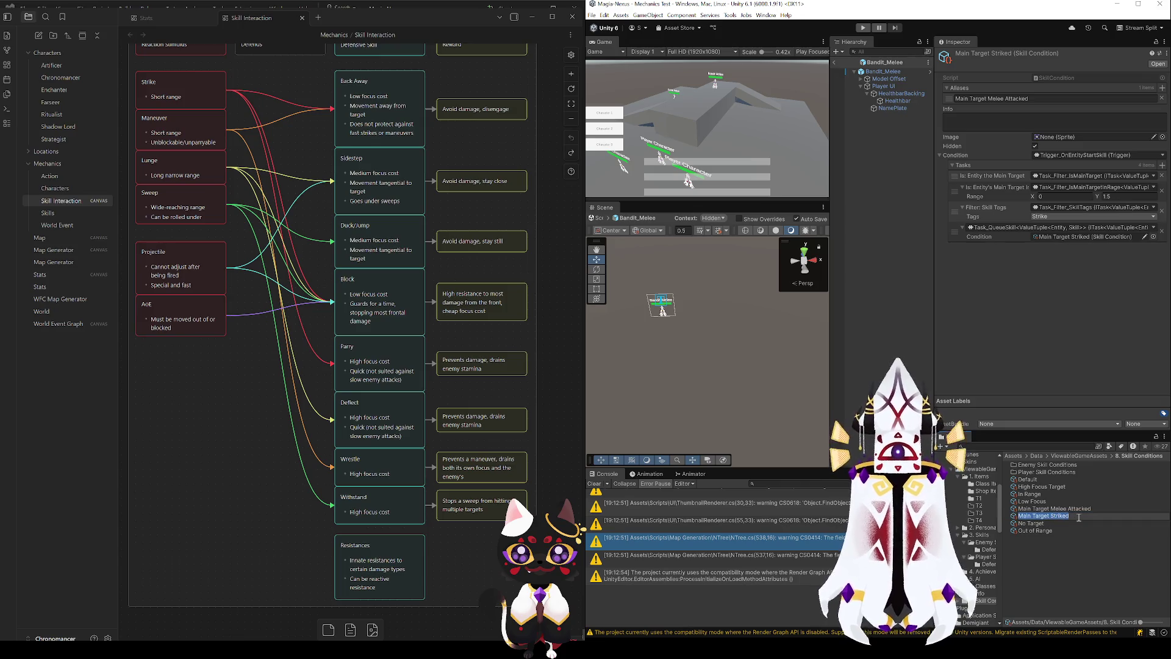
left_click(1020, 97)
key("ctrl+v")
left_click(1042, 517)
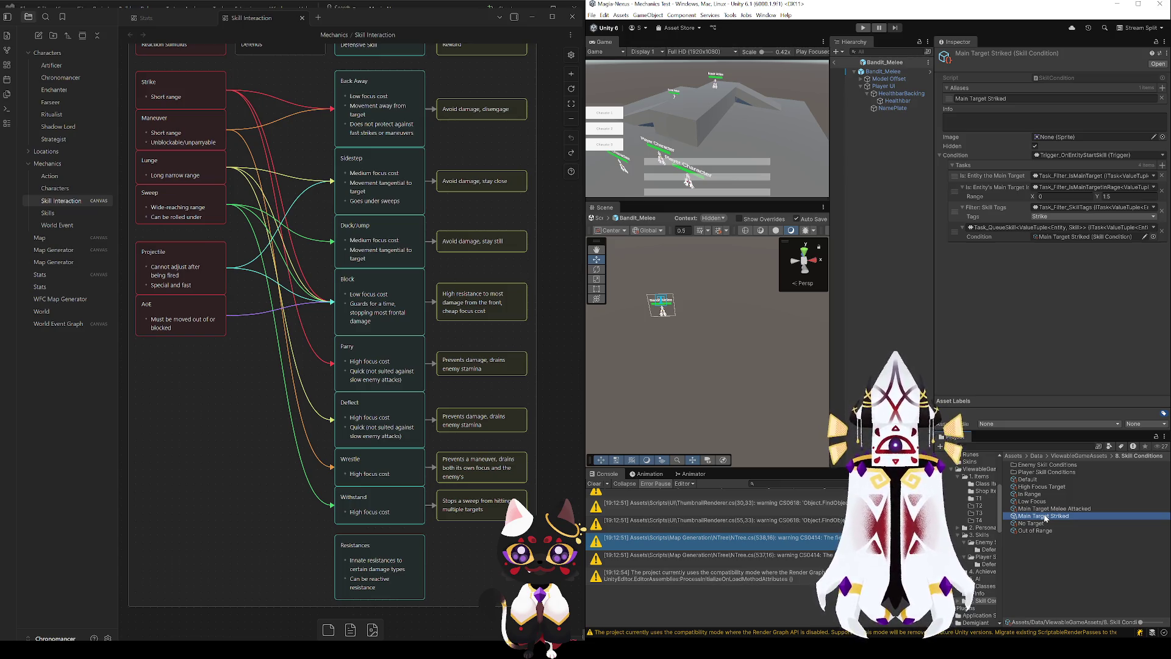
- Make three copies of Main Target Striked; rename one Main Target Maneuvered with a Maneuver tag
key("ctrl+d")
key("ctrl+d")
key("ctrl+d")
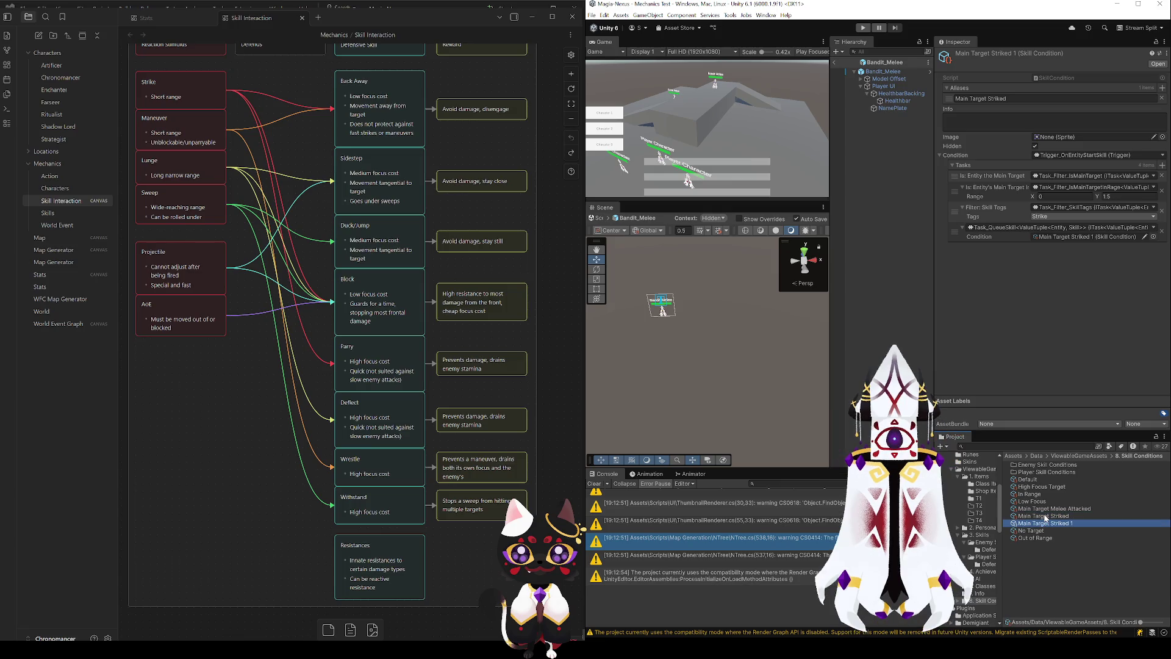
left_click(1064, 524)
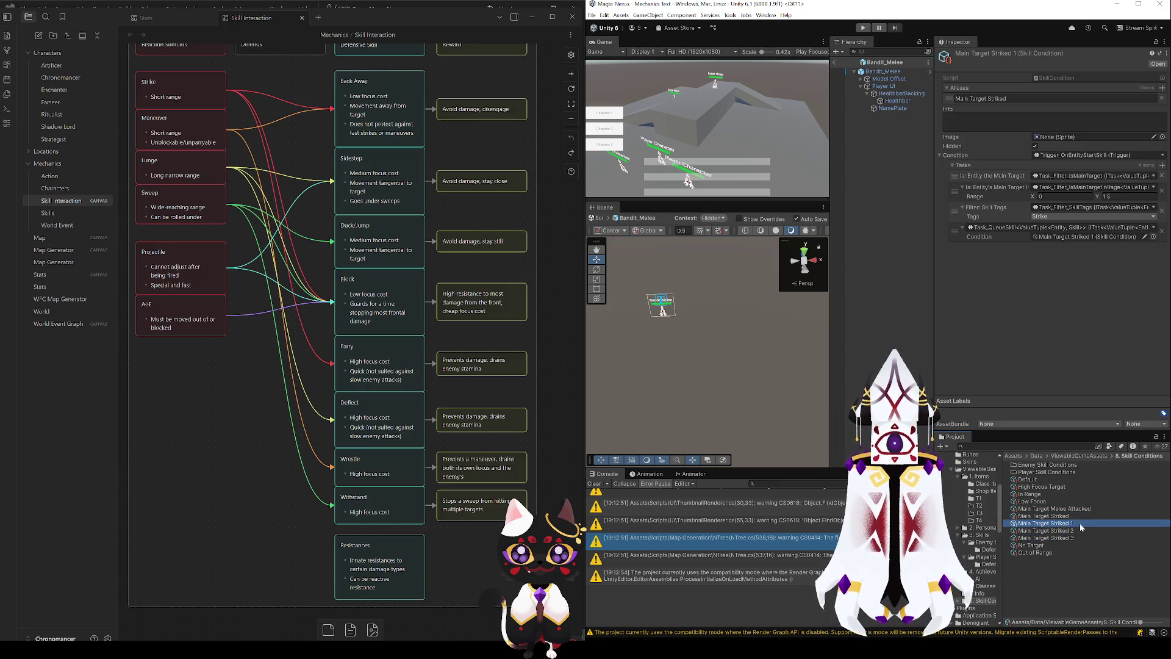
type("Maneuve")
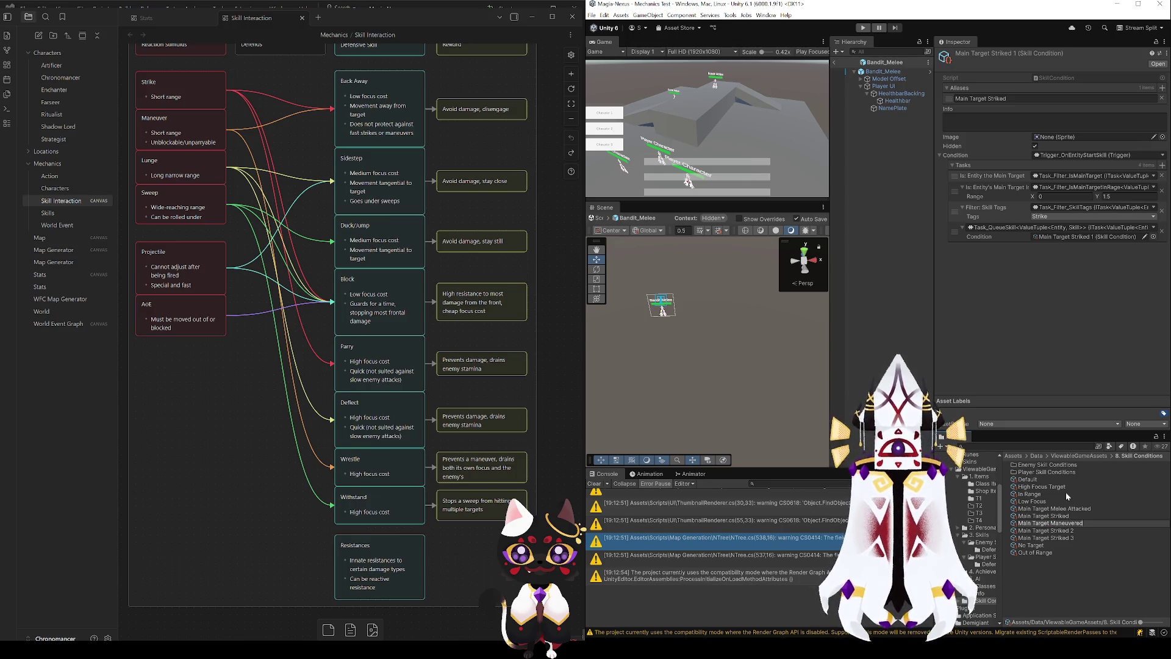
key("Return")
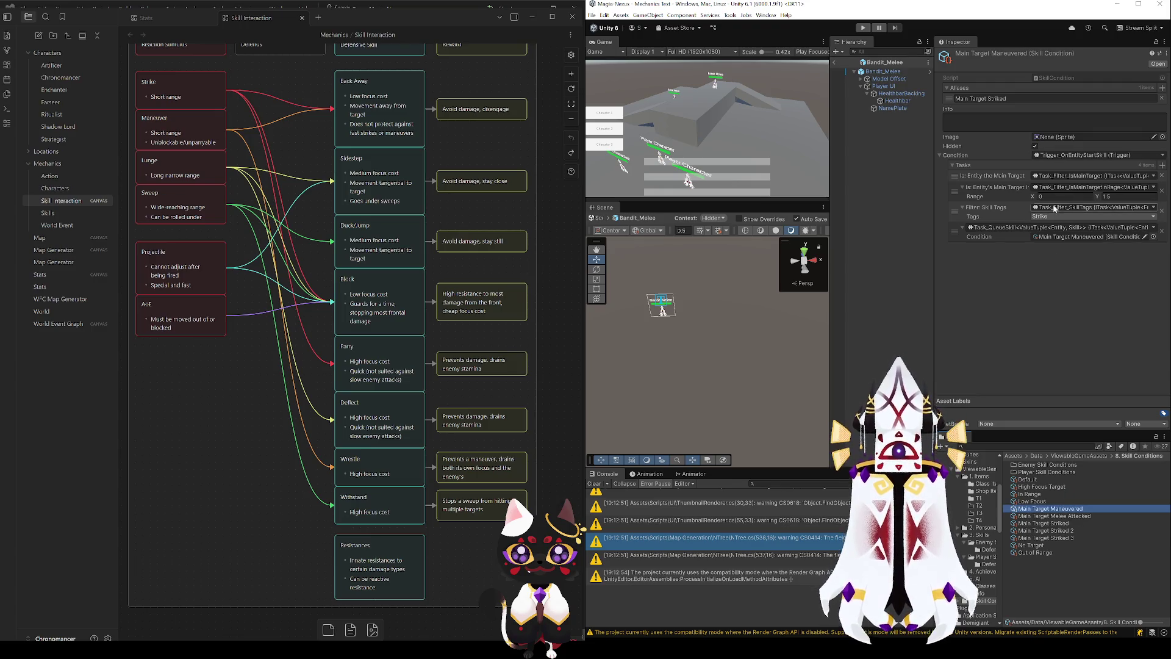
left_click(1074, 475)
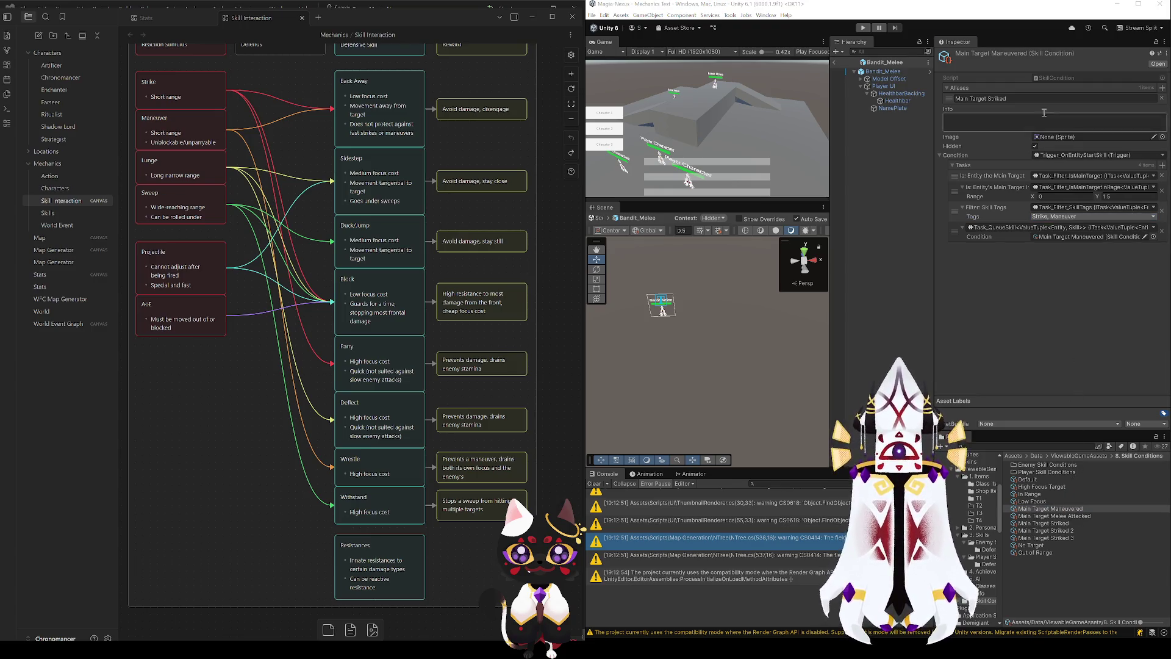
left_click(1011, 99)
type("Maneuve")
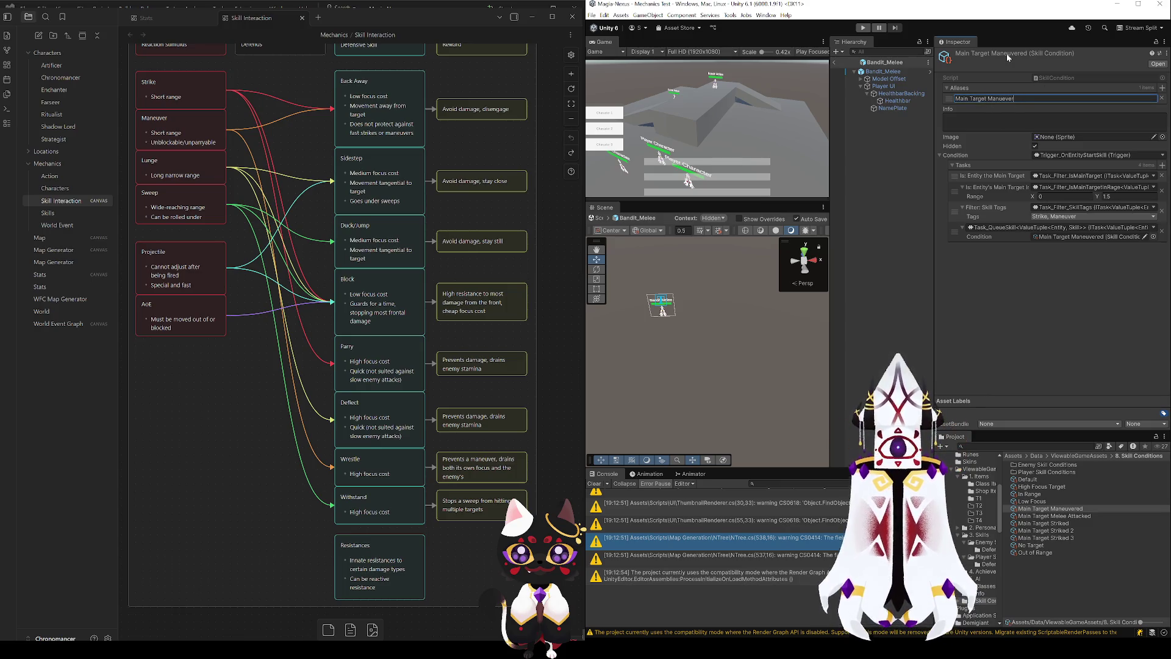
- Rename the second copy Main Target Swept, with alias Main Target Swept and Sweep tag filter
left_click(1064, 531)
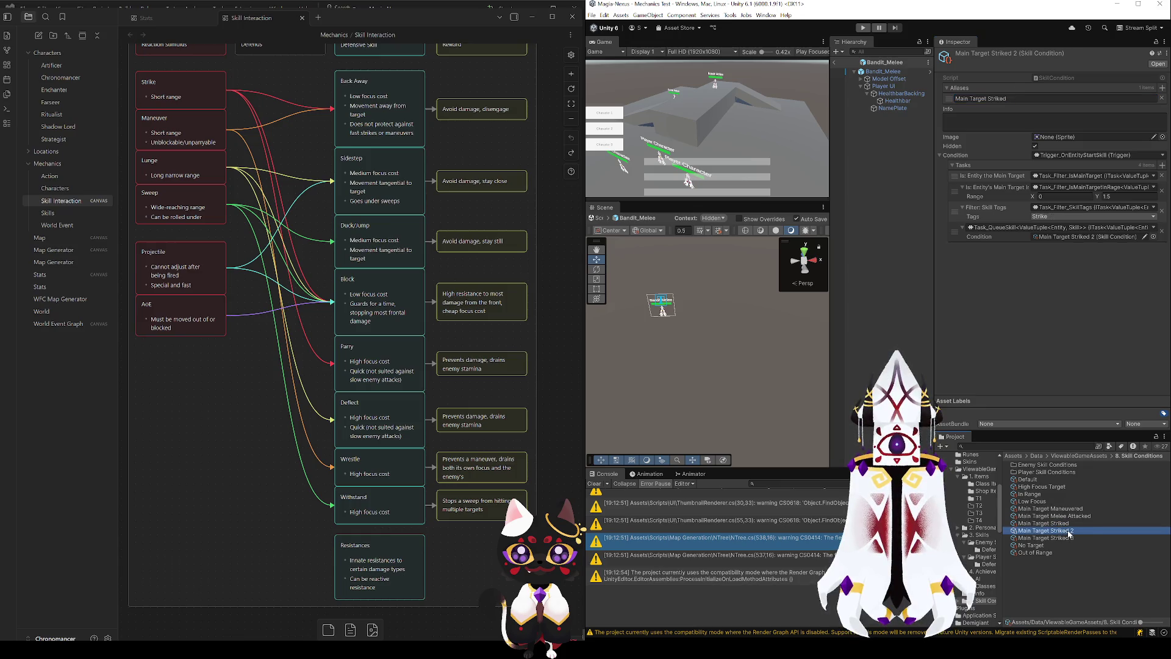
left_click(1076, 531)
left_click_drag(1076, 531, 1050, 531)
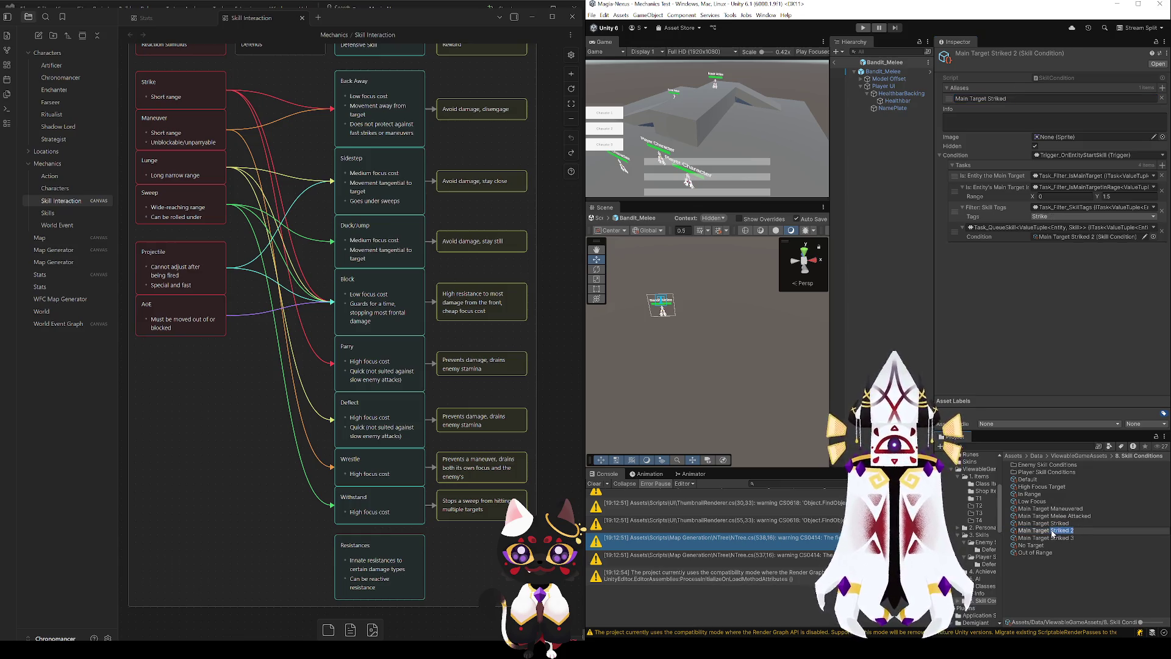
type("Swe")
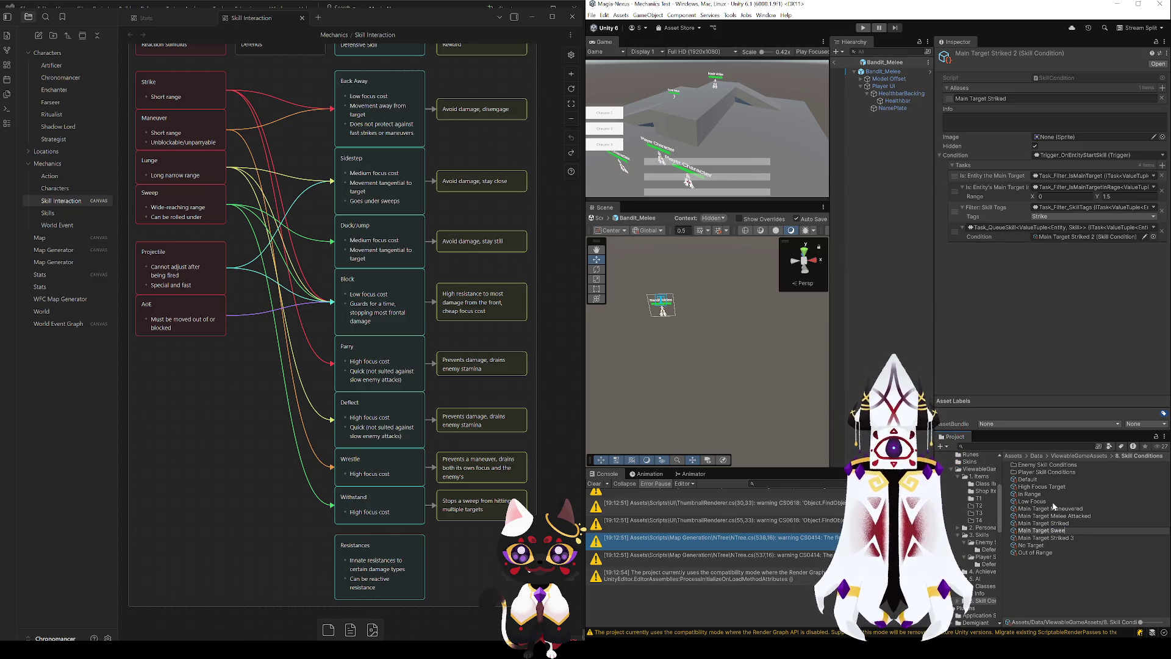
type("pt")
key("Return")
left_click(1024, 98)
double_click(1025, 99)
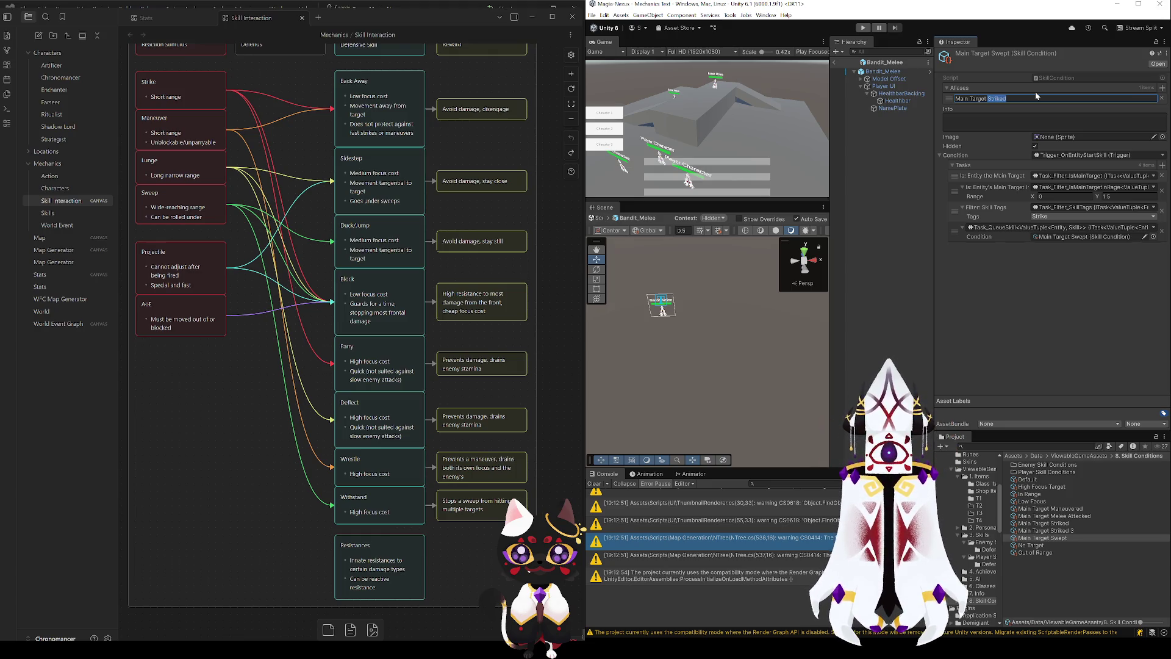
type("wept")
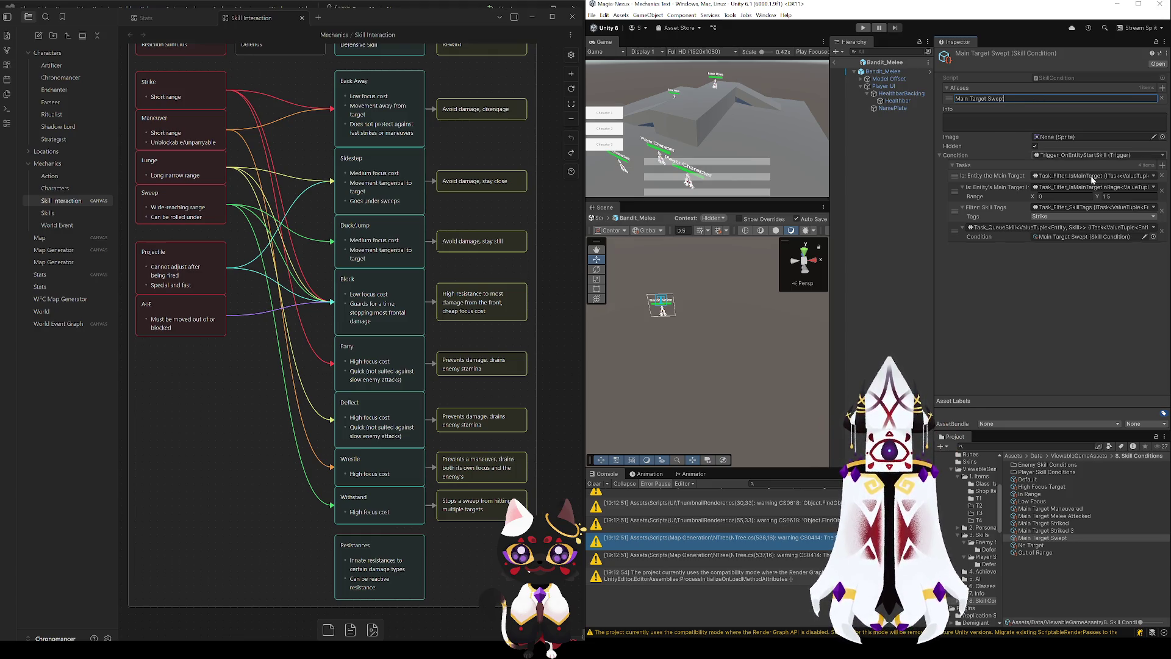
key("Return")
left_click(1059, 216)
left_click(1056, 238)
- Rename Main Target Striked 3 to Main Target Lunged and set its alias
left_click(1067, 531)
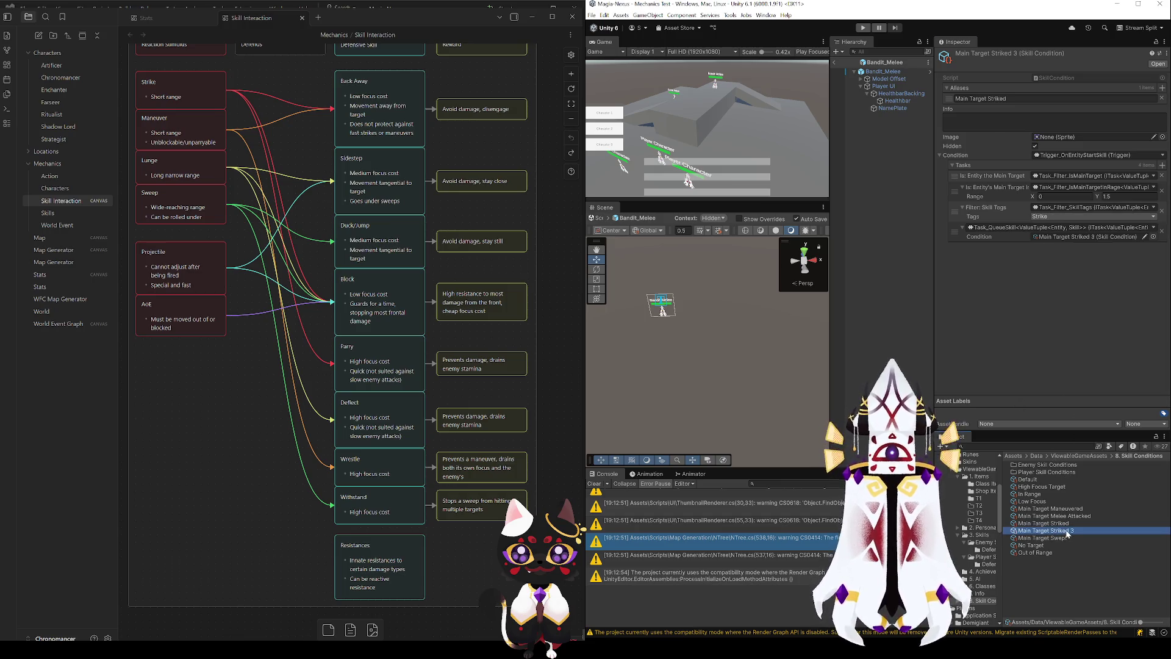
double_click(1071, 531)
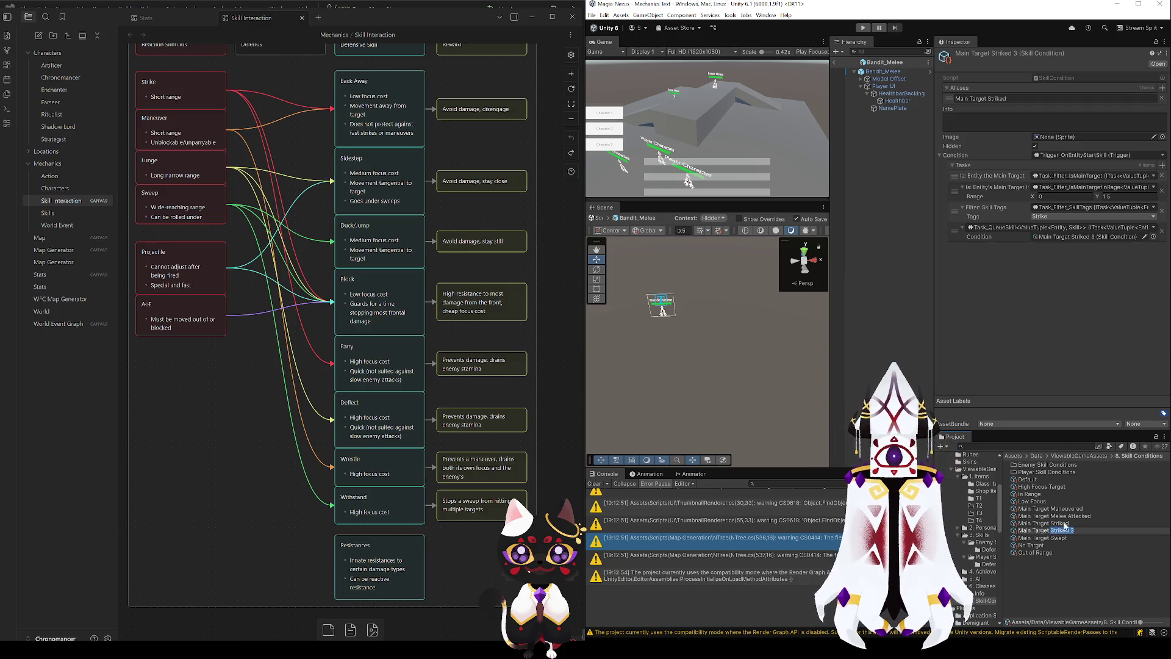
type("L")
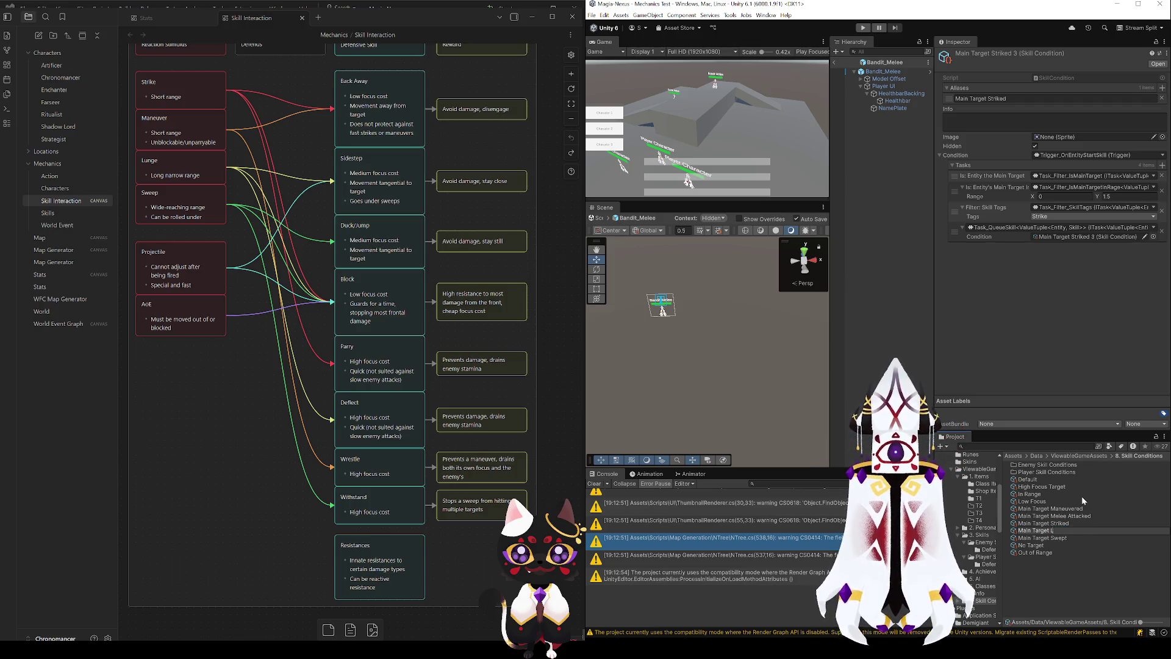
type("unged")
key("Return")
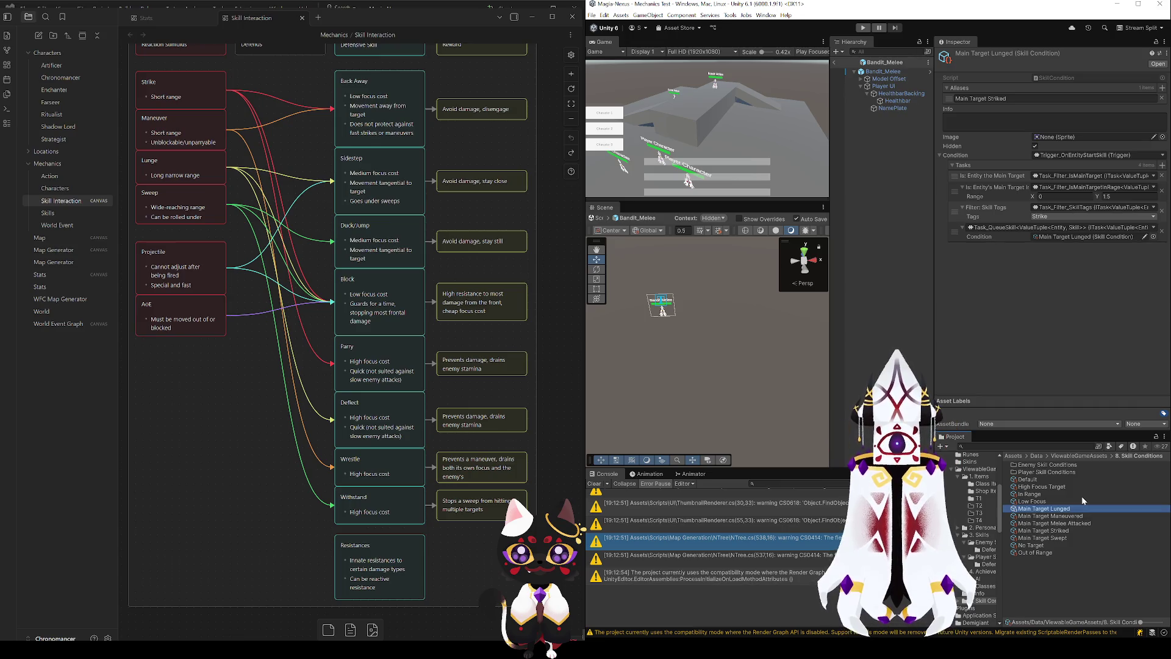
left_click(1044, 236)
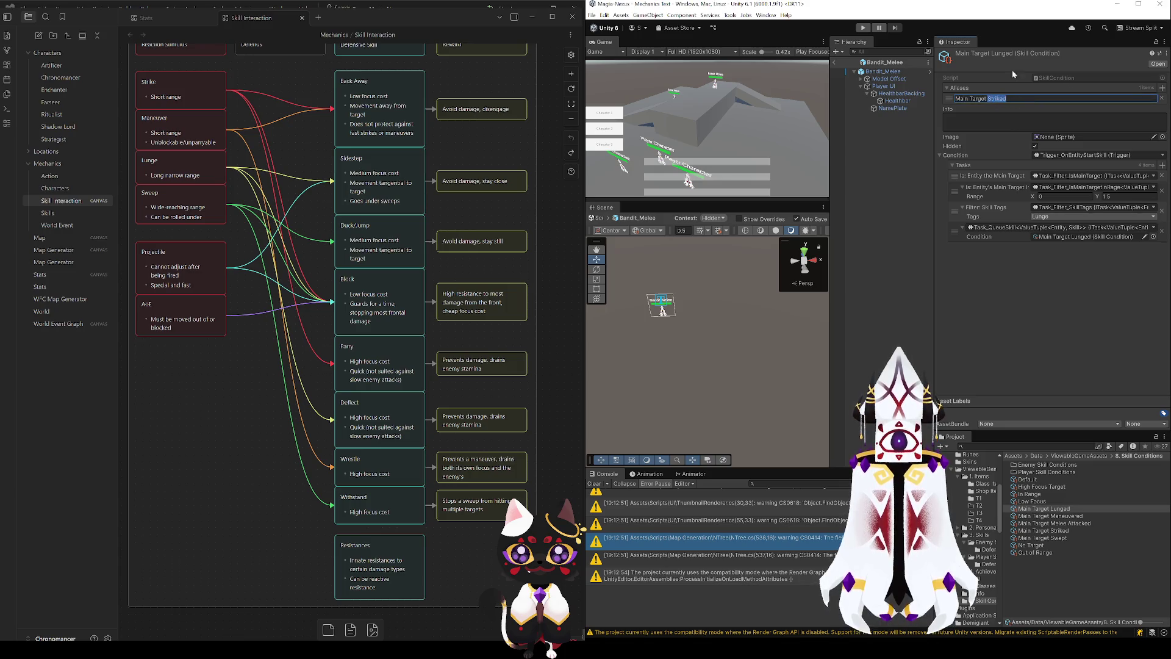
left_click(1037, 366)
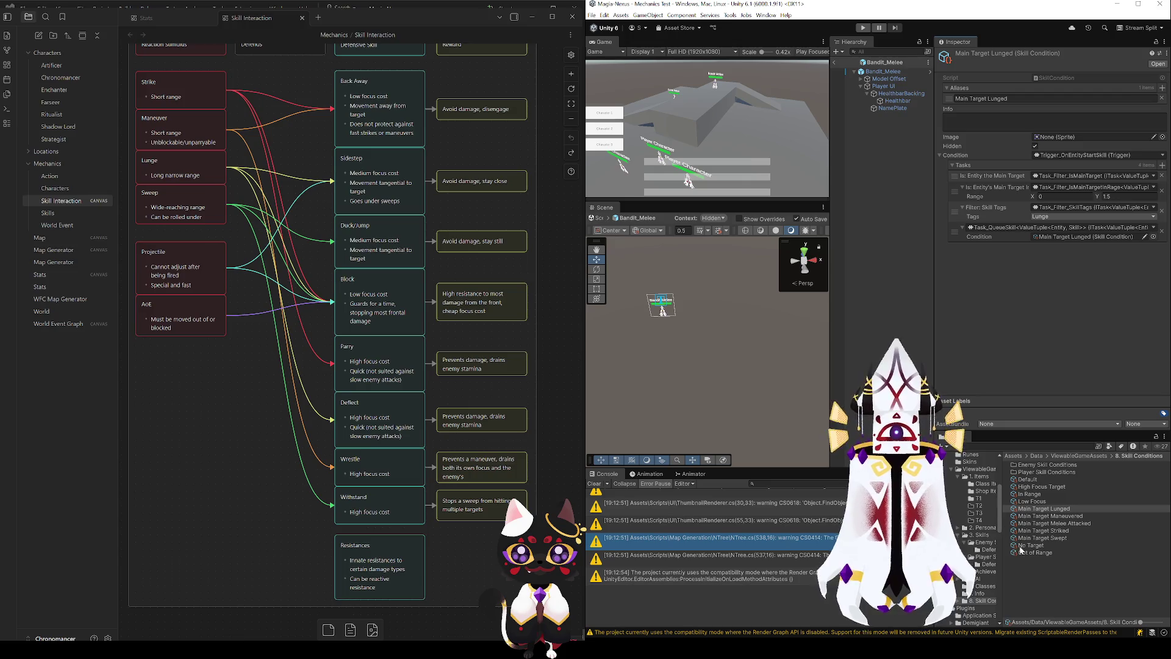
left_click(884, 71)
scroll(1014, 299, "down", 10)
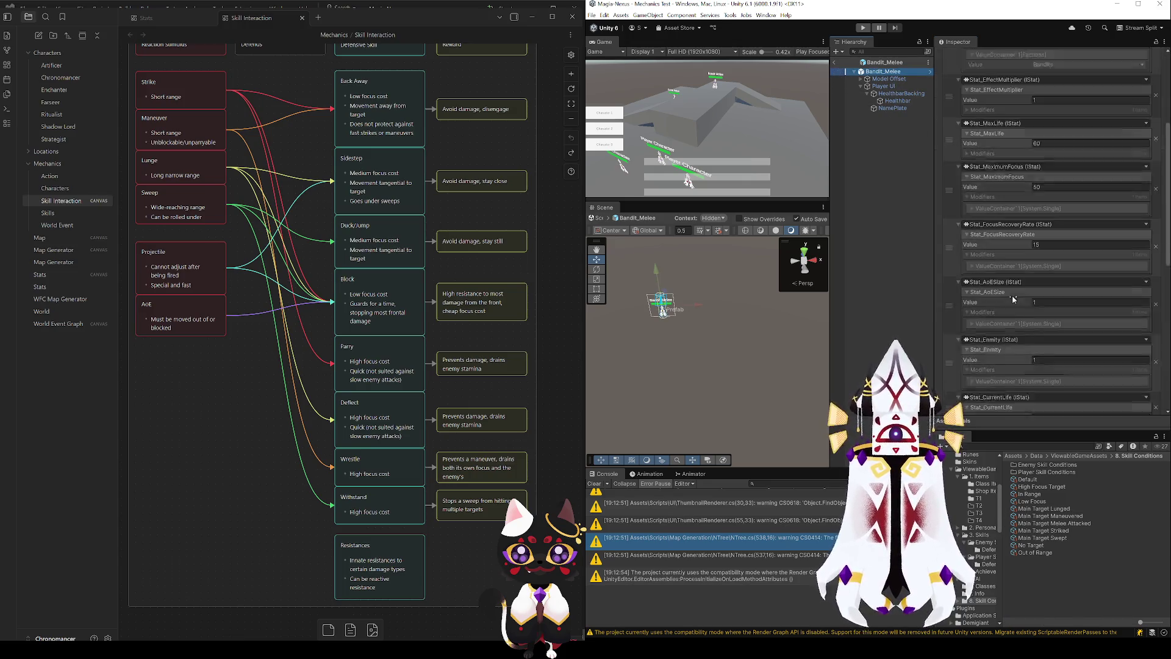
- Check the Bandit Swordsmen notes card, then bind the Parry skill to the Main Target condition
scroll(1013, 298, "down", 2)
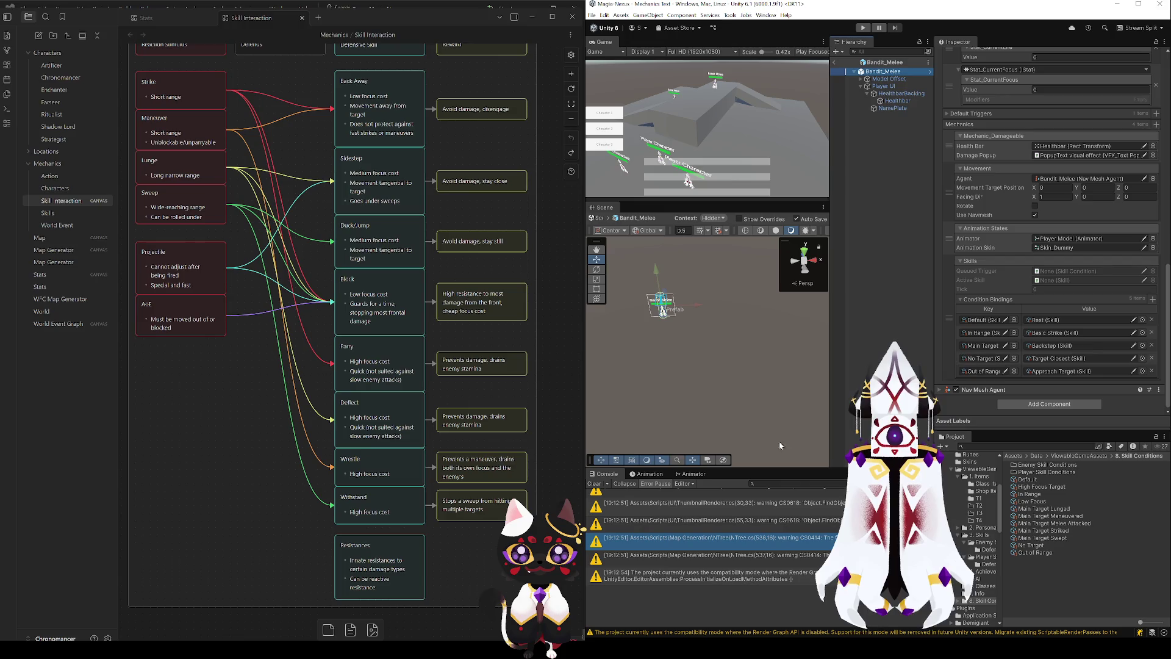
scroll(364, 377, "down", 10)
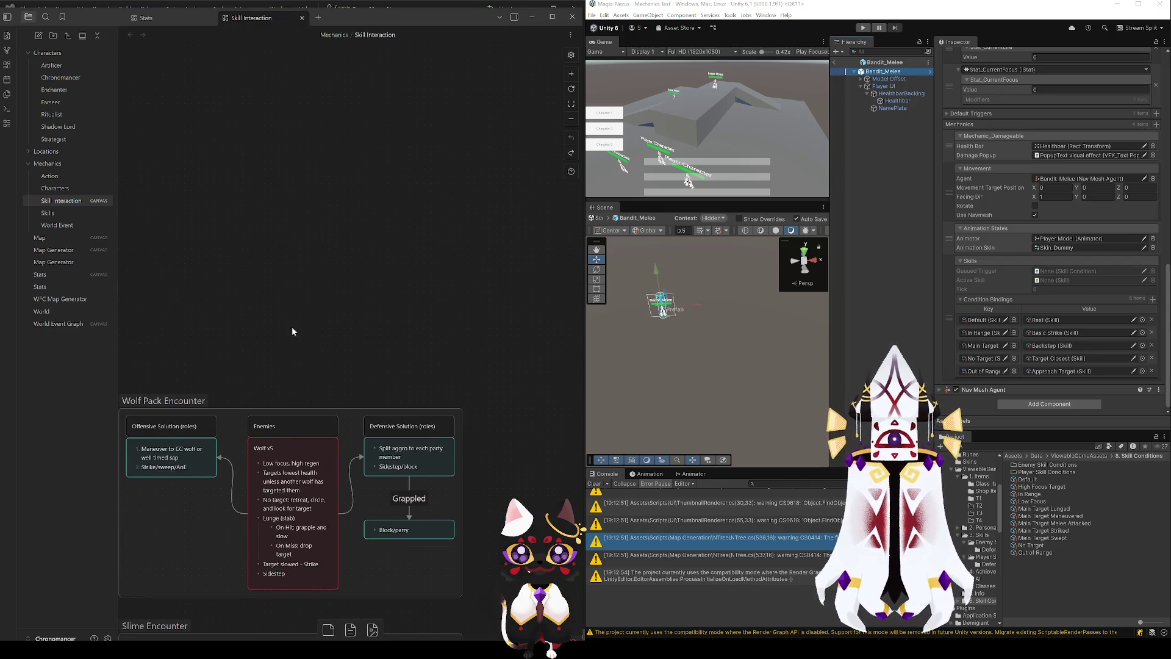
scroll(513, 264, "down", 6)
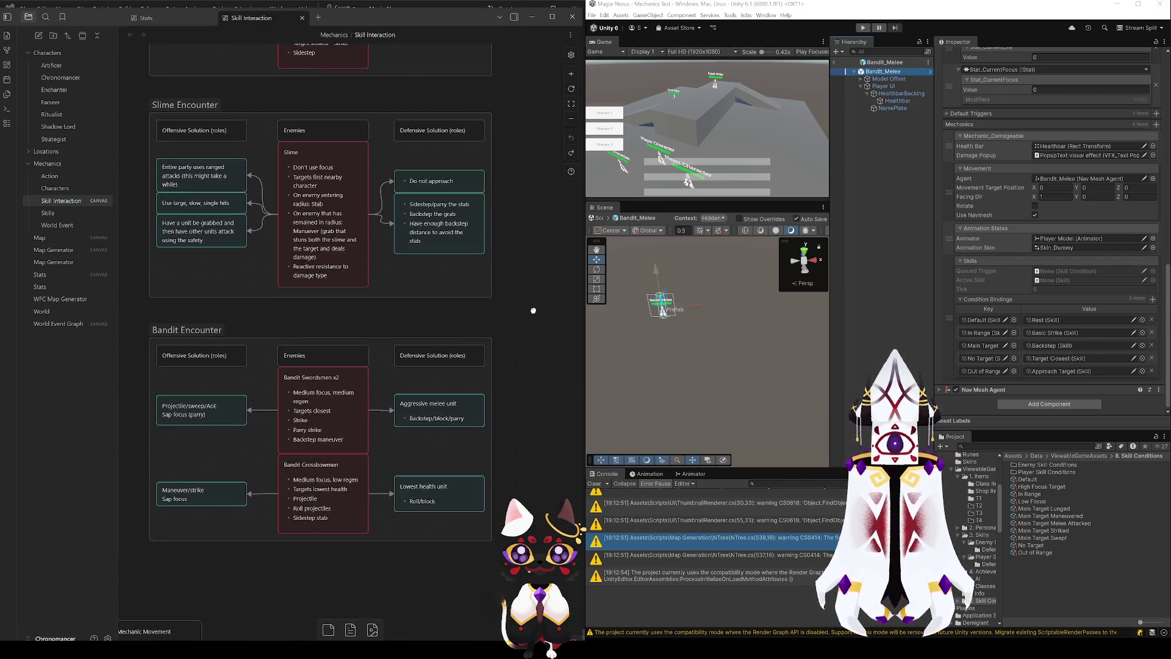
scroll(535, 266, "down", 1)
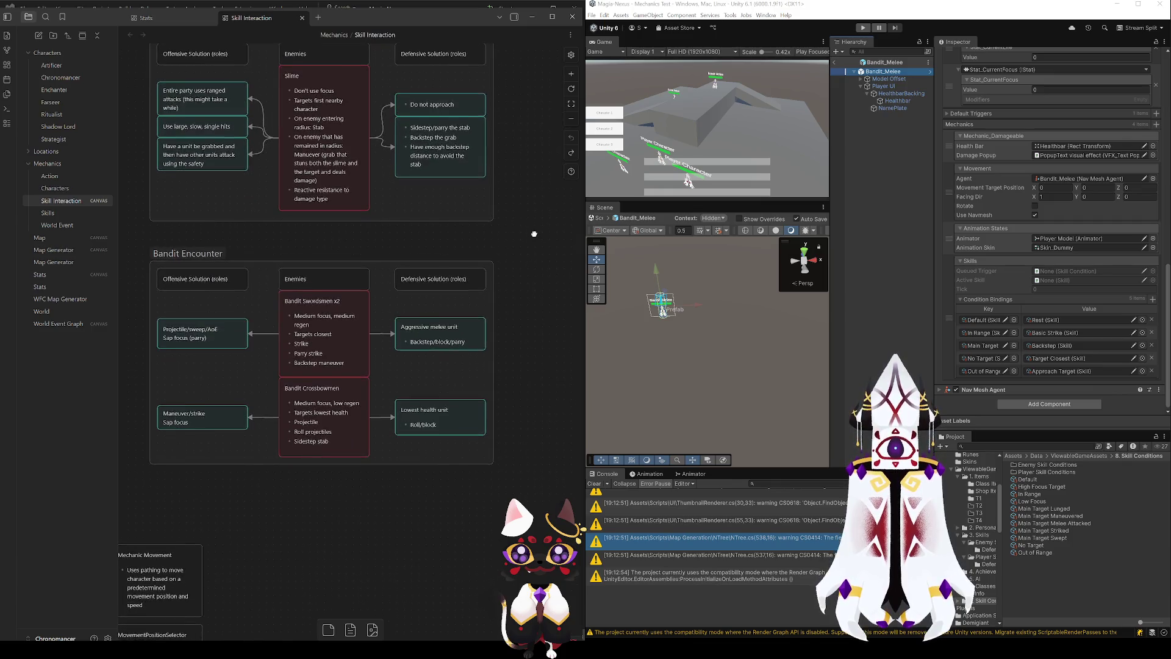
left_click(318, 357)
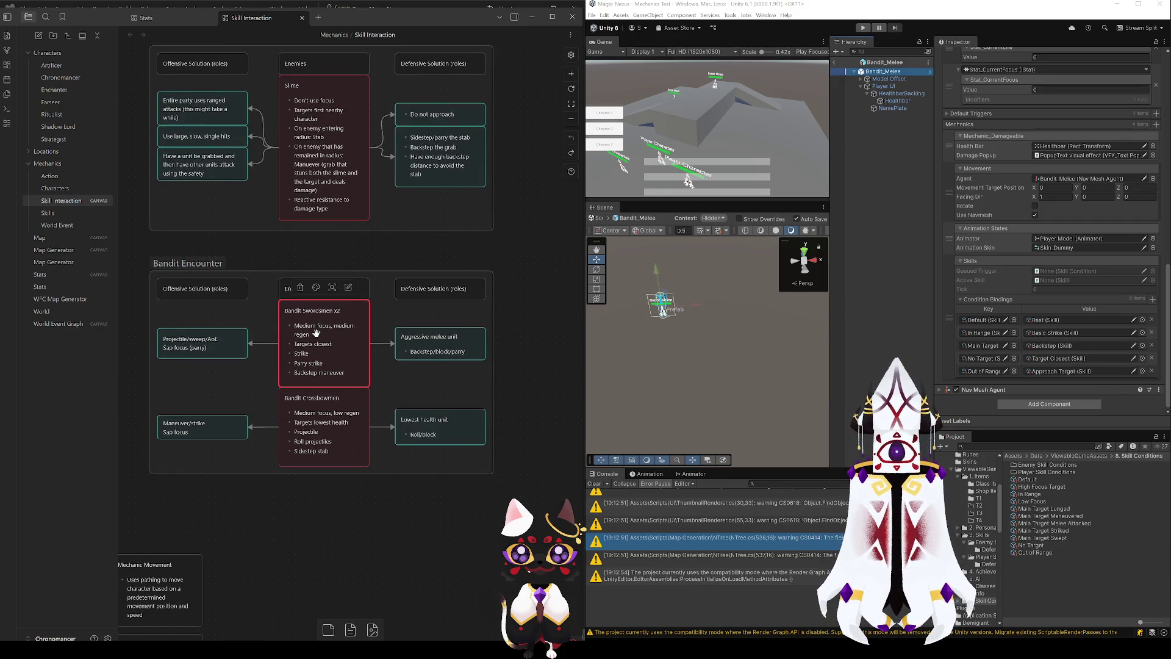
double_click(325, 366)
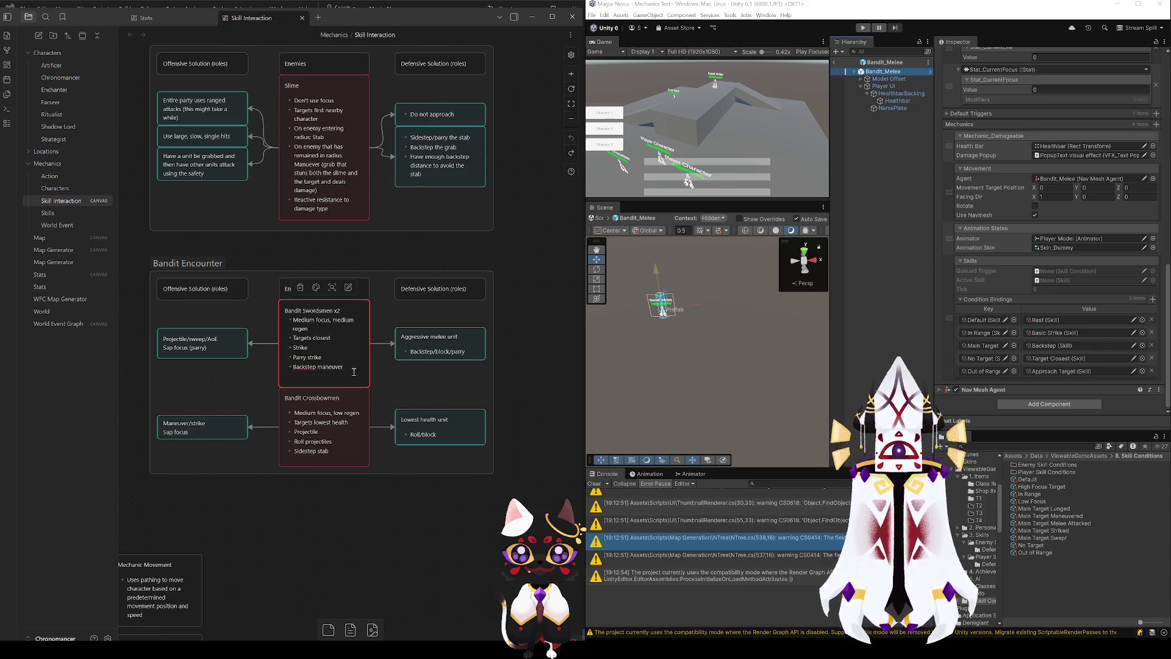
left_click(501, 381)
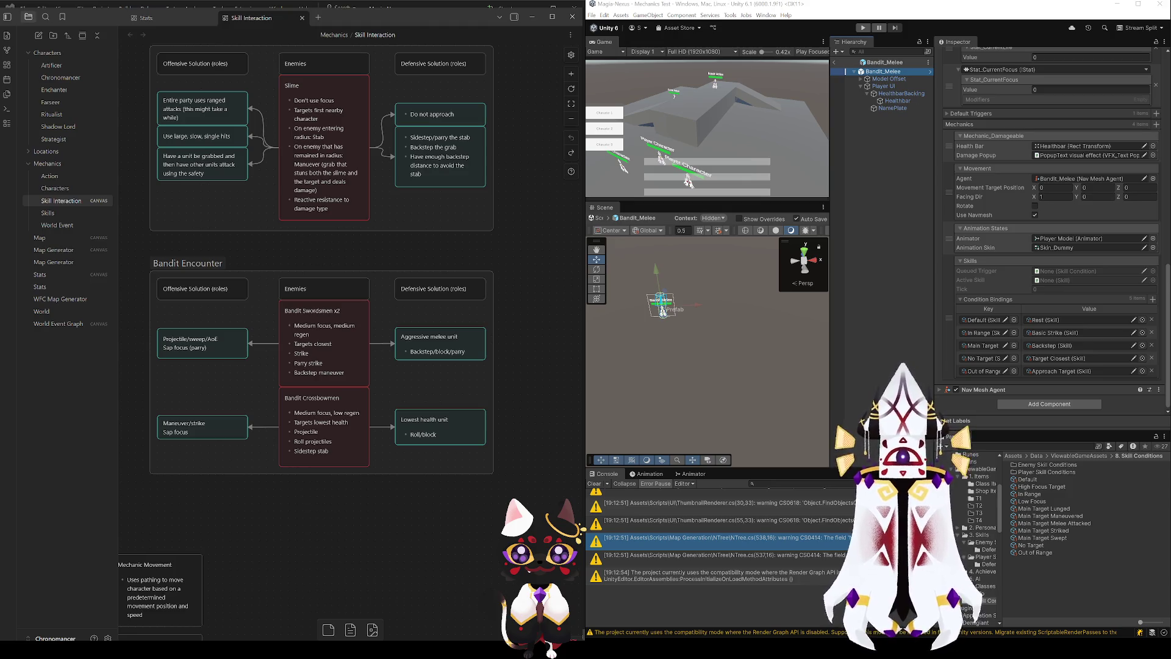
mouse_move(1061, 530)
left_mouse_down()
mouse_move(1050, 400)
mouse_move(987, 333)
mouse_move(989, 365)
mouse_move(991, 350)
left_mouse_up()
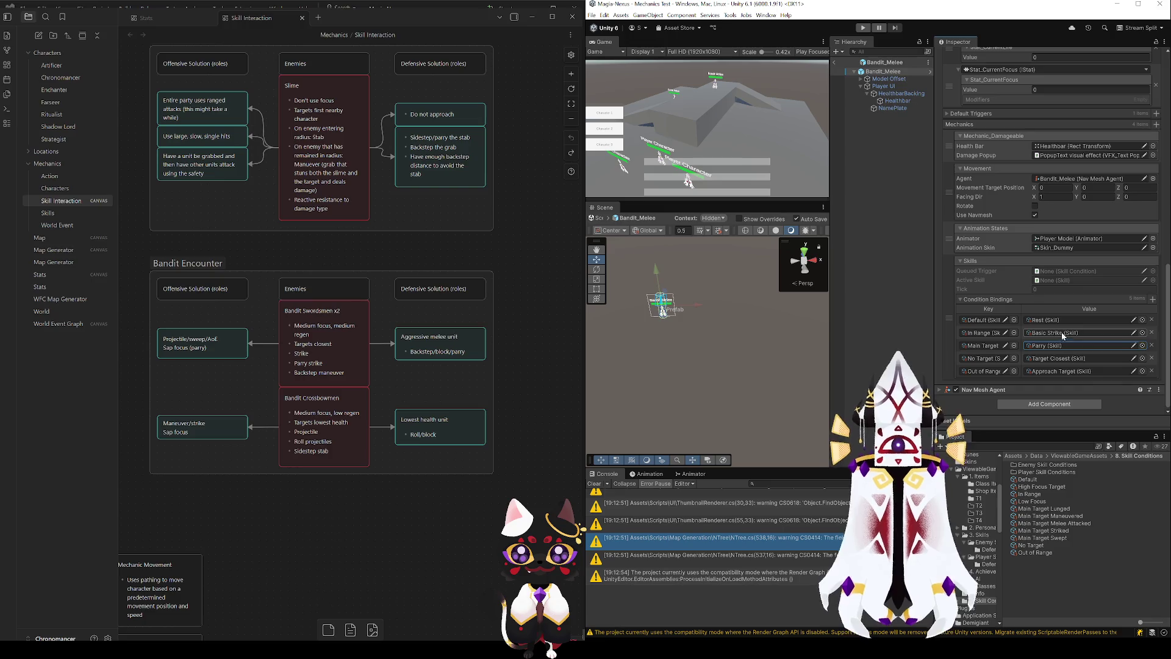
- Add a condition binding mapping Main Target Maneuvered to Back Away
left_click(1153, 300)
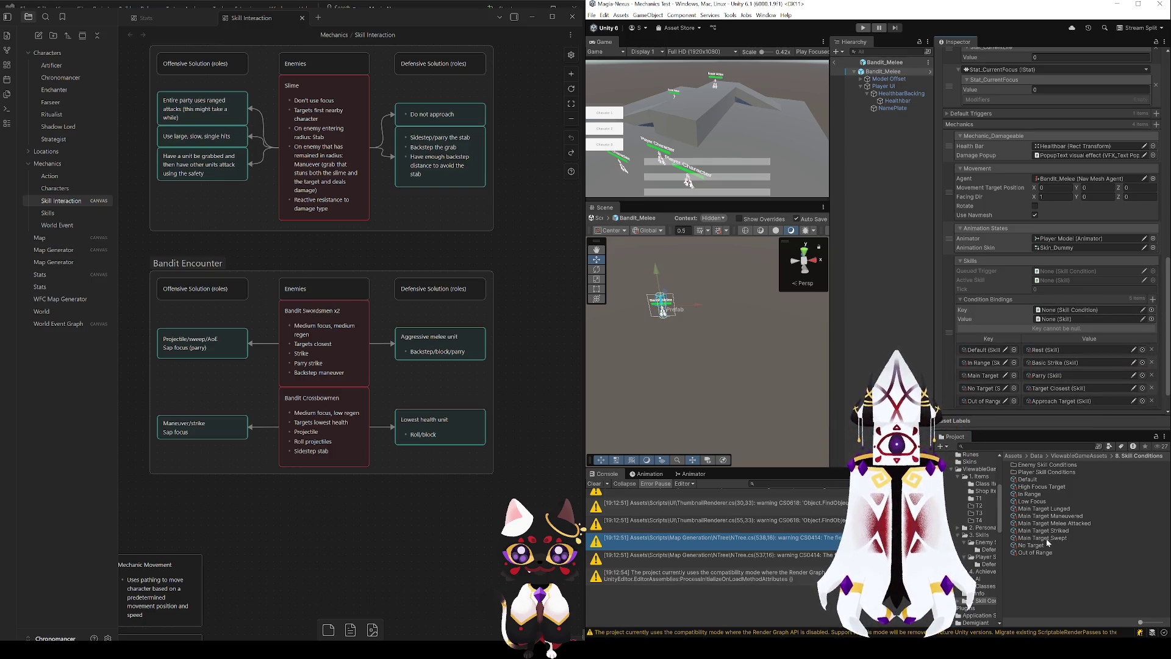
mouse_move(1049, 517)
left_mouse_down()
mouse_move(1066, 527)
mouse_move(1091, 403)
mouse_move(1059, 312)
left_mouse_up()
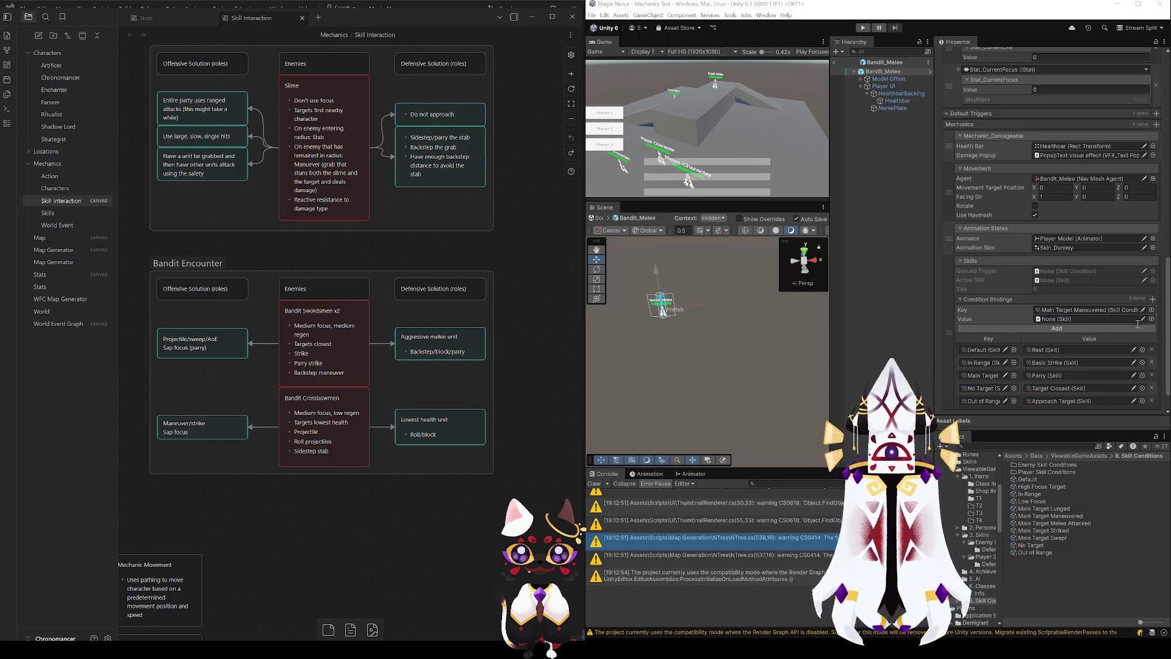
left_click(1057, 328)
scroll(1040, 360, "down", 2)
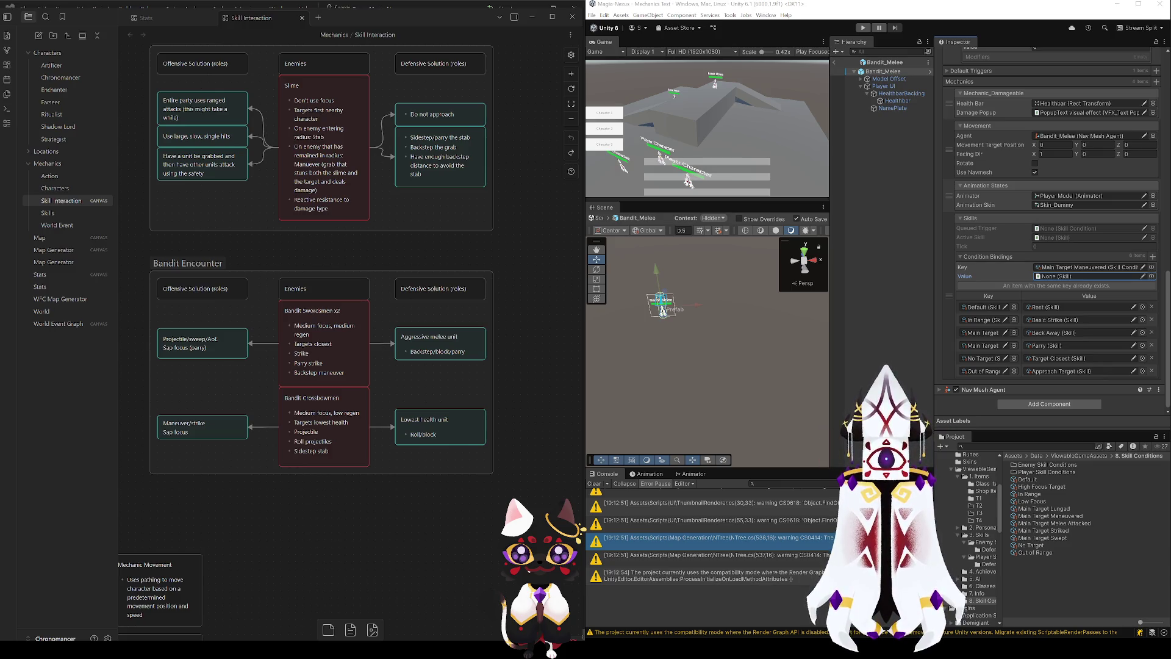
left_click(959, 258)
left_click(962, 373)
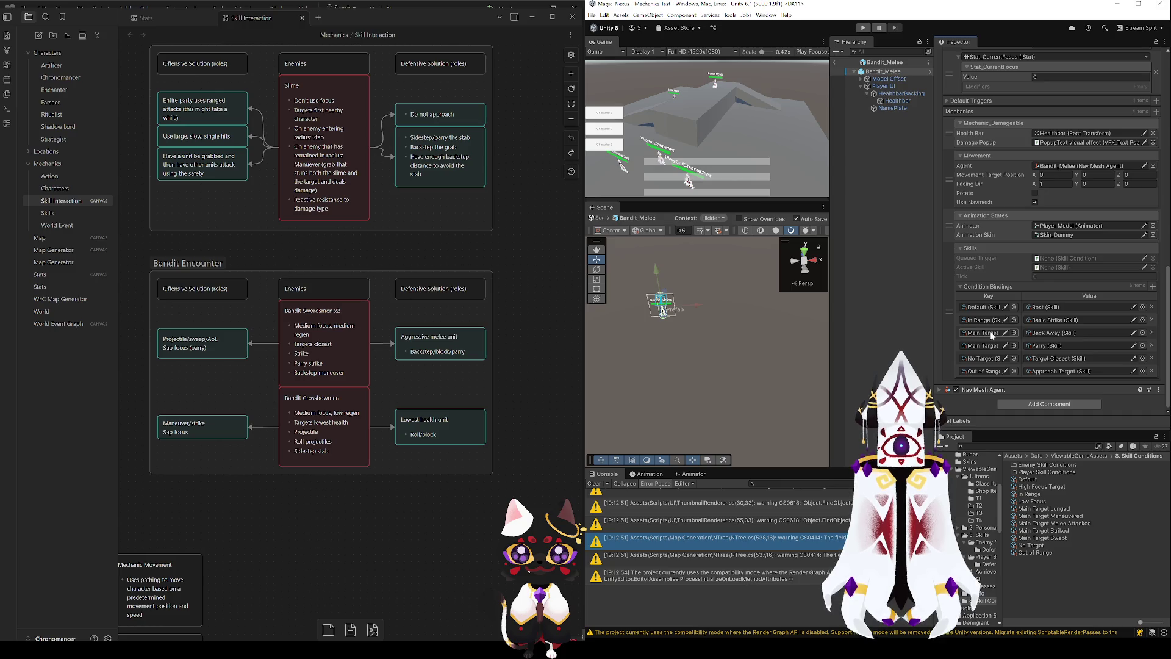
- Resize the panels and widen the Key column to show full condition names
mouse_move(831, 302)
left_mouse_down()
mouse_move(888, 302)
mouse_move(724, 308)
mouse_move(967, 321)
mouse_move(953, 318)
left_mouse_up()
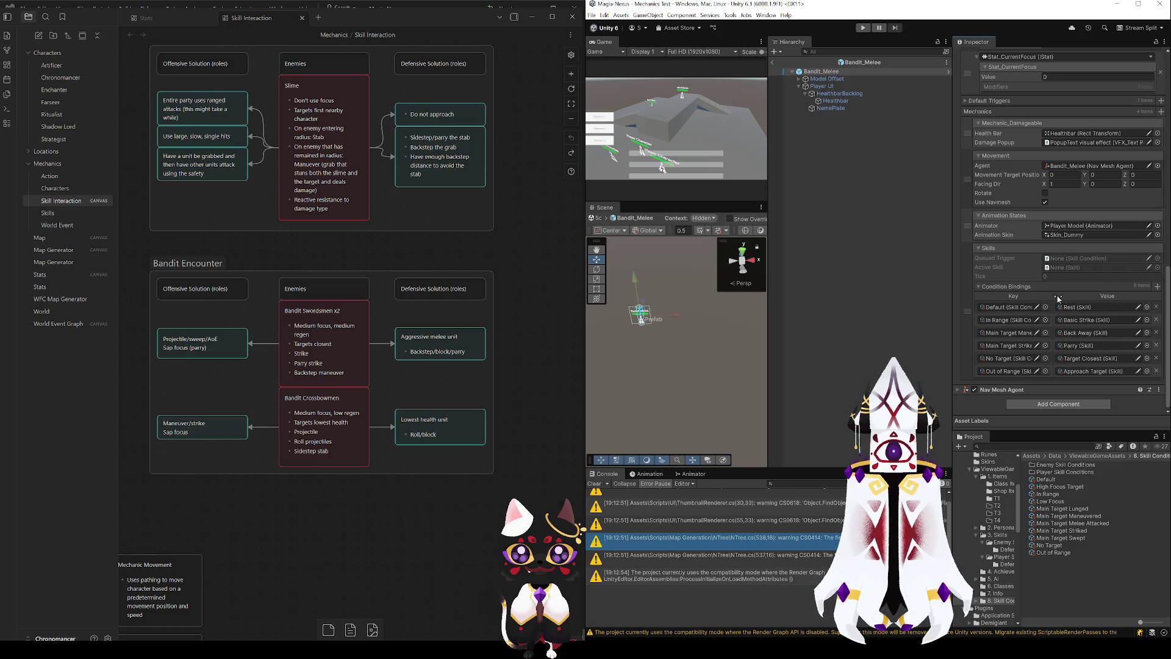
left_click_drag(1068, 299, 1091, 300)
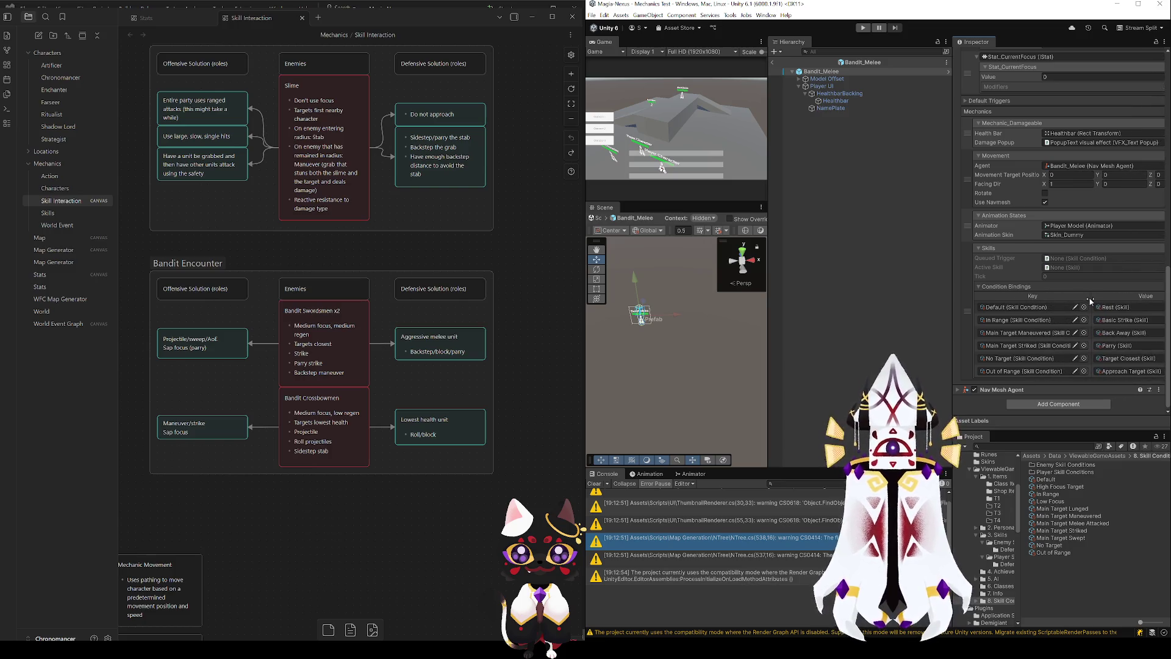
left_click_drag(954, 296, 961, 298)
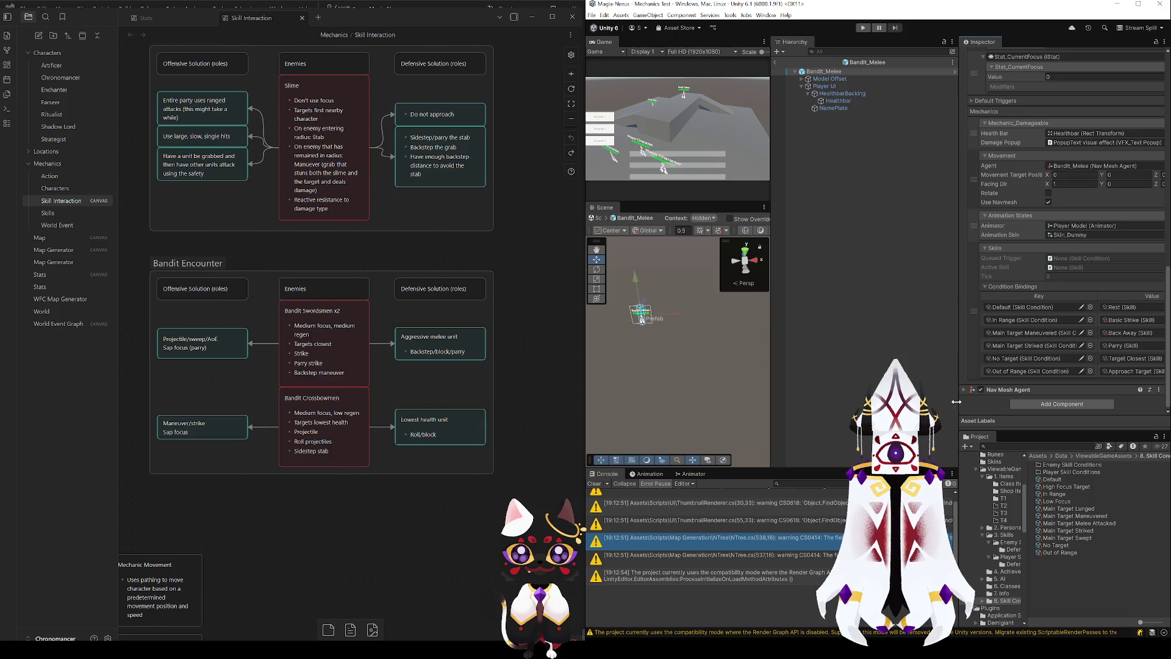
- Leave Bandit_Melee, open the Player Character prefab and resize the Inspector to its bindings
left_click(775, 62)
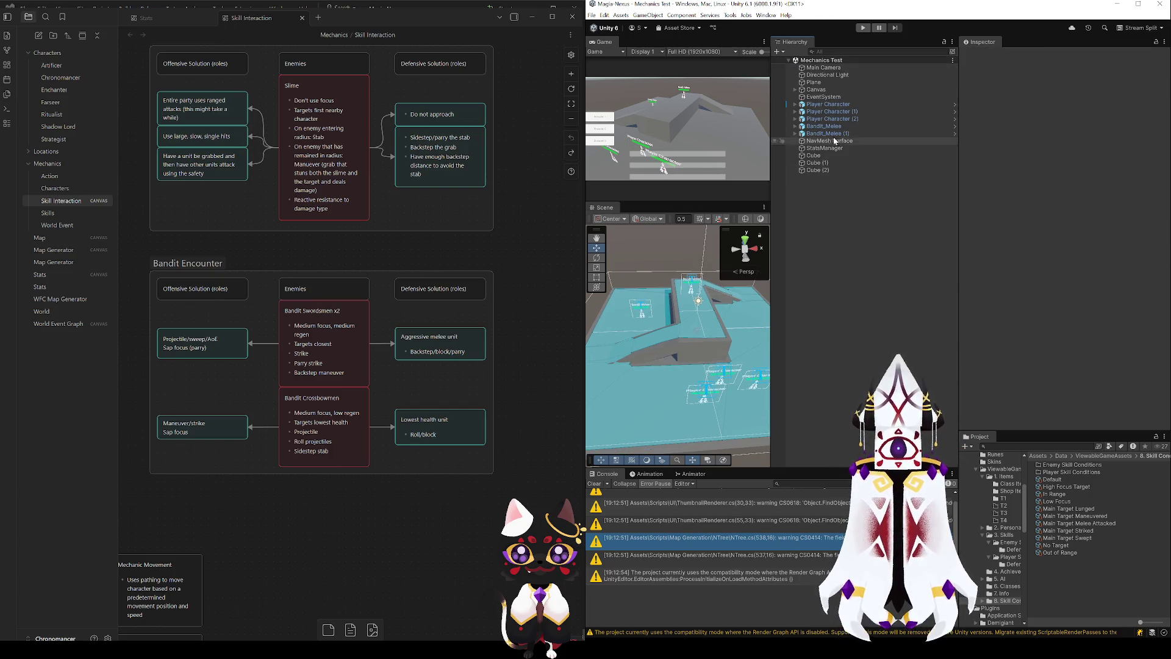
left_click(955, 104)
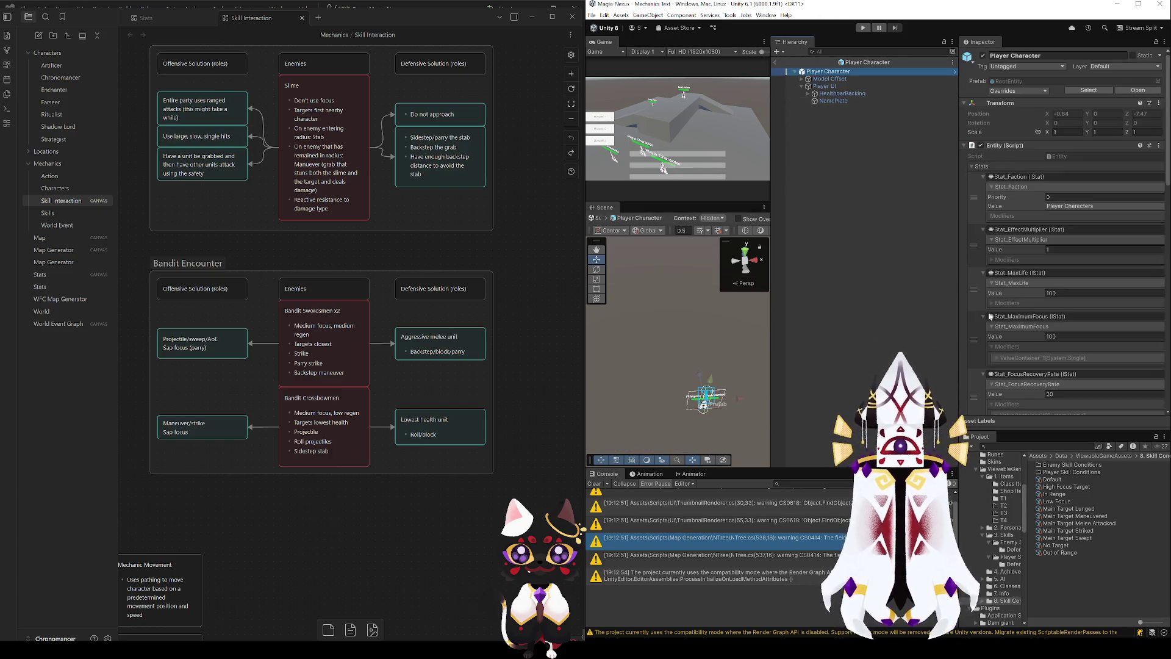
scroll(1018, 338, "down", 10)
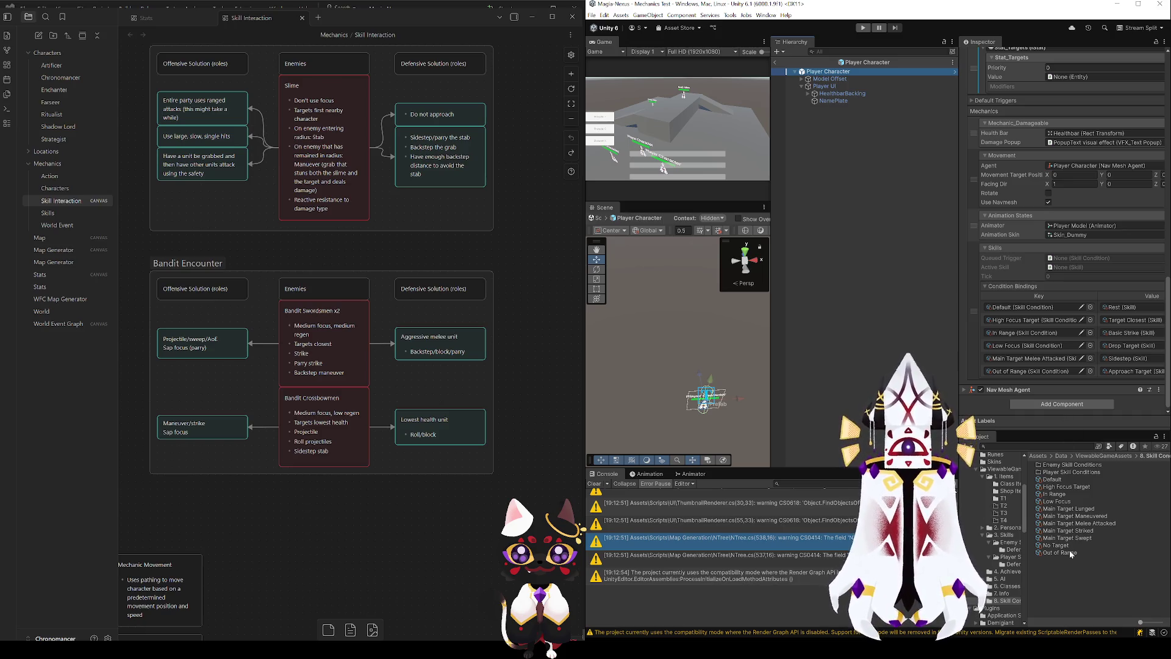
left_click(959, 268)
mouse_move(959, 269)
left_mouse_down()
mouse_move(903, 269)
mouse_move(933, 268)
left_mouse_up()
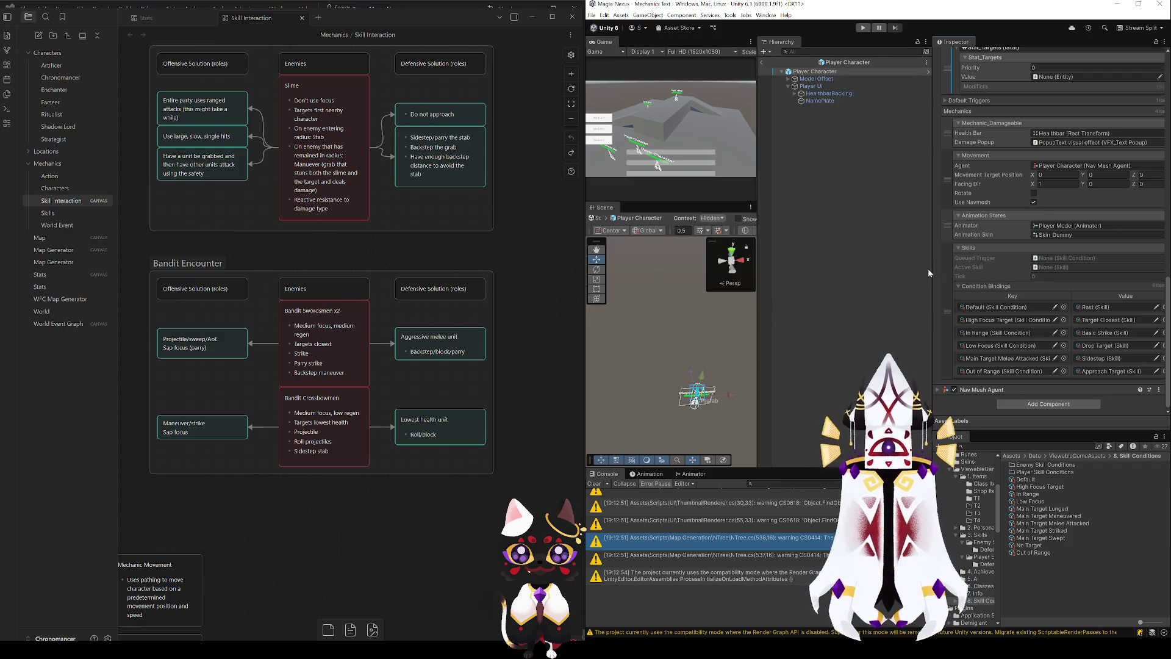
left_click_drag(932, 274, 970, 275)
- Start the play-test and pause it, with Bandit_Melee selected in the scene
left_click_drag(775, 302, 857, 312)
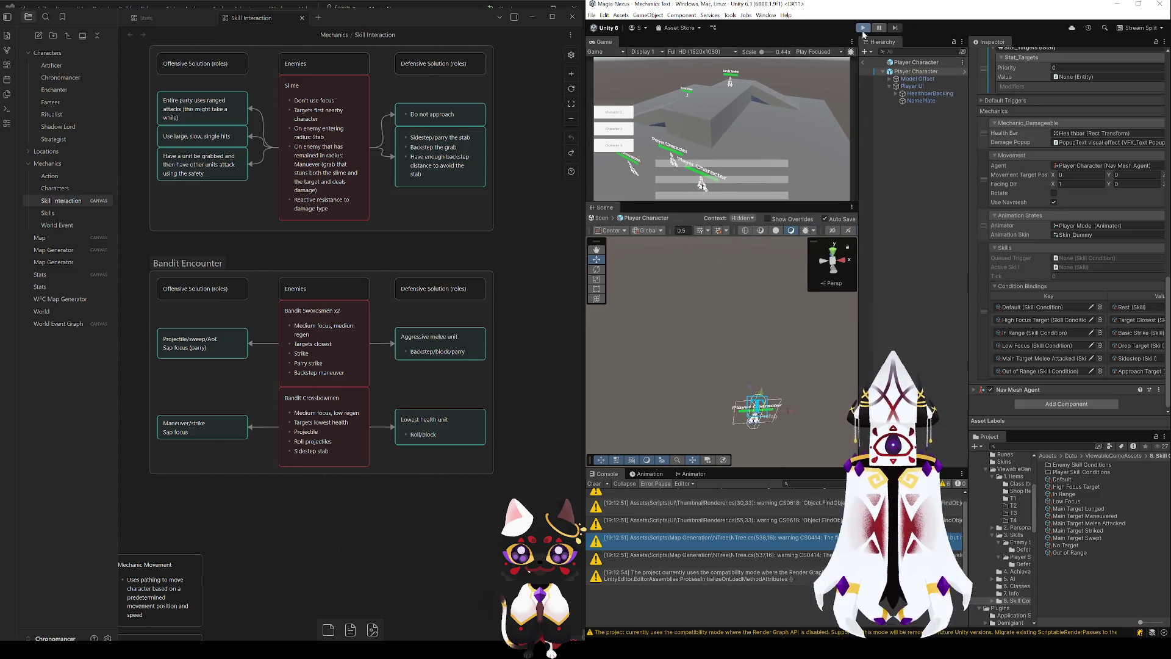
left_click(863, 28)
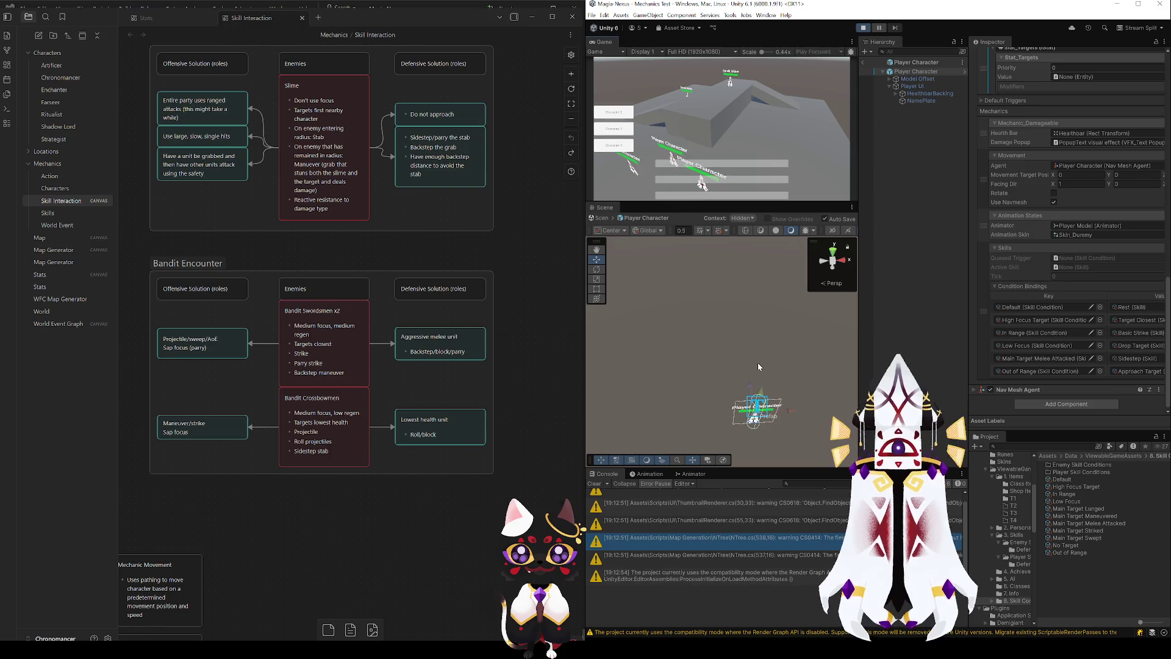
left_click(877, 28)
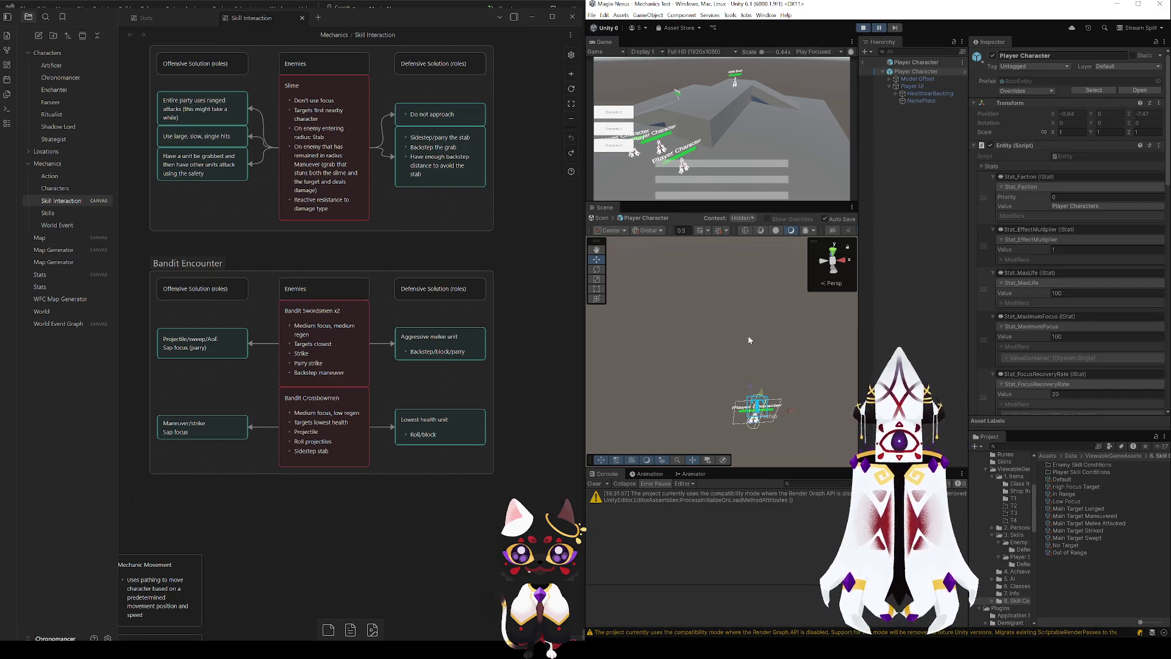
left_click(867, 62)
mouse_move(711, 287)
left_mouse_down()
mouse_move(711, 259)
mouse_move(711, 287)
left_mouse_up()
left_click(931, 120)
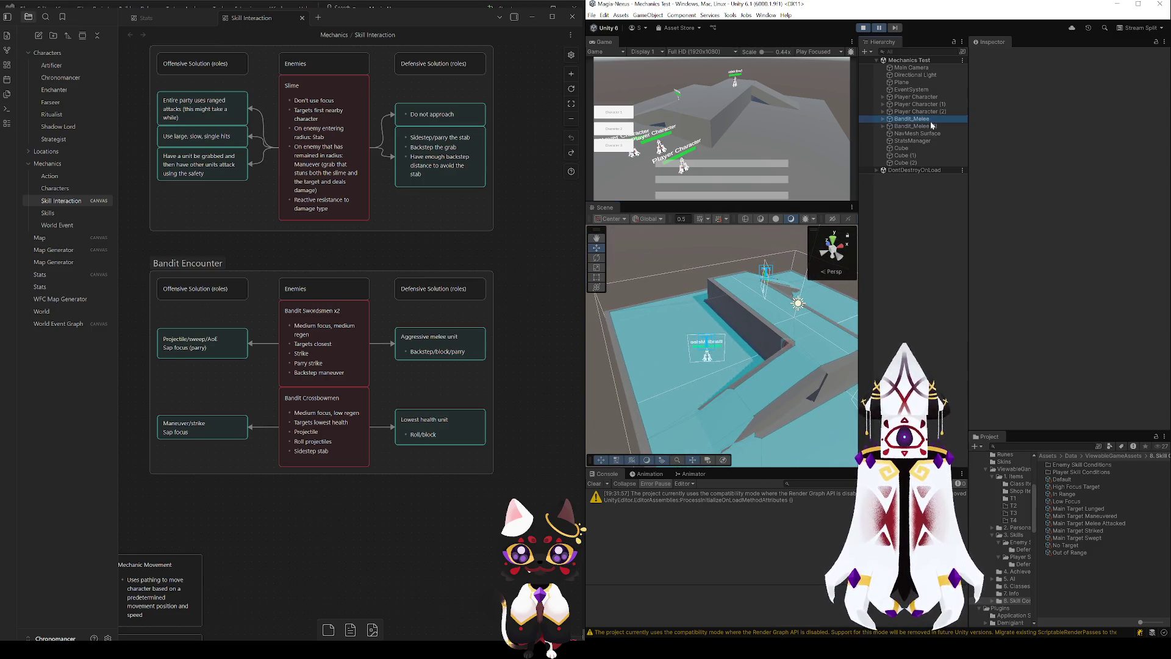
left_click(877, 28)
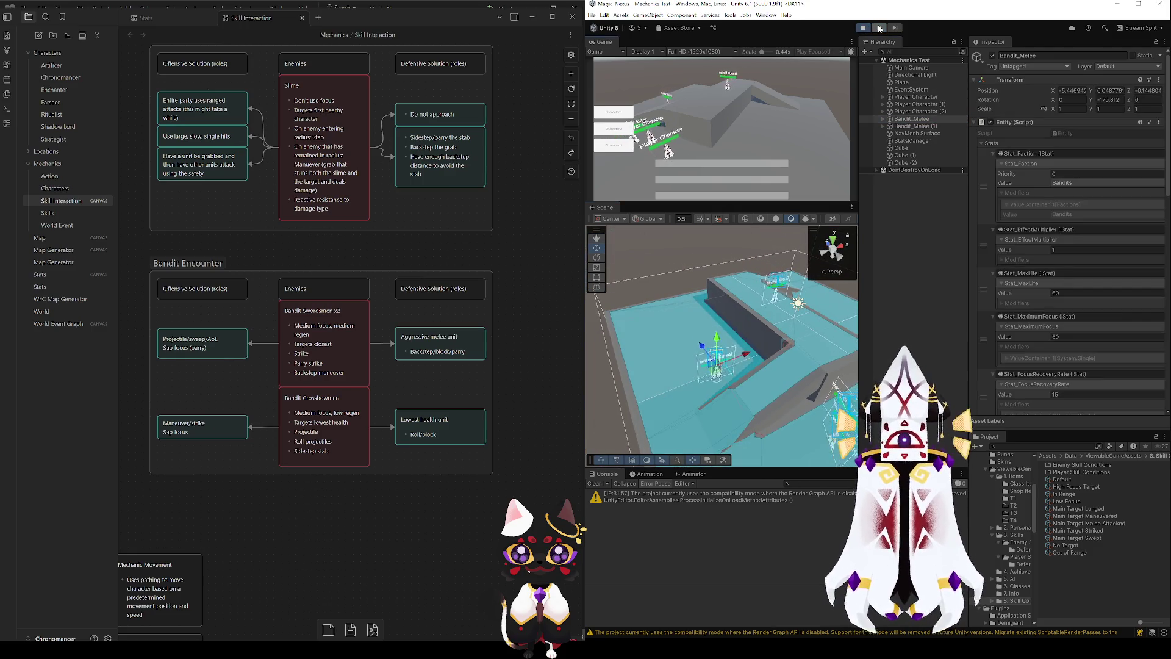
left_click(879, 28)
- Orbit and frame the Scene view close to the characters
left_click_drag(698, 357, 723, 300)
scroll(997, 332, "down", 3)
scroll(998, 332, "down", 6)
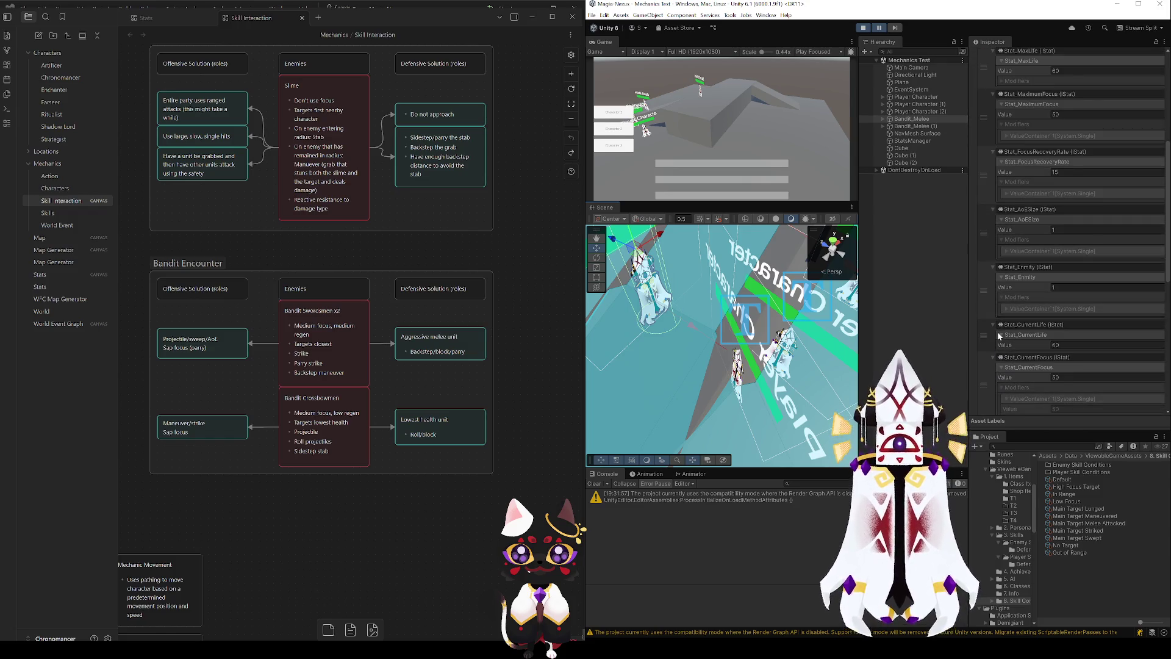
scroll(998, 331, "down", 1)
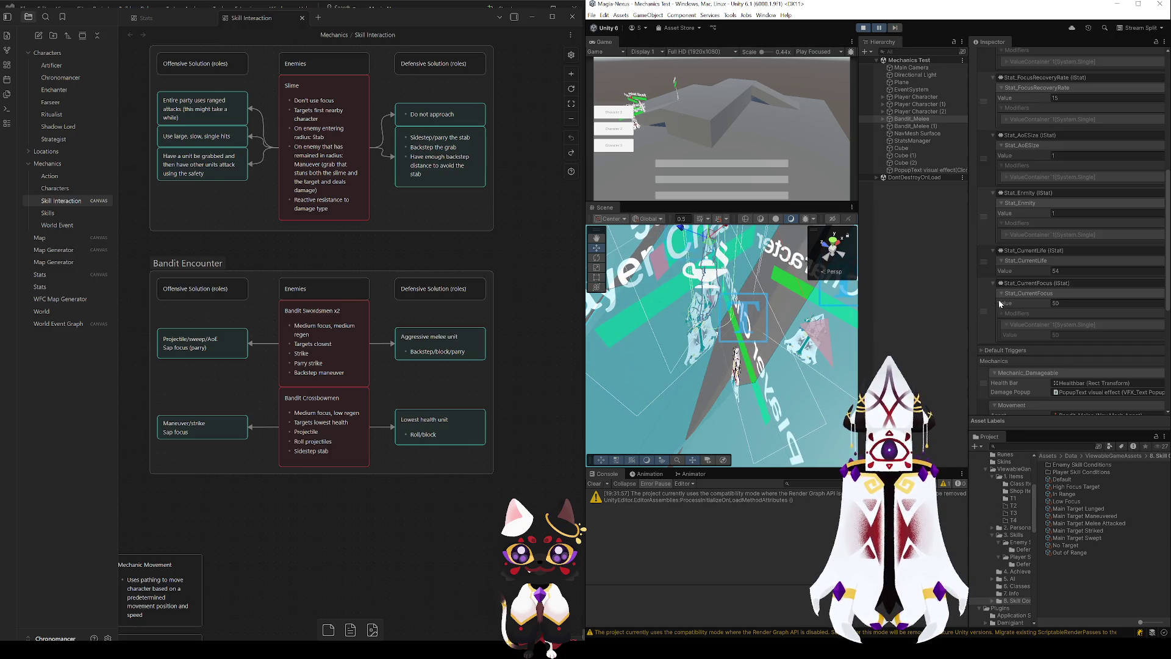
mouse_move(773, 306)
left_mouse_down()
mouse_move(615, 225)
mouse_move(671, 259)
left_mouse_up()
key("f")
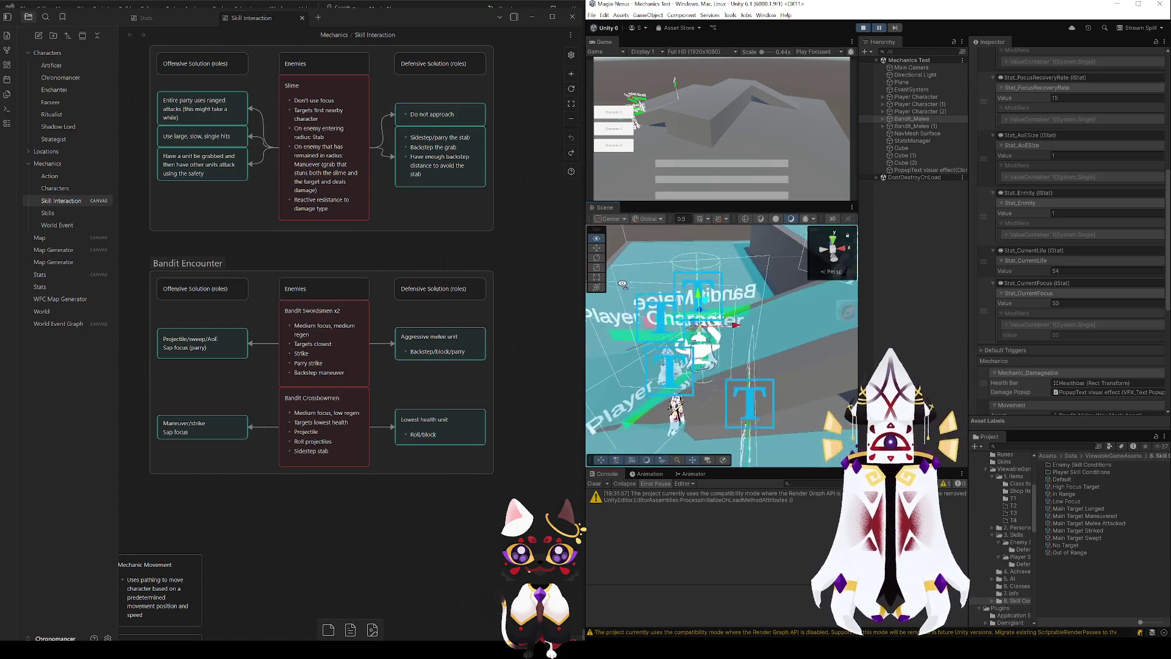
scroll(1047, 342, "down", 3)
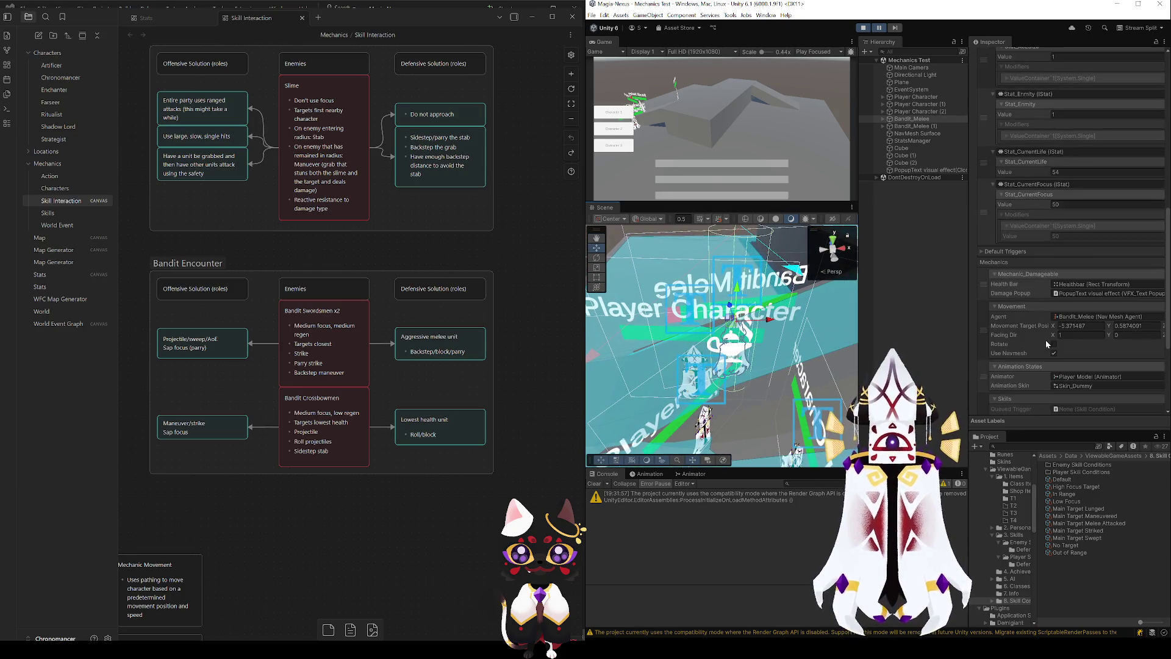
scroll(1046, 339, "down", 3)
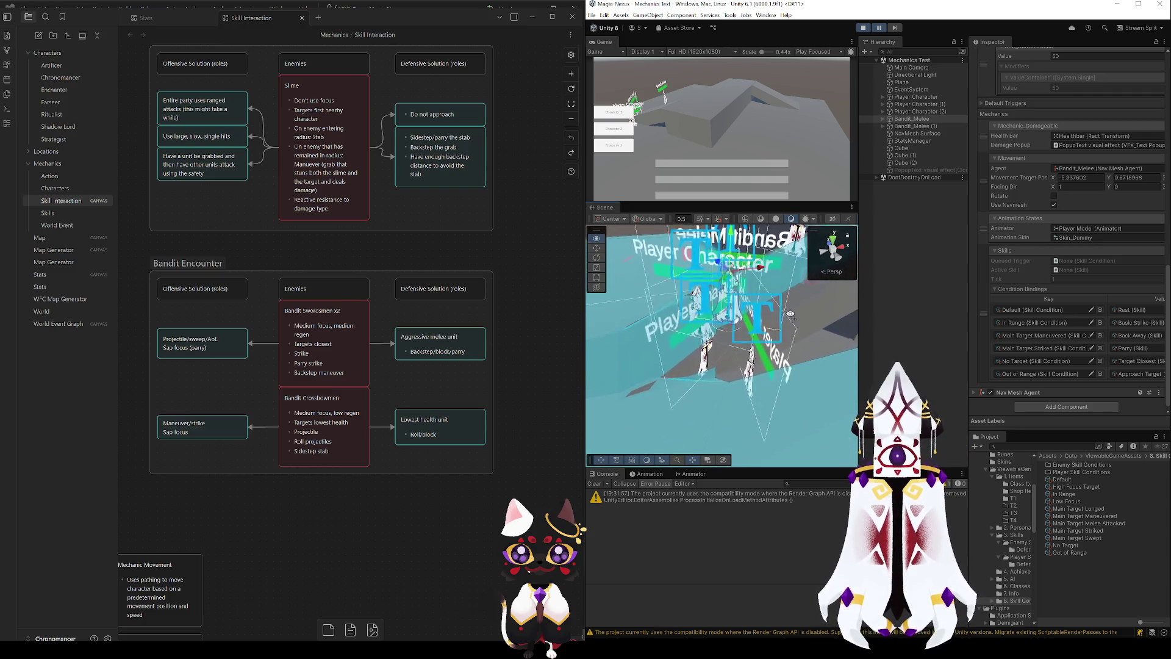
- Step the paused game seven frames while watching the Inspector
left_click(895, 28)
left_click(896, 32)
left_click(896, 32)
left_click(895, 32)
left_click(895, 32)
left_click(895, 29)
left_click(895, 28)
left_click(895, 28)
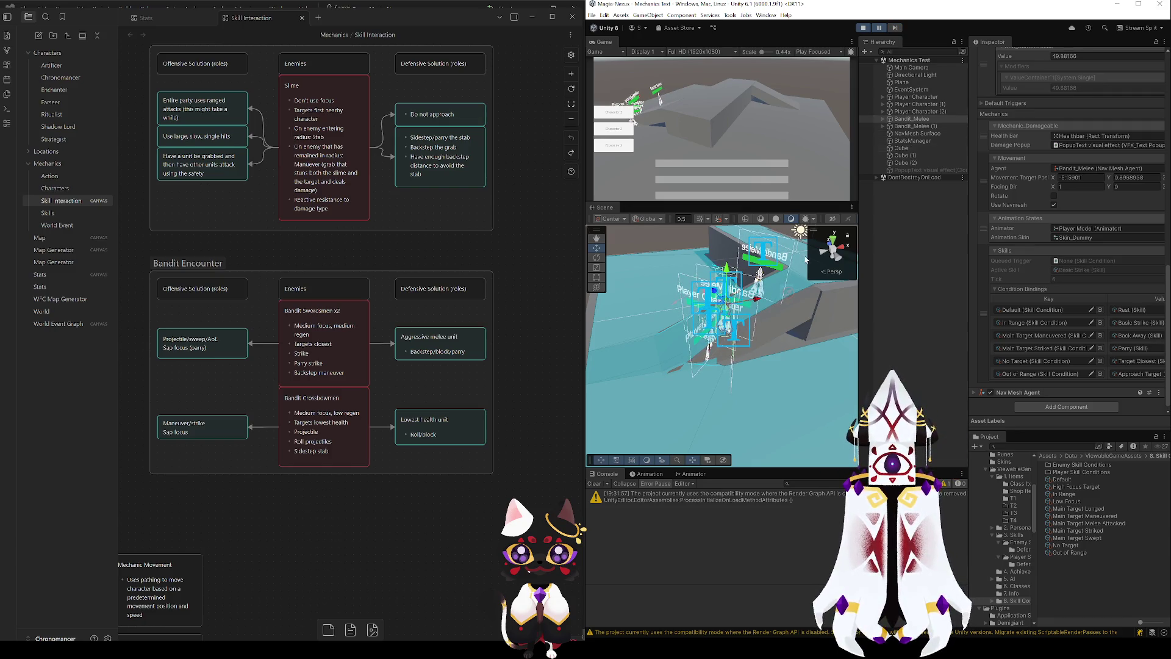
scroll(736, 320, "down", 10)
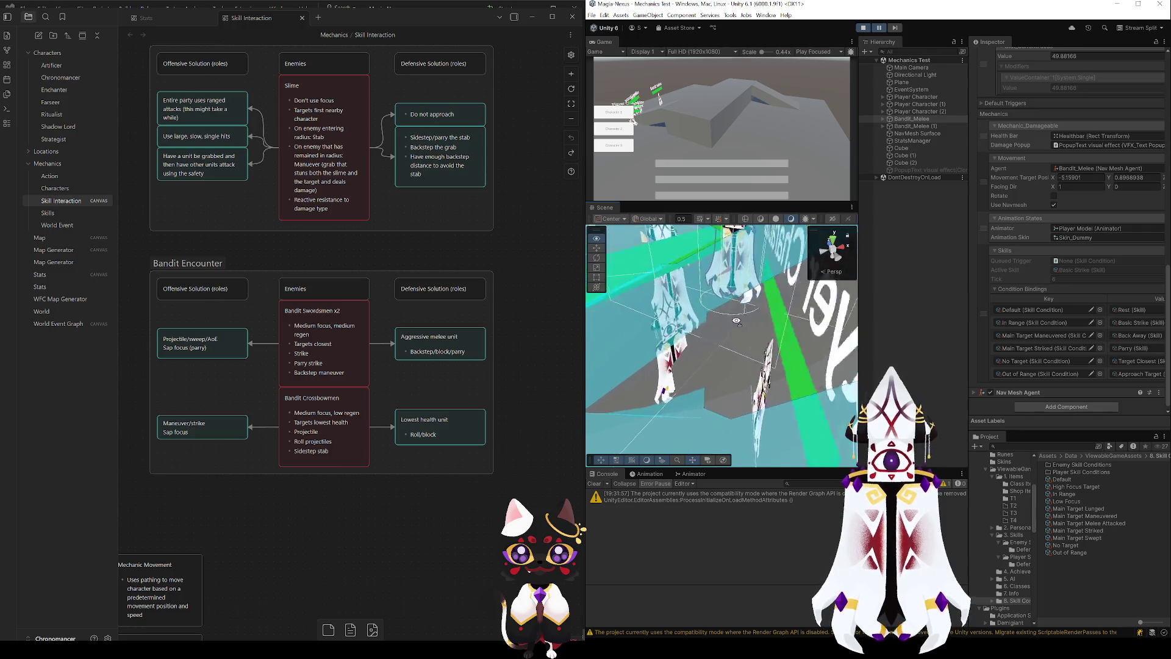
scroll(737, 321, "up", 5)
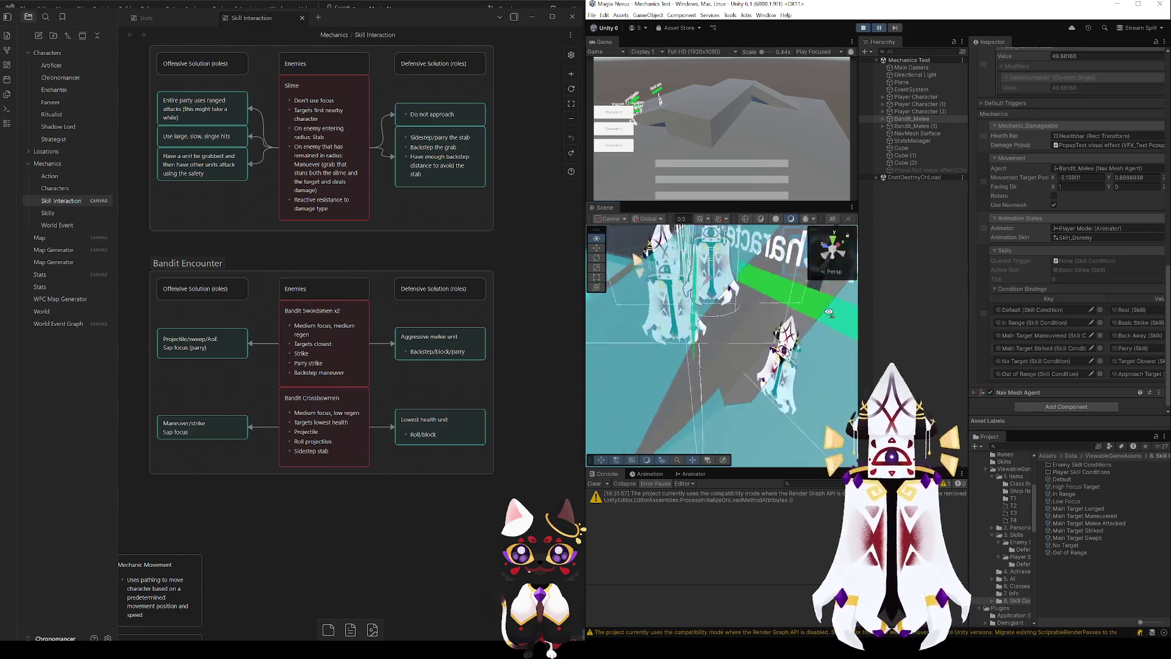
scroll(1047, 232, "up", 10)
scroll(1044, 234, "up", 4)
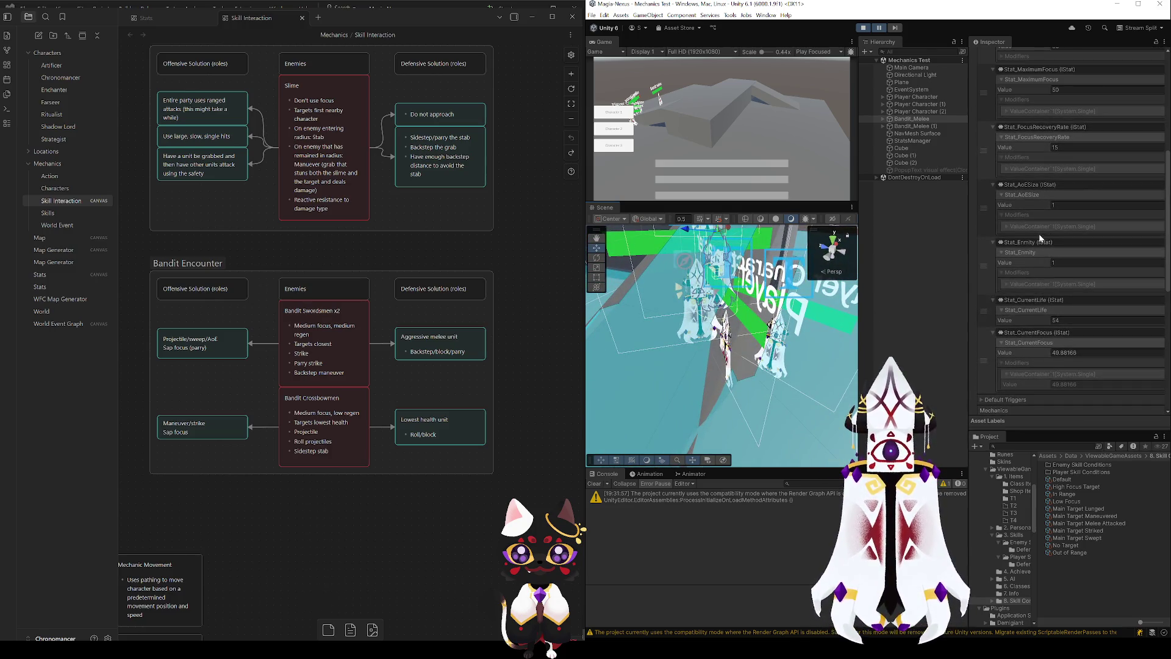
scroll(1040, 238, "down", 15)
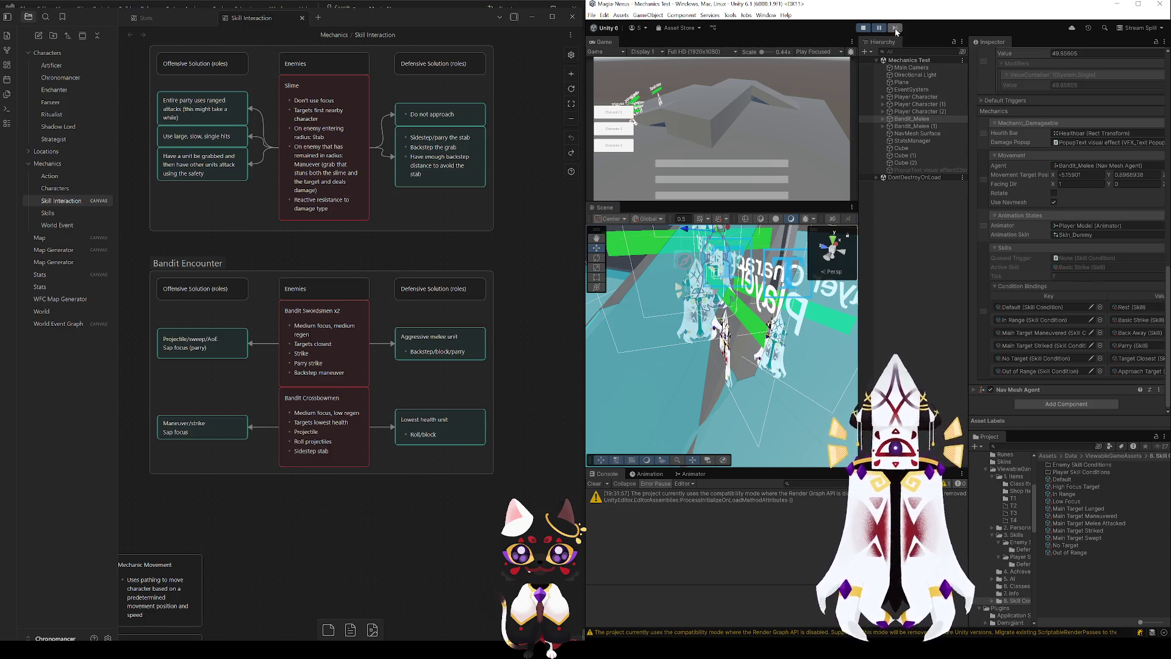
- Inspect the stats and bindings of Player Character (1) and Player Character (2)
left_click(910, 106)
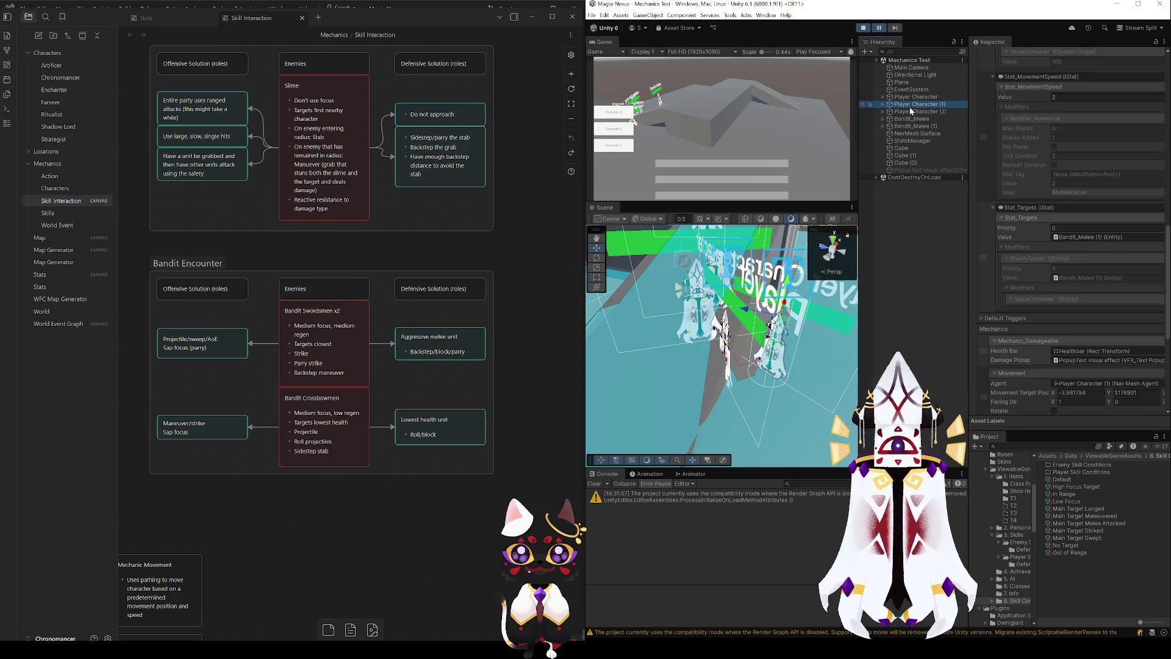
scroll(1039, 280, "down", 3)
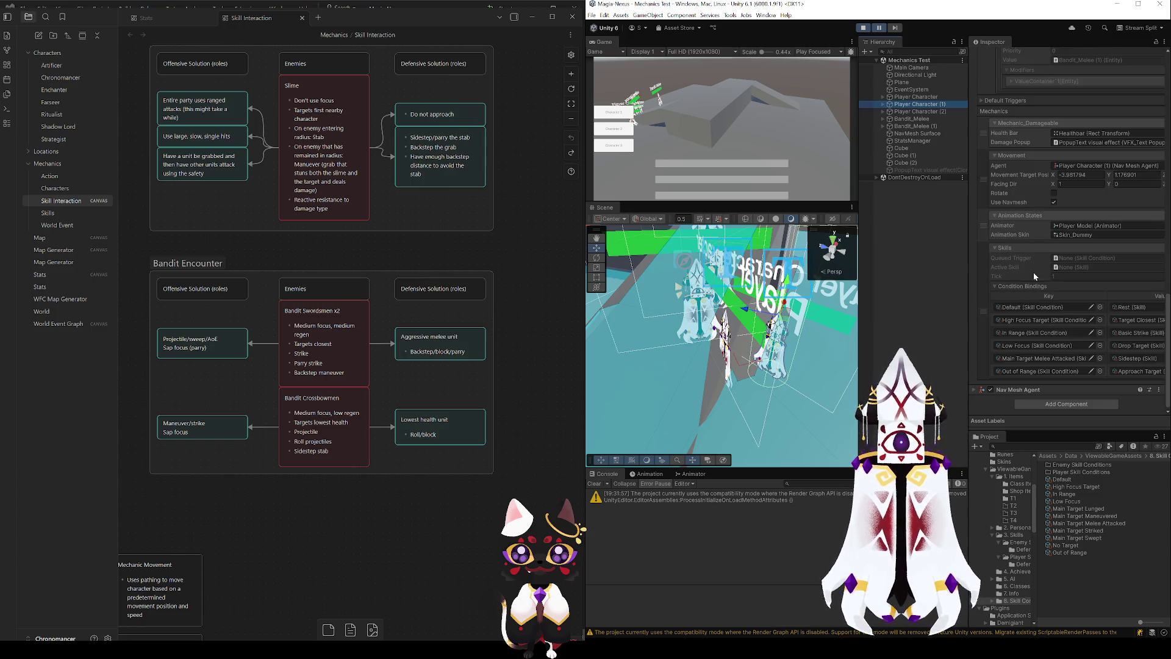
left_click(938, 114)
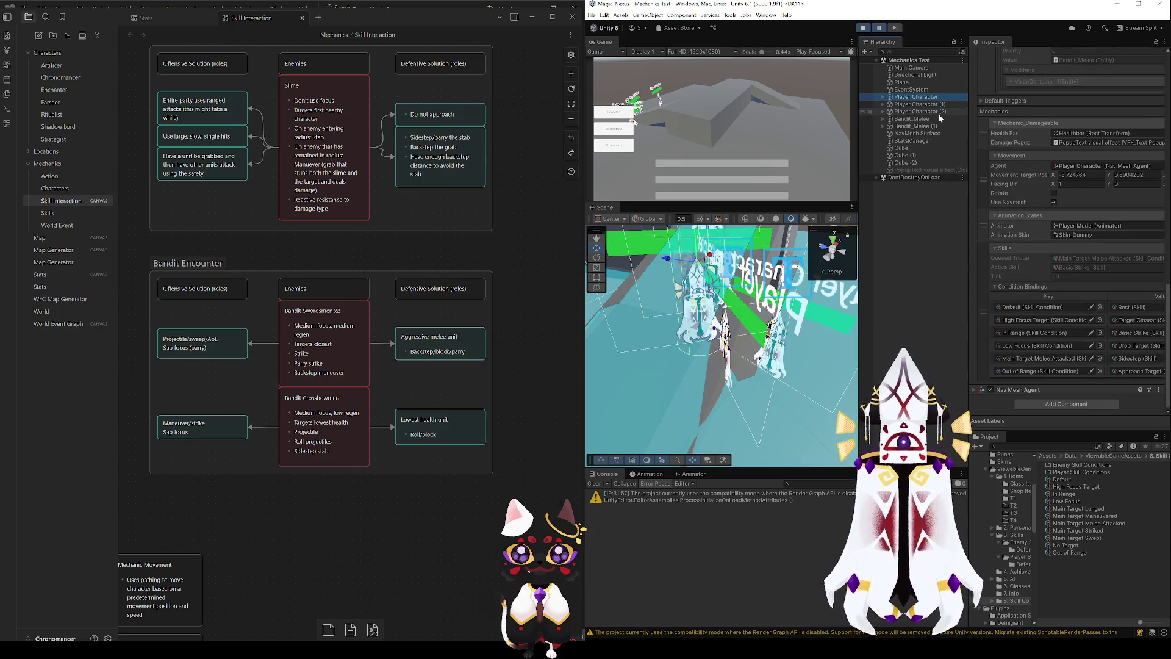
key("Up")
key("Up")
mouse_move(803, 233)
left_mouse_down()
mouse_move(850, 332)
mouse_move(839, 269)
left_mouse_up()
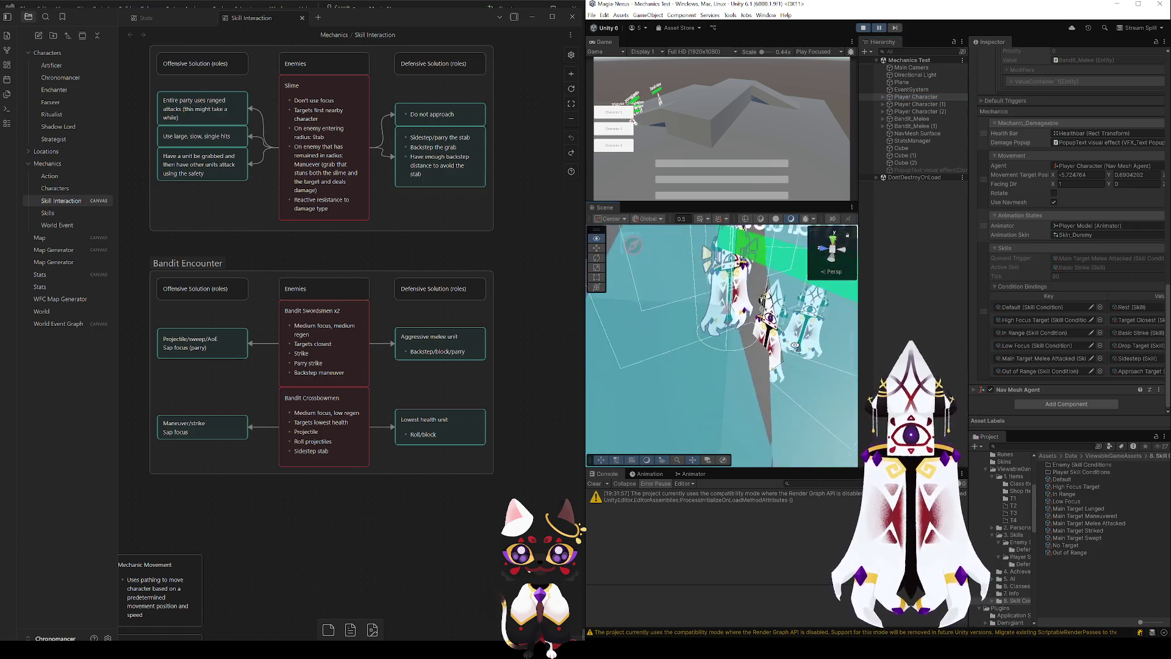
- Advance six more frames, orbiting closer, then inspect Bandit_Melee's skill bindings
left_click(895, 28)
left_click(896, 28)
mouse_move(781, 262)
left_mouse_down()
mouse_move(798, 292)
mouse_move(780, 248)
left_mouse_up()
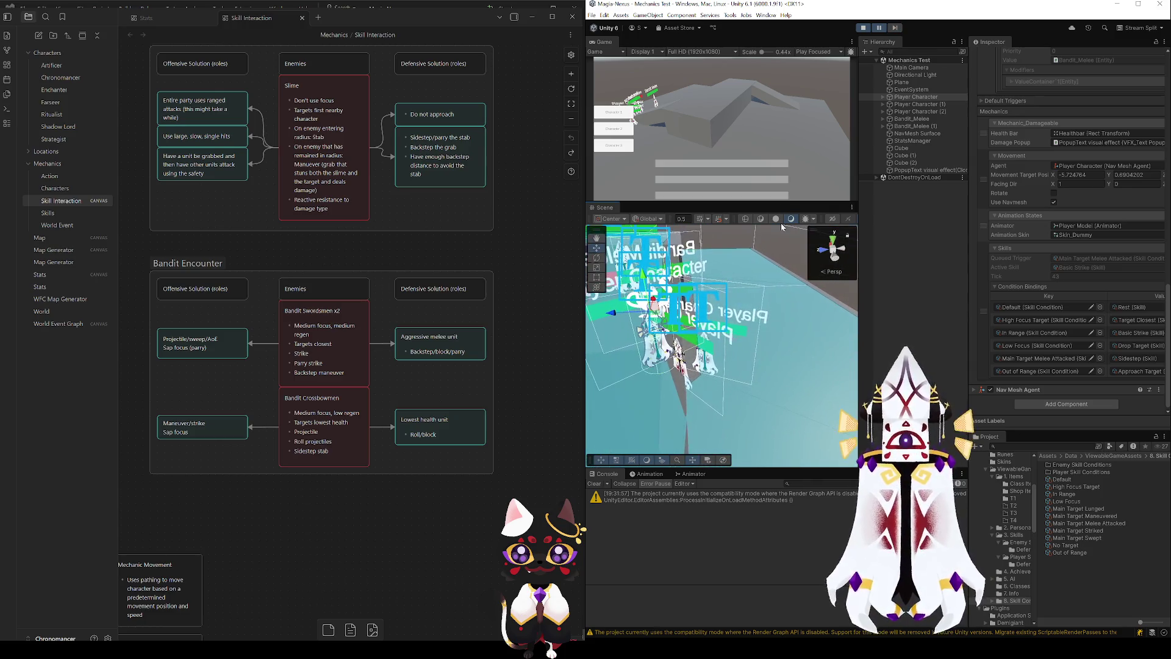
left_click_drag(698, 328, 732, 317)
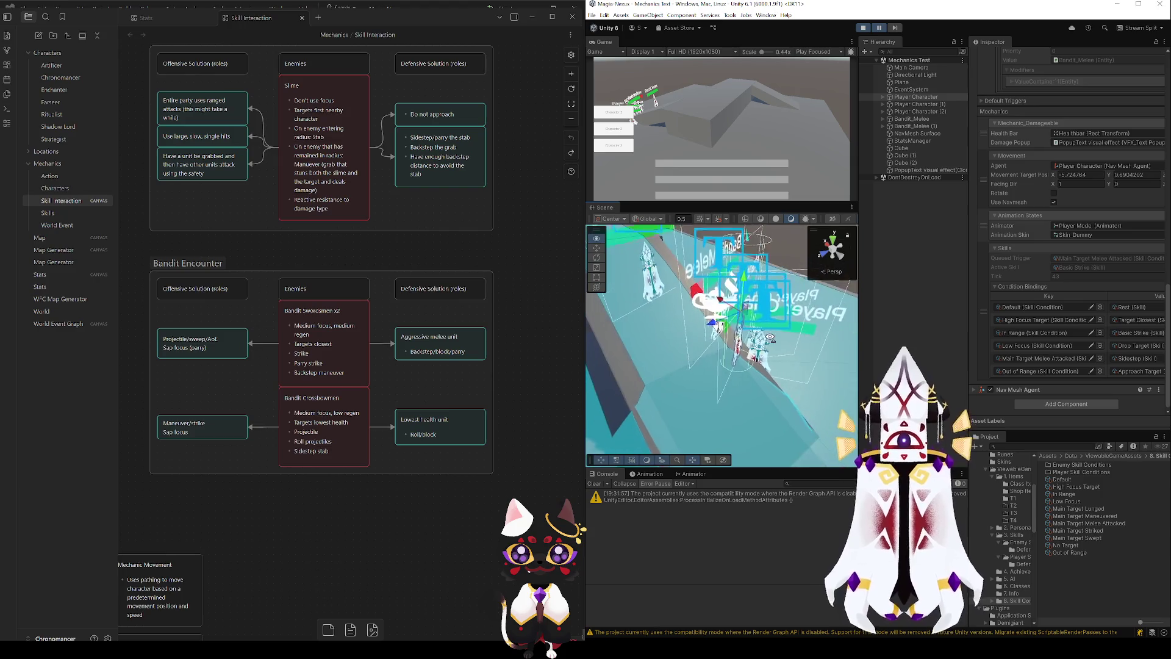
left_click(895, 29)
left_click(895, 28)
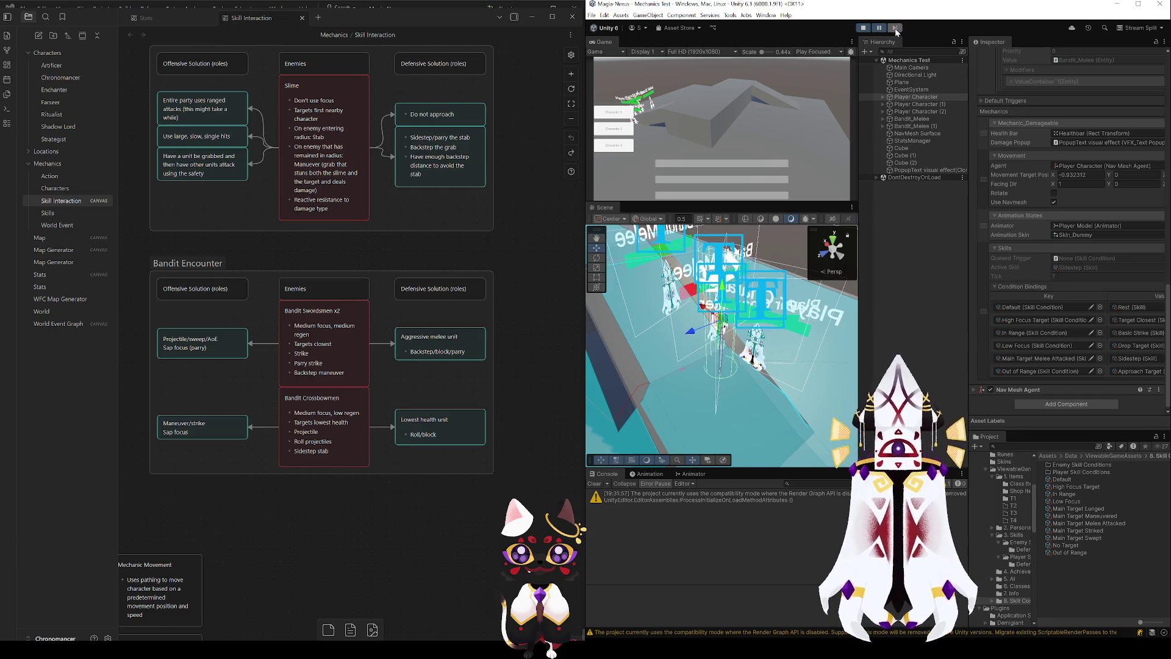
left_click(895, 28)
left_click(895, 28)
left_click_drag(825, 284, 732, 317)
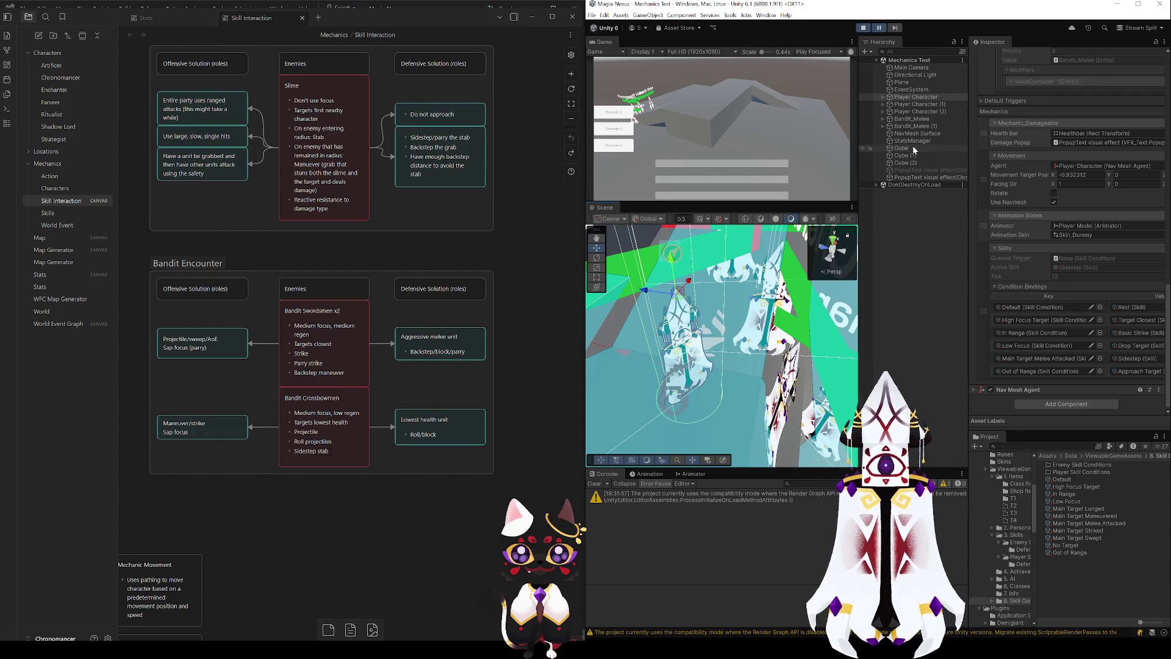
left_click(912, 119)
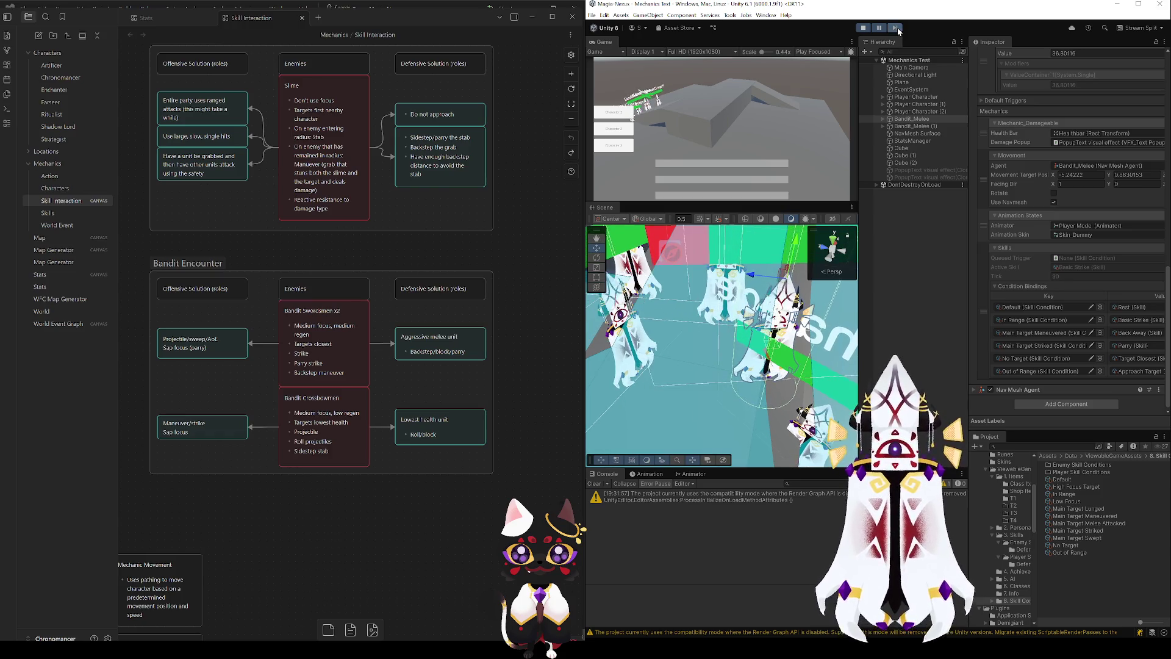
left_click_drag(662, 343, 760, 234)
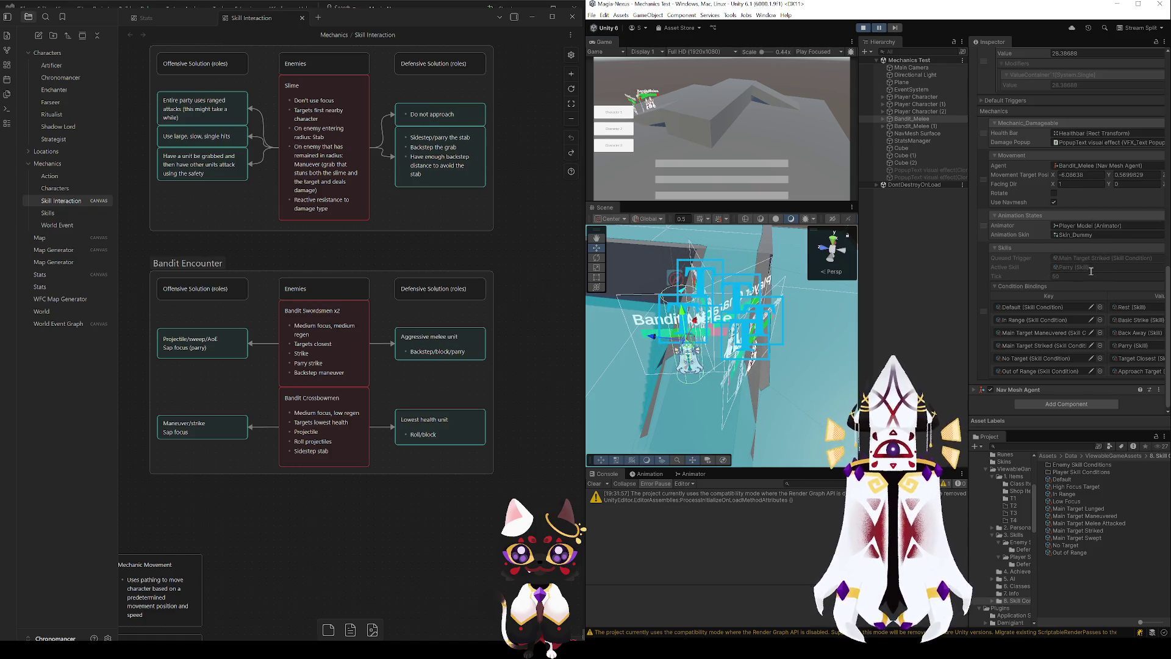
scroll(1073, 260, "up", 4)
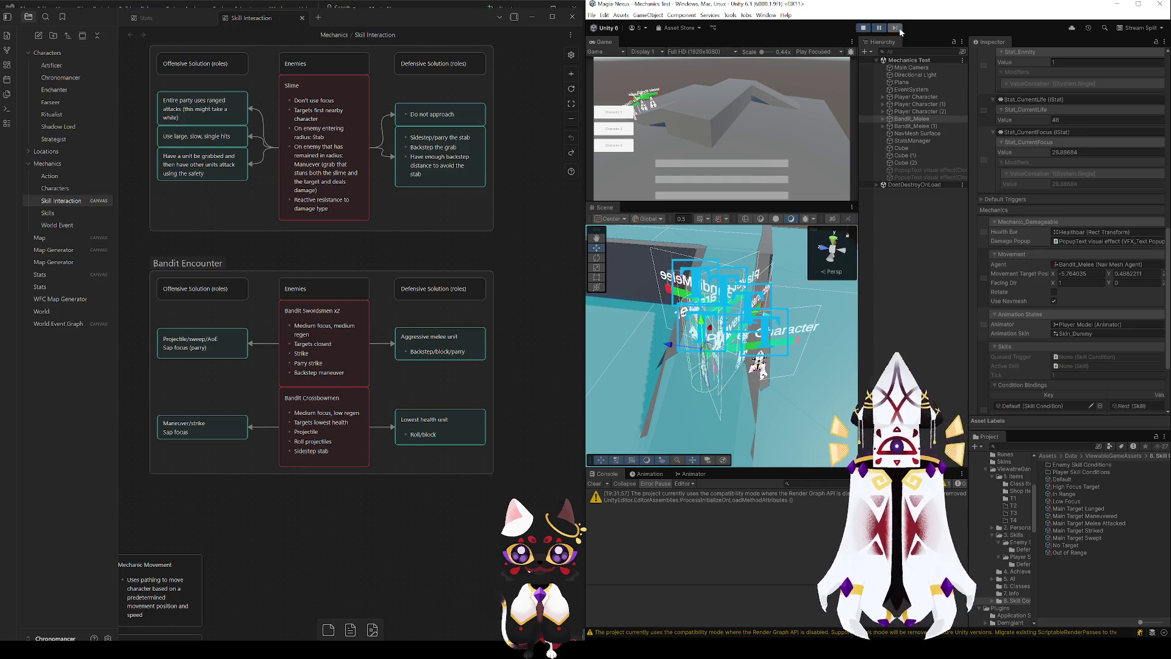
- Scroll Bandit_Melee's Inspector down to its Condition Bindings
scroll(1023, 349, "down", 3)
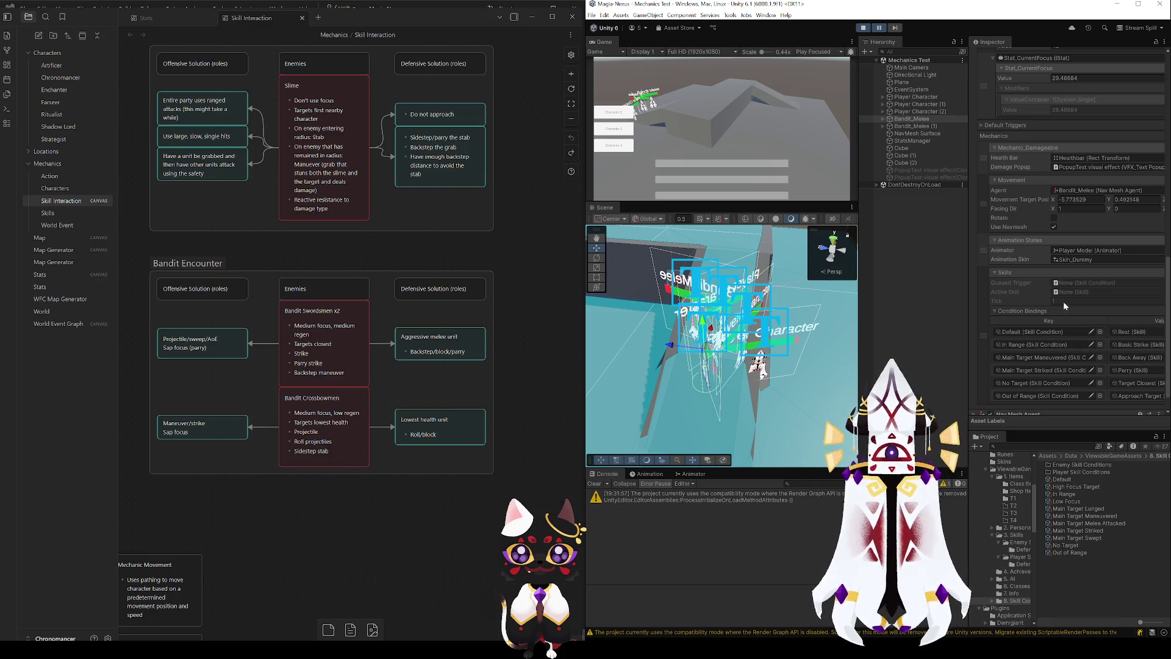
scroll(1064, 304, "up", 3)
scroll(1049, 306, "down", 3)
mouse_move(717, 375)
left_mouse_down()
mouse_move(708, 392)
mouse_move(826, 374)
left_mouse_up()
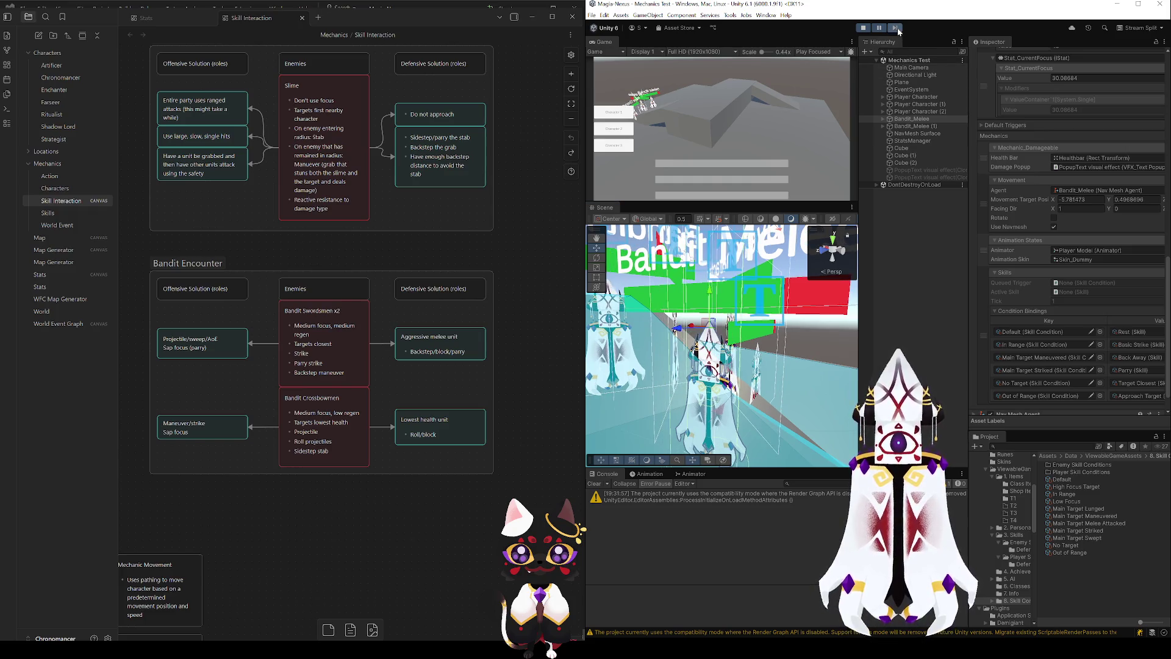
scroll(1054, 253, "down", 2)
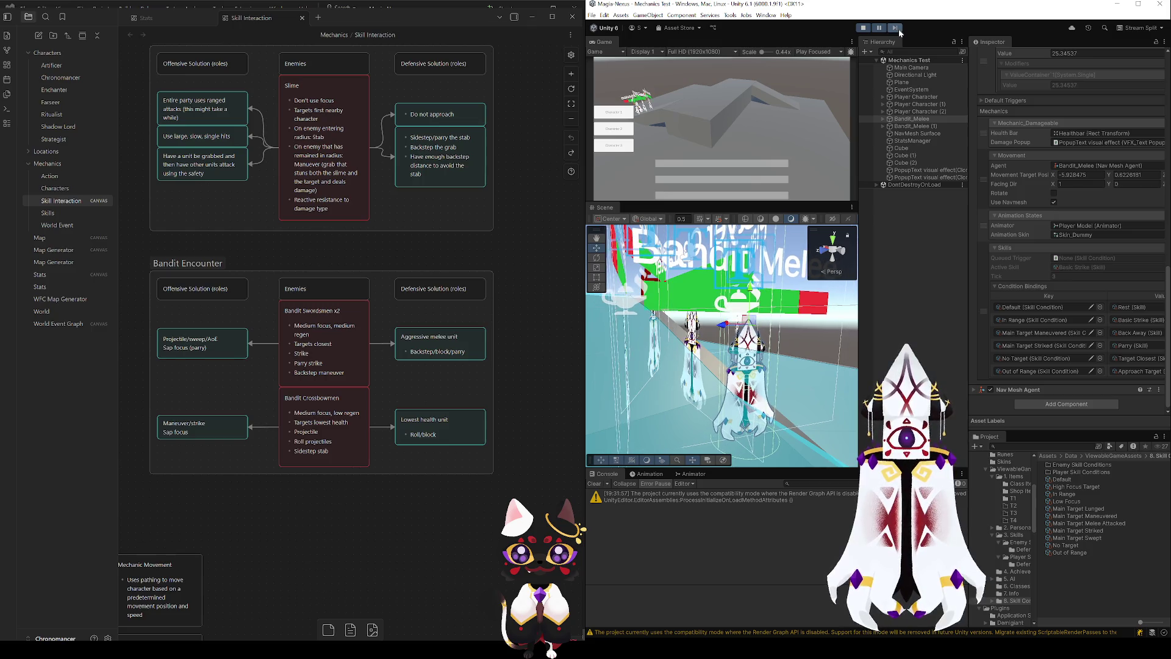
- Let the play-test run to watch strike and parry, then freeze and step one frame
left_click(881, 28)
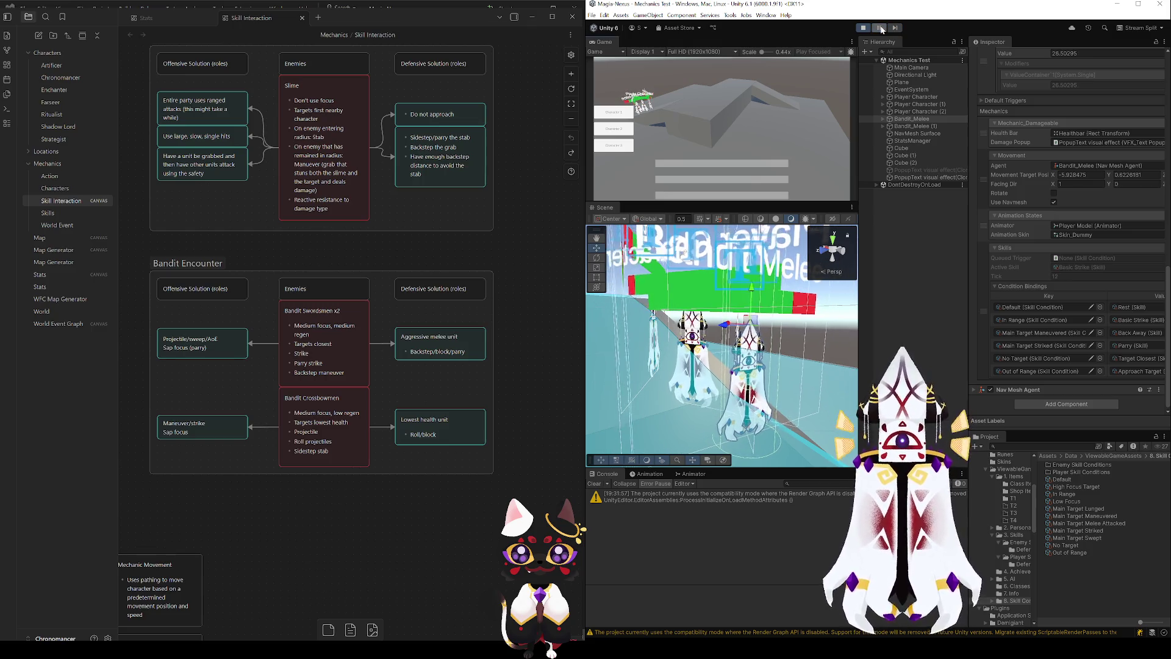
left_click(881, 28)
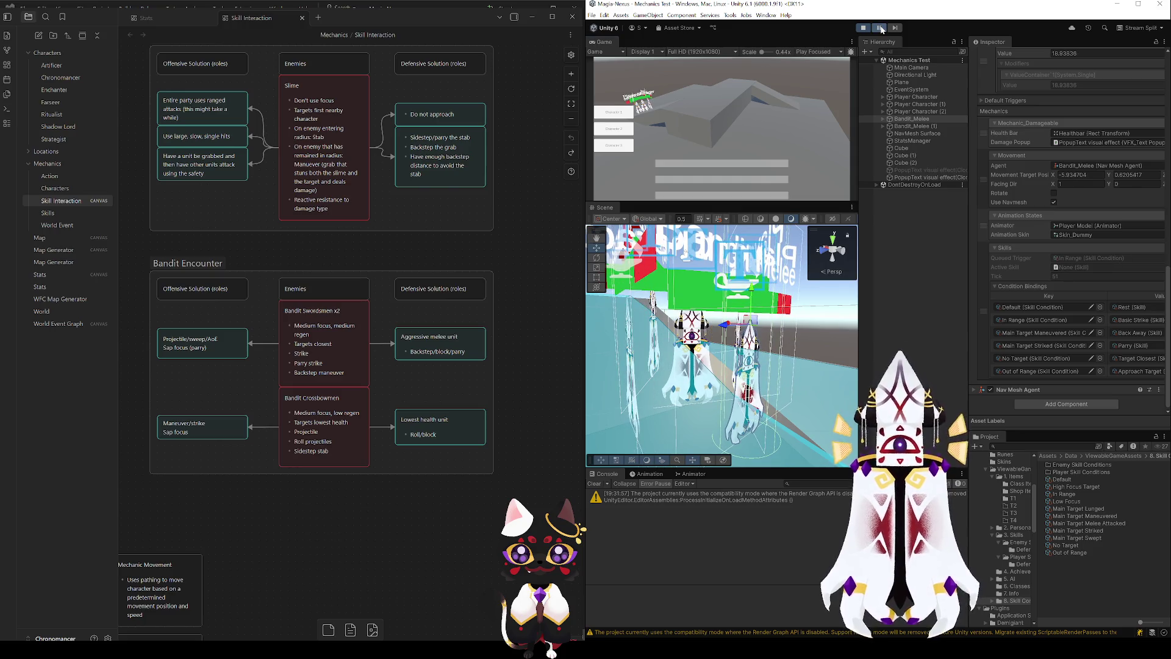
left_click(881, 28)
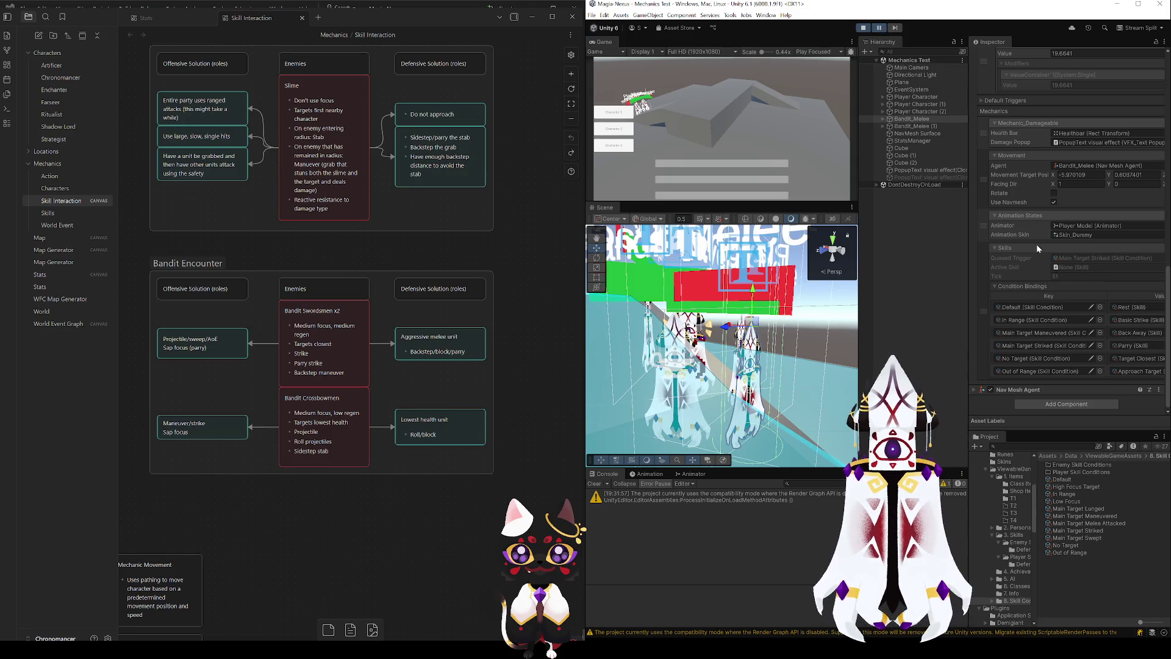
scroll(1037, 244, "up", 2)
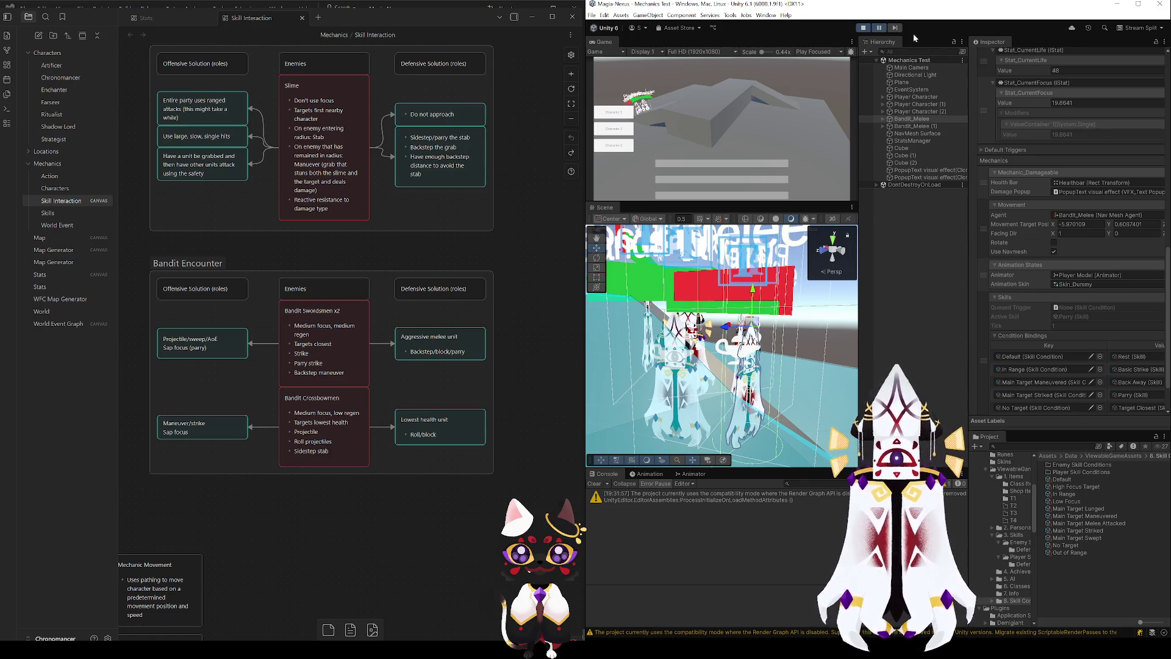
left_click(898, 28)
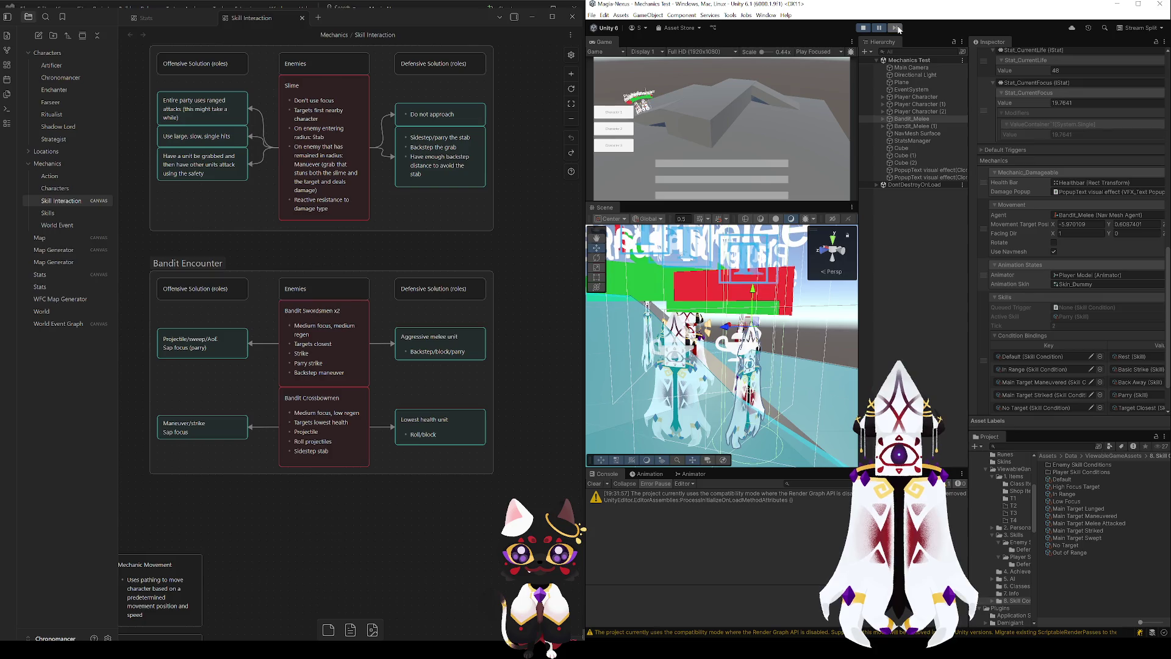
- Advance the paused play test nine frames one at a time
left_click(898, 28)
left_click(898, 28)
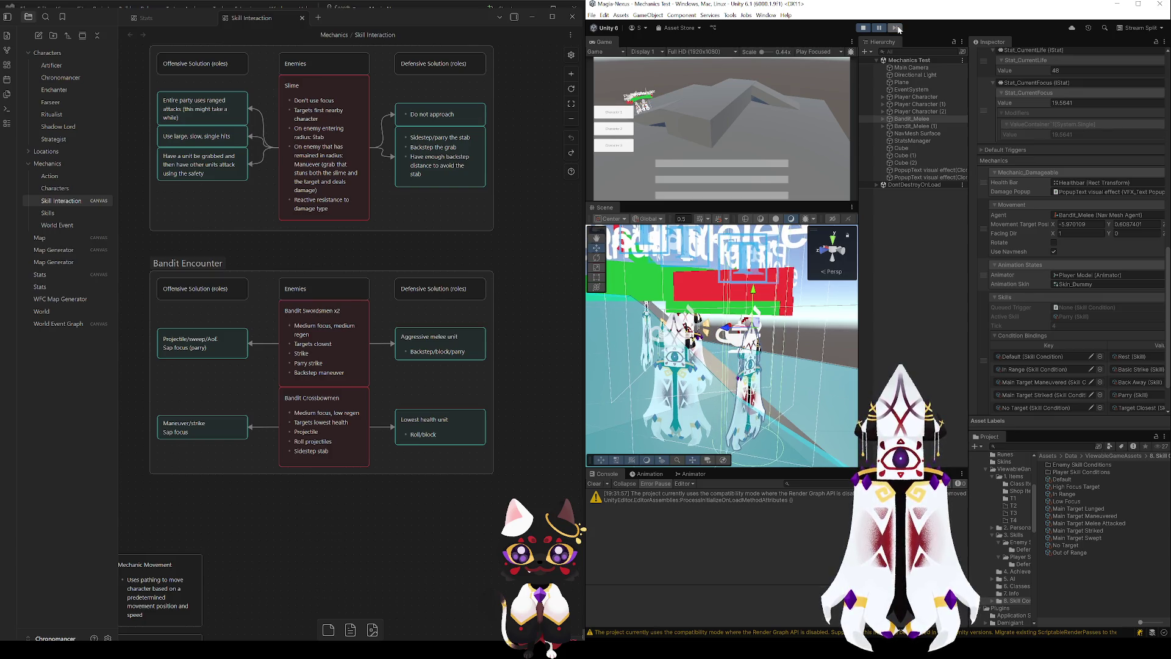
left_click(899, 28)
left_click(898, 28)
left_click(898, 28)
left_click(898, 28)
left_click(898, 28)
left_click(898, 28)
left_click(898, 28)
left_click(898, 28)
- Orbit the Scene view toward the Player Character labels and widen the Inspector
mouse_move(845, 245)
left_mouse_down()
mouse_move(762, 277)
mouse_move(719, 337)
left_mouse_up()
mouse_move(810, 320)
left_mouse_down()
mouse_move(915, 253)
mouse_move(993, 237)
mouse_move(931, 237)
left_mouse_up()
mouse_move(793, 306)
left_mouse_down()
mouse_move(769, 319)
mouse_move(875, 314)
mouse_move(690, 246)
mouse_move(616, 253)
mouse_move(879, 303)
left_mouse_up()
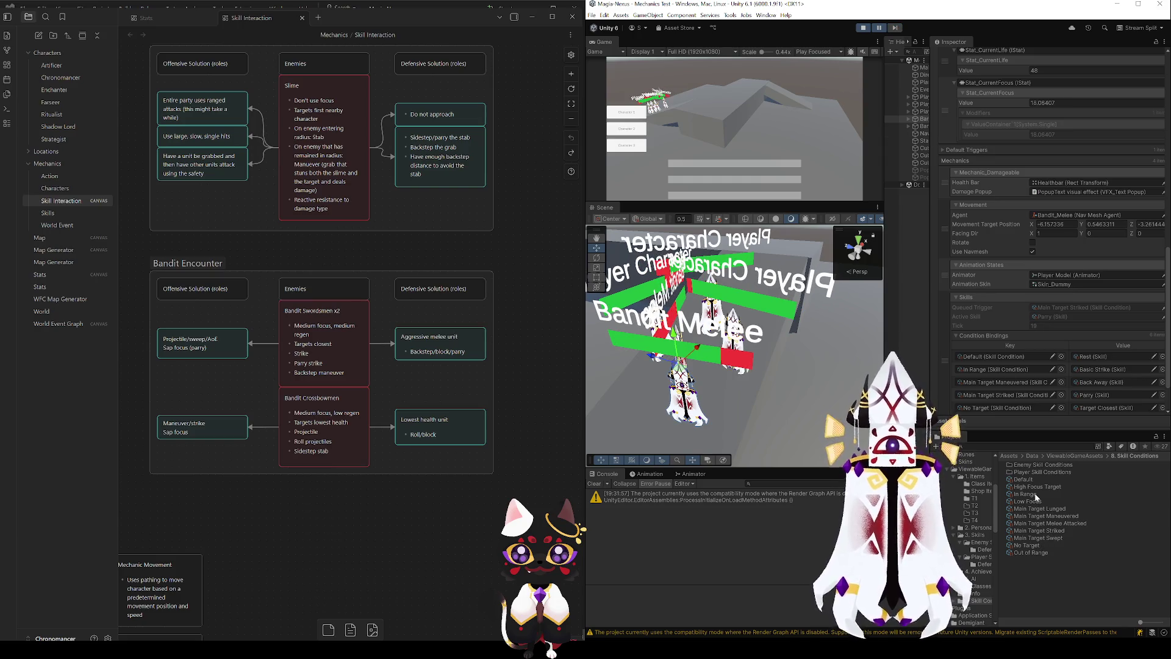
- Bring up the enemy Parry skill from the defensive skills folder
left_click(982, 548)
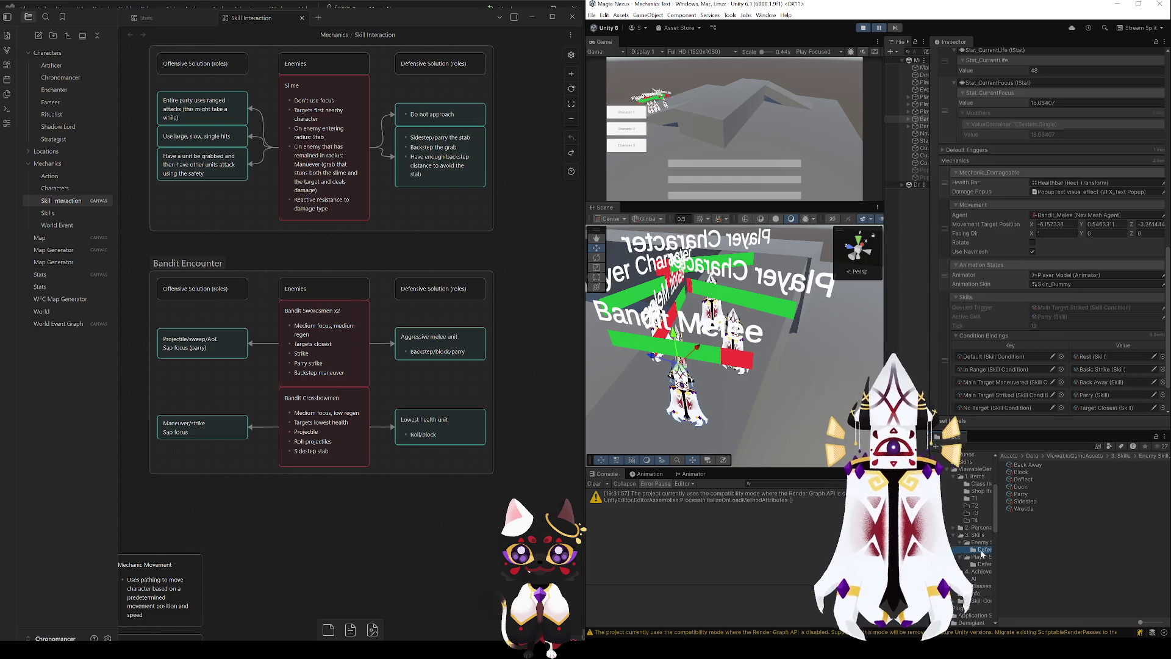
left_click(1025, 494)
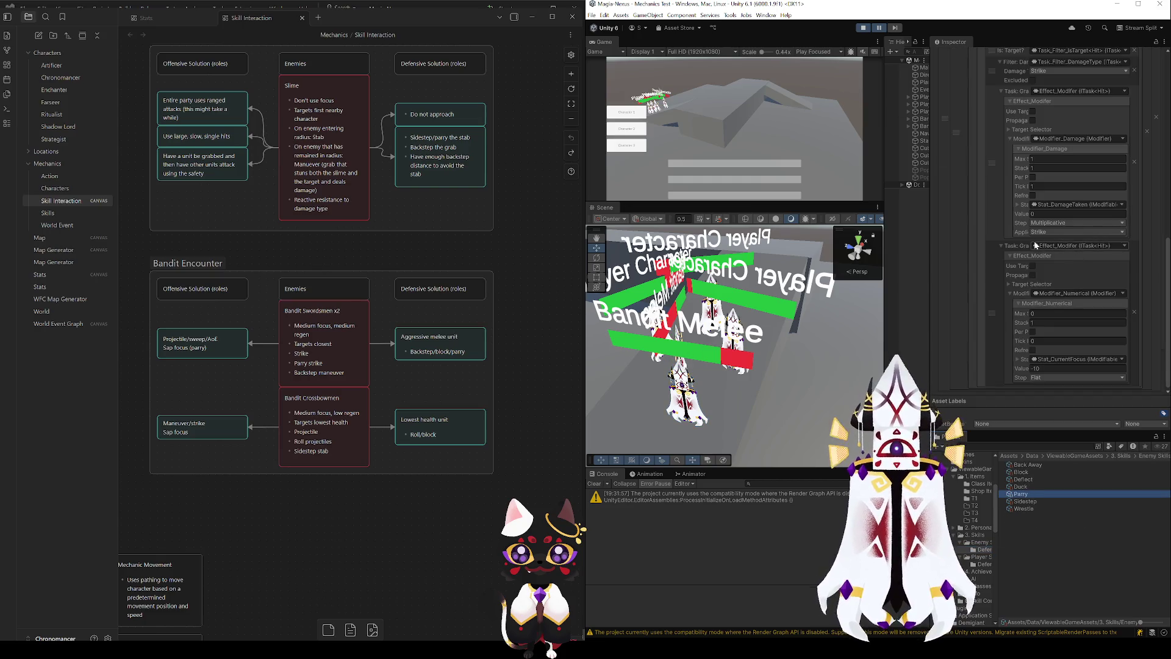
scroll(1037, 243, "down", 5)
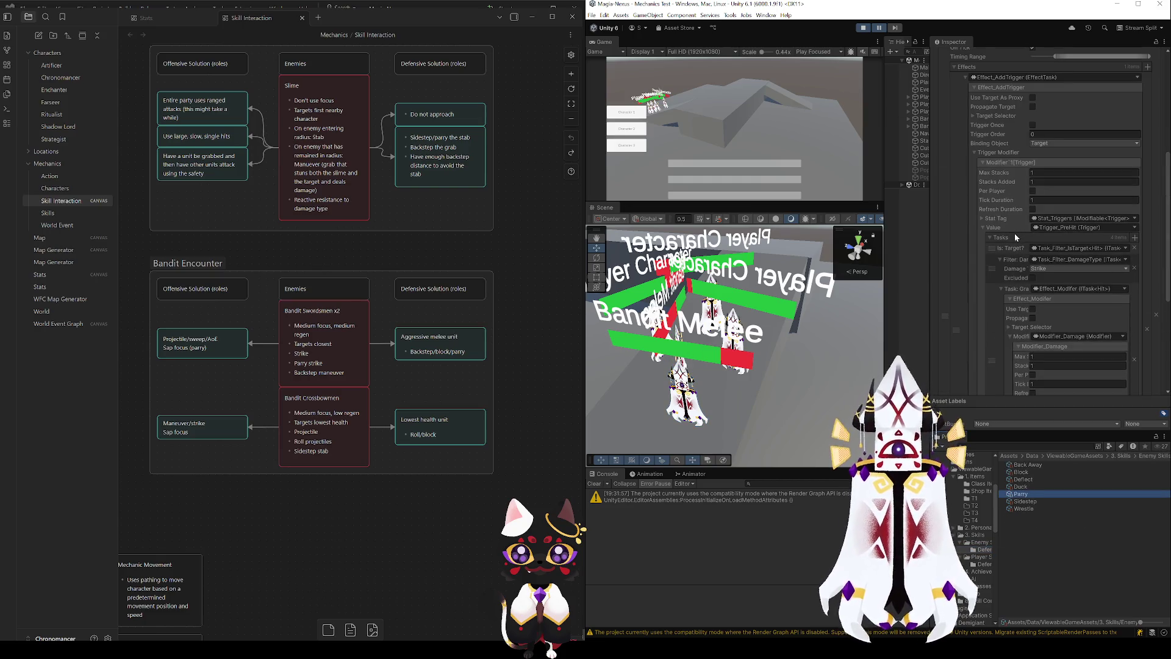
left_click(1128, 249)
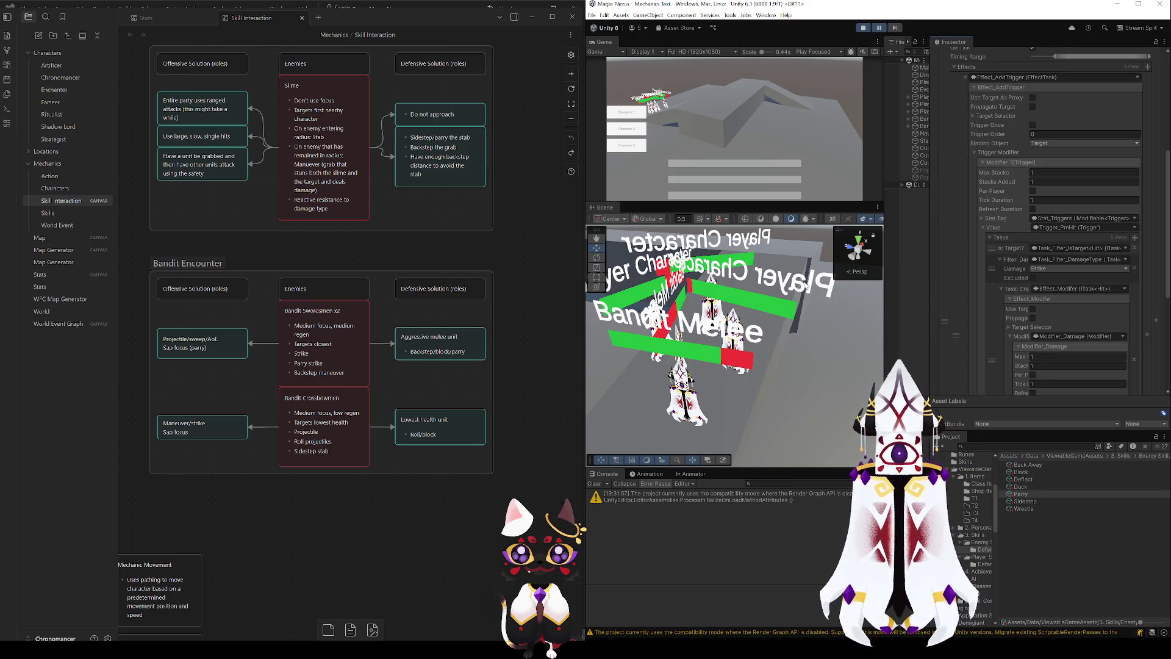
- Select Bandit_Melee and step the paused play test fifteen frames to watch its skills
left_click(800, 303)
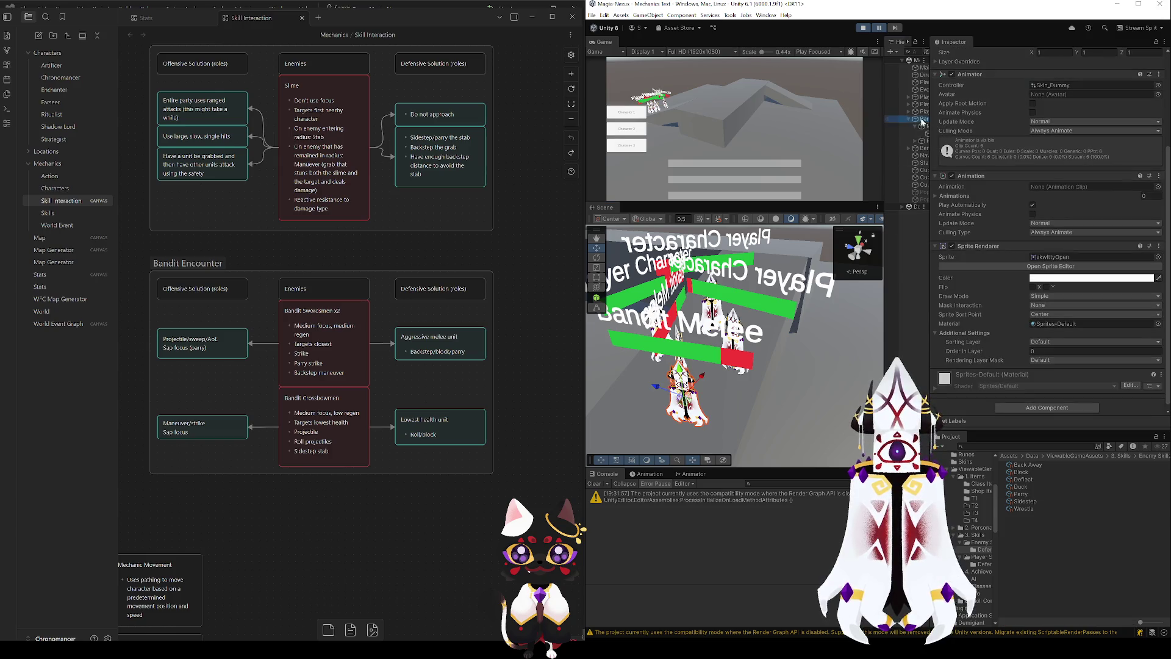
left_click(909, 118)
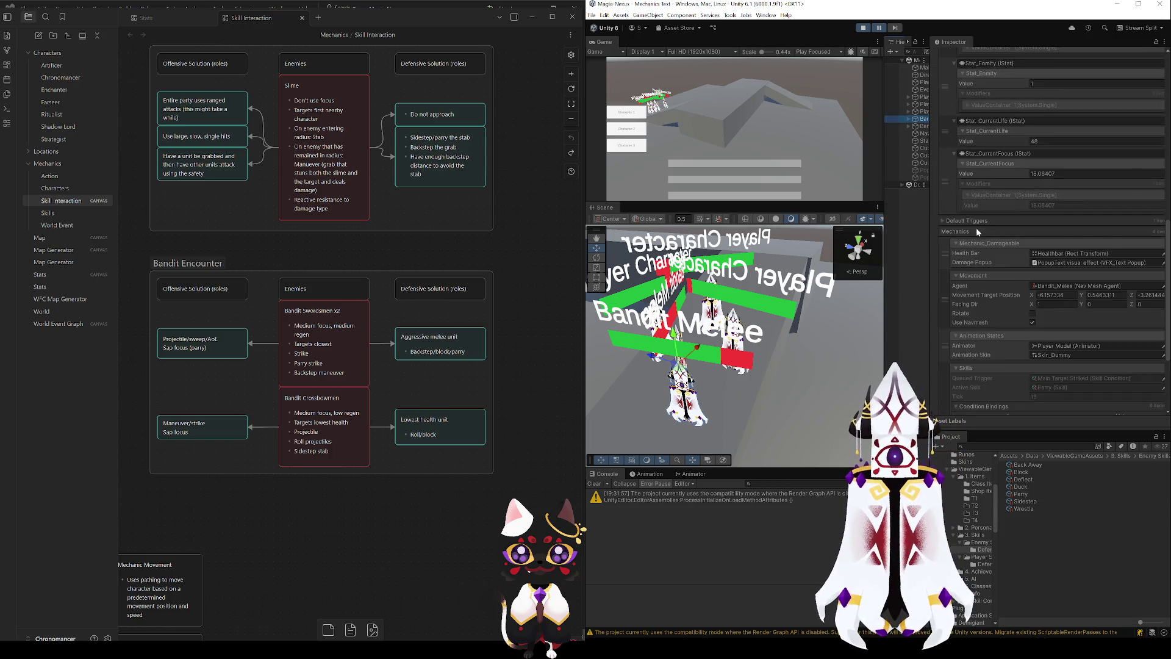
scroll(977, 230, "down", 5)
left_click(894, 28)
left_click(894, 28)
left_click(894, 28)
left_click(894, 28)
left_click(894, 28)
left_click(892, 28)
left_click(893, 28)
left_click(892, 28)
left_click(892, 28)
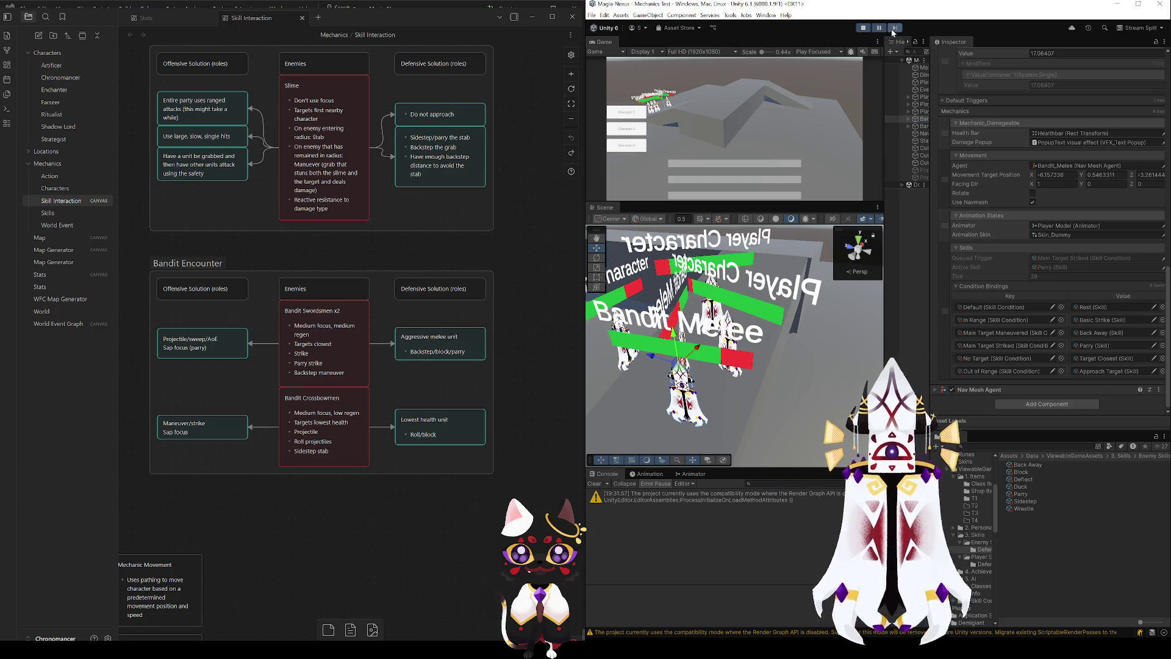
left_click(892, 28)
left_click(892, 28)
left_click(892, 28)
left_click(893, 28)
left_click(892, 28)
left_click(893, 29)
left_click(893, 28)
left_click(893, 28)
left_click(893, 28)
left_click(893, 28)
left_click(892, 28)
left_click(892, 28)
left_click(893, 28)
left_click(892, 28)
left_click(892, 28)
left_click(892, 28)
left_click(892, 28)
left_click(893, 28)
left_click(893, 29)
- Resume the play test and reselect Parry to view its task settings
left_click(880, 27)
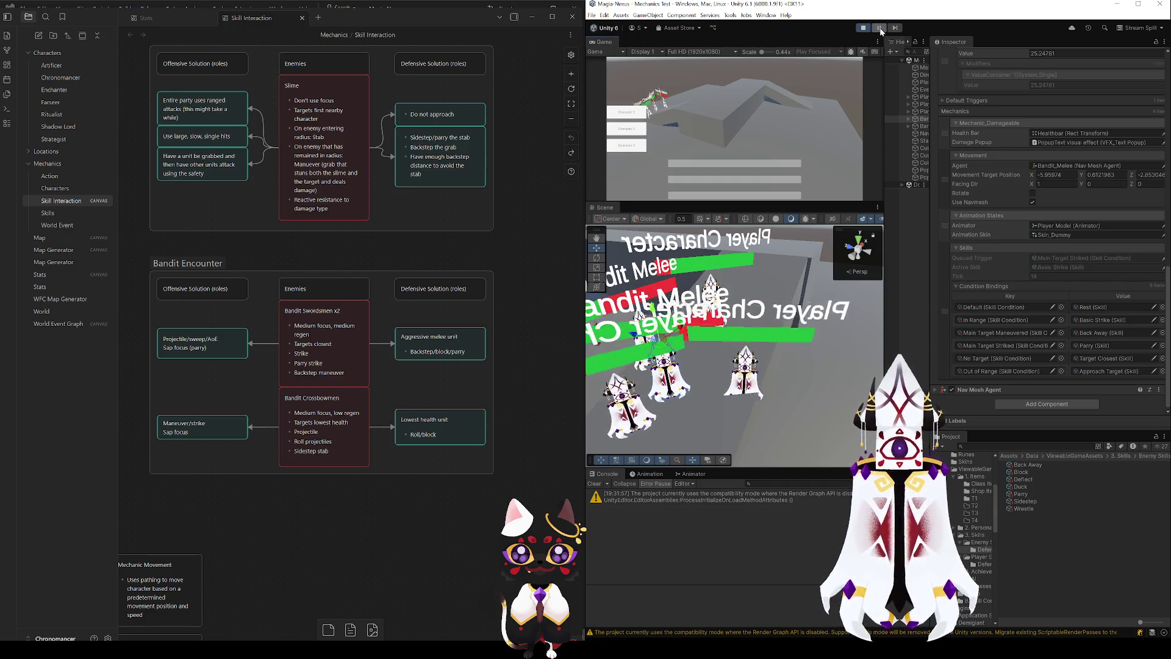
scroll(832, 310, "down", 5)
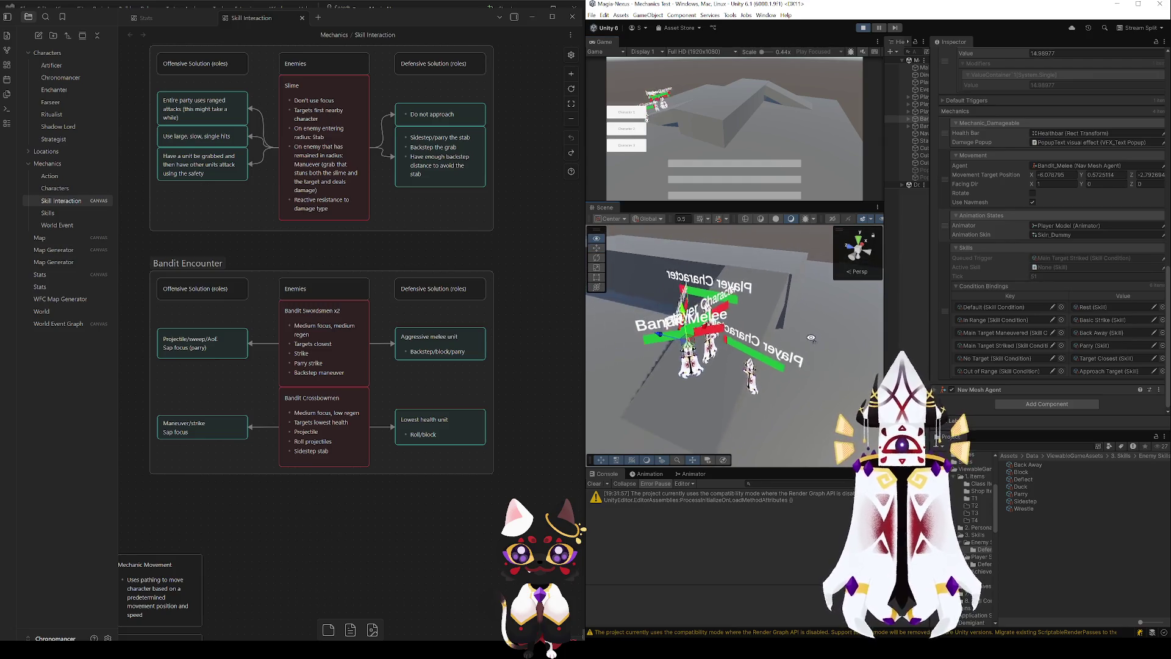
left_click(1029, 496)
left_click(1034, 157)
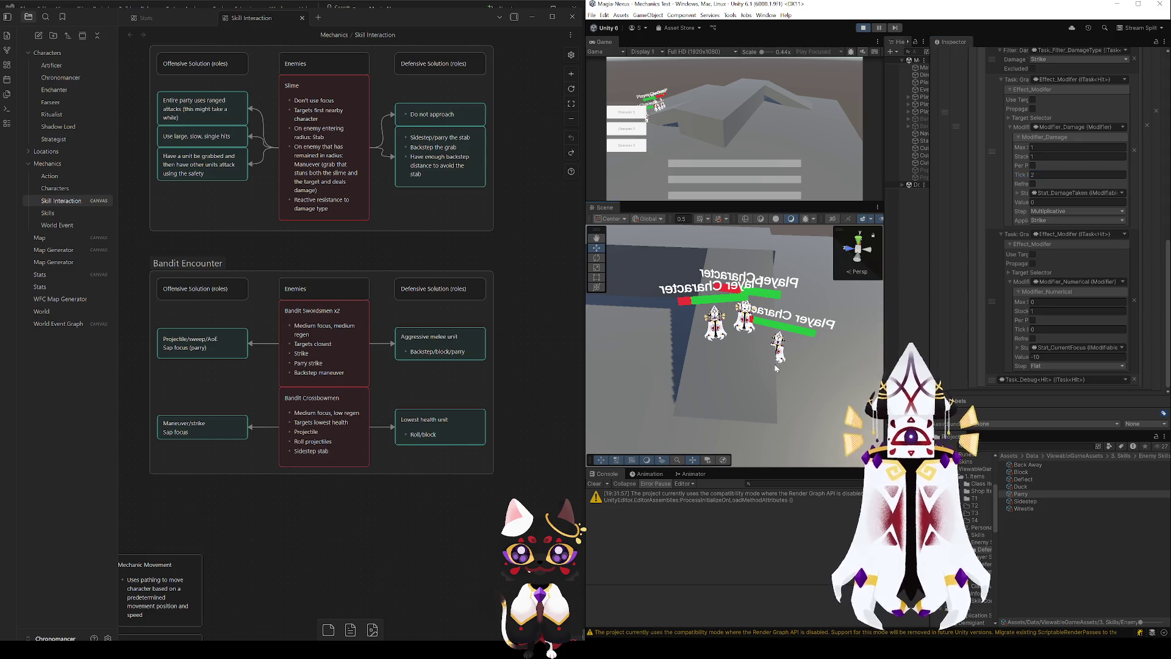
- Restart the play test and turn the Scene view toward the player characters
left_click_drag(770, 368, 1067, 204)
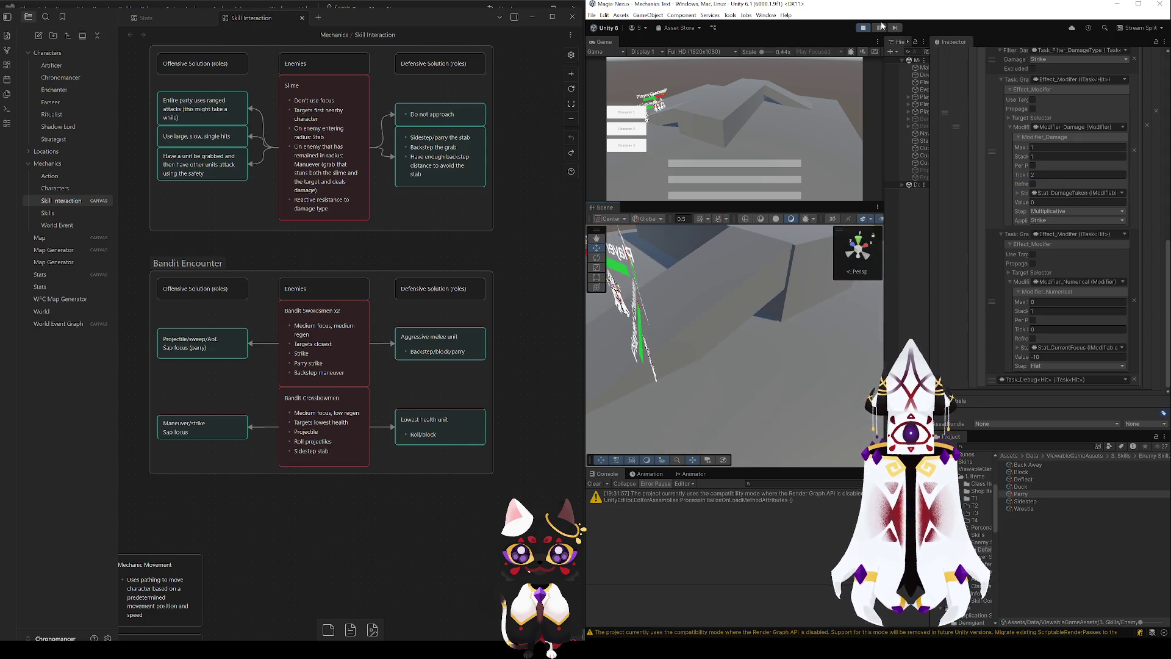
left_click(864, 28)
left_click(864, 27)
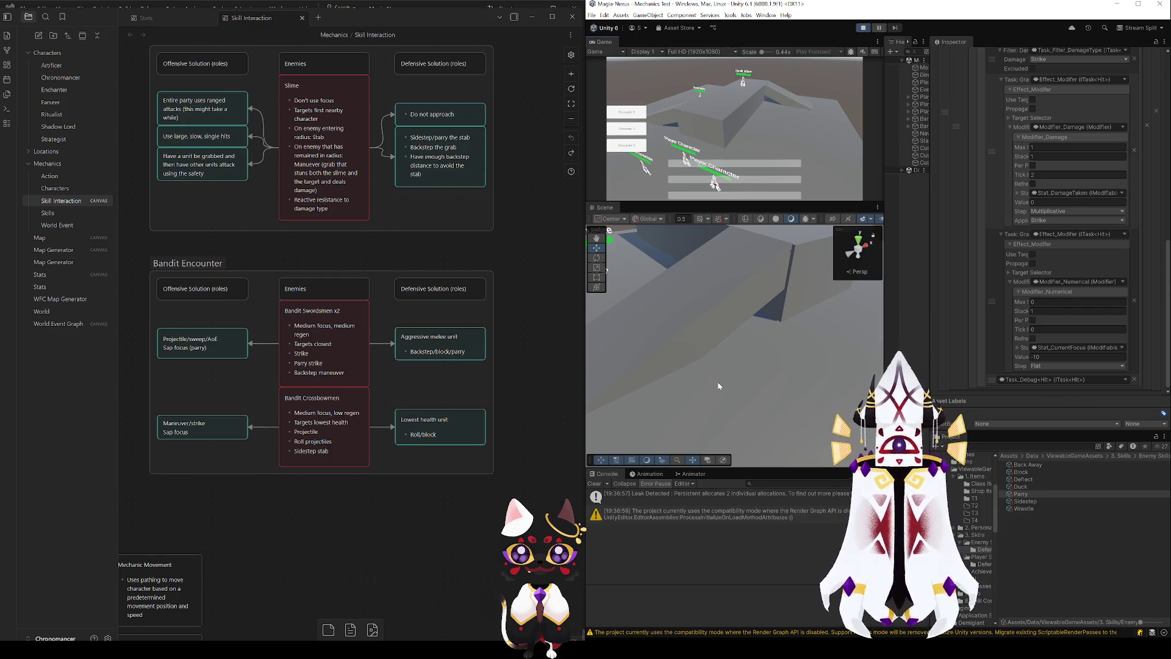
mouse_move(752, 382)
left_mouse_down()
mouse_move(780, 372)
mouse_move(848, 402)
left_mouse_up()
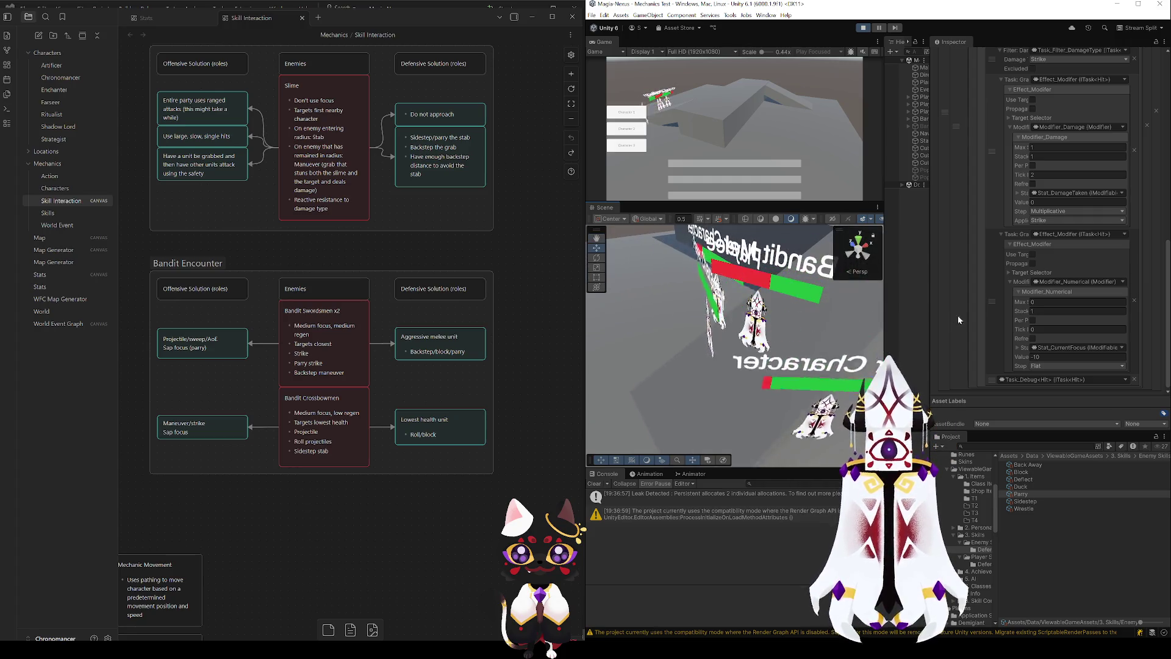
- Move Task_Debug to the top of Parry's Tasks list and restart the play test
mouse_move(992, 379)
left_mouse_down()
mouse_move(1007, 74)
mouse_move(1015, 199)
mouse_move(1003, 174)
left_mouse_up()
left_click_drag(811, 293, 802, 298)
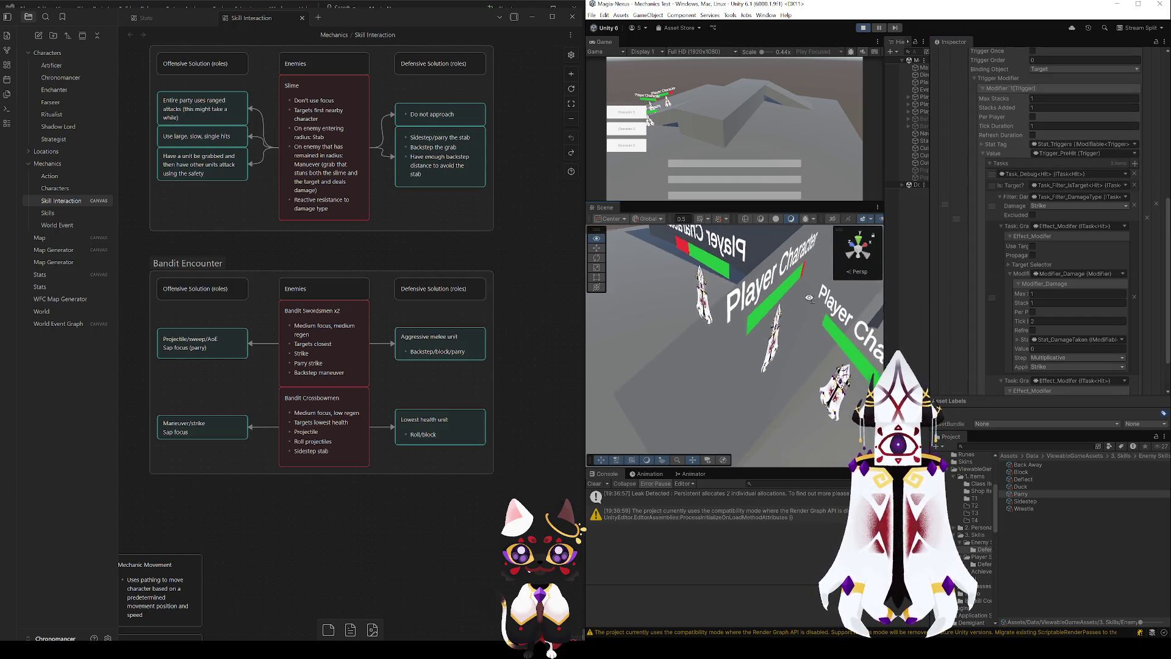
left_click(863, 27)
left_click(863, 27)
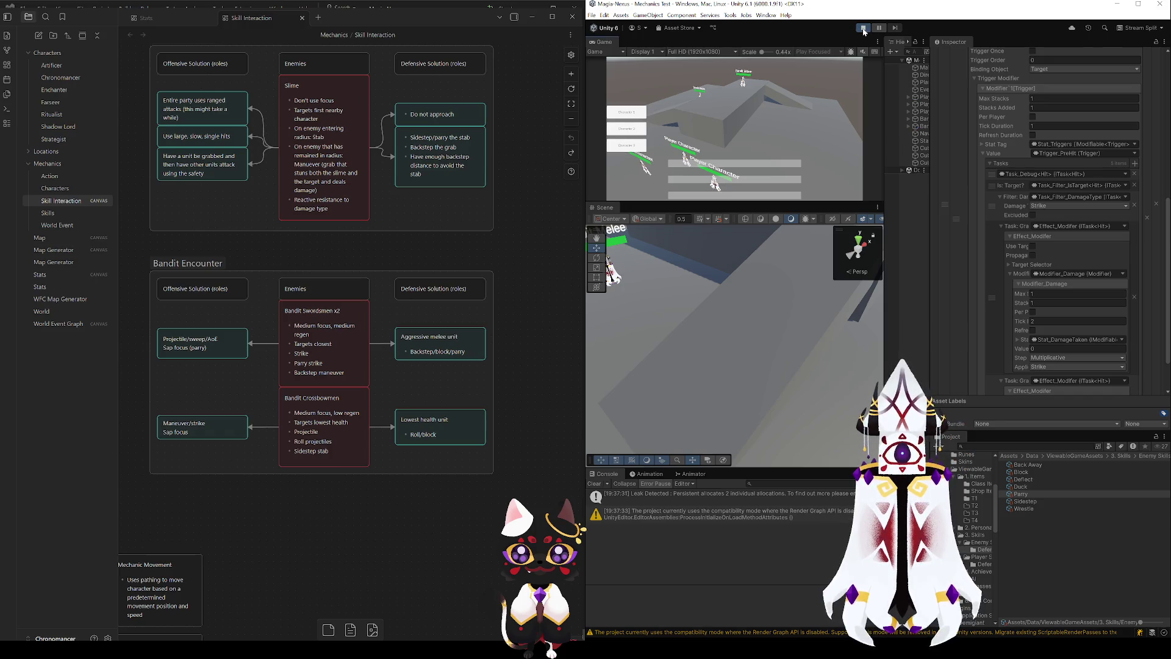
- Zoom in on the fighting units and start editing the damage modifier's Tick value
left_click_drag(746, 288, 769, 296)
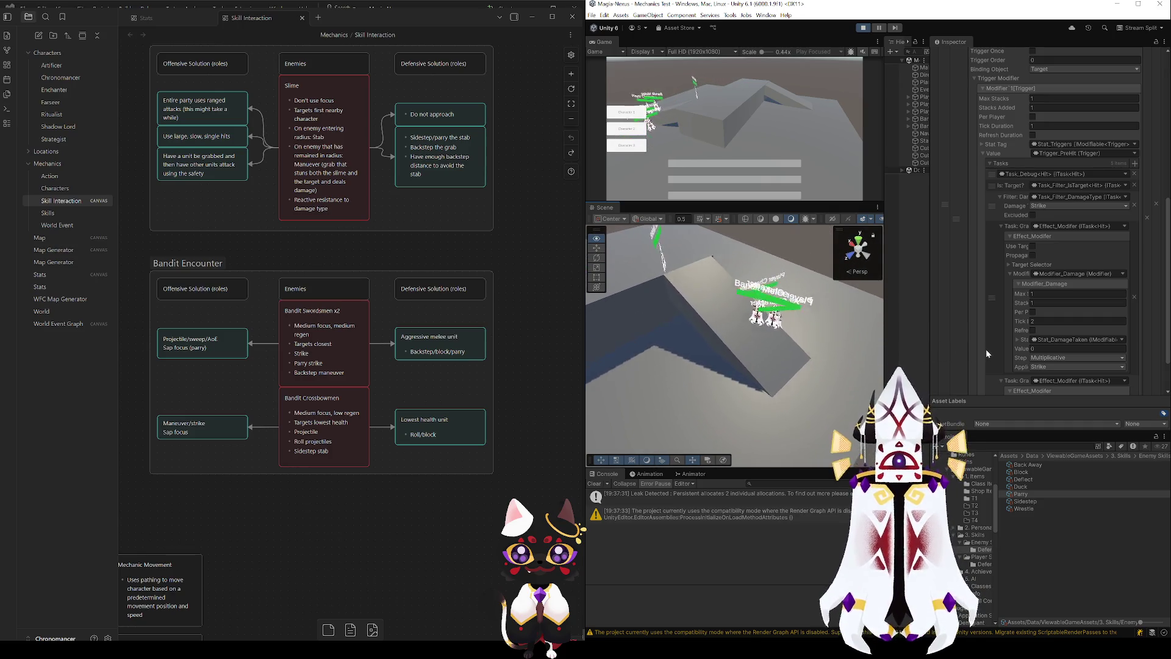
left_click_drag(885, 343, 877, 337)
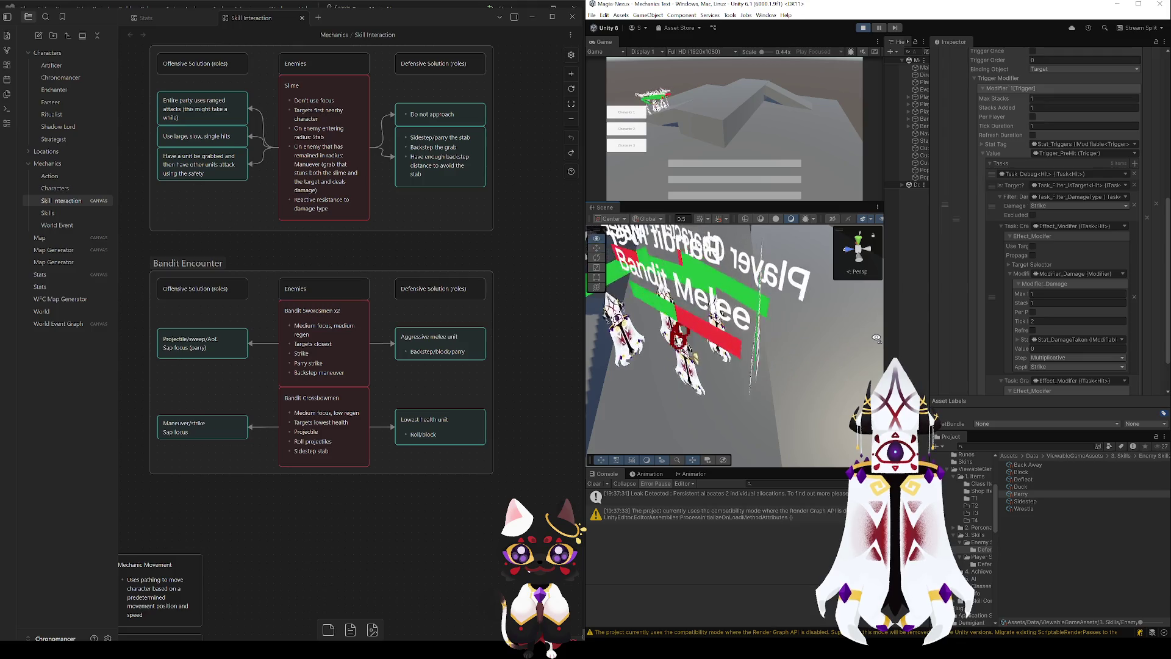
left_click(1046, 322)
- Set the Parry trigger's Tick Duration to 2
left_click(1062, 126)
type("2")
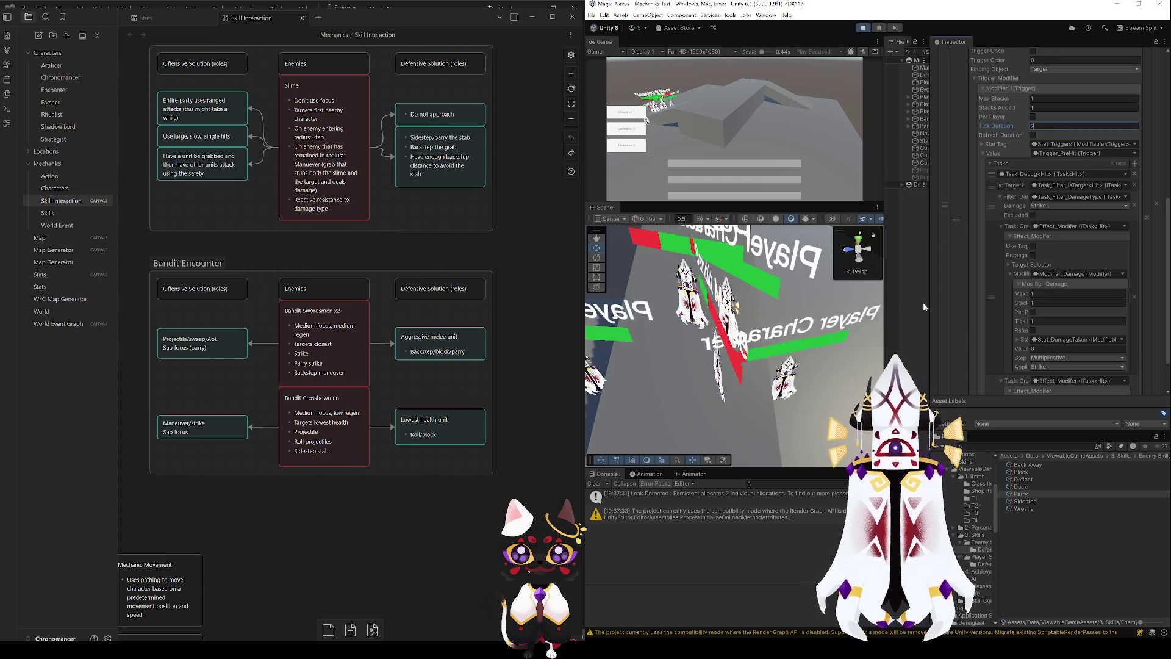
left_click_drag(793, 317, 730, 357)
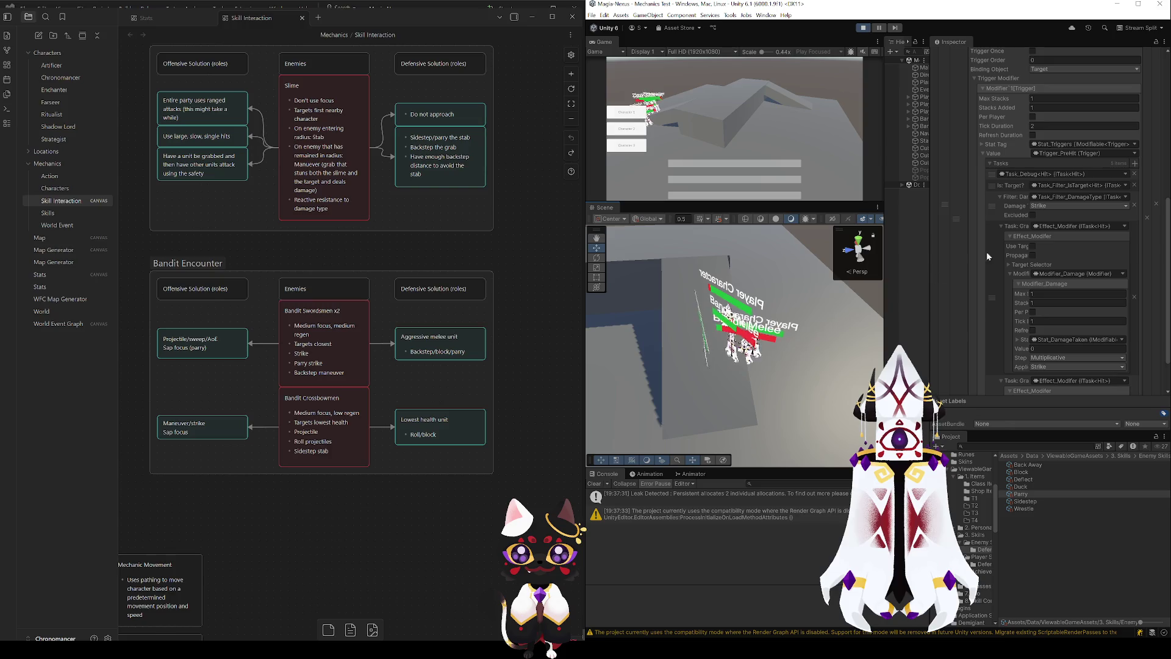
scroll(1027, 237, "up", 3)
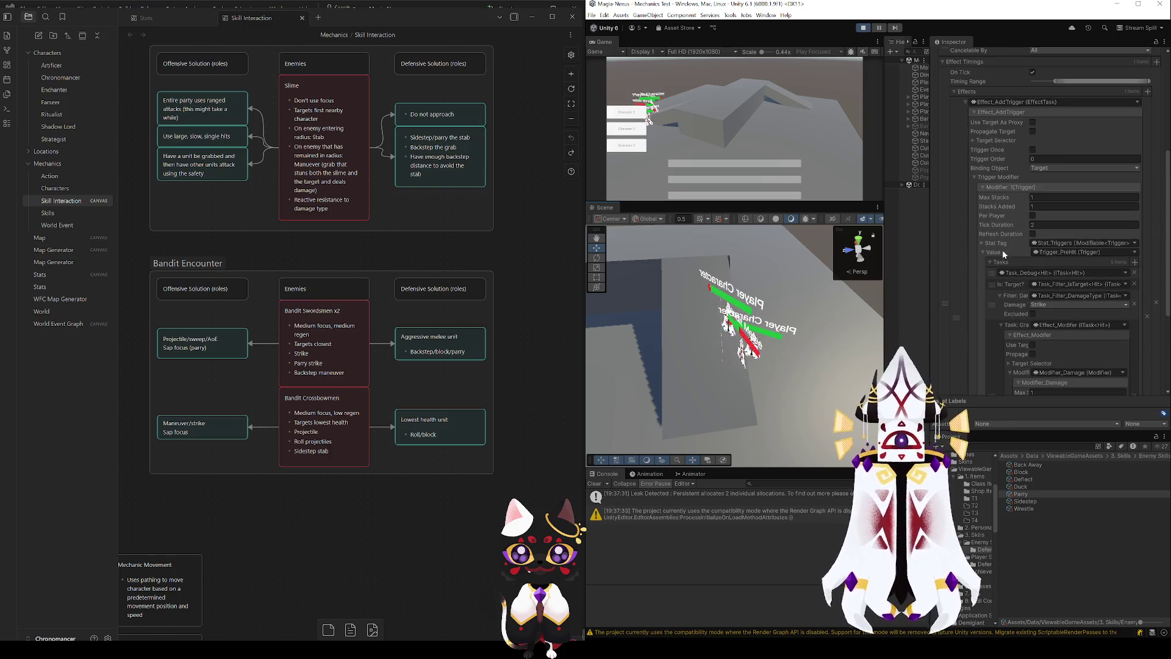
left_click_drag(809, 380, 610, 383)
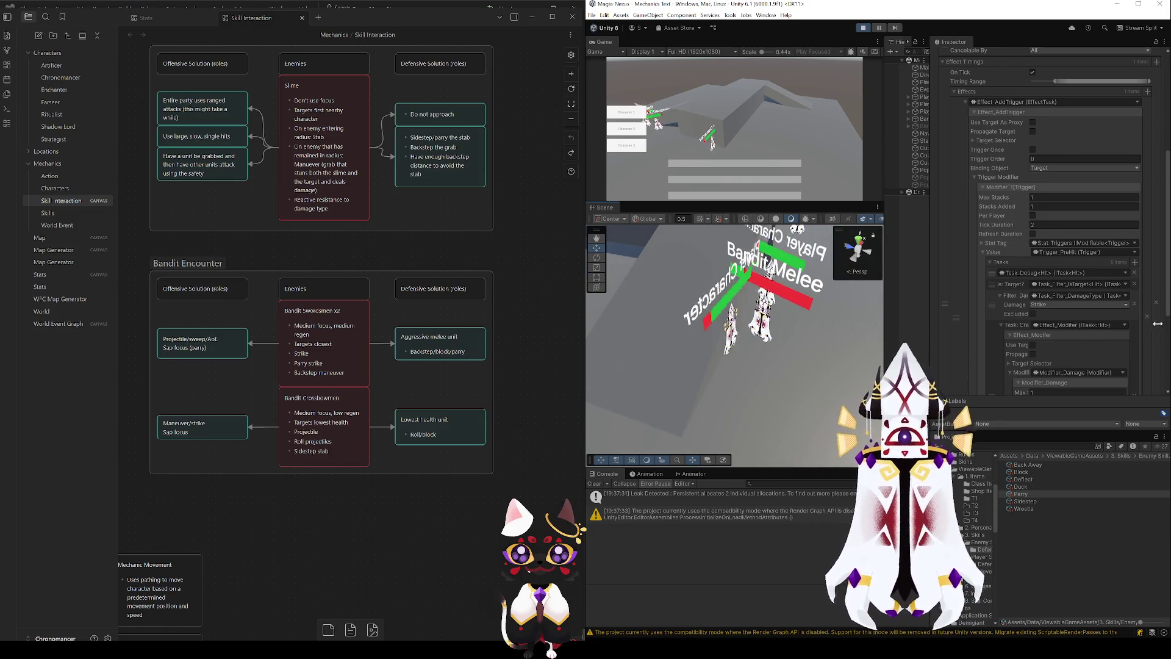
left_click_drag(793, 329, 699, 300)
- Restart the play test, pause it, and select a player and Bandit_Melee to check stats
left_click(862, 28)
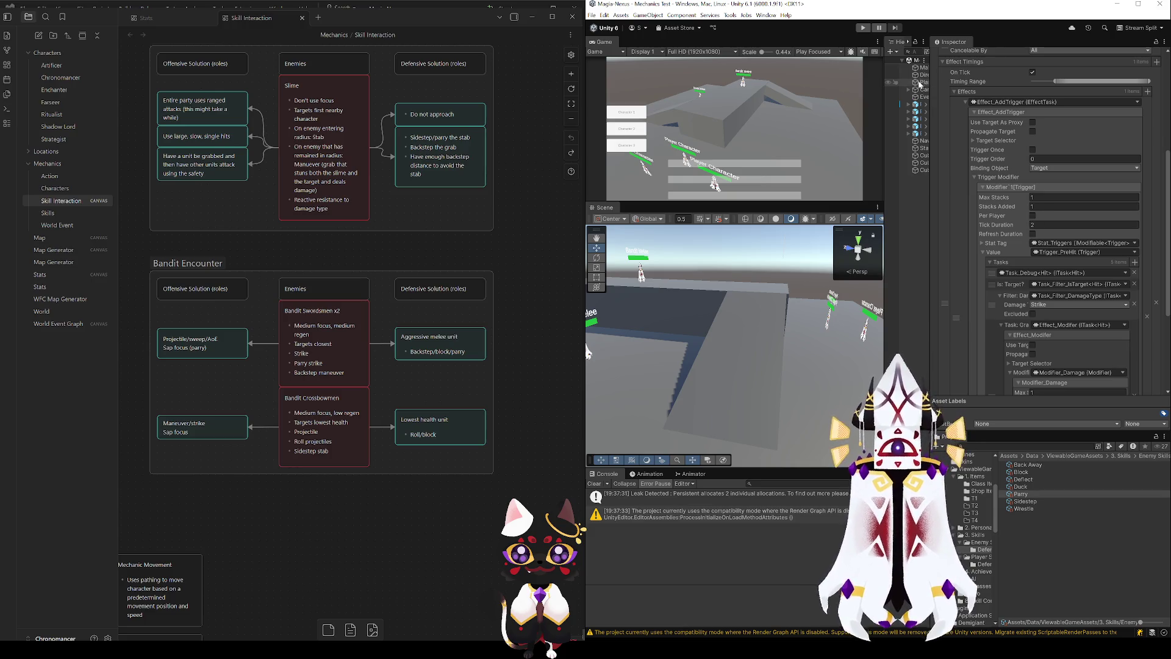
left_click(863, 28)
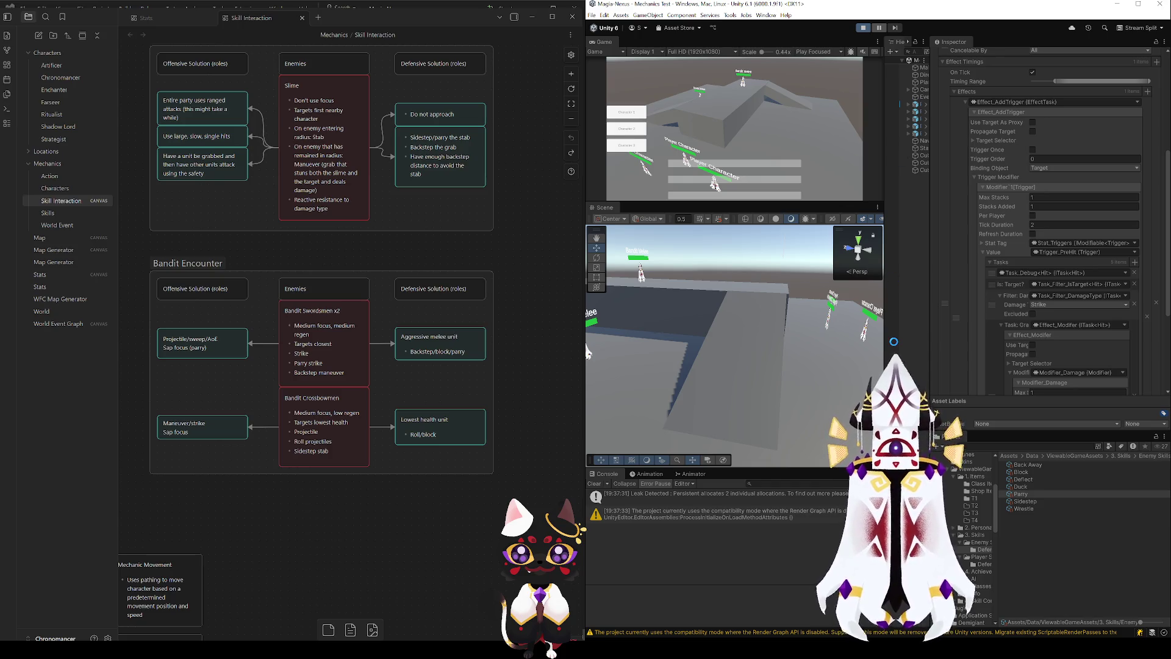
left_click(879, 28)
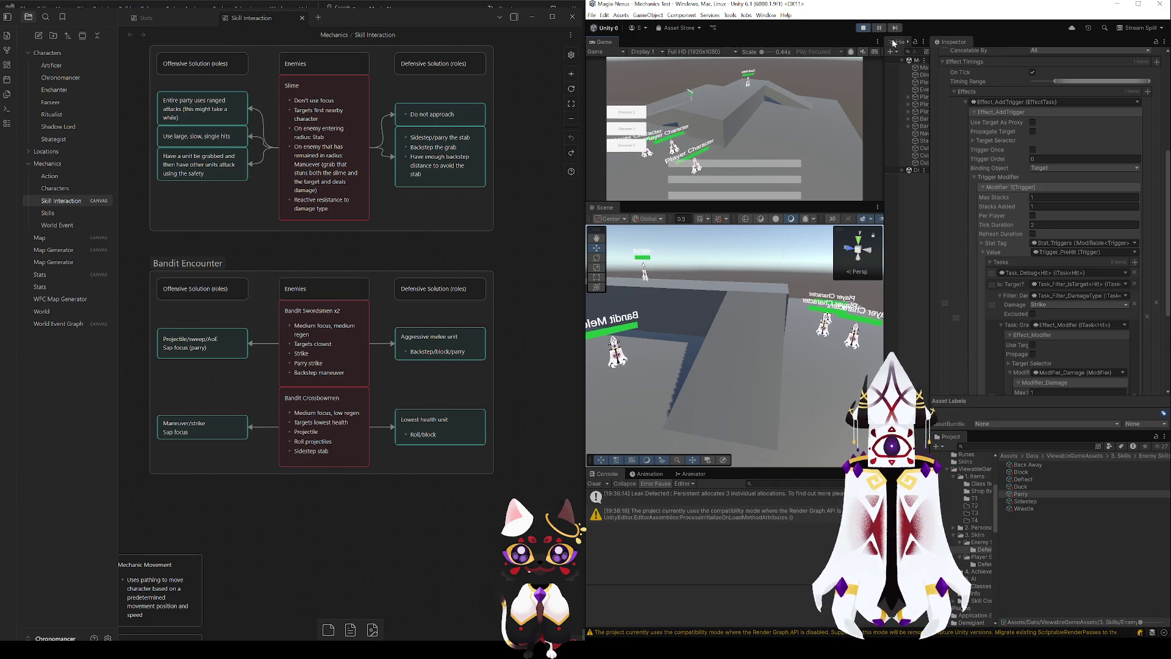
key("Up")
key("Up")
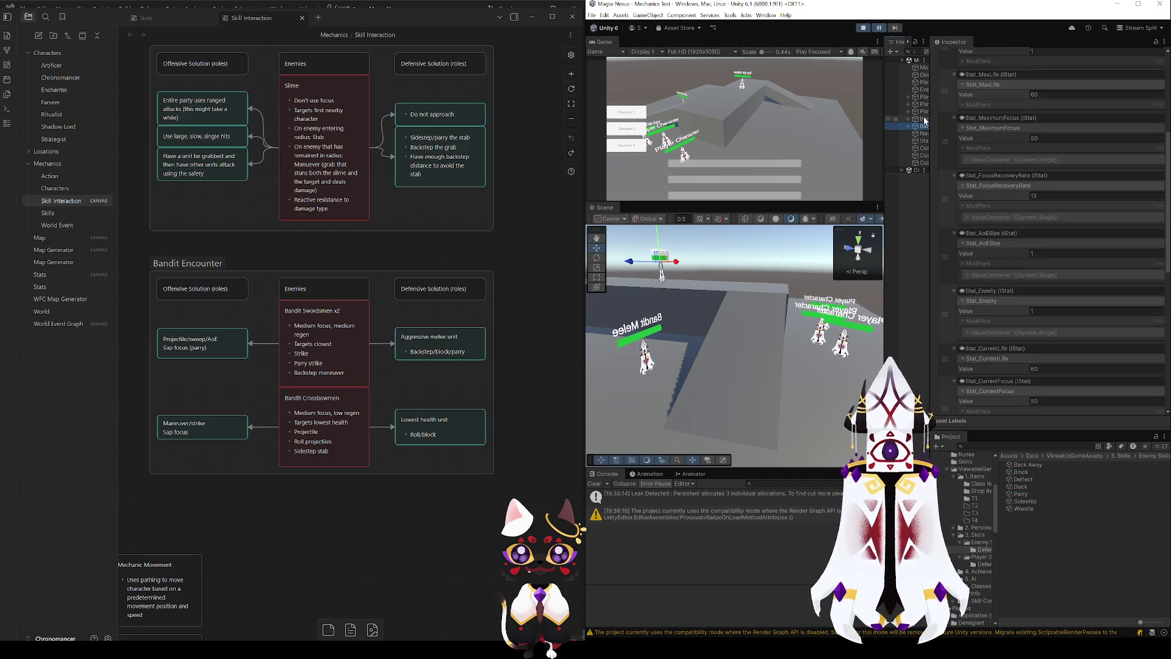
left_click(923, 120)
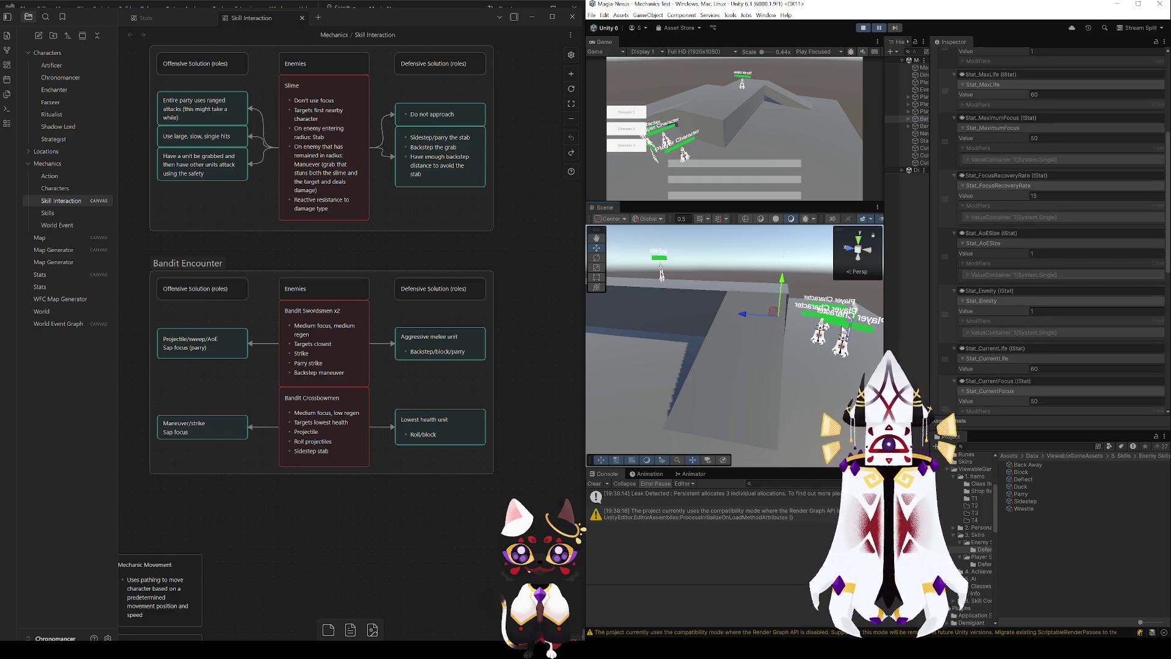
key("f")
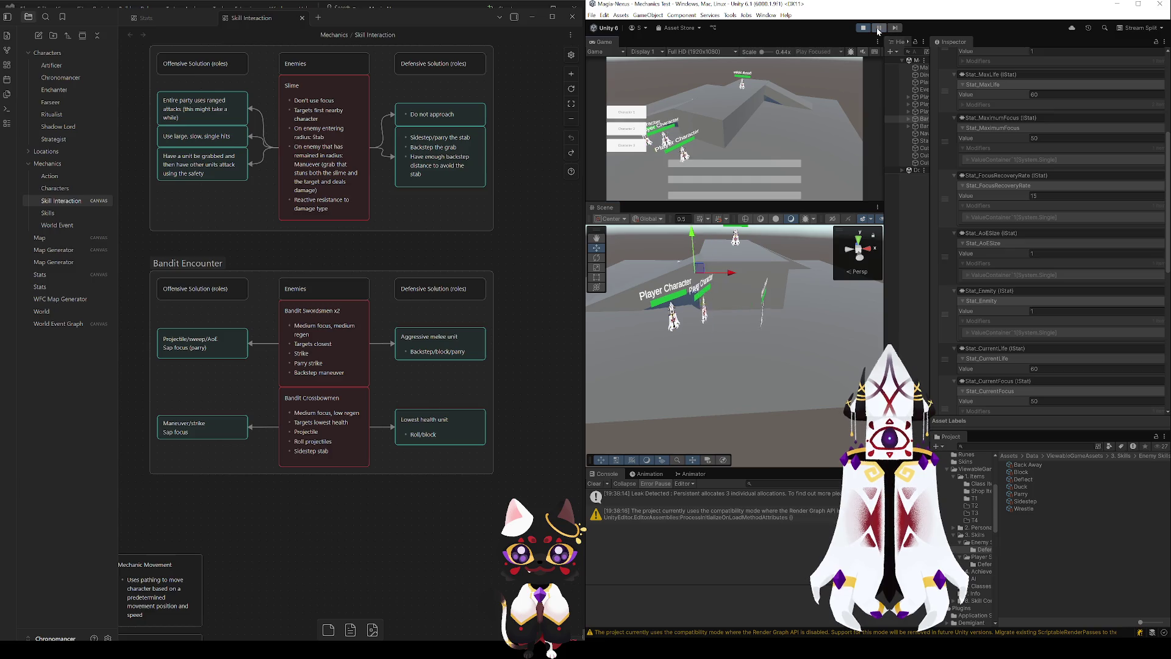
- Survey the level from above, check a player character's stats, then stop the test
left_click(879, 28)
left_click_drag(763, 312, 806, 279)
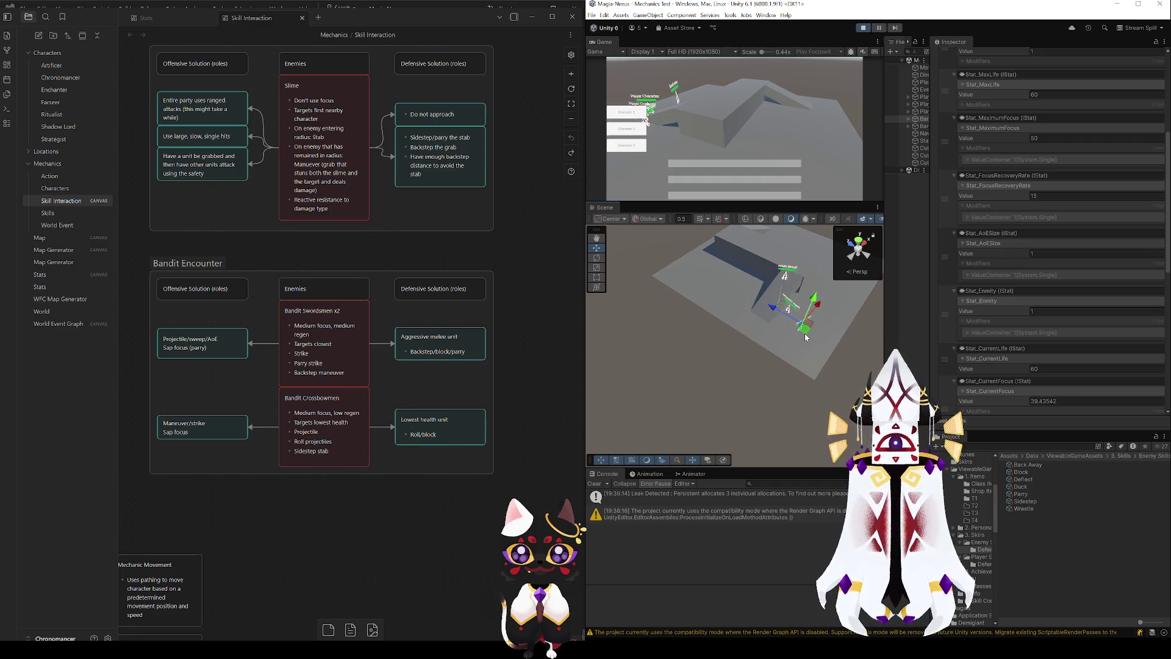
mouse_move(771, 371)
left_mouse_down()
mouse_move(723, 306)
mouse_move(732, 299)
left_mouse_up()
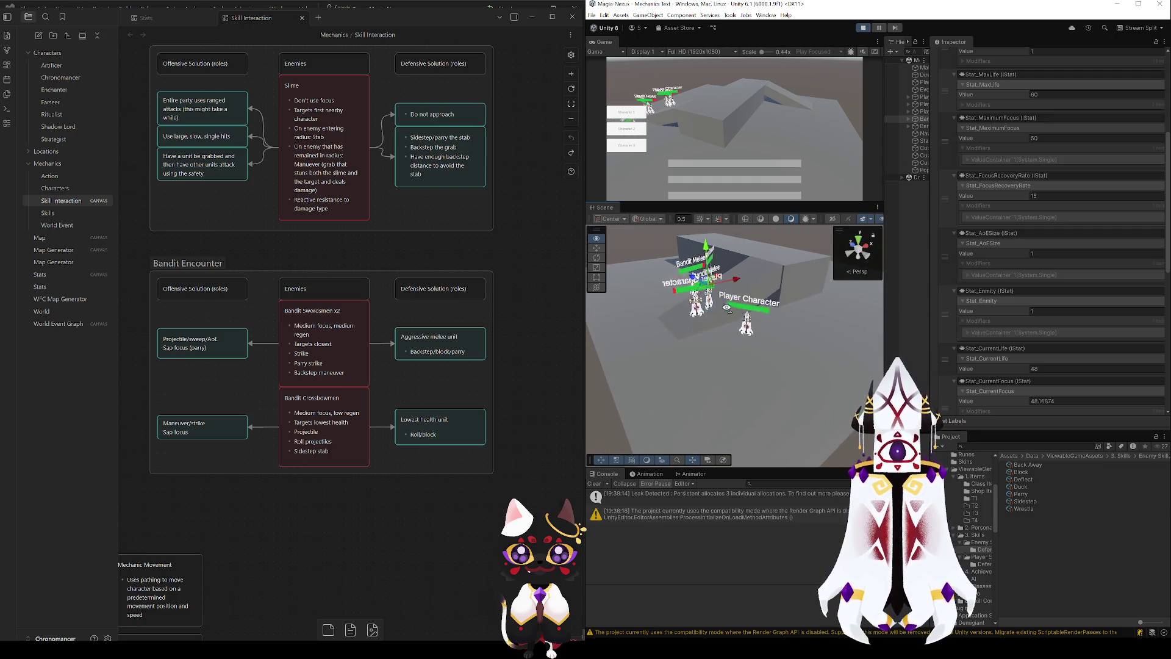
left_click(925, 97)
mouse_move(606, 390)
left_mouse_down()
mouse_move(779, 361)
mouse_move(648, 374)
mouse_move(730, 346)
left_mouse_up()
left_click(864, 28)
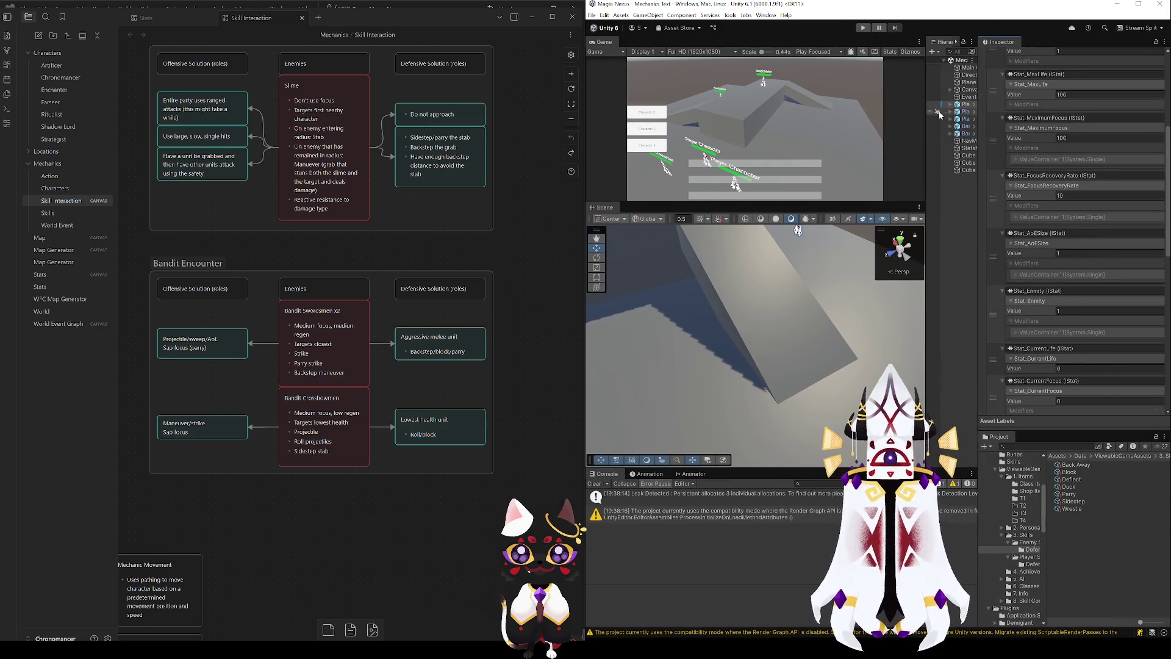
- Deactivate the units from Player Character (1) through Bandit_Melee (1)
left_click(945, 111)
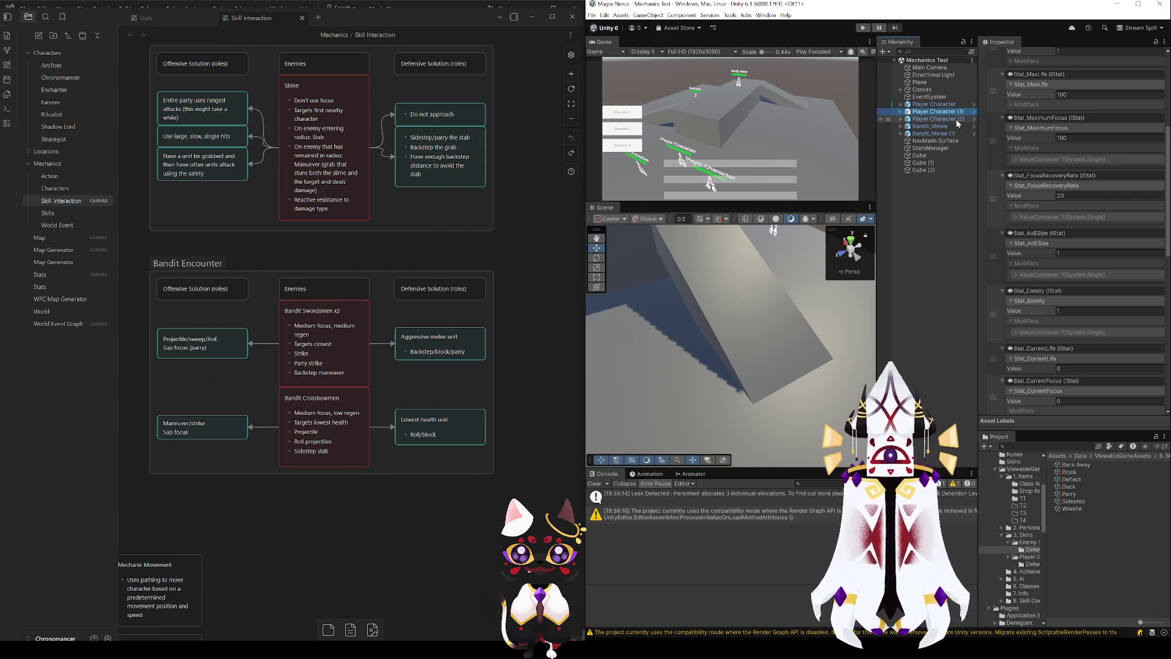
left_click(933, 133, "shift")
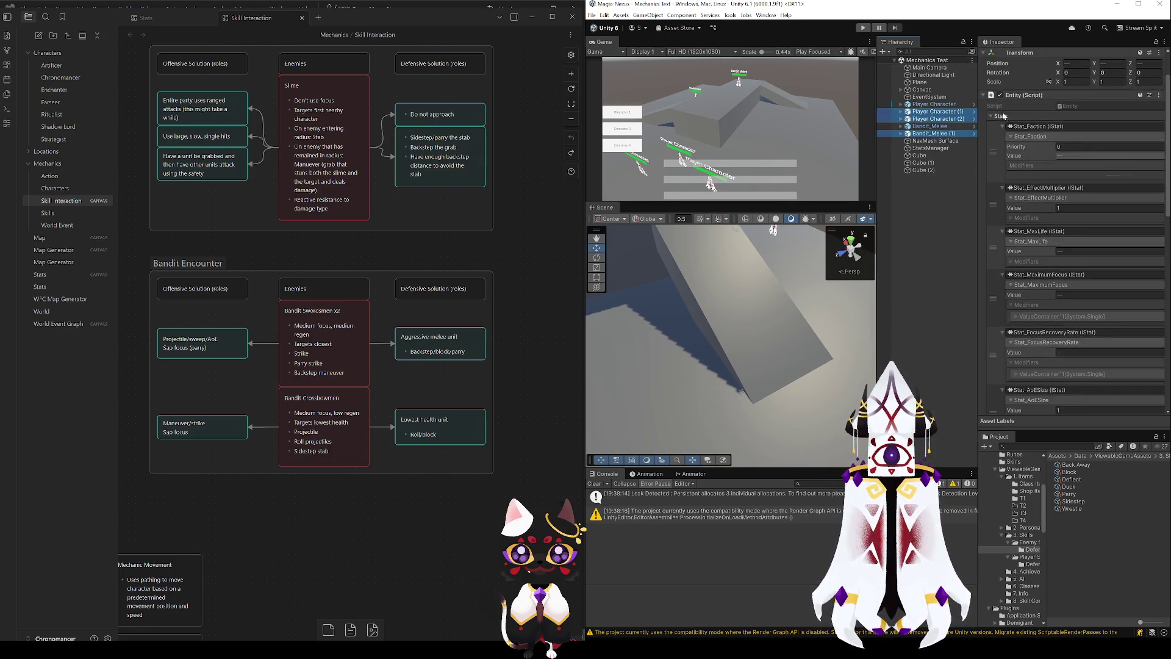
scroll(1003, 116, "up", 2)
left_click(1001, 55)
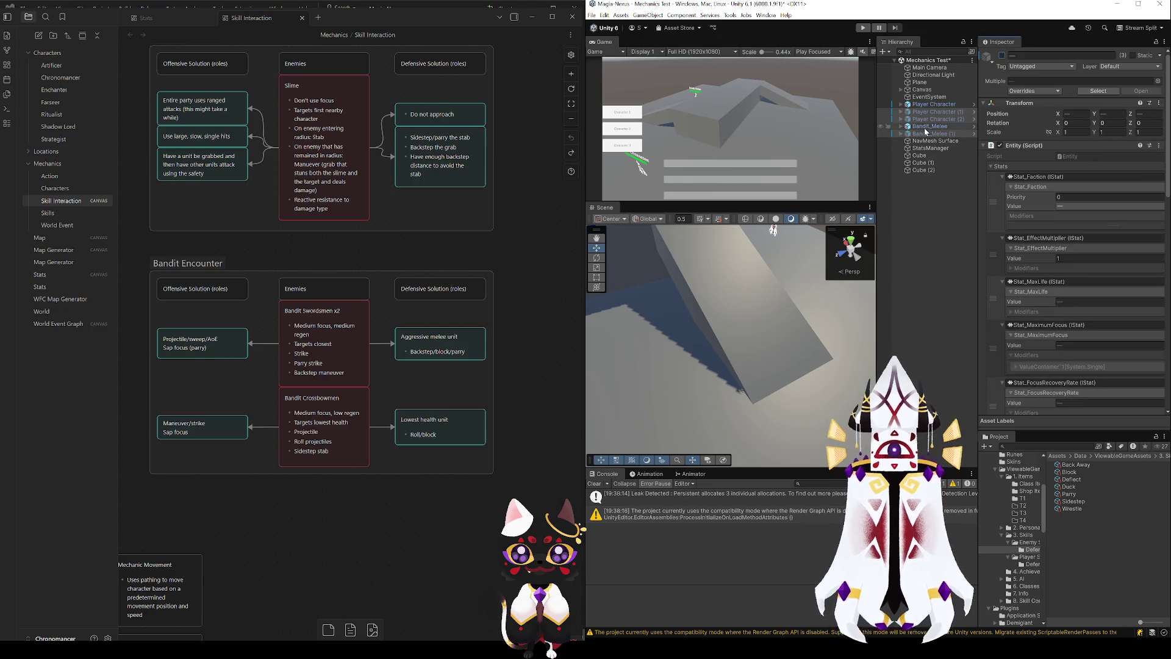
- Reposition Bandit_Melee on the level and start the play test
double_click(927, 126)
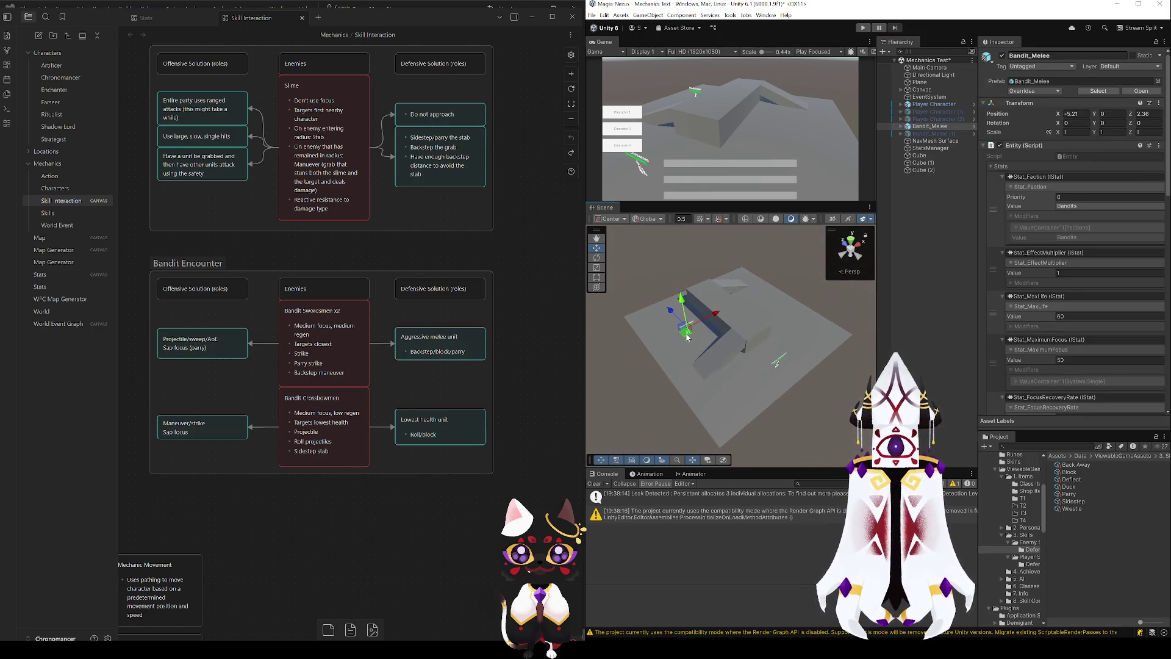
left_click_drag(687, 338, 760, 366)
left_click_drag(781, 416, 723, 330)
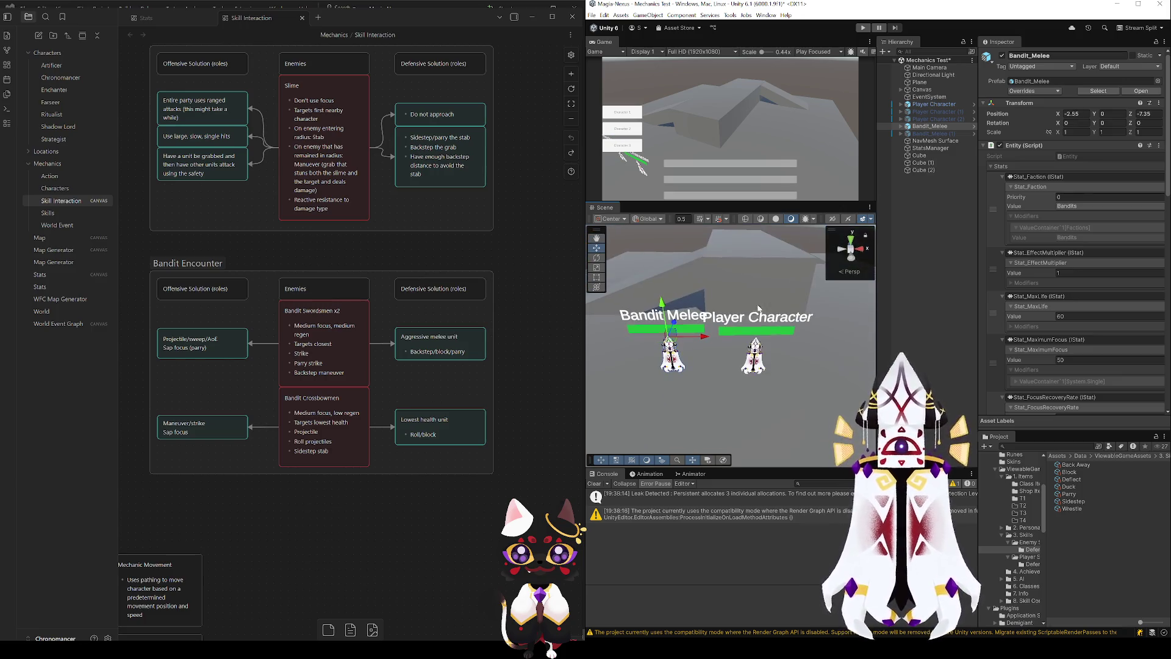
left_click(863, 27)
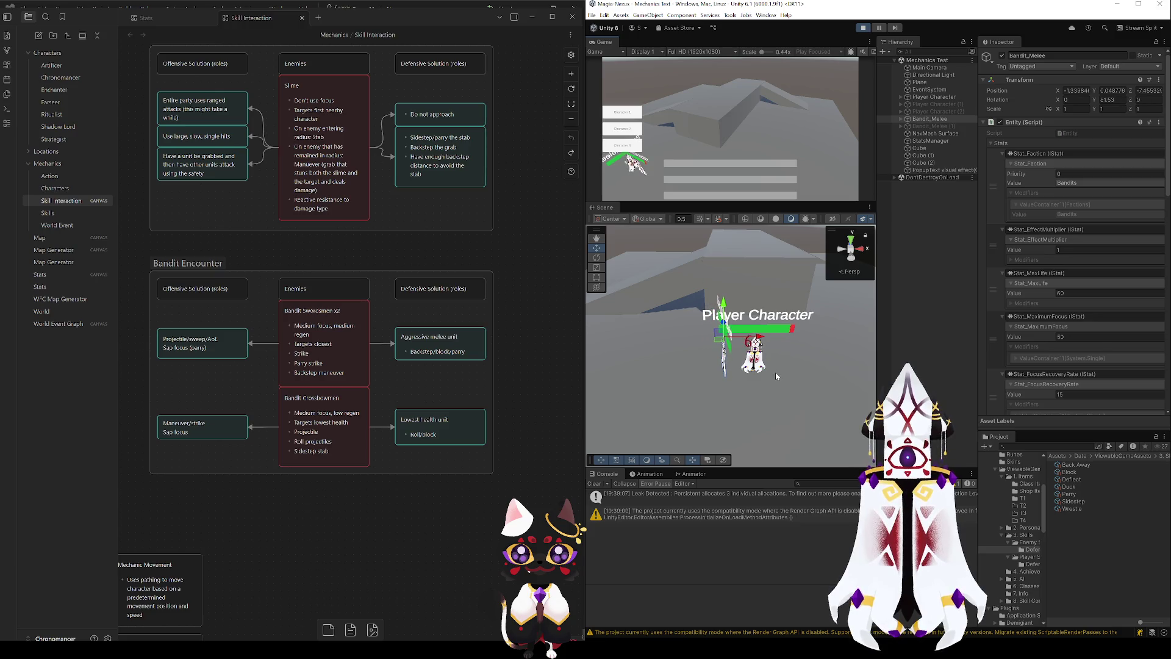
- Frame the bandit and inspect both player characters' stats
left_click_drag(775, 373, 768, 385)
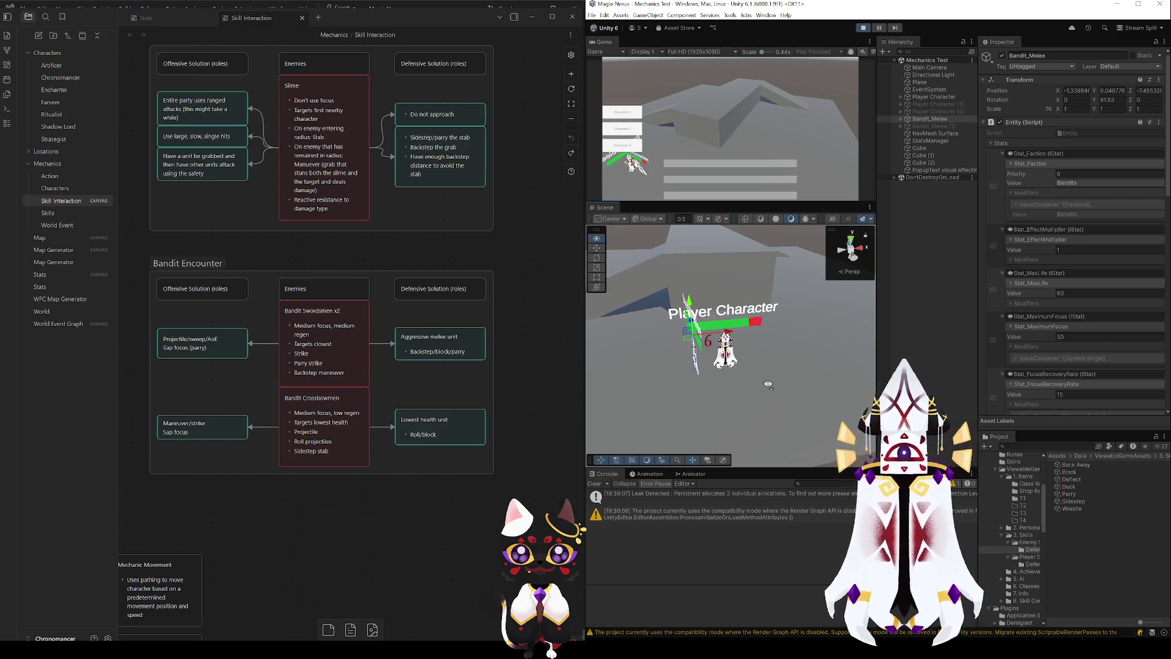
key("f")
left_click(926, 99)
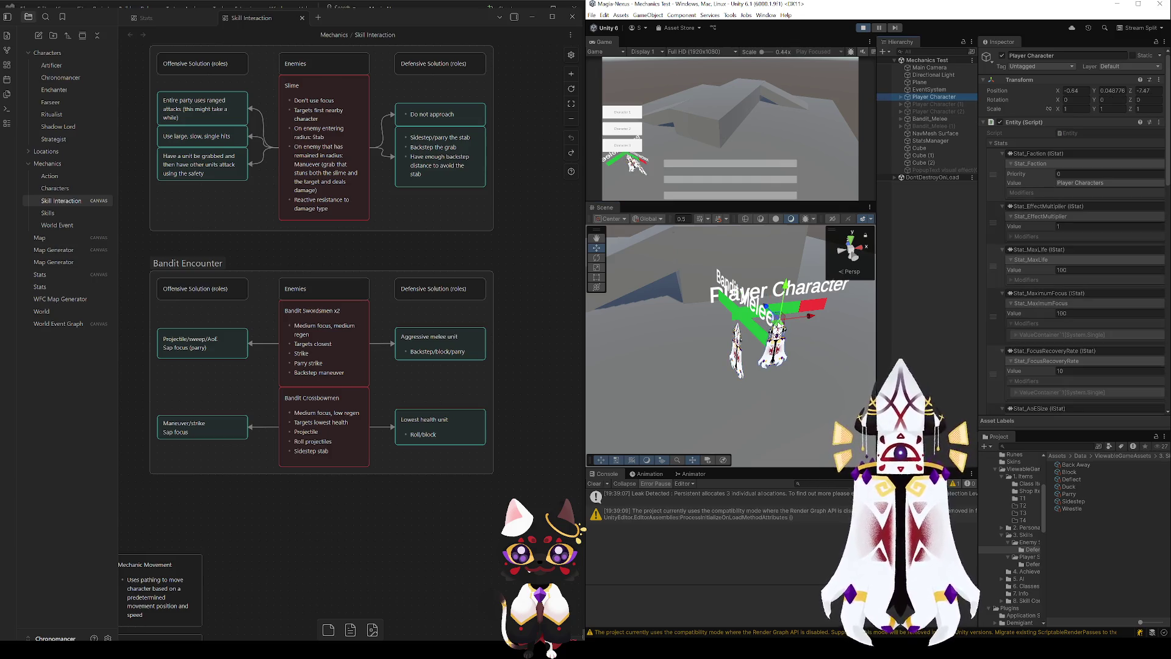
scroll(999, 334, "down", 10)
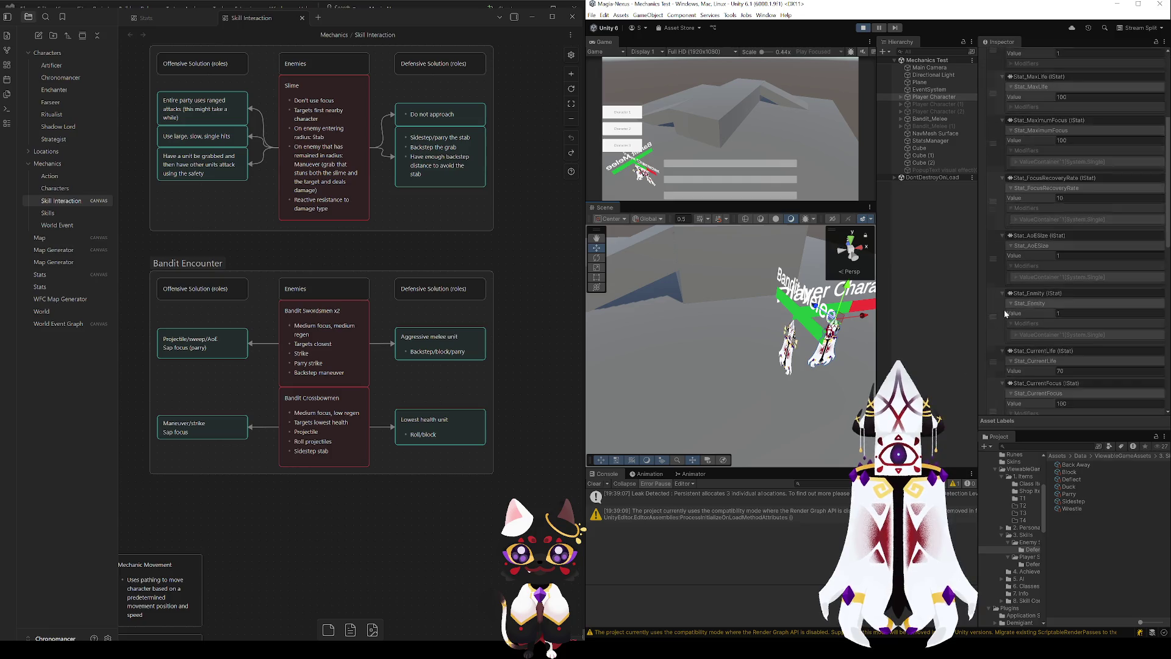
left_click(949, 105)
scroll(1011, 112, "up", 10)
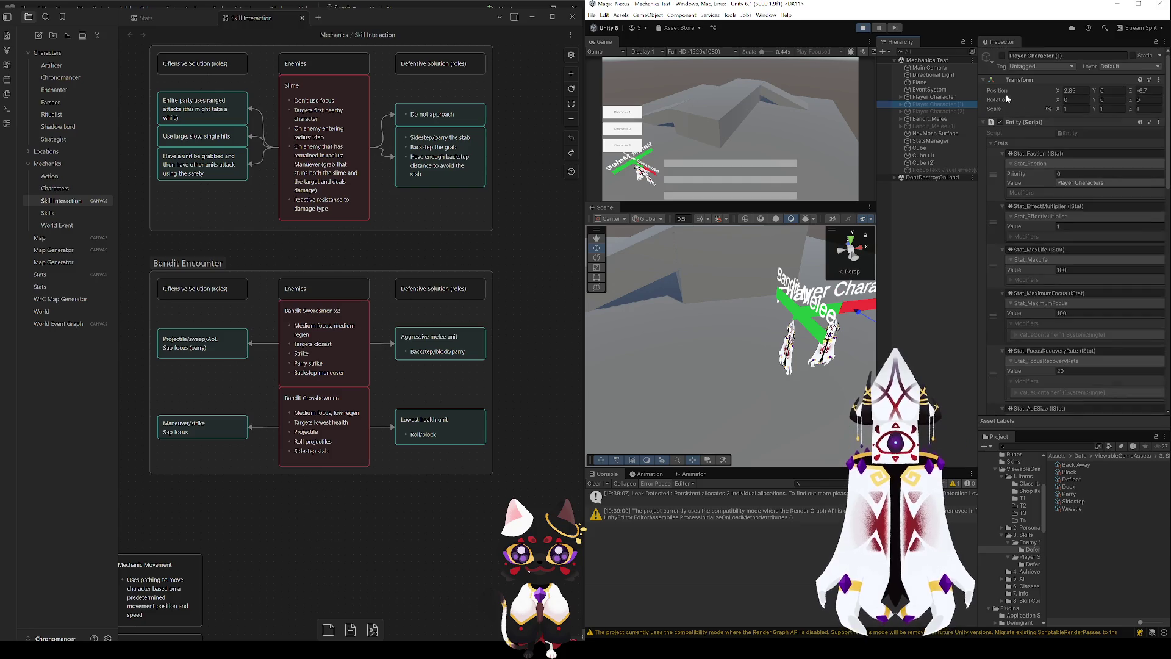
- Disable the second bandit, toggle the second player character on and off, then stop the test
left_click(945, 127)
left_click(1001, 56)
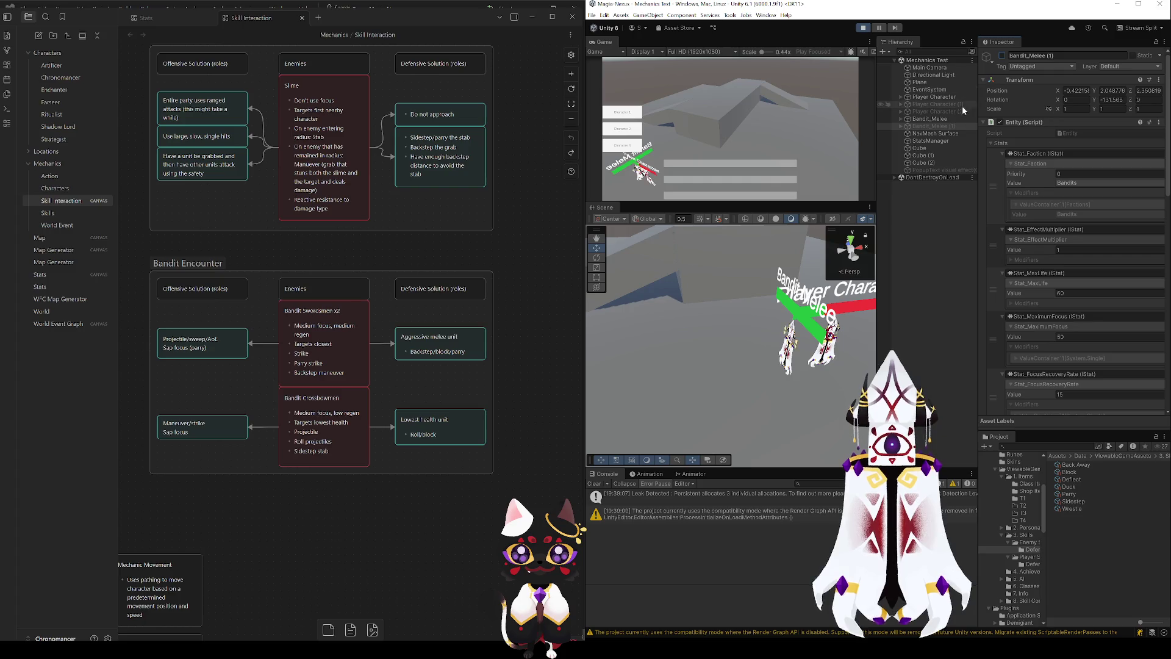
left_click(946, 105)
left_click(1002, 55)
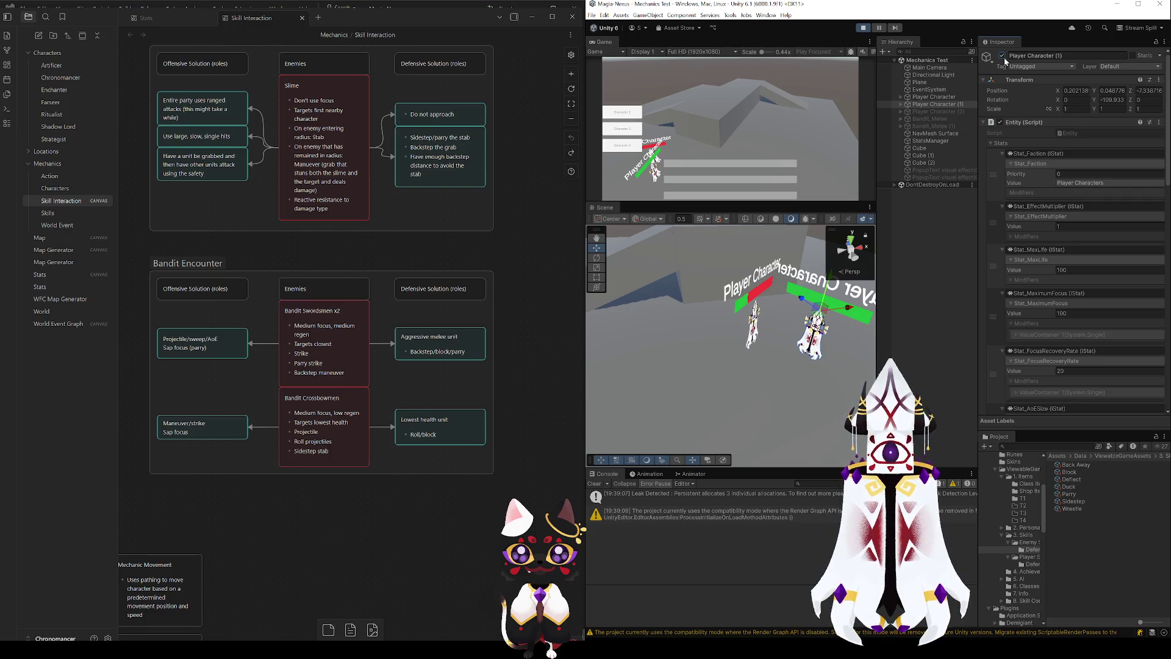
left_click(1004, 56)
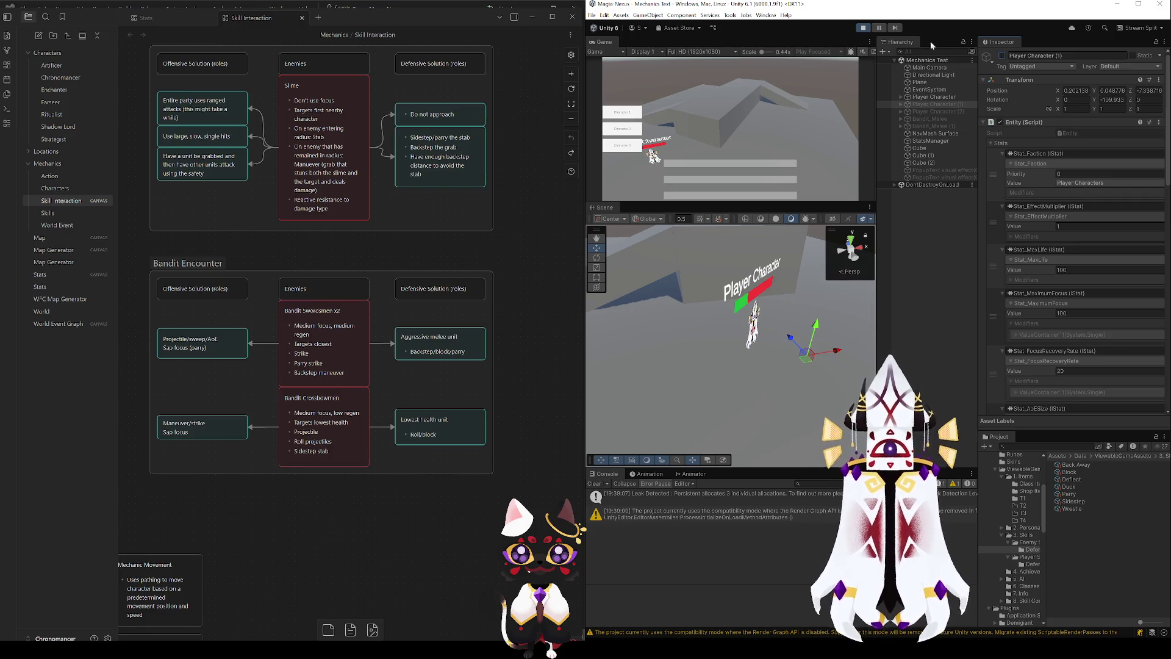
left_click(867, 29)
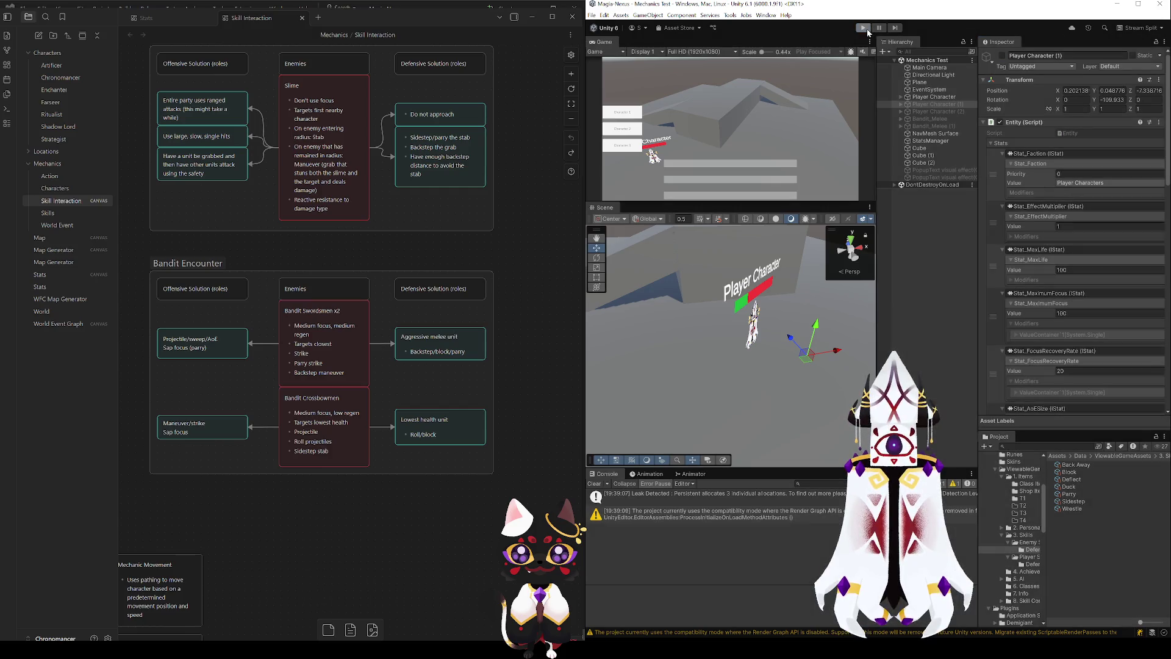
- Open the Player Character prefab and inspect the High Focus Target condition's number of targets
scroll(988, 366, "down", 15)
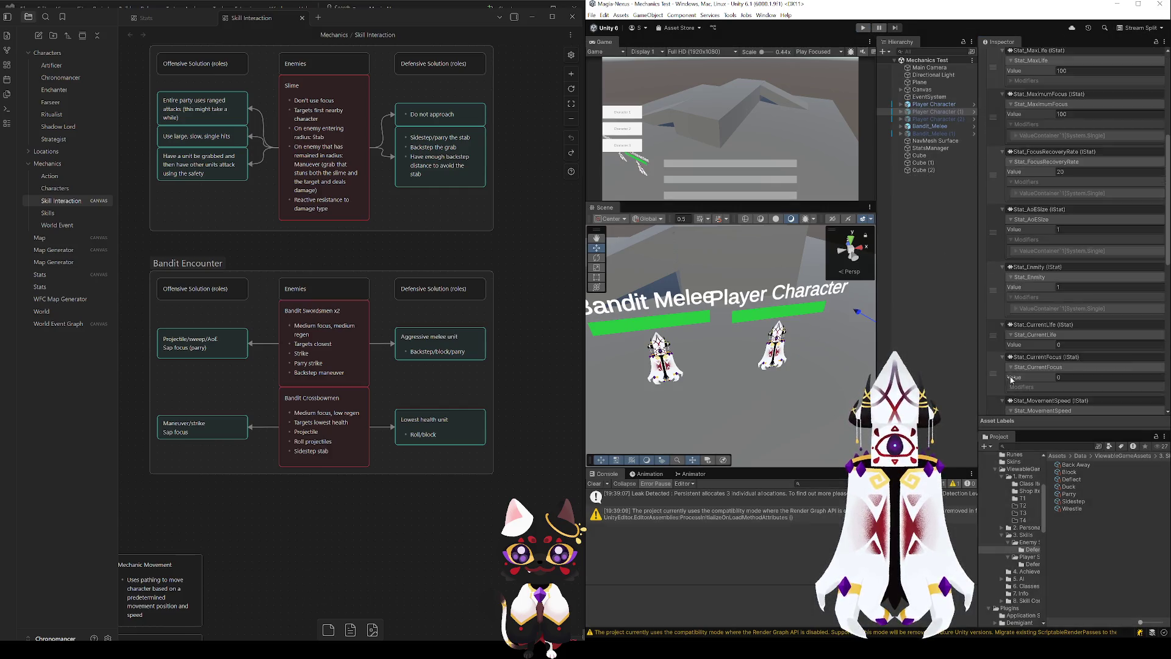
left_click(973, 105)
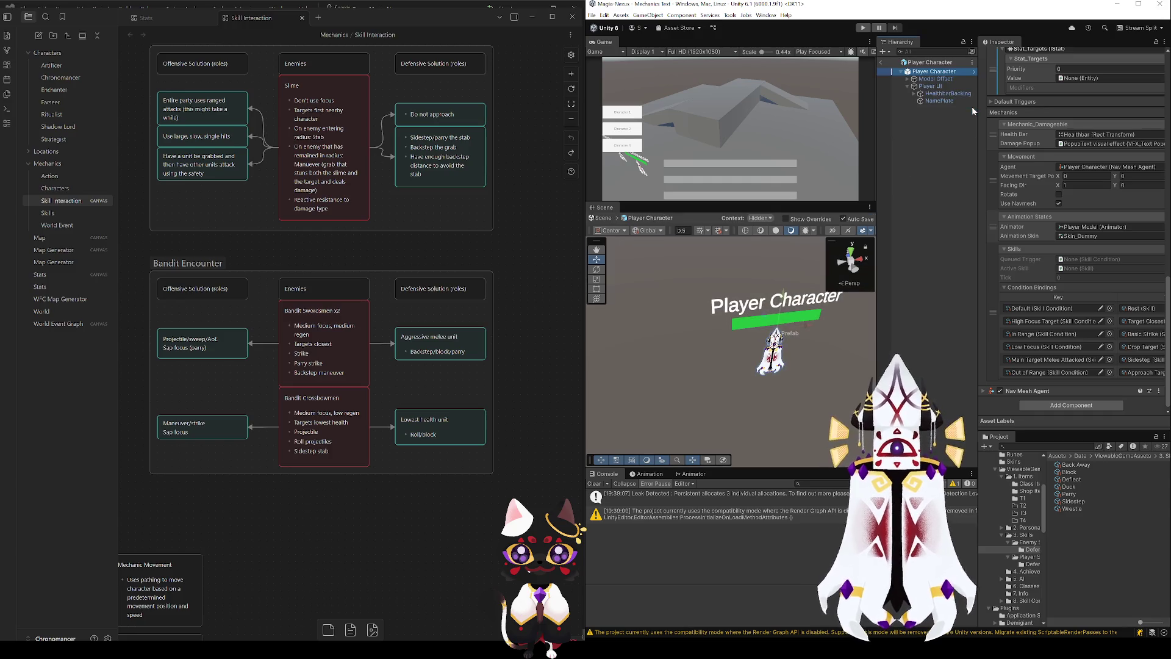
left_click(1056, 321)
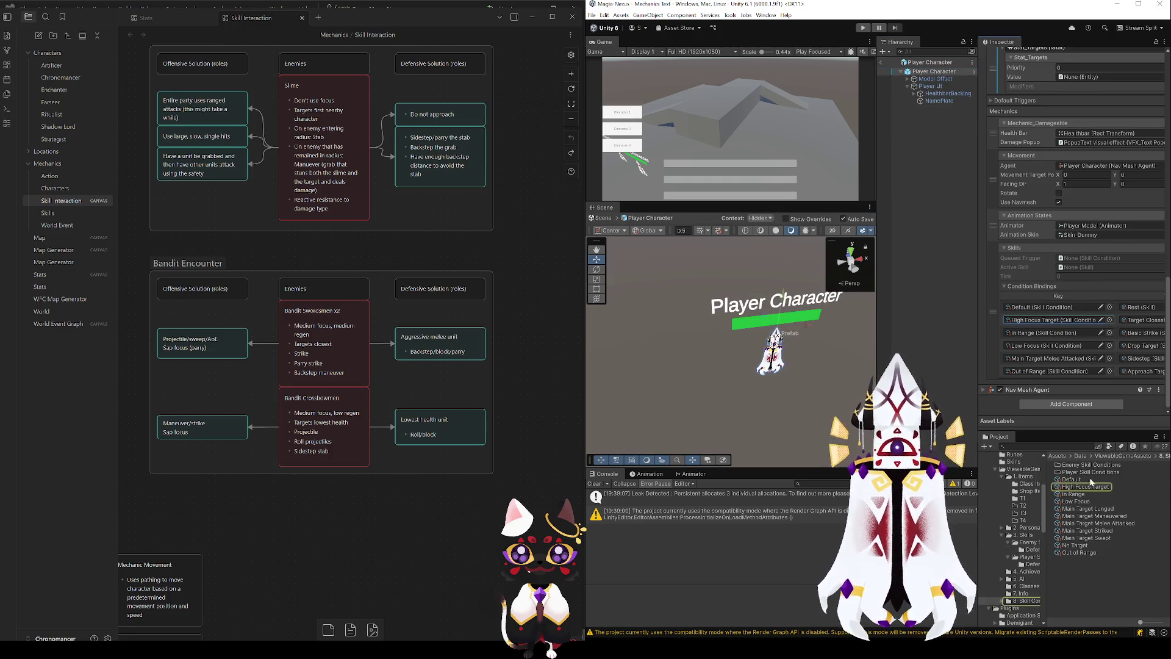
left_click(1090, 487)
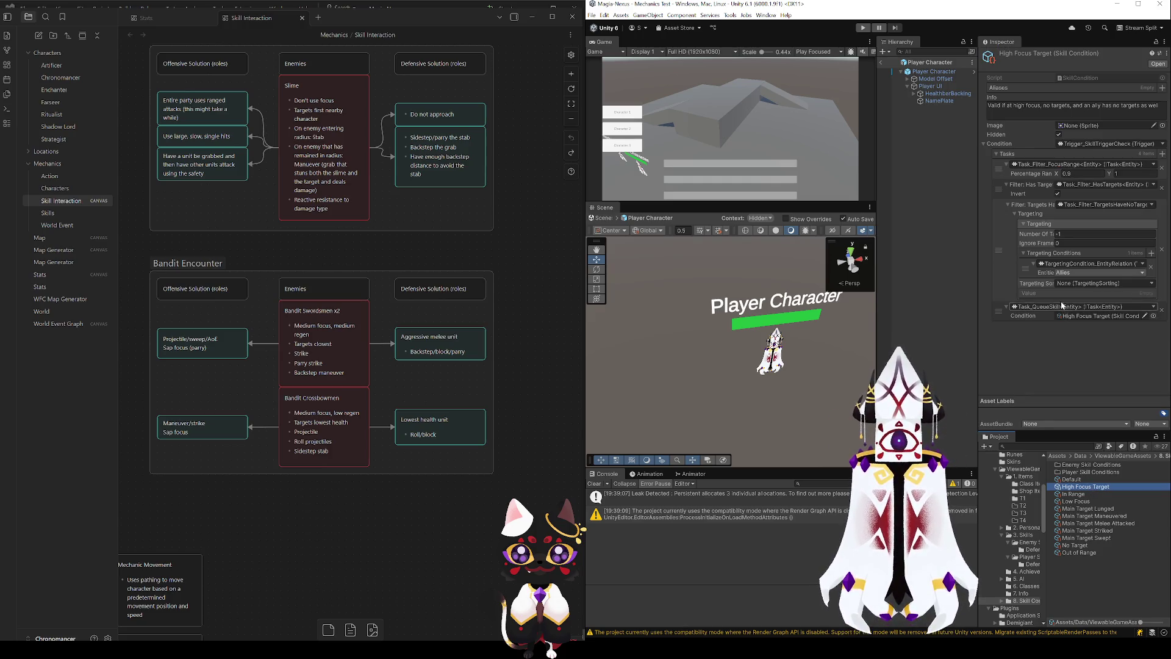
left_click(1065, 234)
key("Return")
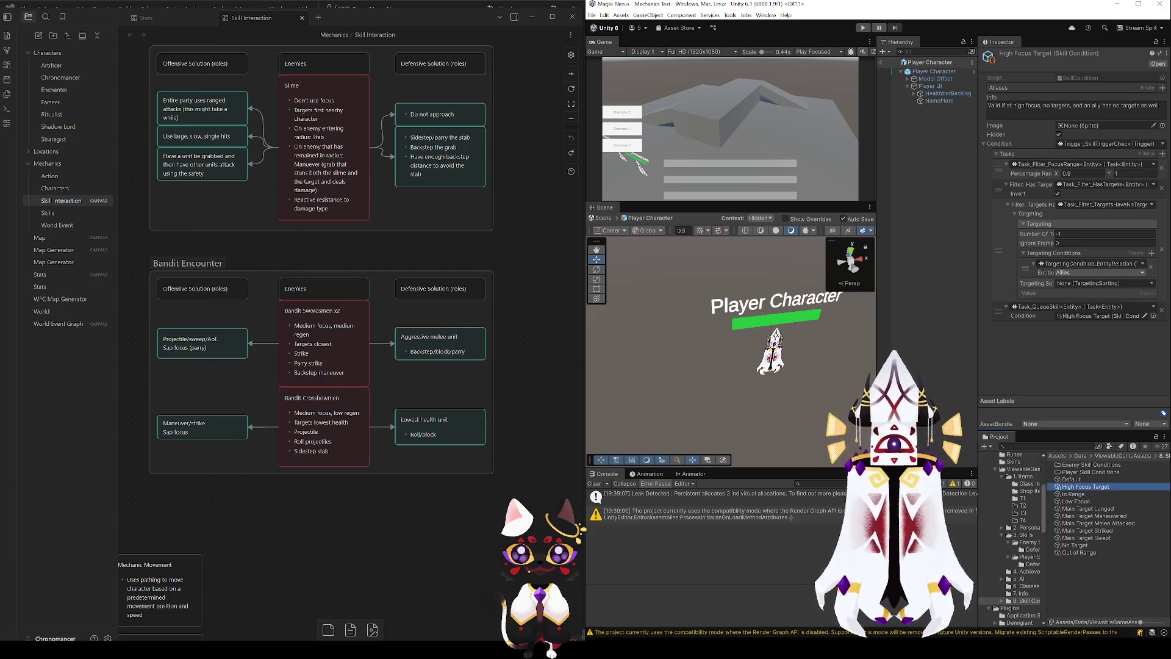
left_click(532, 16)
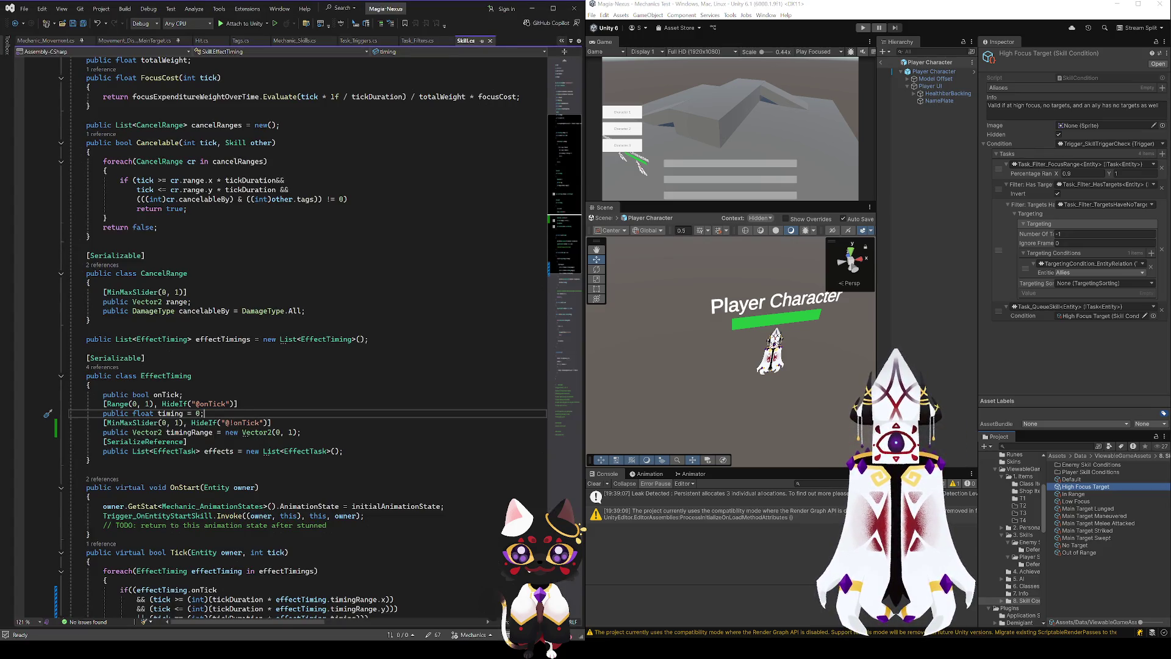
- Review Task_Filter_TargetsHaveNoTargets' return statements and targeting field in Task_Filters.cs
key("ctrl+Tab")
scroll(577, 181, "down", 10)
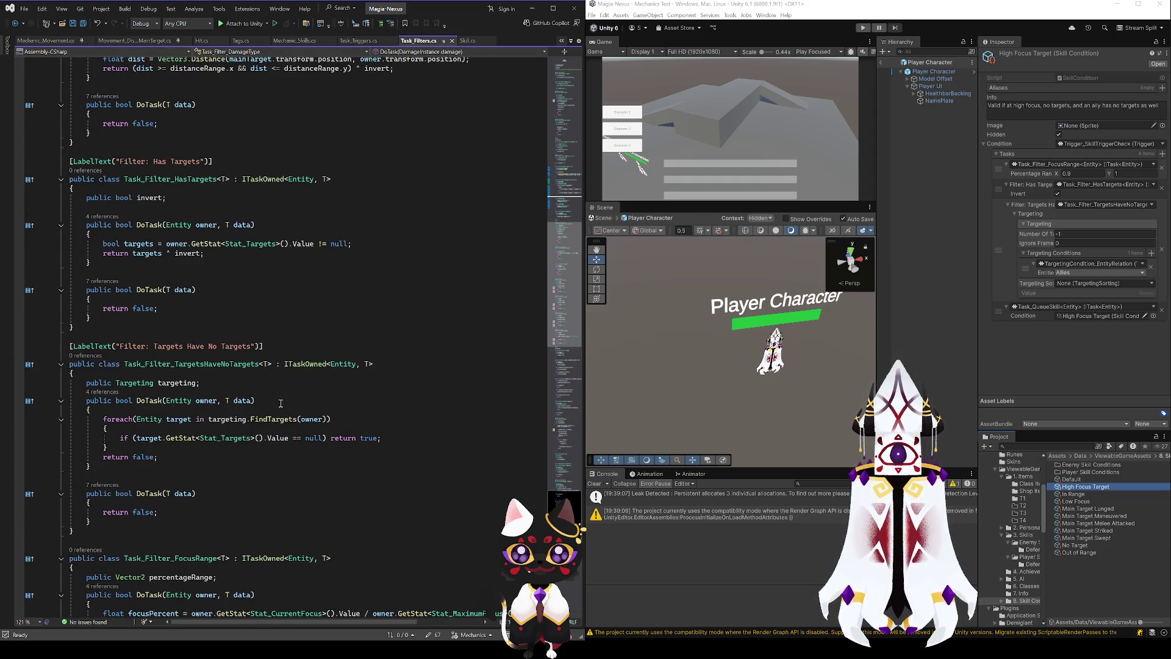
left_click(224, 365)
left_click(189, 457)
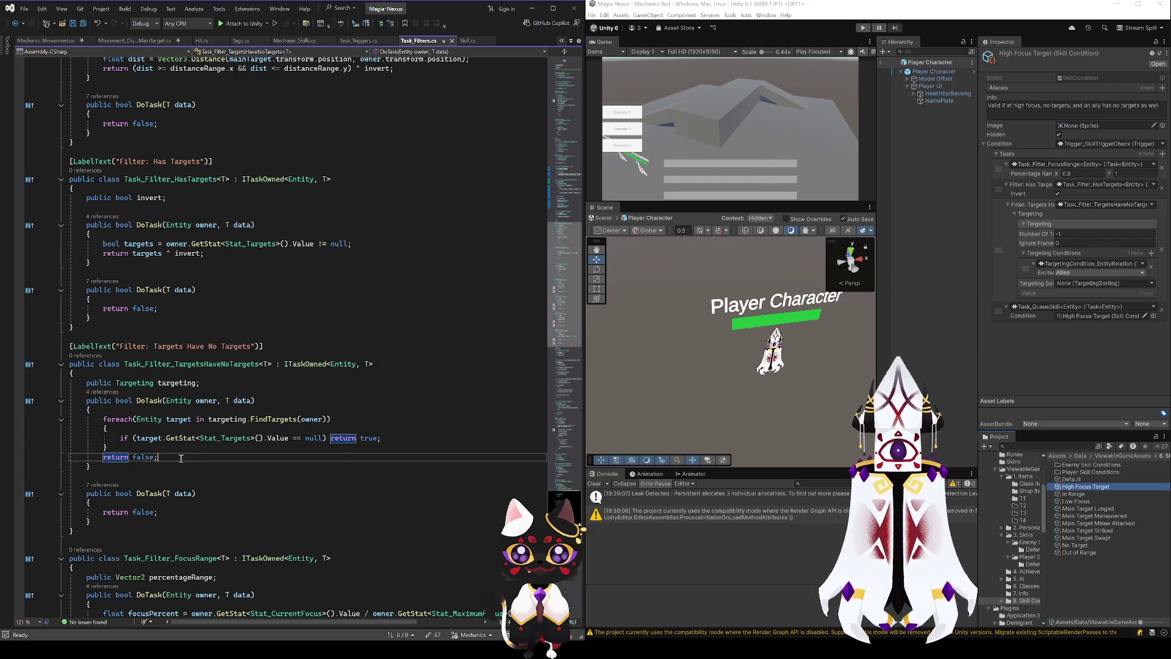
left_click(141, 458)
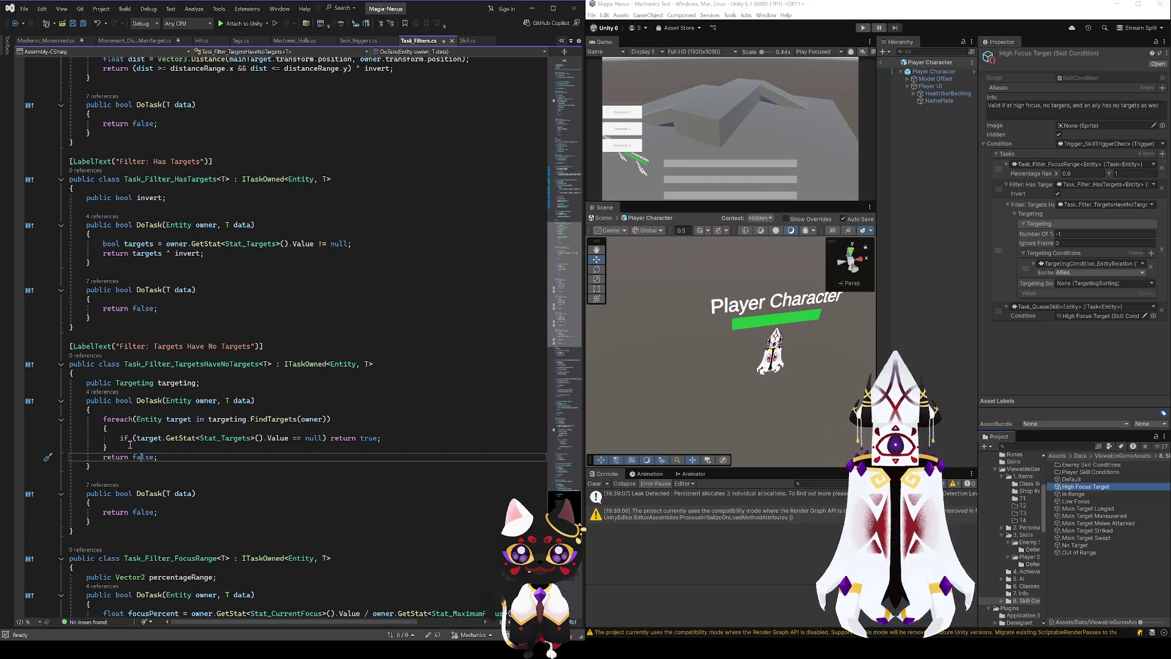
left_click(181, 451)
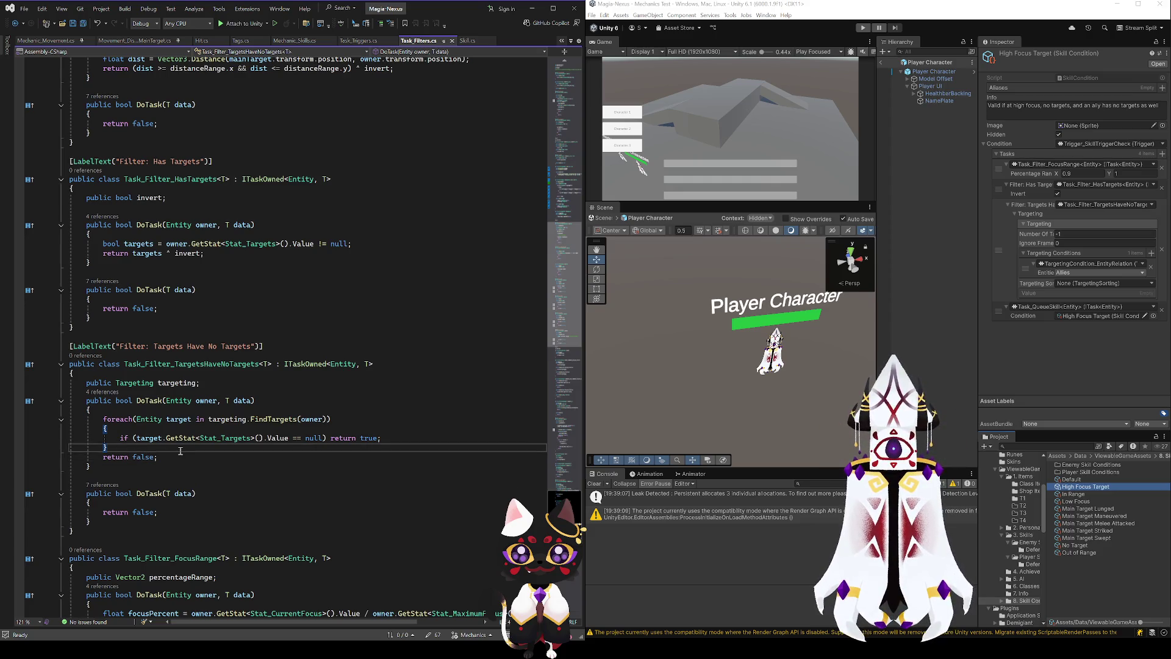
left_click(368, 438)
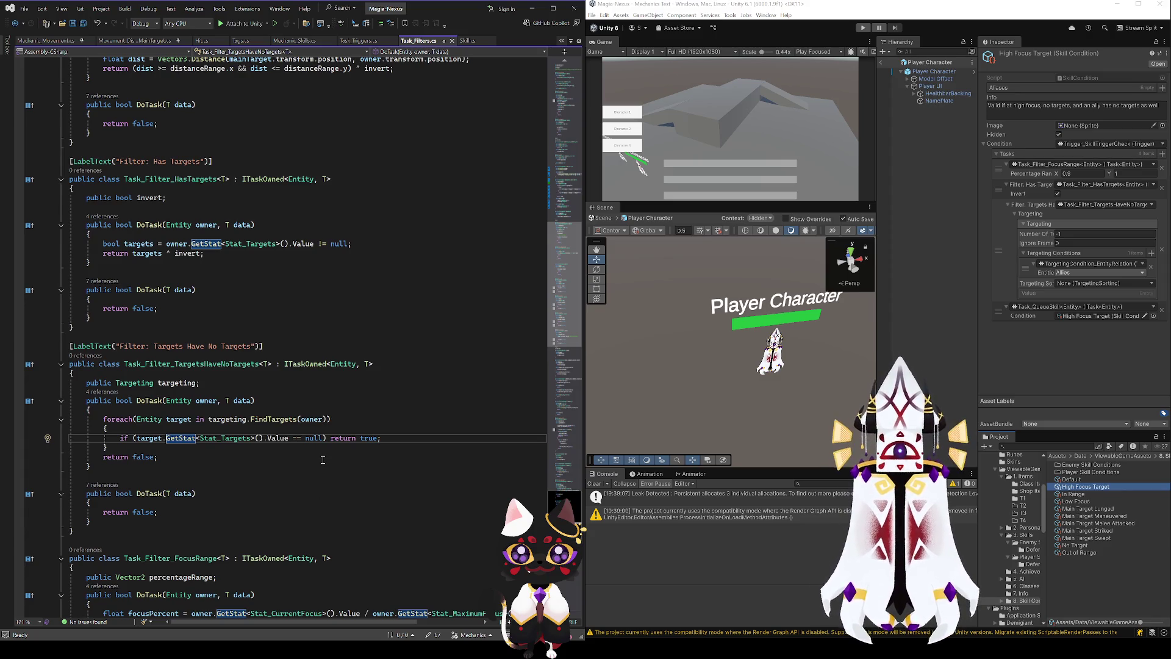
left_click(109, 384)
left_click(139, 383)
left_click(177, 383)
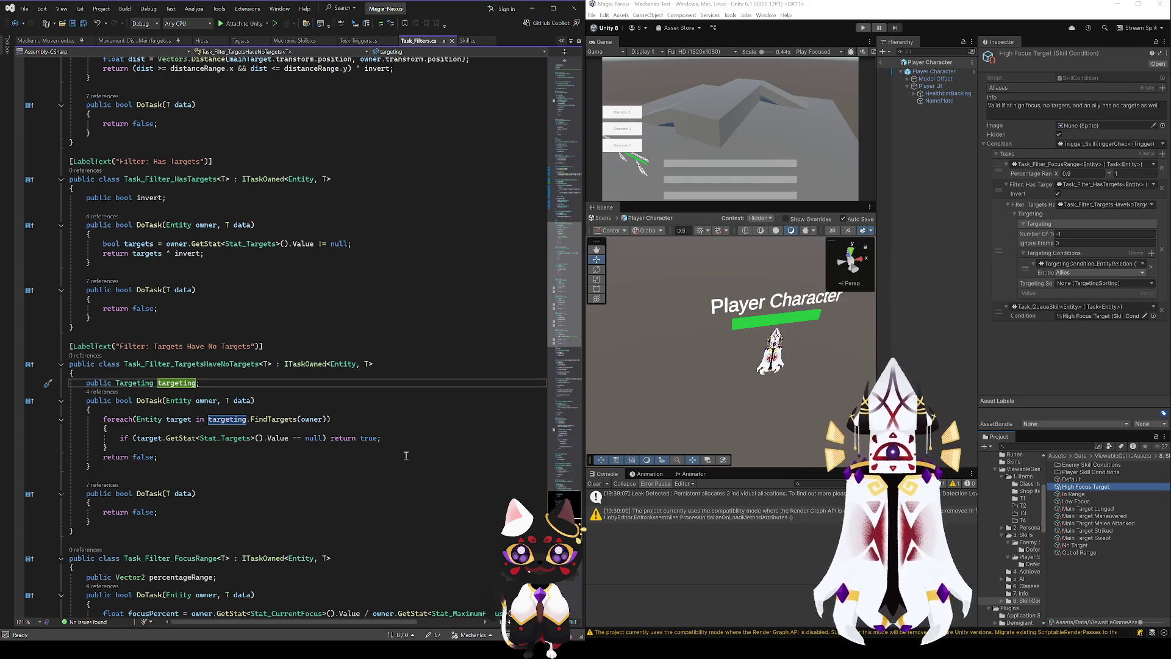
- Start a new line below the targeting field and type 'public bool'
key("End")
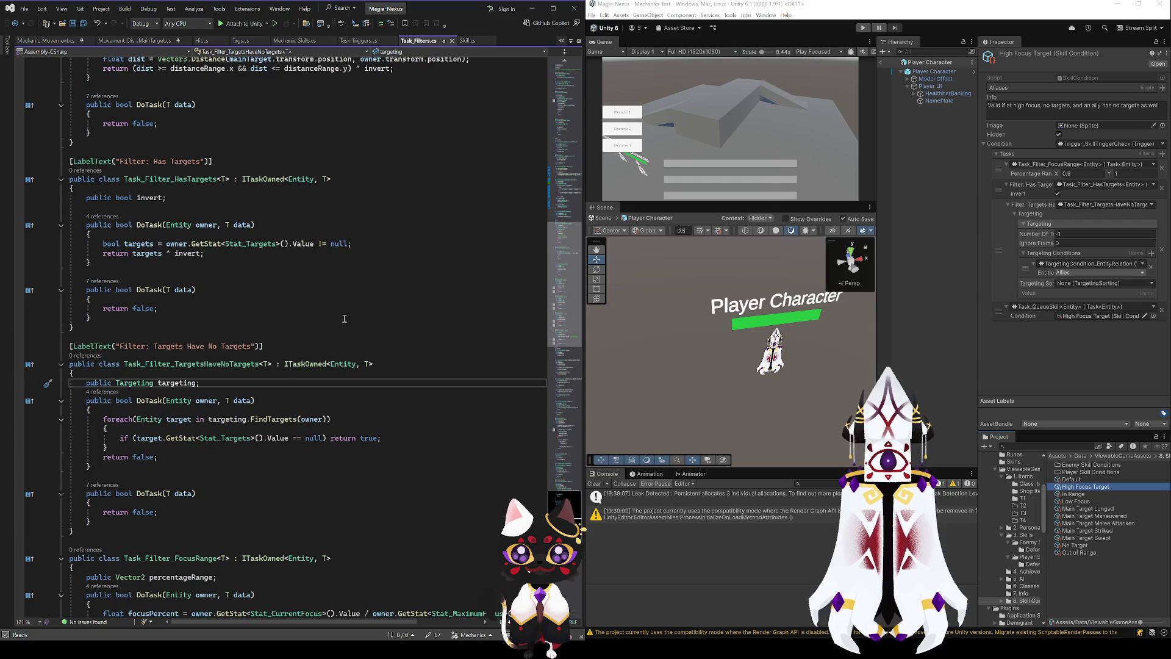
key("Return")
type("public bool")
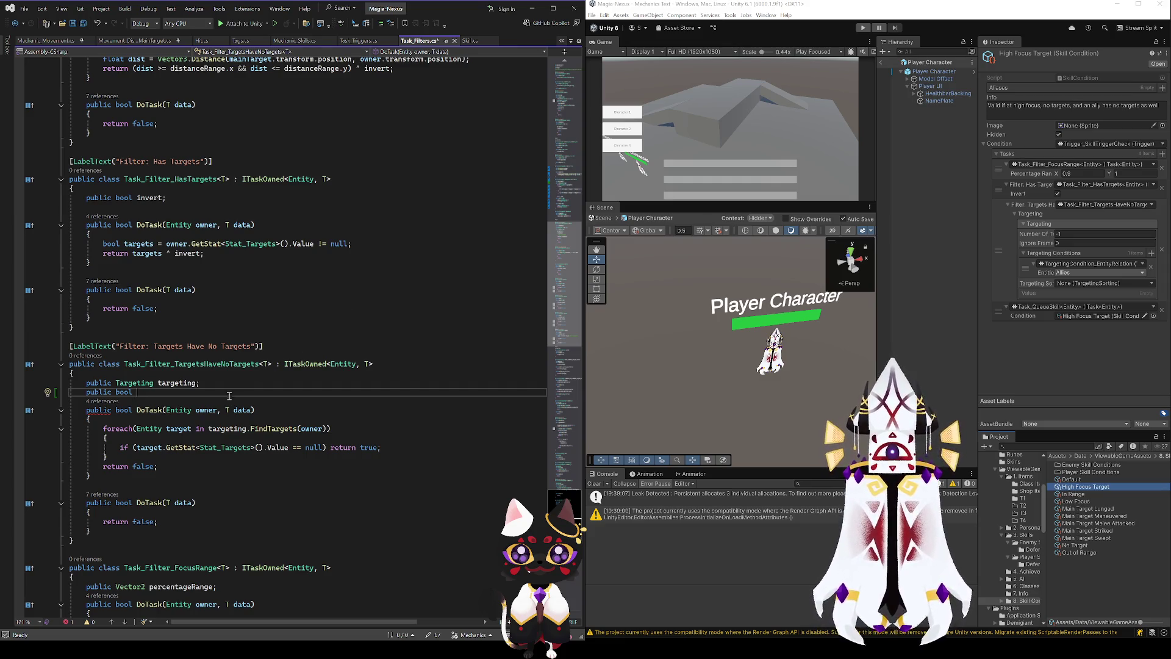
- Delete the unfinished line and change the loop check to '!= null) return false'
left_click_drag(215, 397, 234, 388)
key("BackSpace")
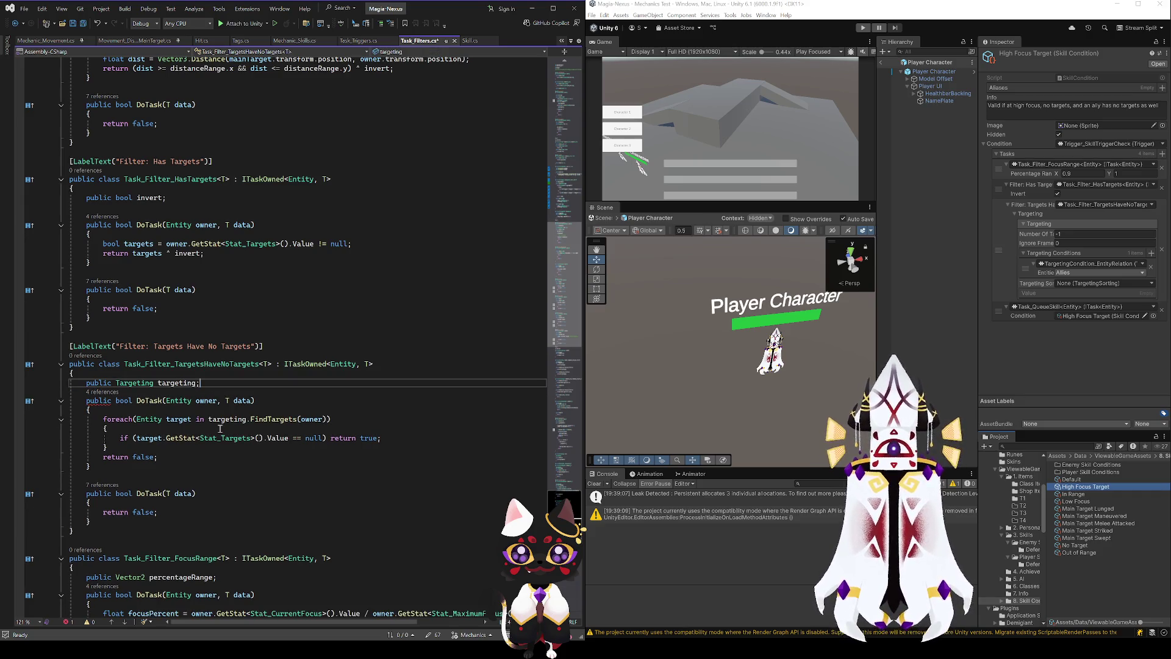
double_click(369, 437)
type("fals")
left_click(304, 456)
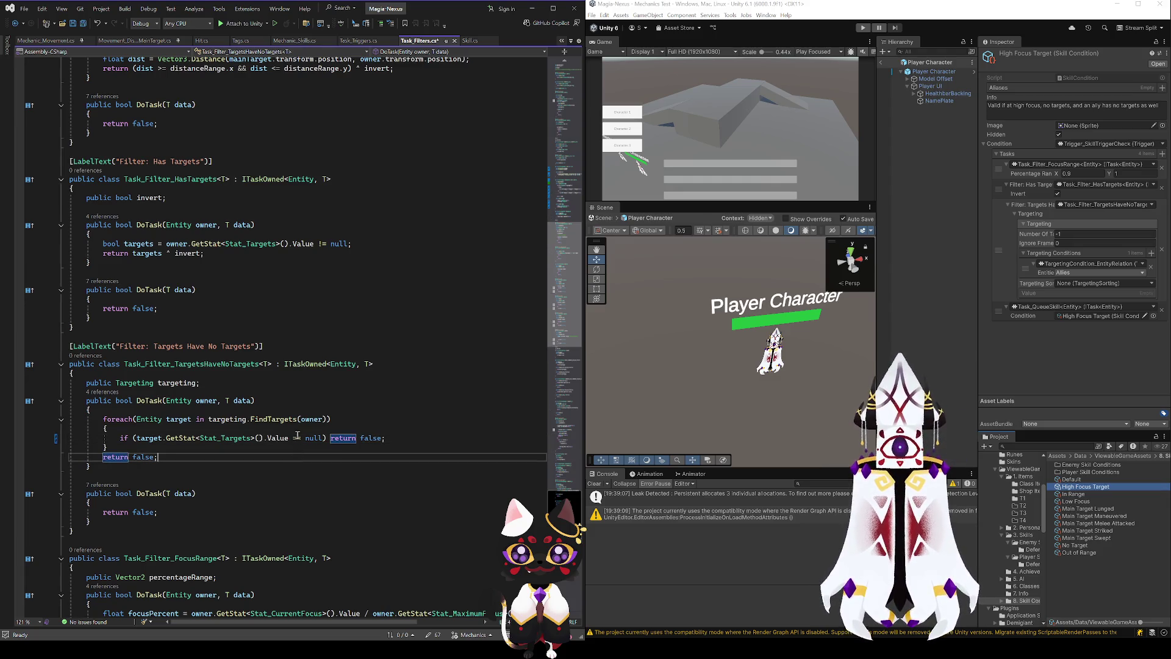
left_click(297, 437)
key("BackSpace")
type("!")
- Change the final 'return false' to 'return true' and save the script
left_click(390, 457)
left_click(365, 438)
double_click(145, 457)
type("tru")
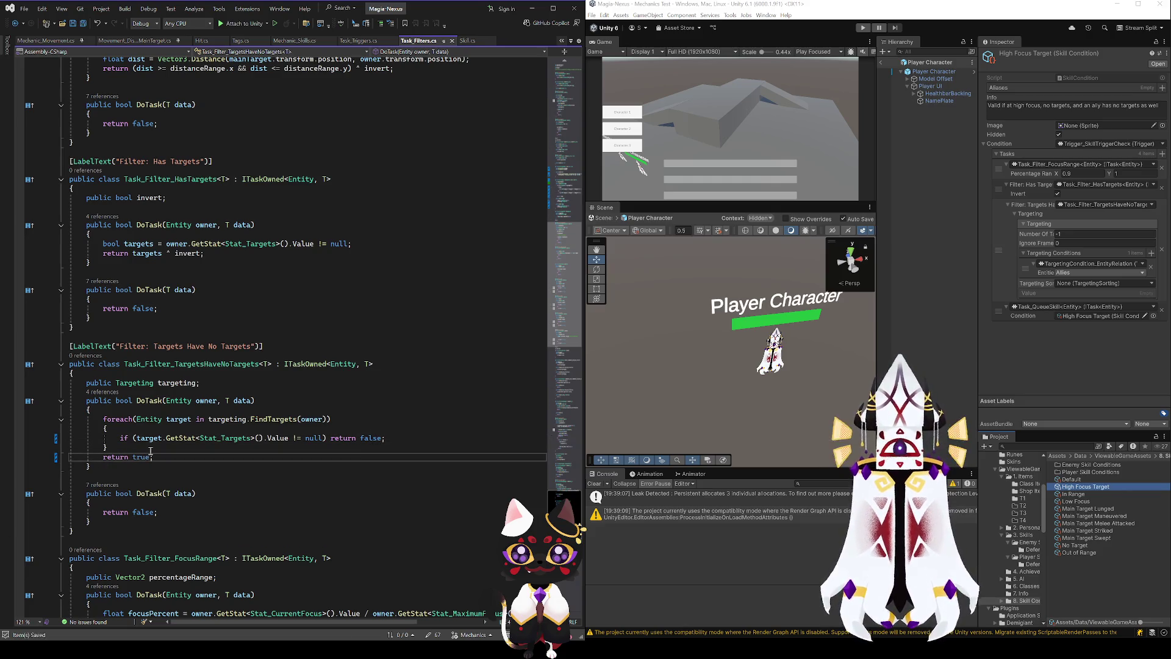
key("Up")
key("Up")
key("Up")
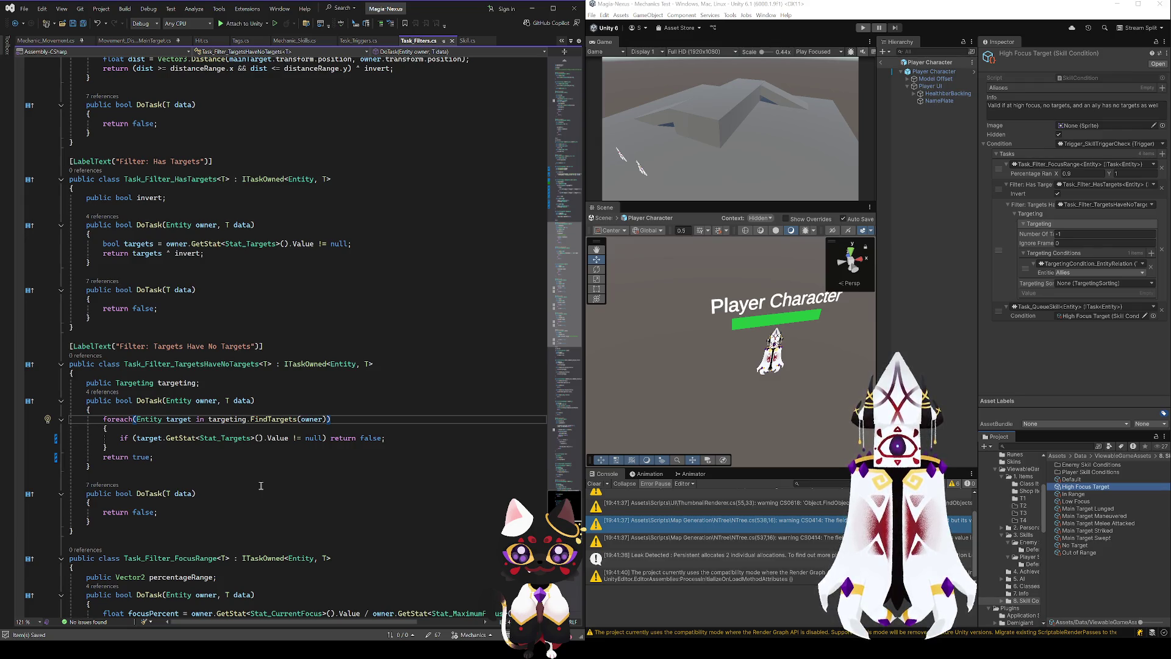
- Return to Unity and start a new play test with the fixed filter
left_click(1074, 366)
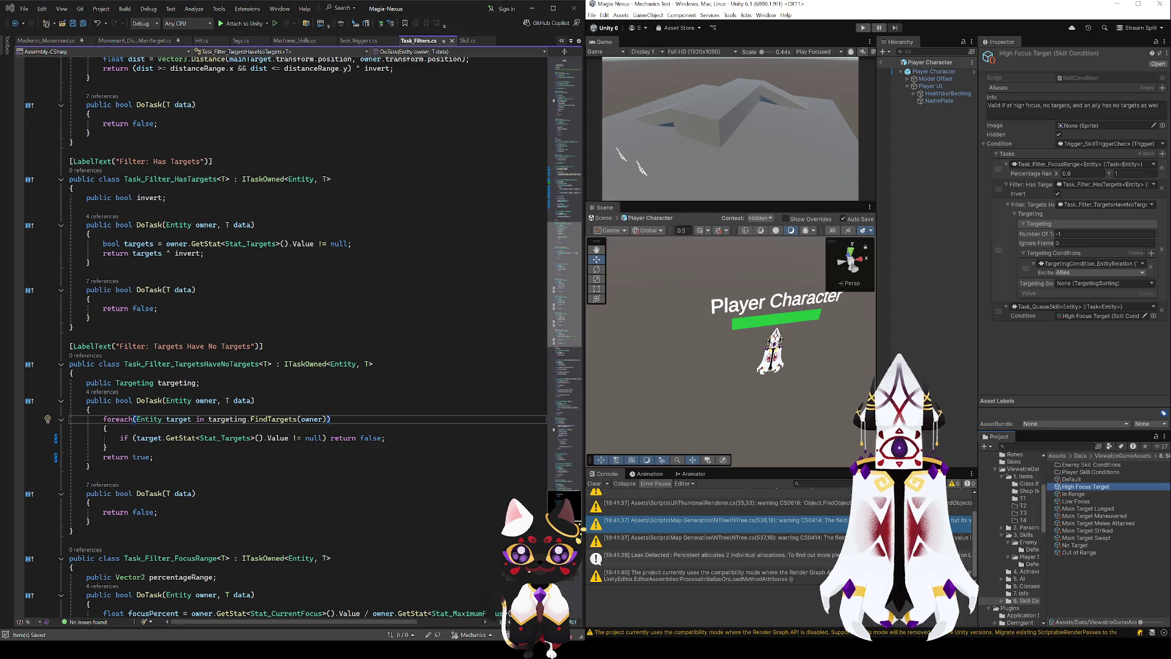
left_click(863, 28)
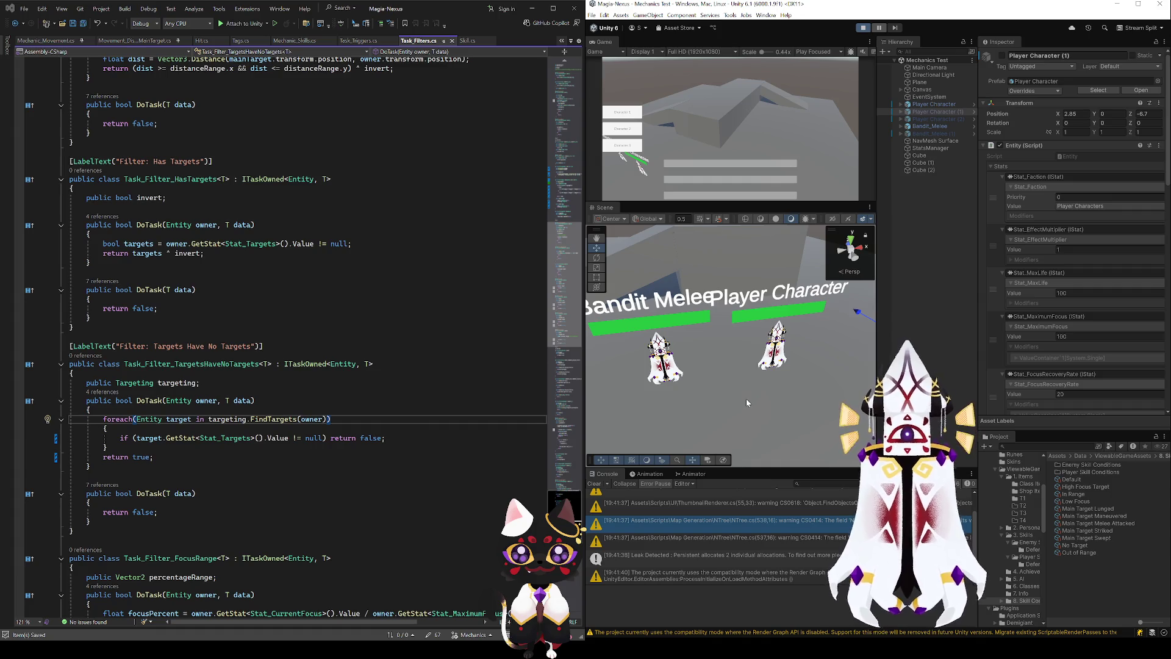
scroll(761, 372, "down", 5)
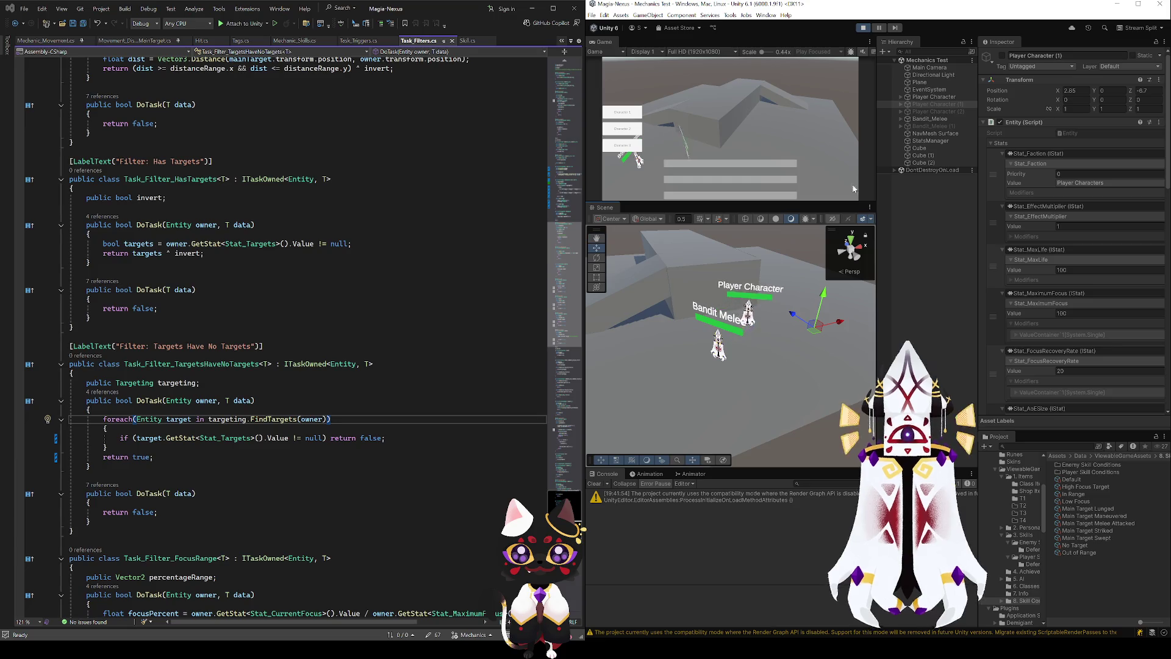